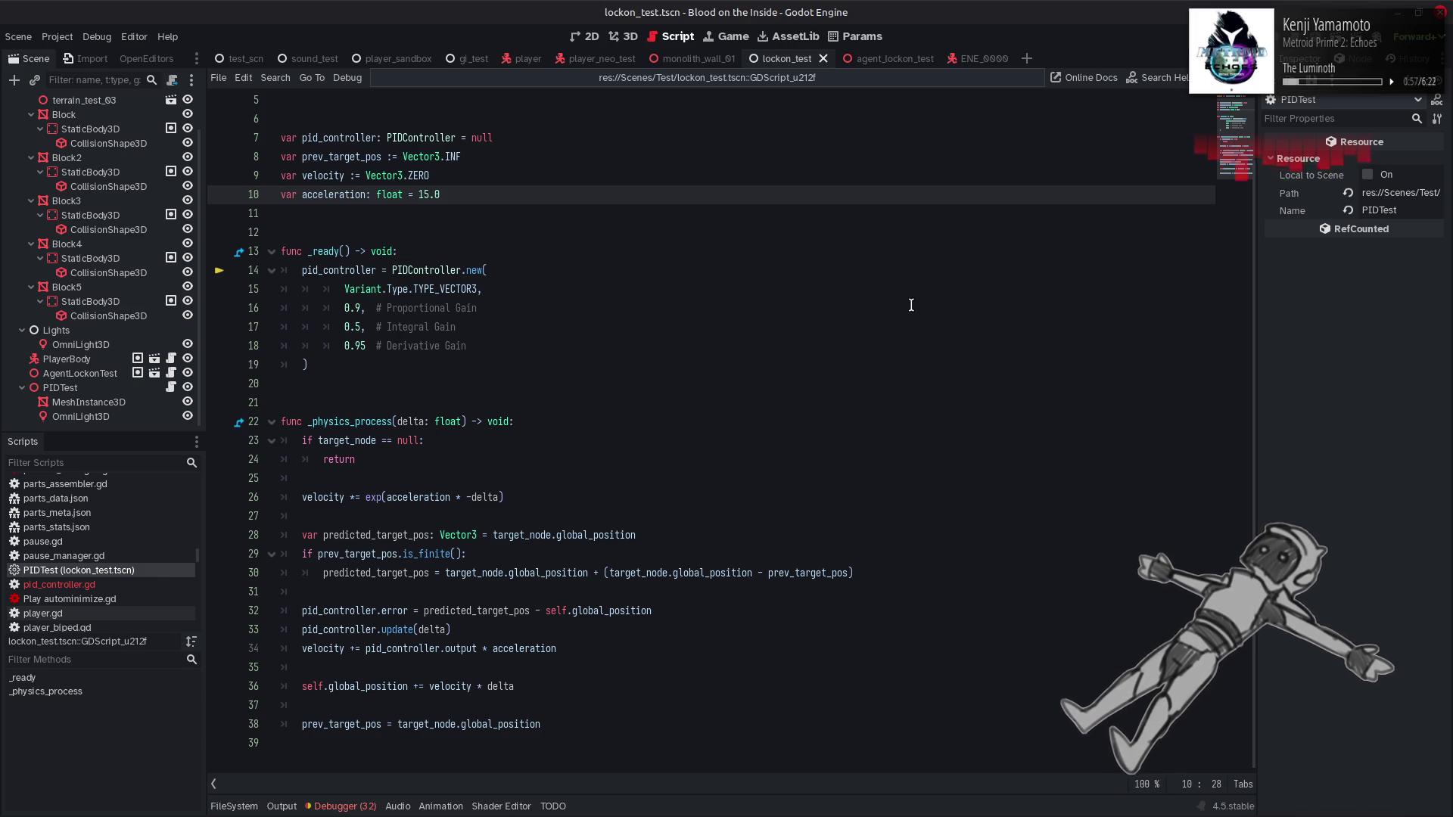
Step: Run the lock-on test scene with F6 to try the current PID gains
{"action": "left_click", "coordinate": [911, 304]}
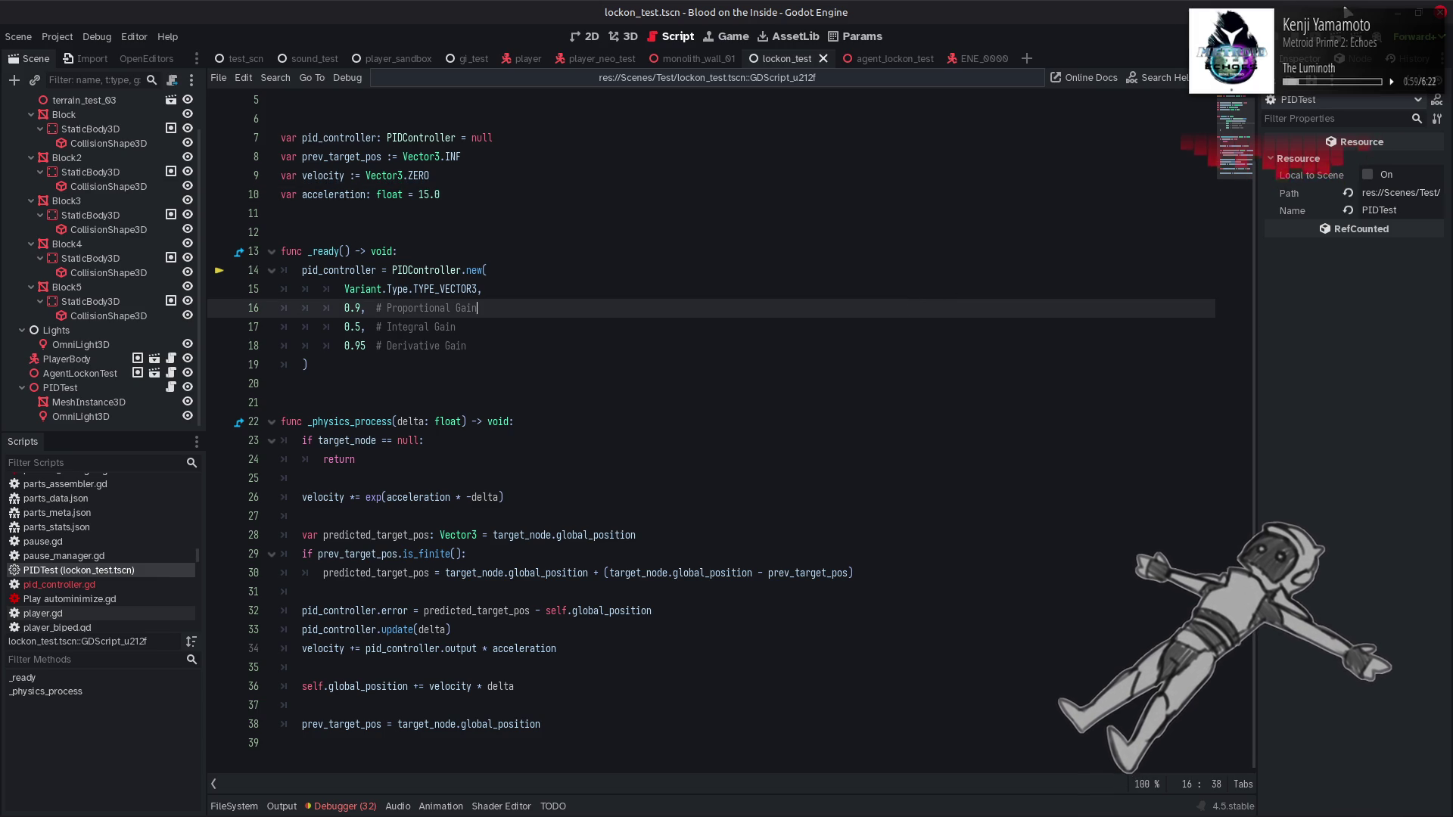
{"action": "key", "text": "F6"}
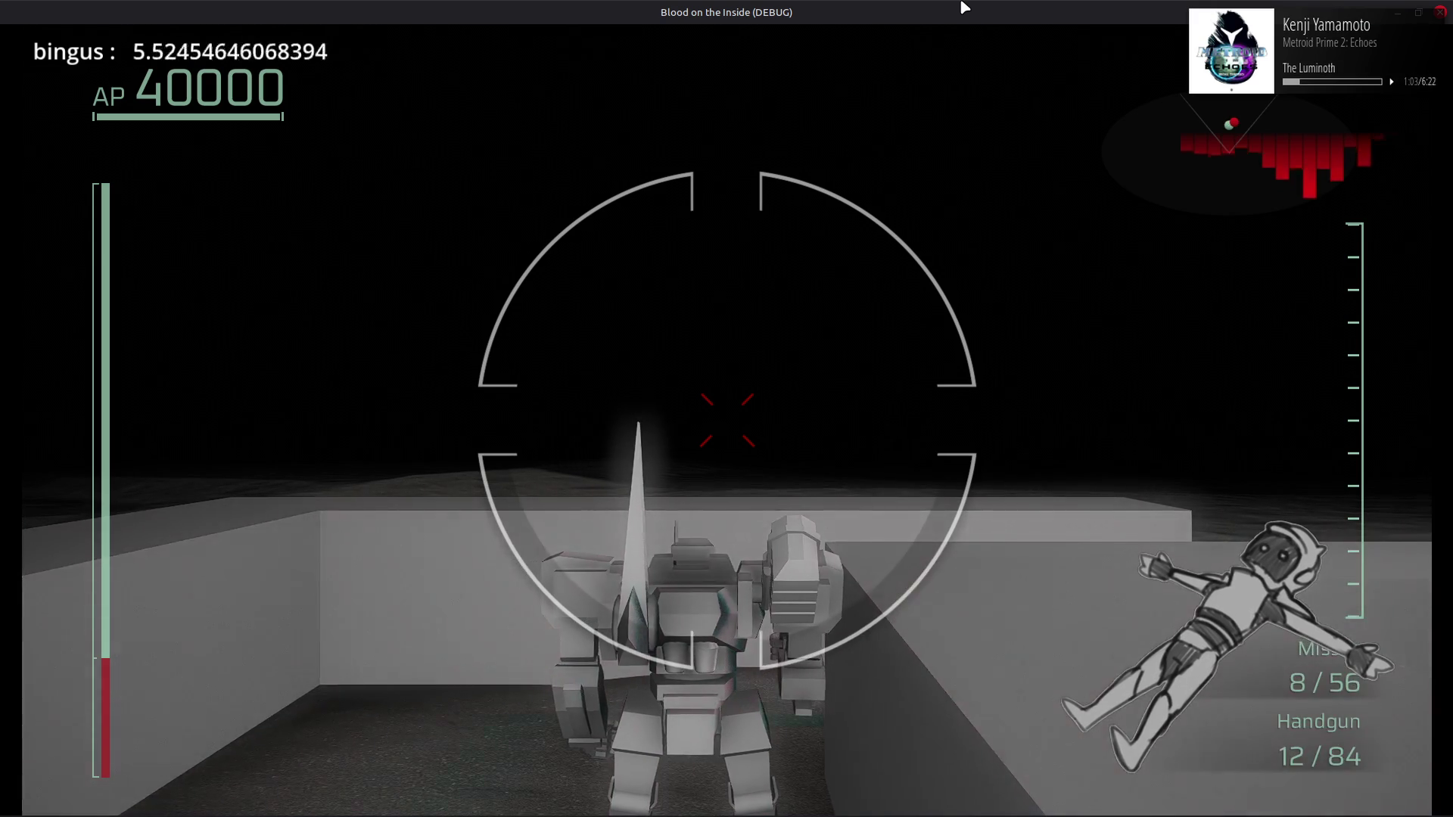
Step: Boost the mech forward and turn toward the glowing orb until the reticle locks on
{"action": "key", "text": "w"}
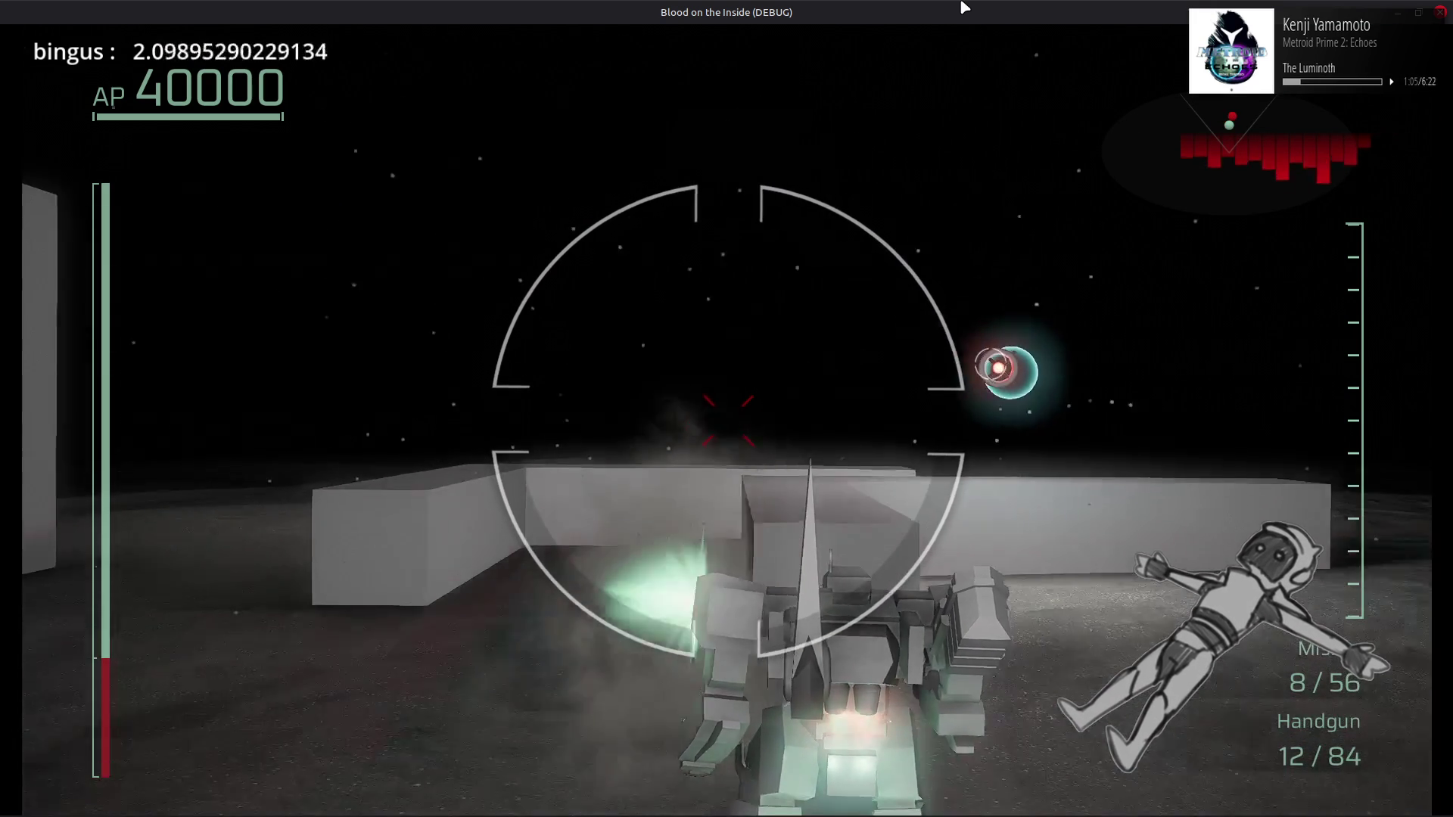
{"action": "key", "text": "w"}
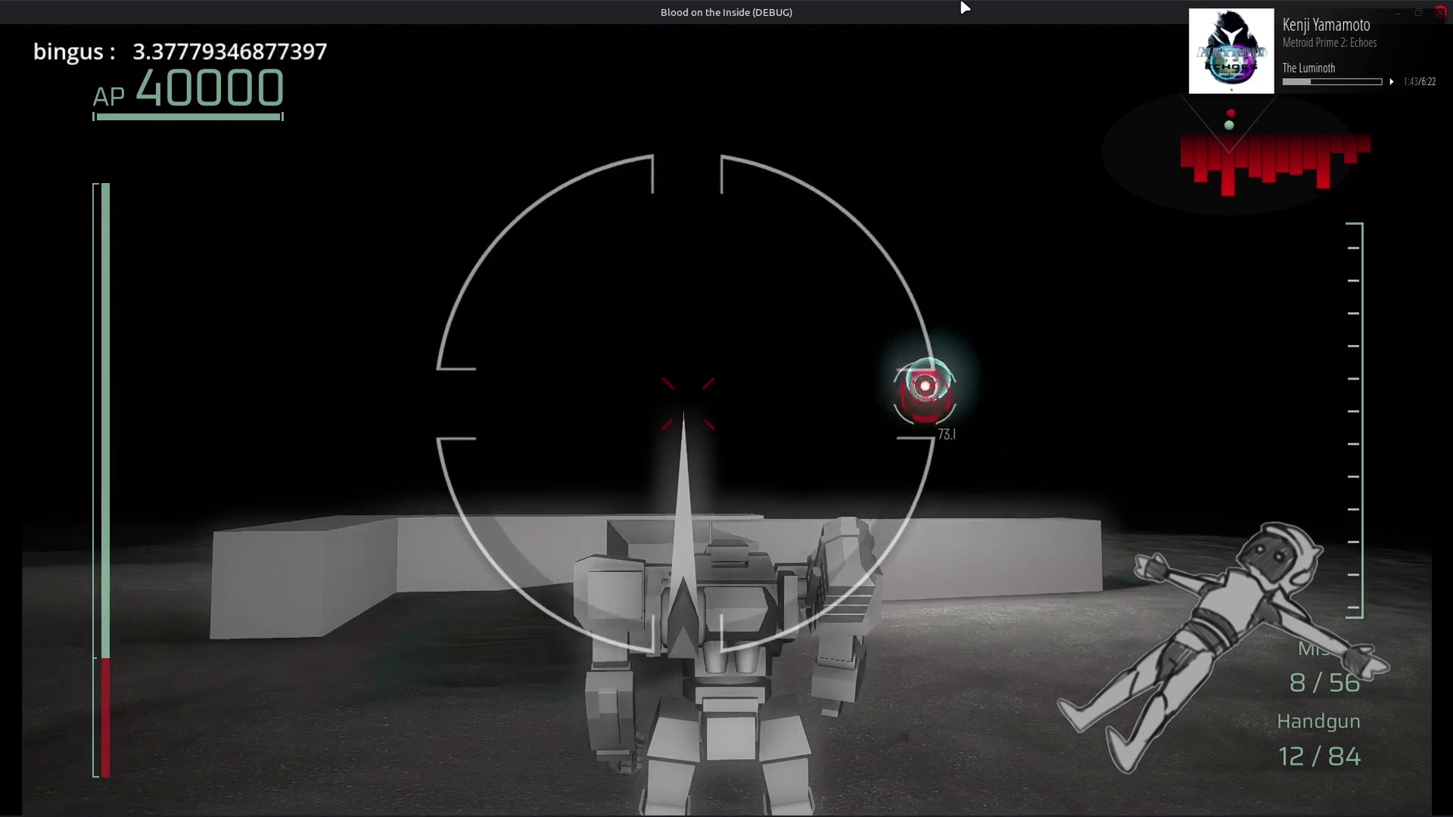
Step: Empty the handgun at the tracking orb, reload with R, then stop the game with F8
{"action": "left_click", "coordinate": [964, 8]}
{"action": "left_click", "coordinate": [963, 7]}
{"action": "left_click", "coordinate": [963, 8]}
{"action": "left_click", "coordinate": [963, 8]}
{"action": "left_click", "coordinate": [963, 7]}
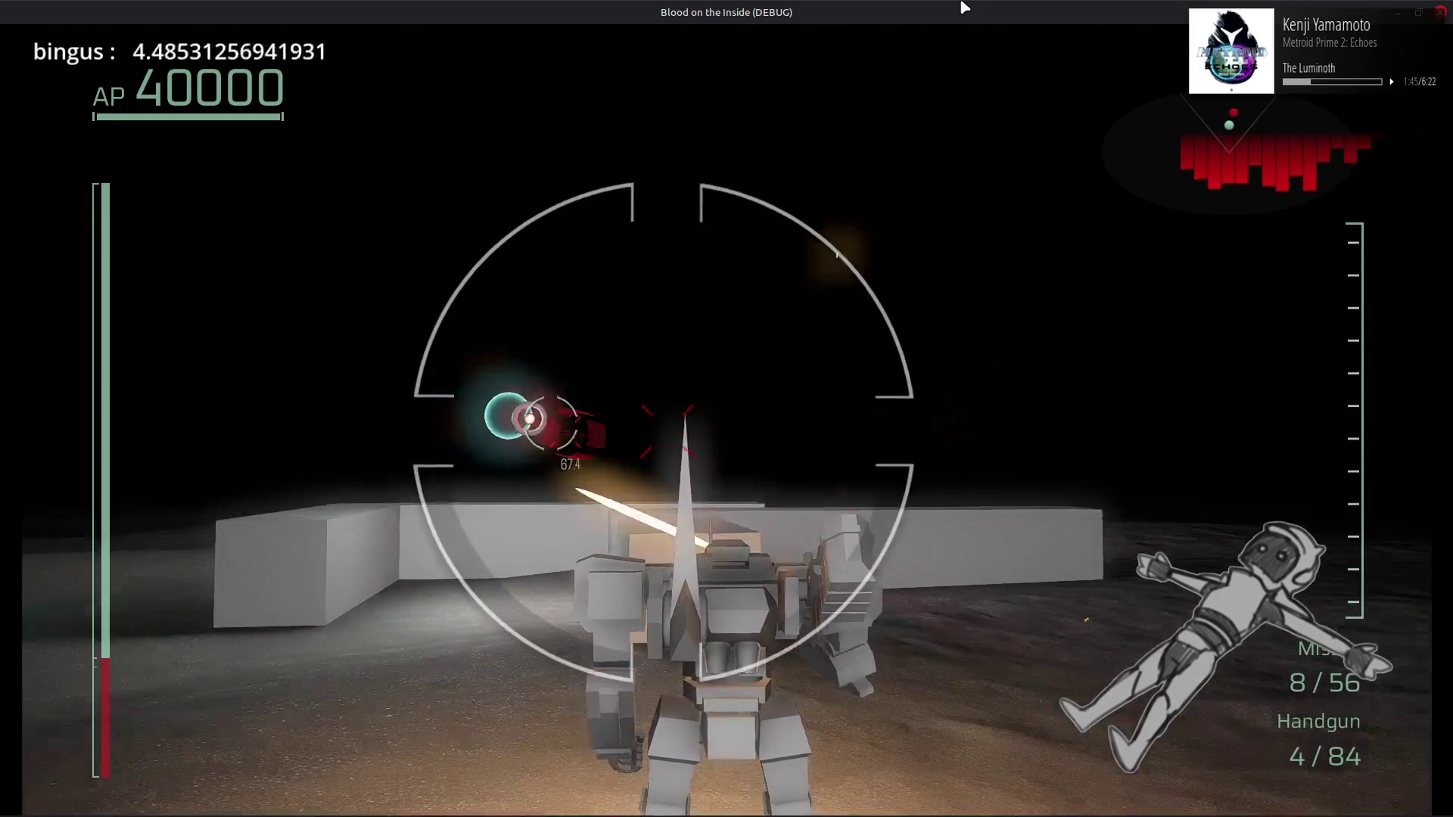
{"action": "left_click", "coordinate": [963, 8]}
{"action": "left_click", "coordinate": [964, 7]}
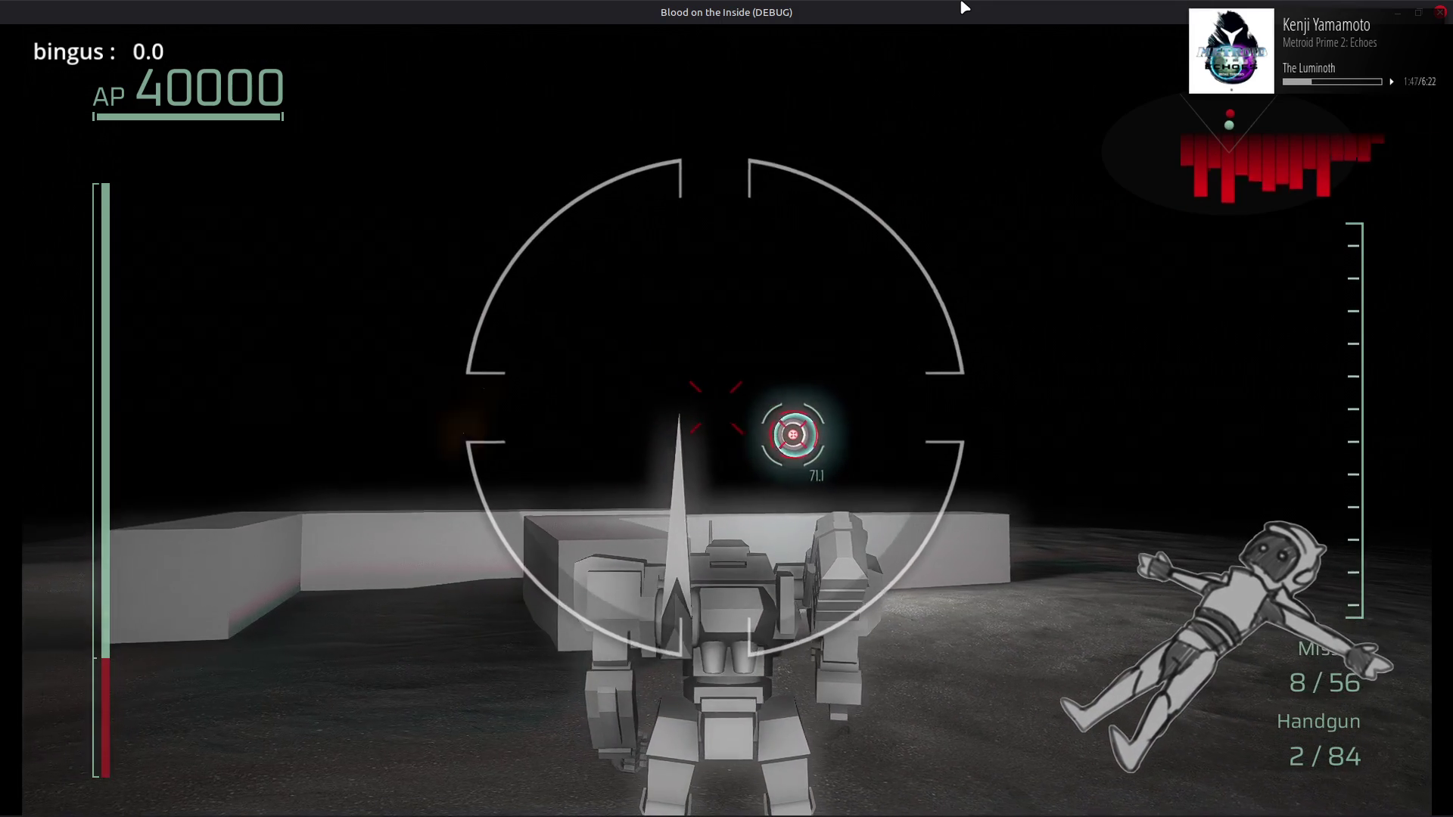
{"action": "left_click", "coordinate": [963, 8]}
{"action": "left_click", "coordinate": [964, 7]}
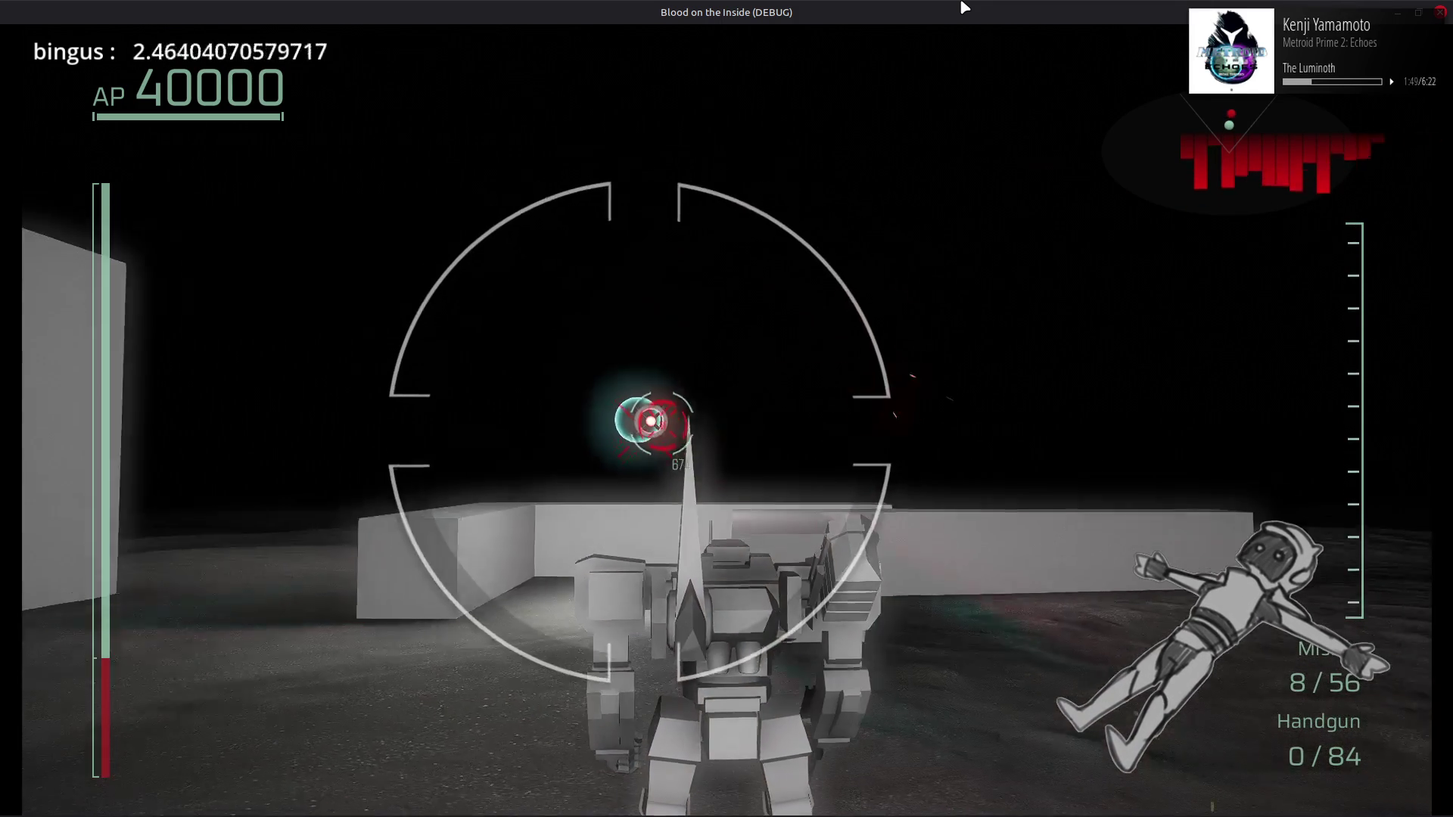
{"action": "key", "text": "r"}
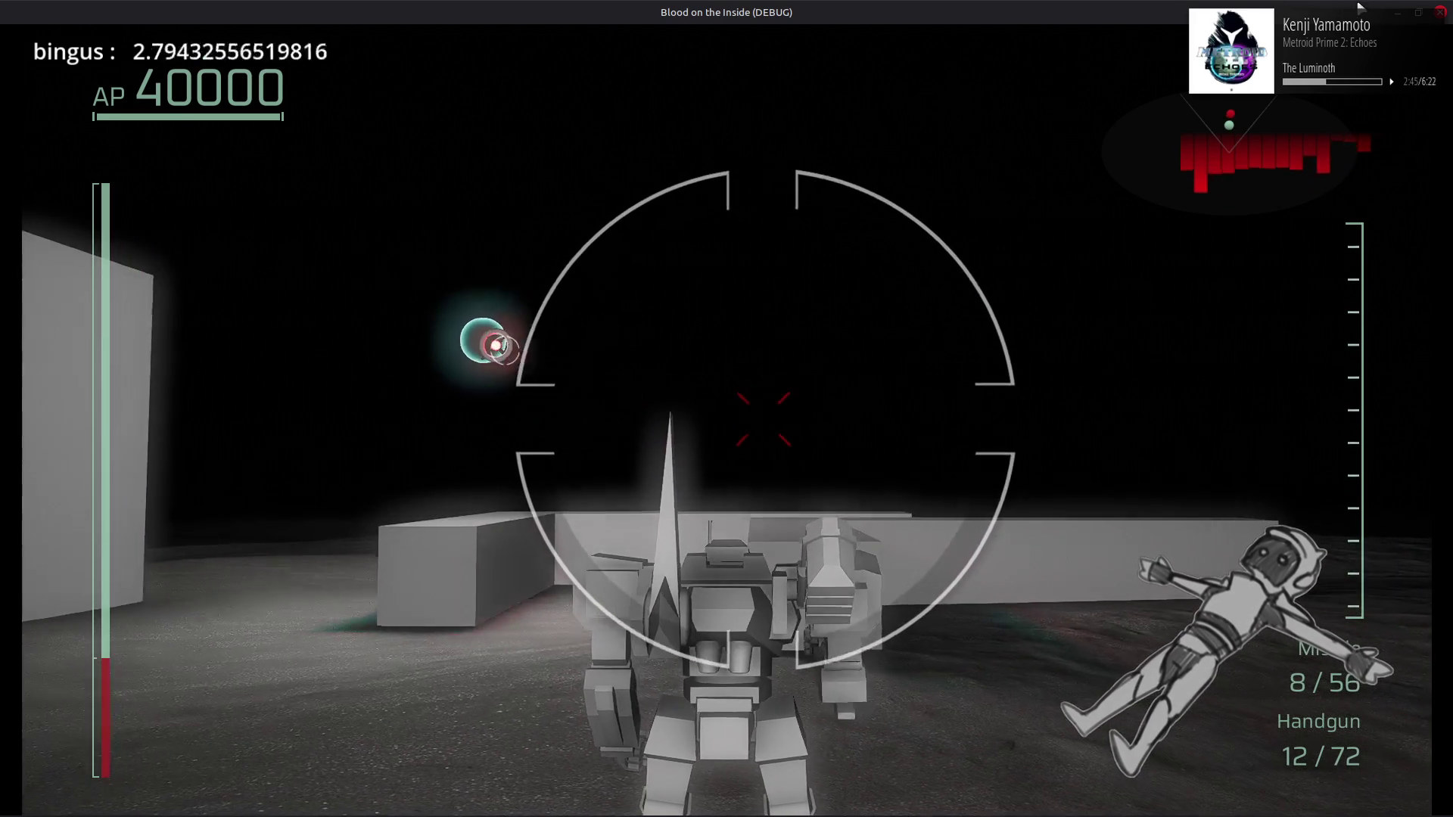
{"action": "key", "text": "F8"}
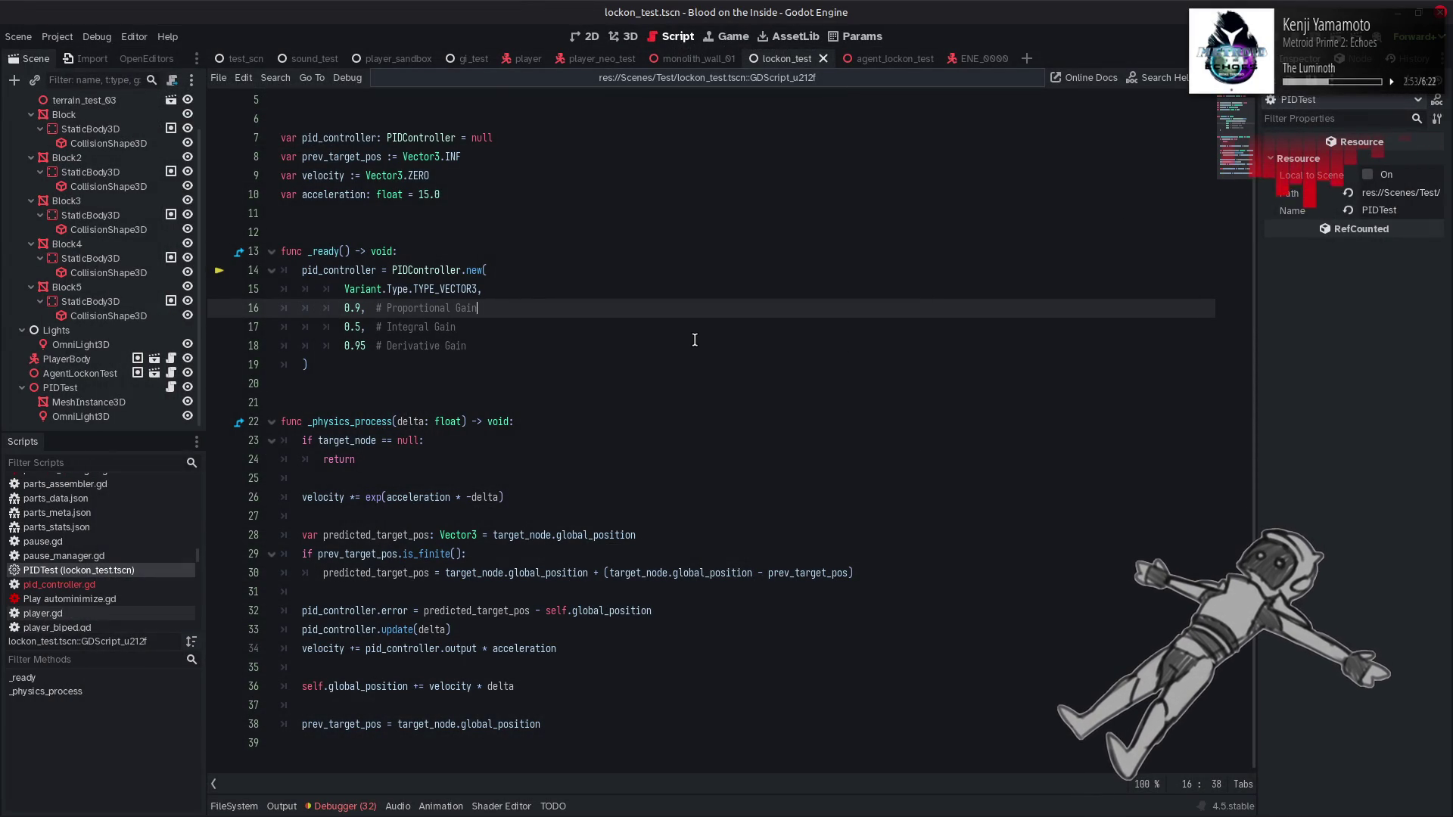
Step: Change the Proportional Gain on line 16 from 0.9 to 0.5
{"action": "left_click", "coordinate": [359, 308]}
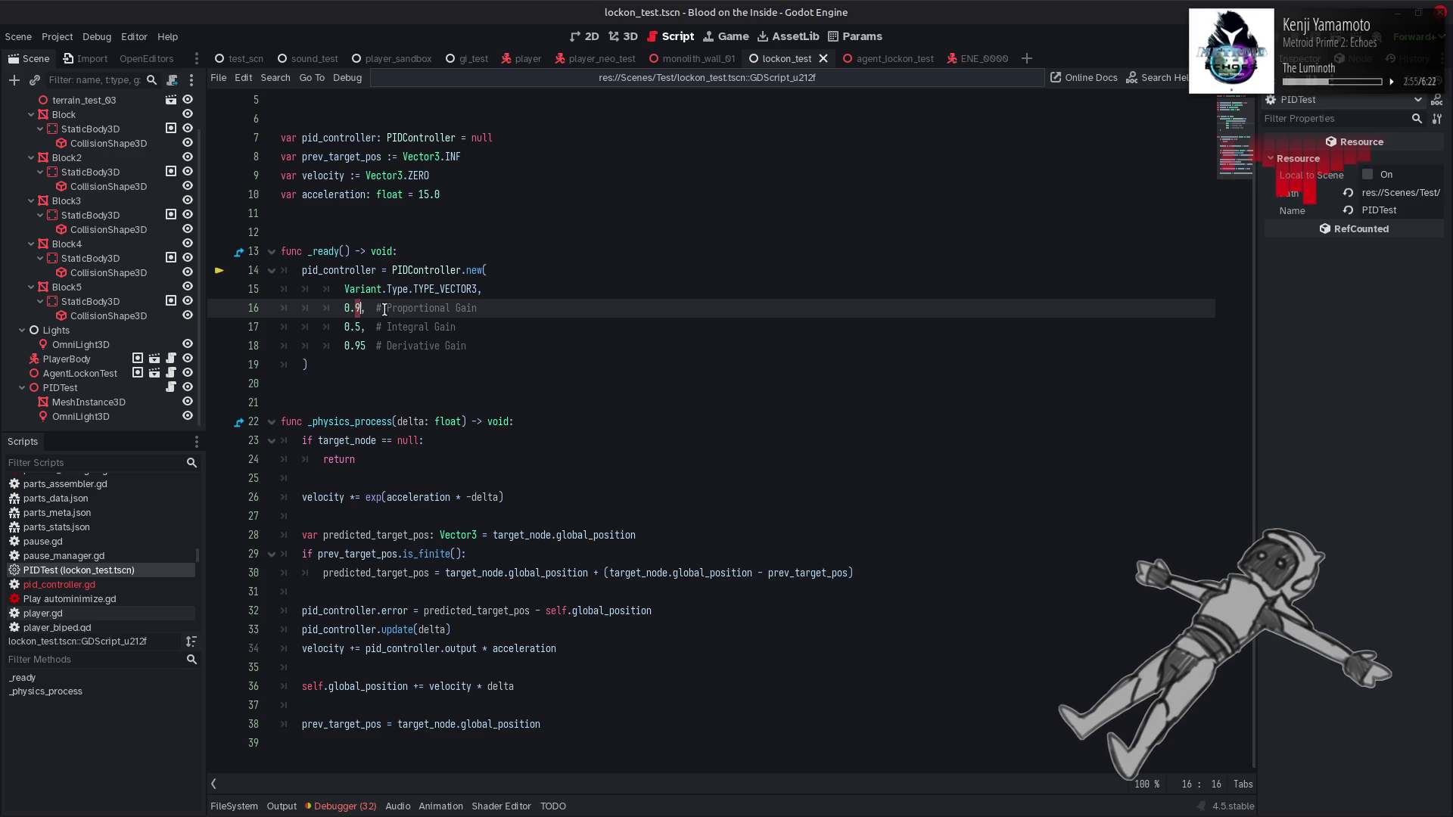
{"action": "key", "text": "BackSpace"}
{"action": "type", "text": "5"}
{"action": "left_click", "coordinate": [553, 310]}
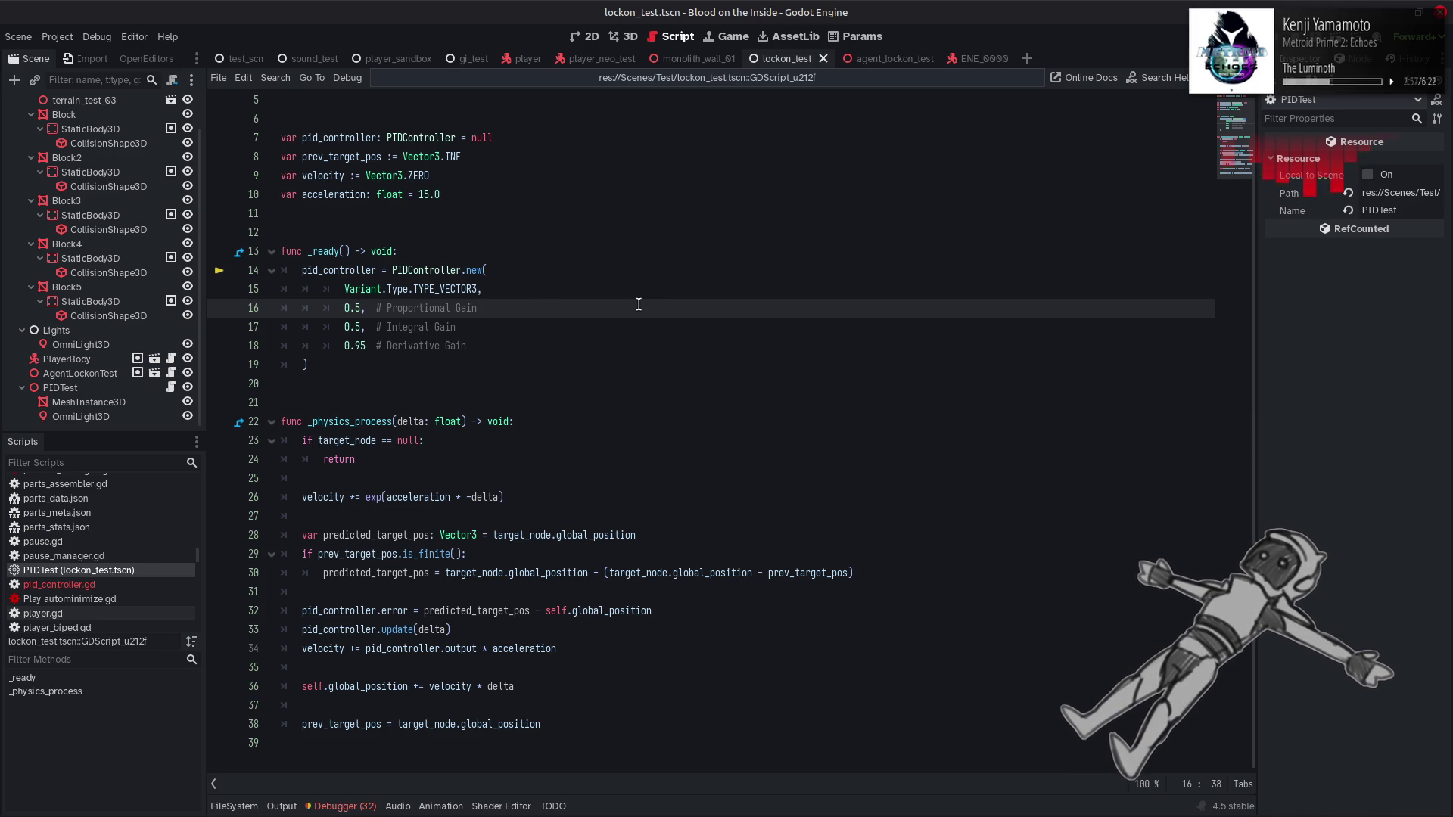
Step: Set the Integral Gain on line 17 to 0.1, save, and run the current scene
{"action": "left_click", "coordinate": [362, 326]}
{"action": "key", "text": "BackSpace"}
{"action": "type", "text": "1"}
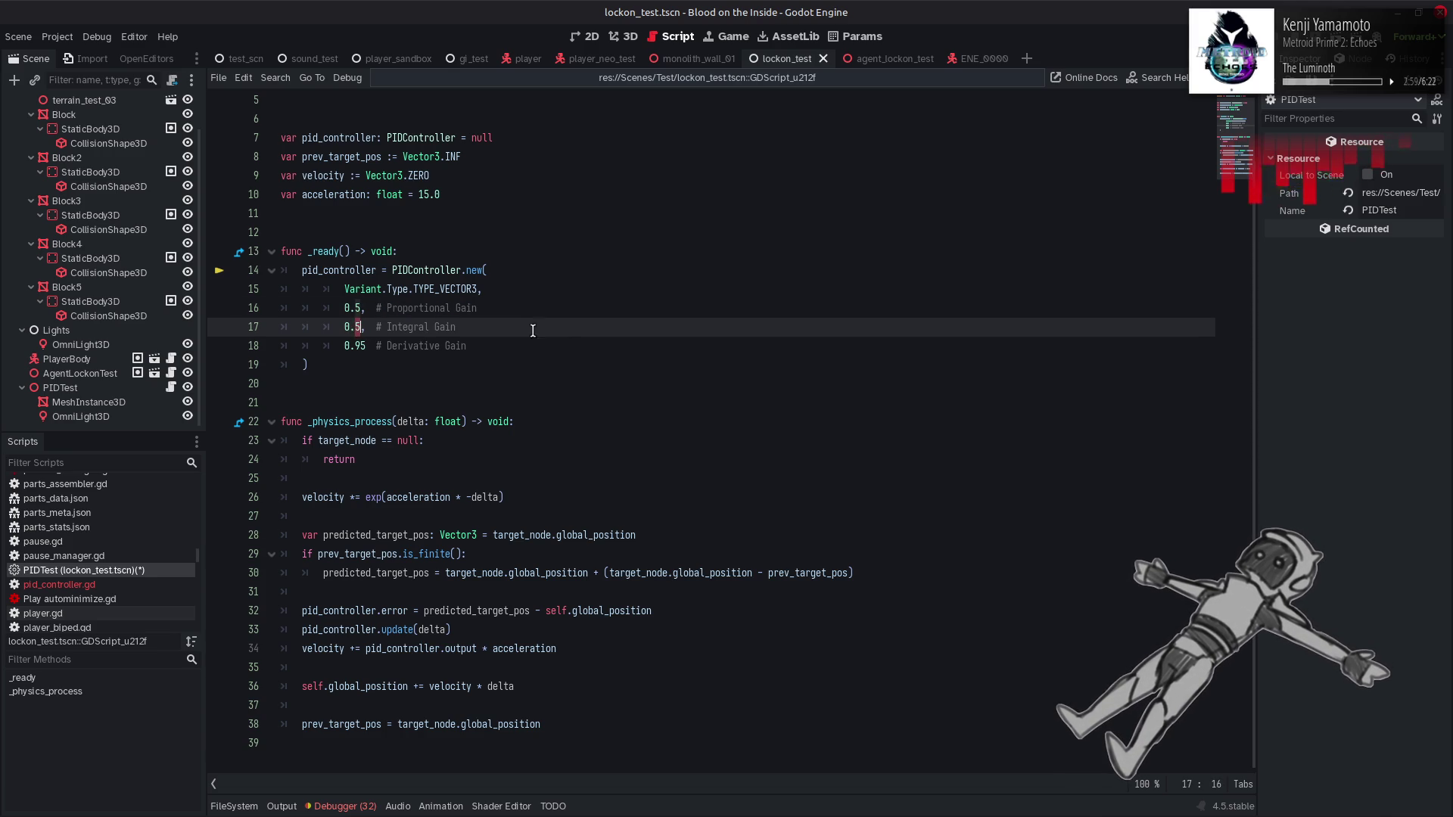
{"action": "left_click", "coordinate": [549, 325]}
{"action": "key", "text": "ctrl+s"}
{"action": "left_click", "coordinate": [1328, 42]}
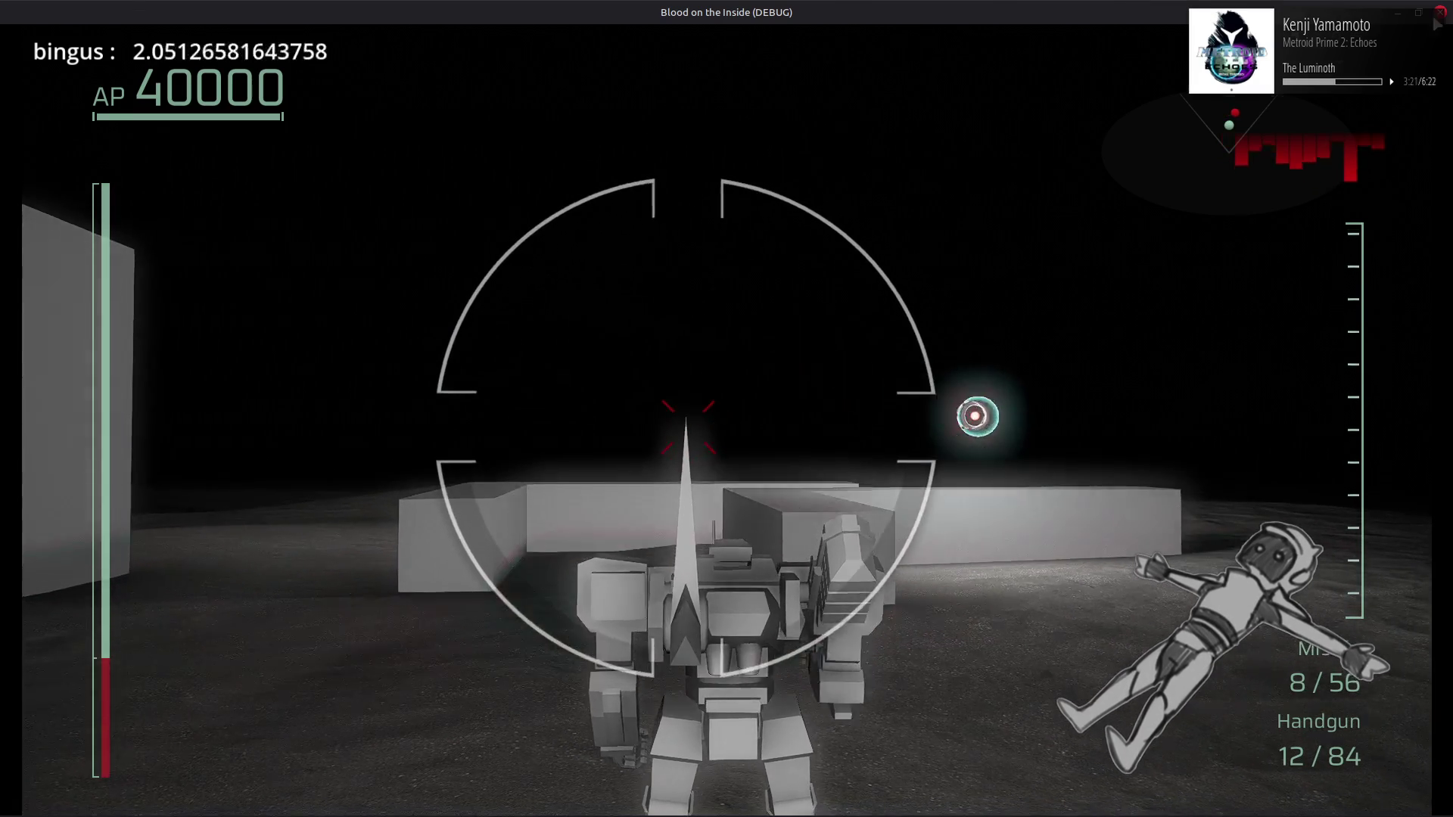
Step: Undo the recent gain edits back to the earlier values and save the script
{"action": "key", "text": "ctrl+z"}
{"action": "key", "text": "ctrl+z"}
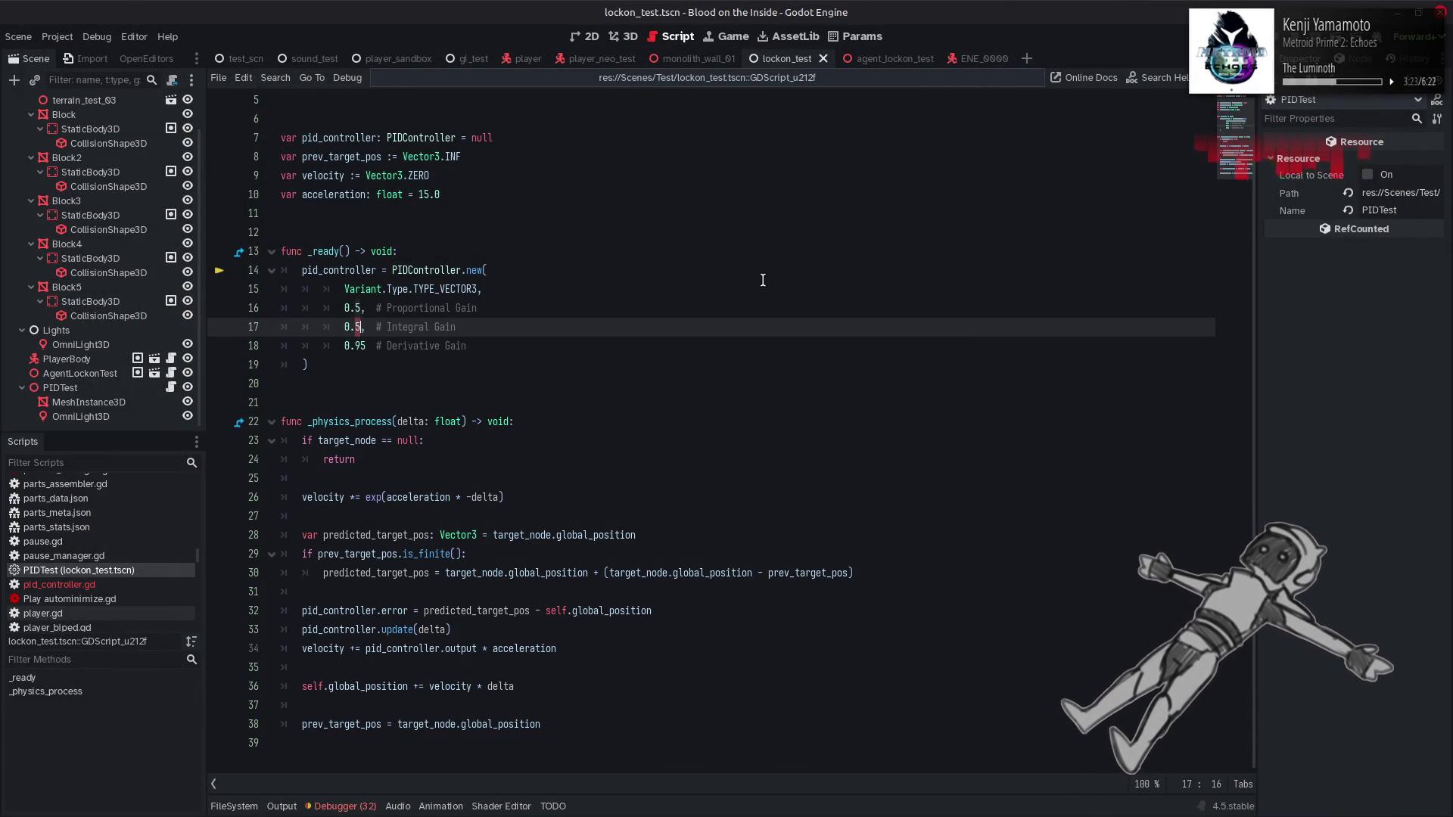
{"action": "key", "text": "ctrl+shift+z"}
{"action": "key", "text": "ctrl+shift+z"}
{"action": "key", "text": "ctrl+shift+z"}
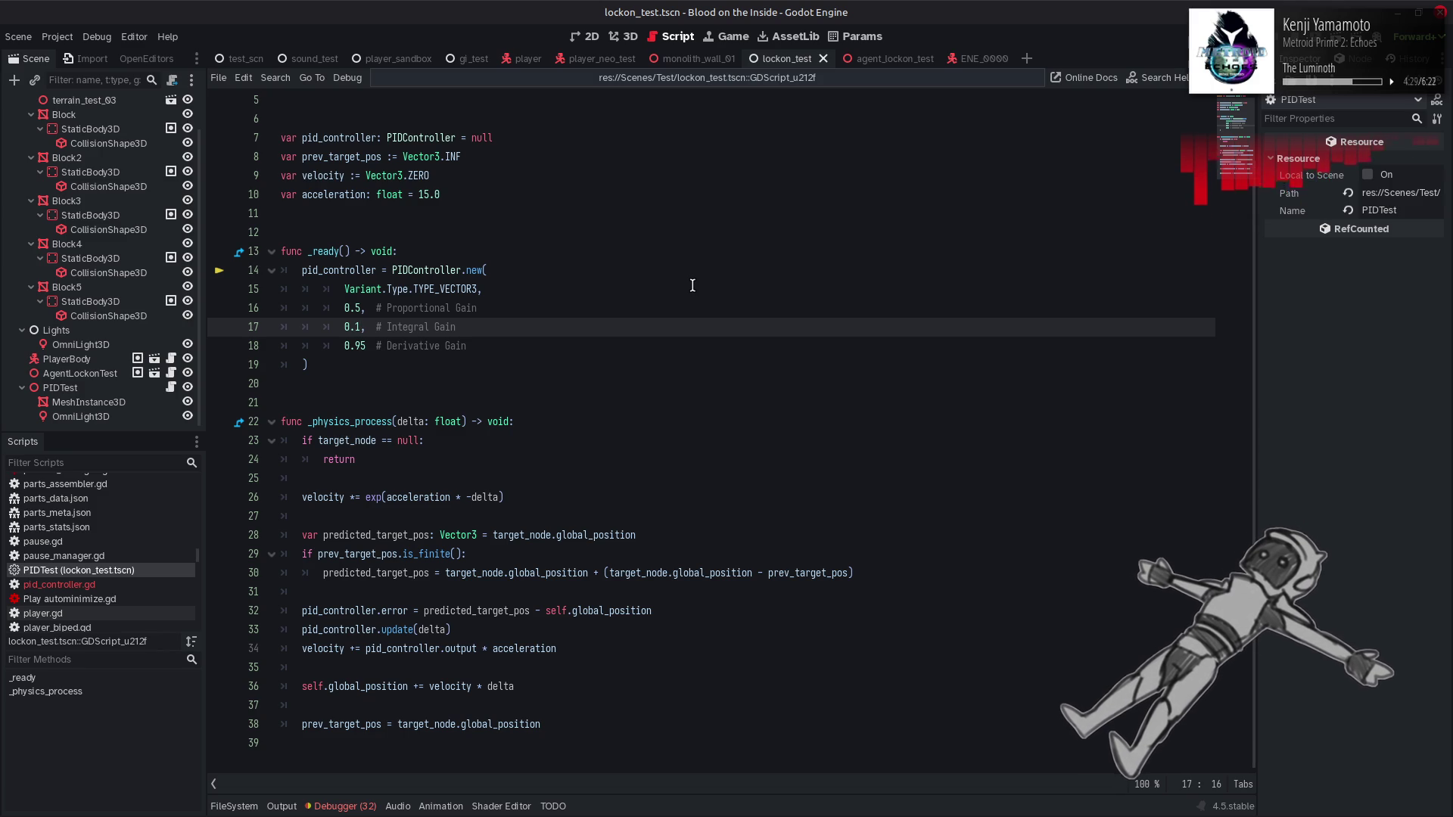
{"action": "key", "text": "ctrl+z"}
{"action": "key", "text": "ctrl+z"}
{"action": "key", "text": "ctrl+z"}
{"action": "key", "text": "ctrl+s"}
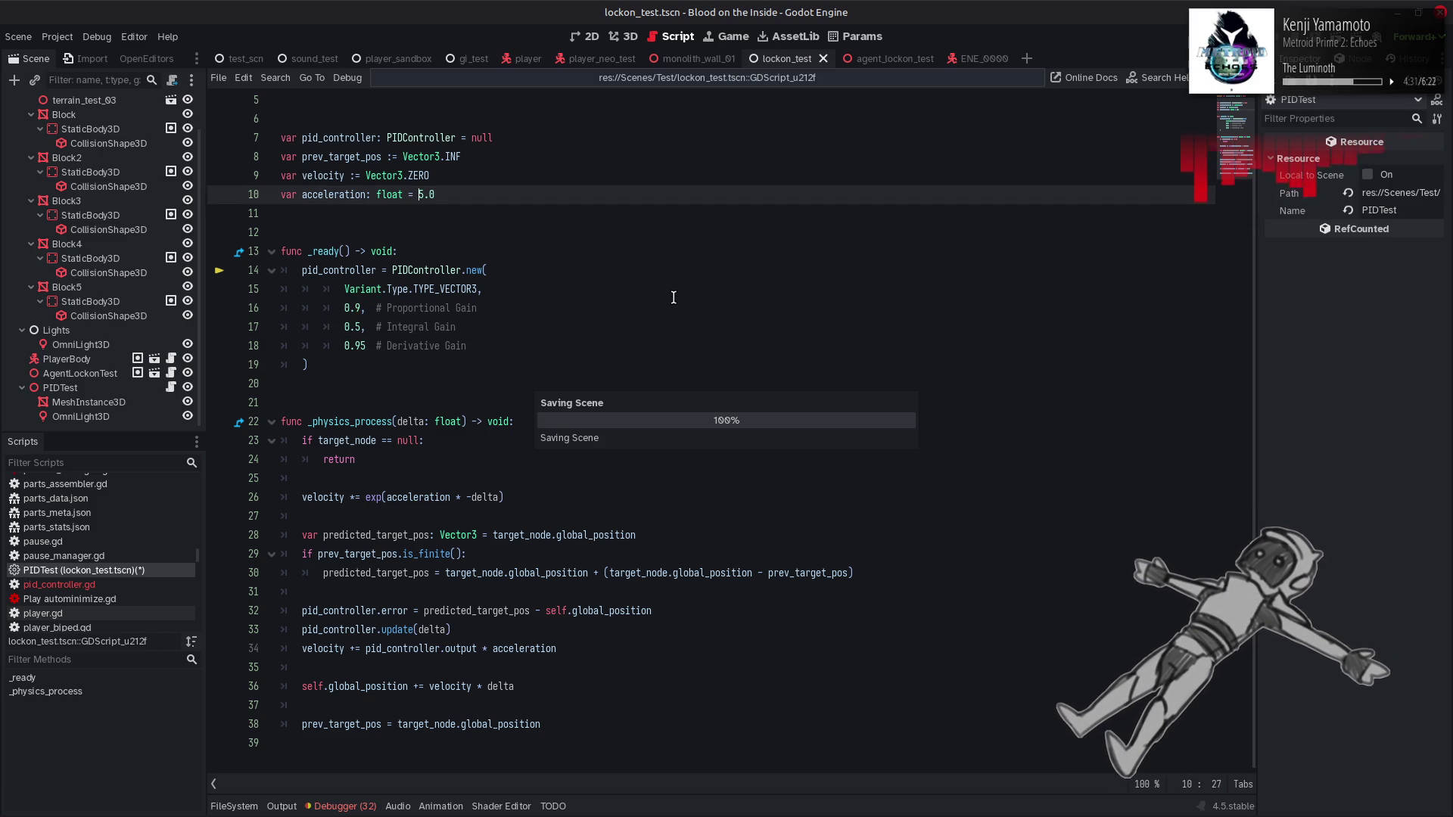
Step: Set the Proportional Gain to 0.5, save, and run the scene to test it
{"action": "left_click", "coordinate": [364, 310]}
{"action": "key", "text": "BackSpace"}
{"action": "type", "text": "5"}
{"action": "key", "text": "End"}
{"action": "key", "text": "ctrl+s"}
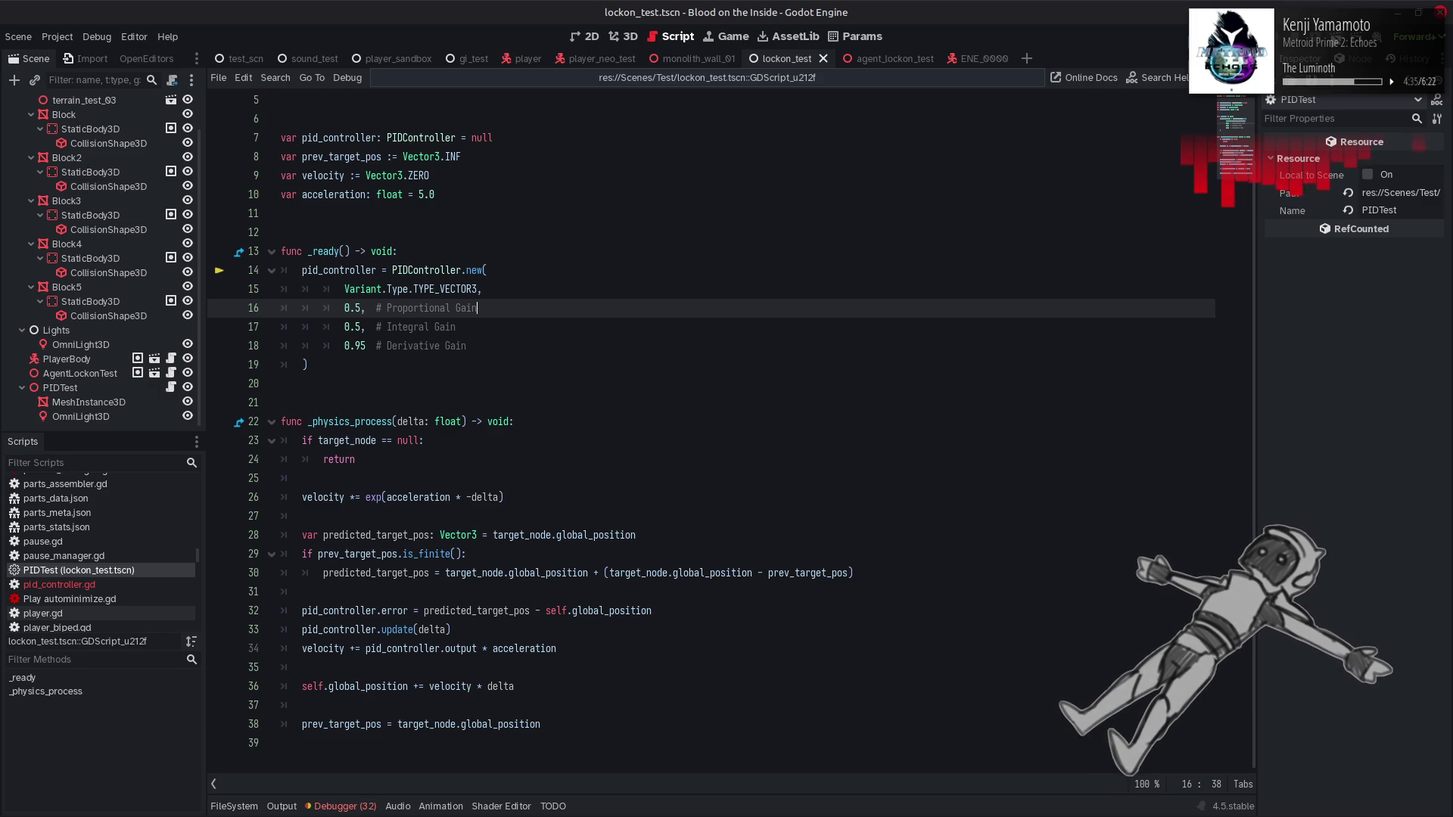
{"action": "left_click", "coordinate": [1333, 41]}
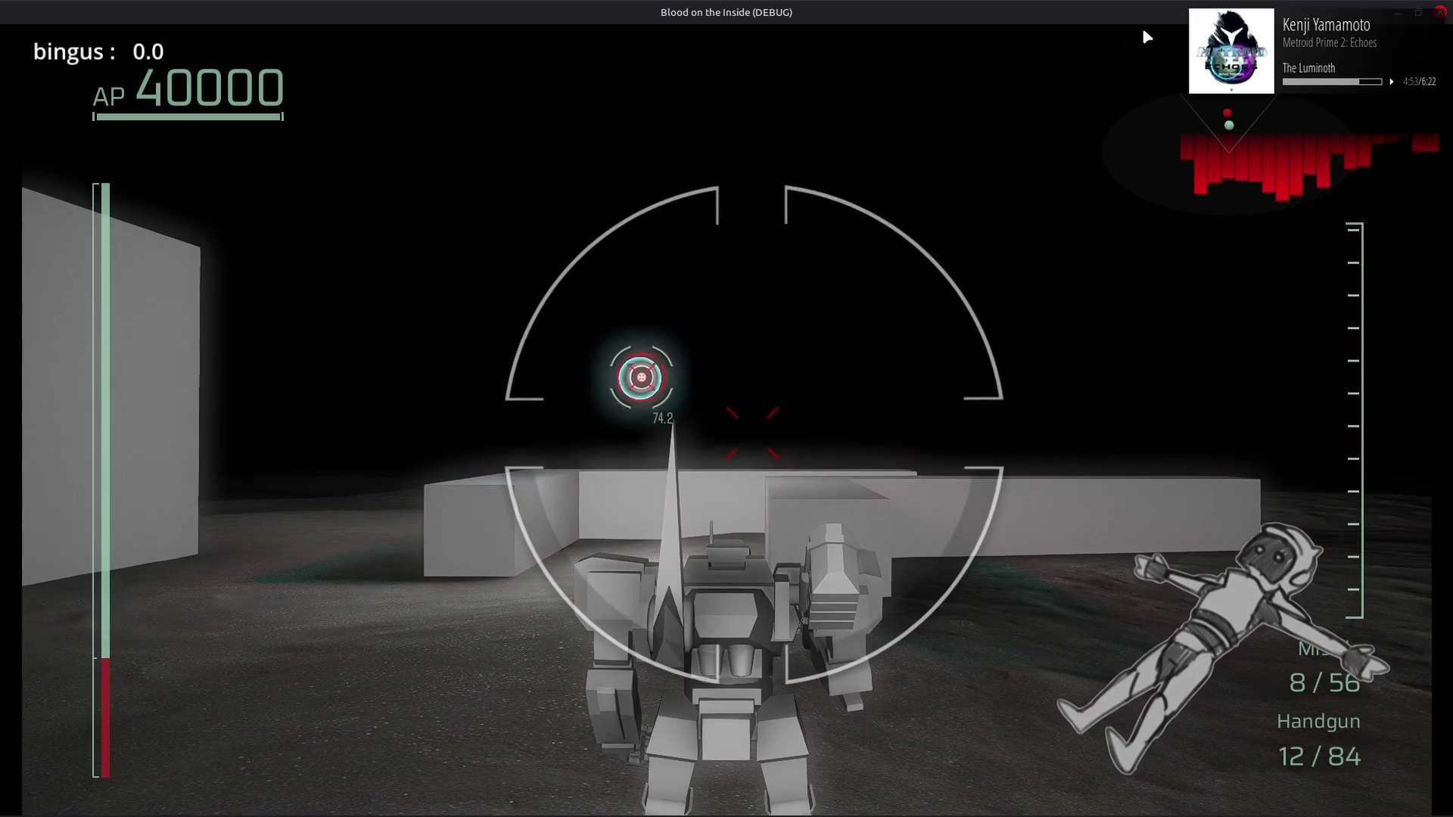
Step: Stop the game, change line 16's Proportional Gain from 0.5 to 0.9, and save
{"action": "key", "text": "F8"}
{"action": "left_click", "coordinate": [722, 286]}
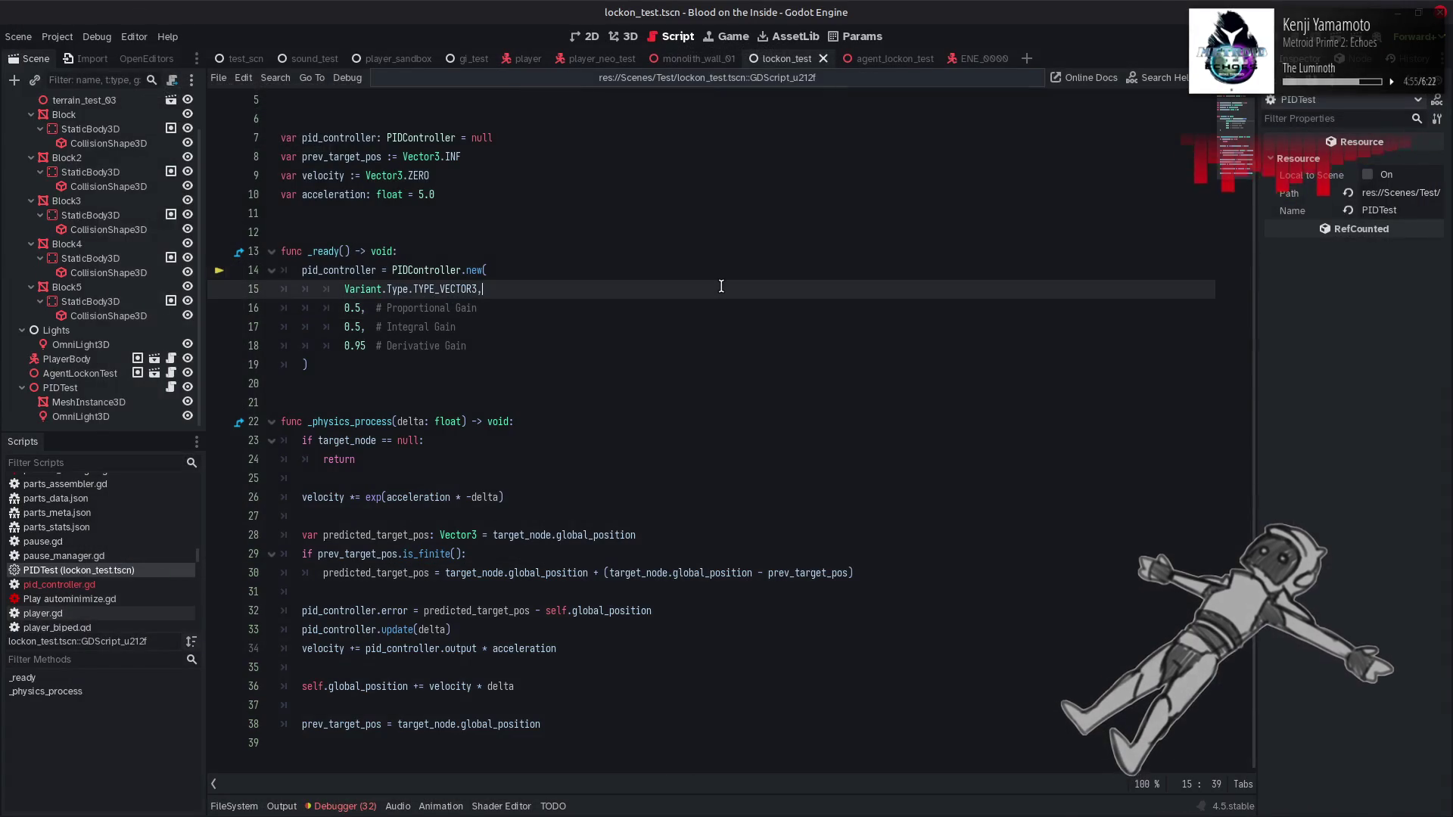
{"action": "key", "text": "Down"}
{"action": "key", "text": "Home"}
{"action": "key", "text": "Right"}
{"action": "key", "text": "Right"}
{"action": "key", "text": "Right"}
{"action": "key", "text": "BackSpace"}
{"action": "type", "text": "9"}
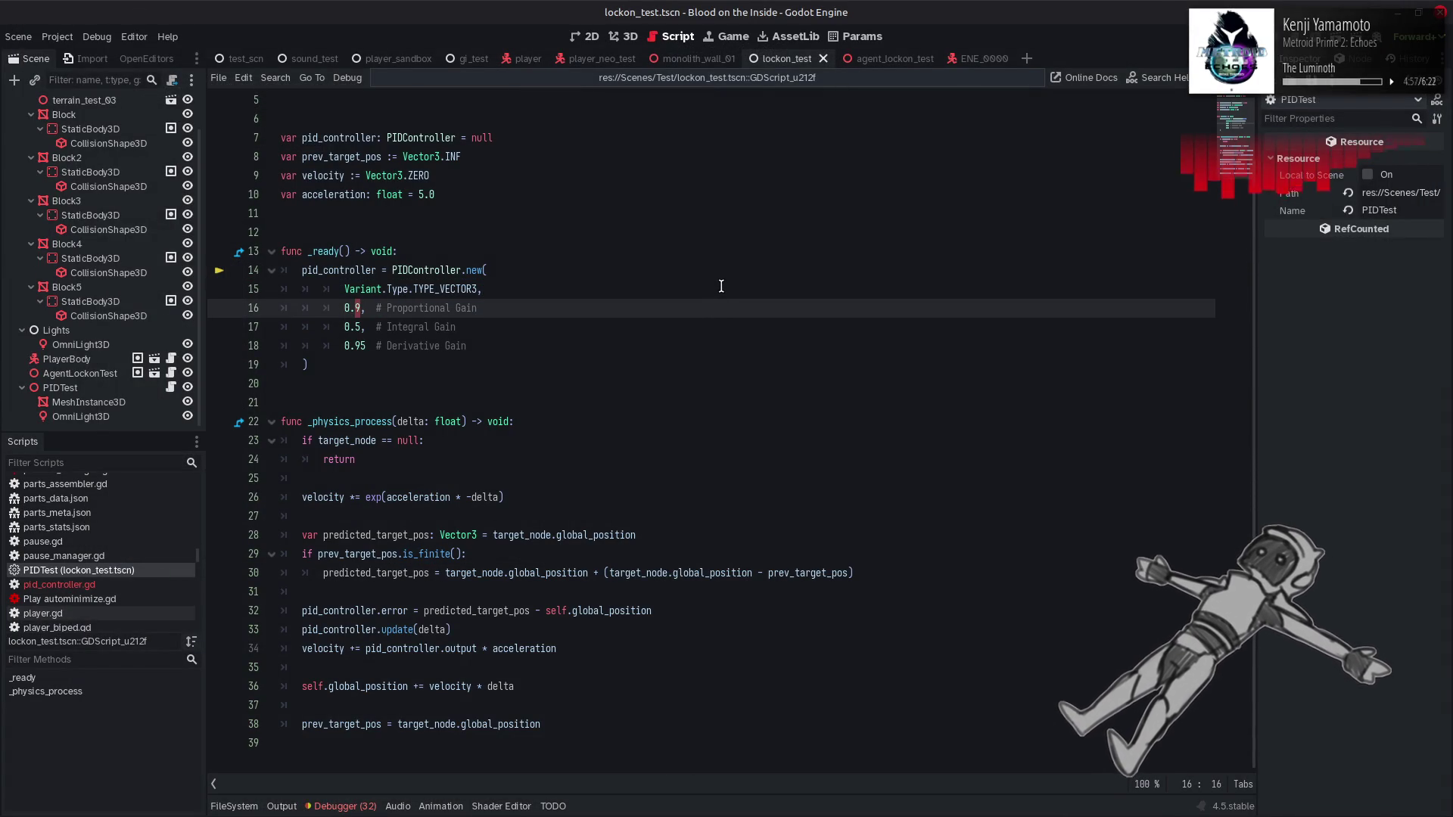
{"action": "key", "text": "ctrl+s"}
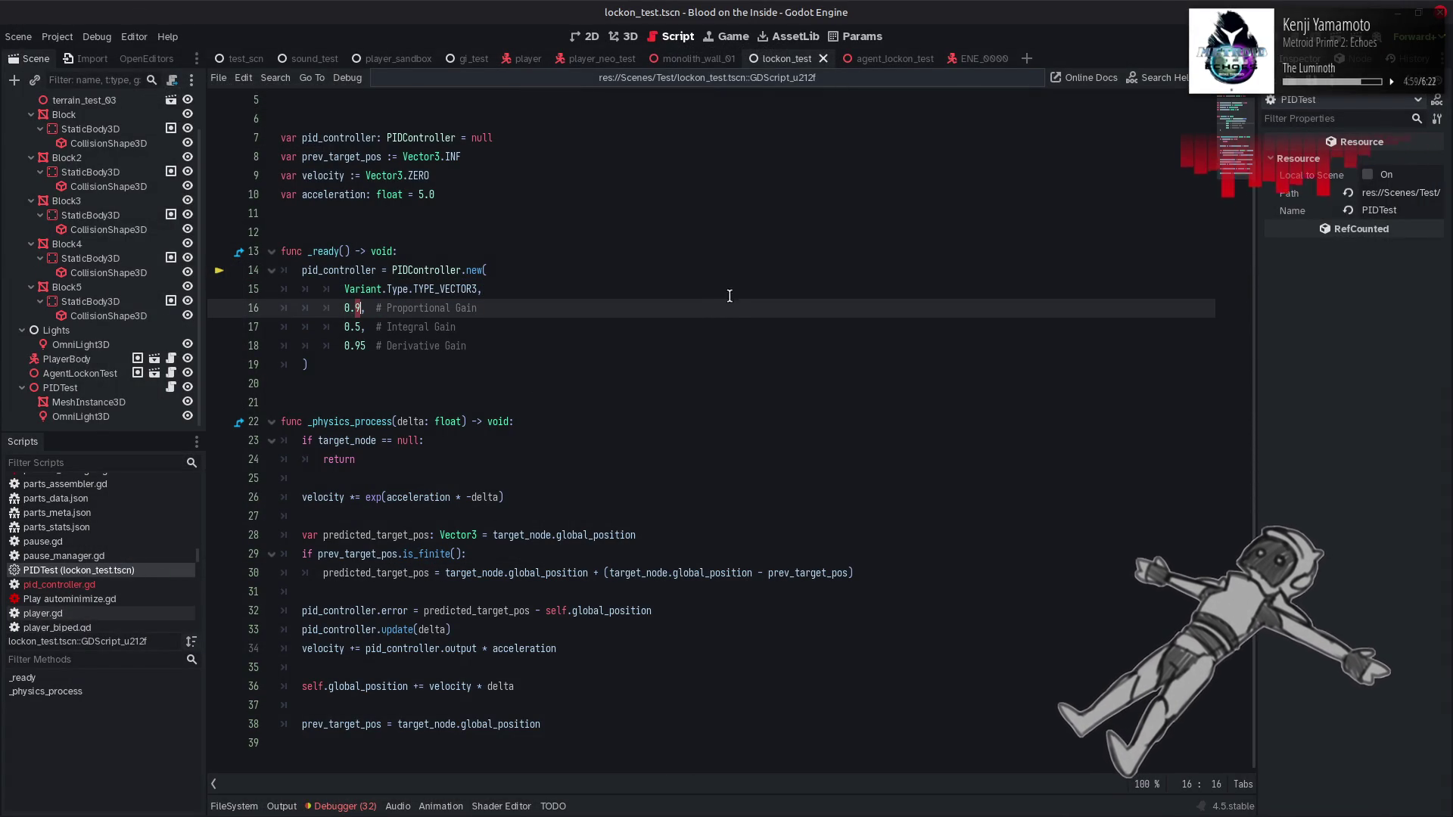
{"action": "left_click", "coordinate": [739, 316]}
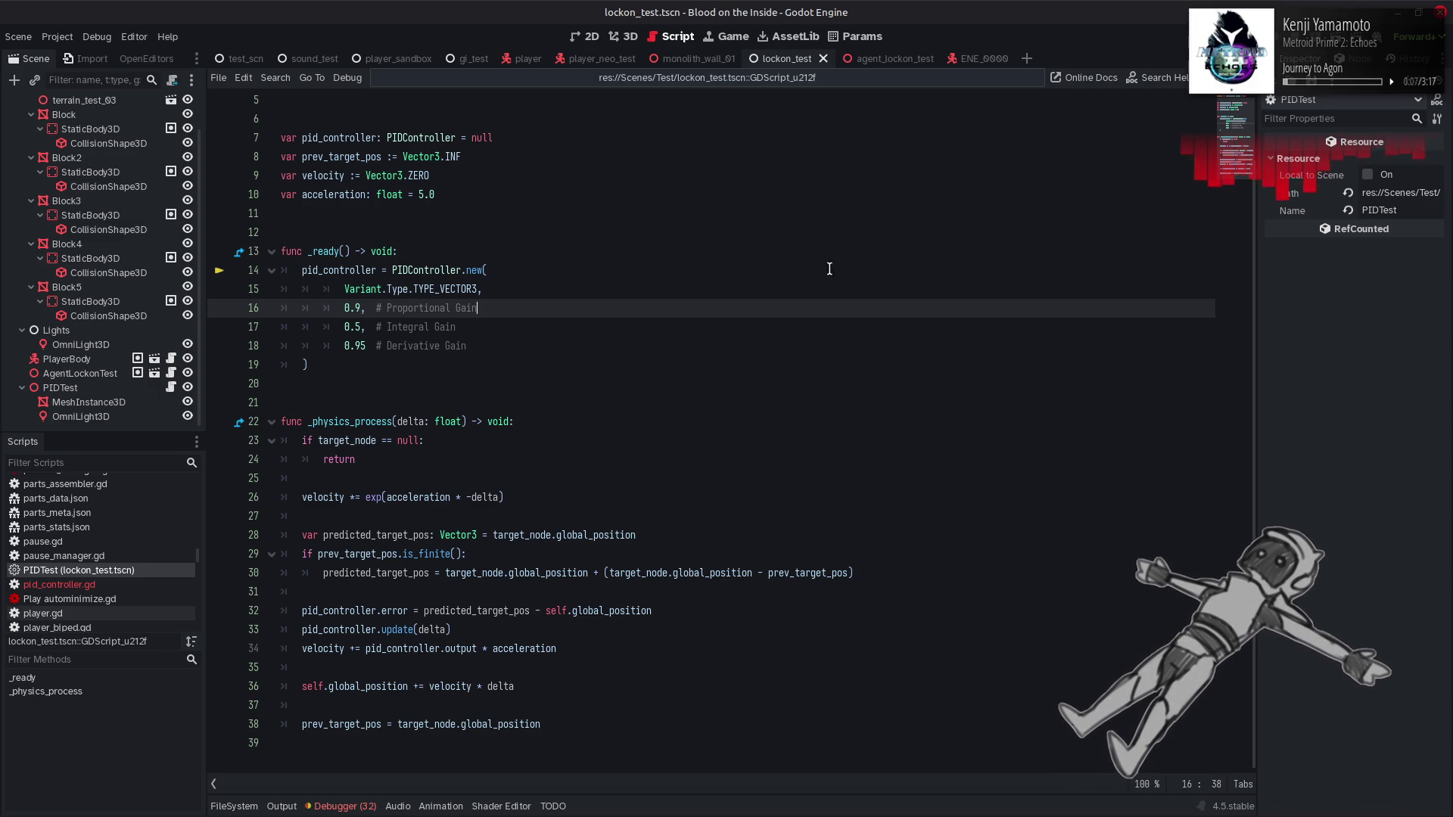
Step: Change the acceleration value on line 10 from 5.0 to 1.5
{"action": "double_click", "coordinate": [433, 195]}
{"action": "type", "text": "1.0"}
{"action": "key", "text": "BackSpace"}
{"action": "type", "text": "5"}
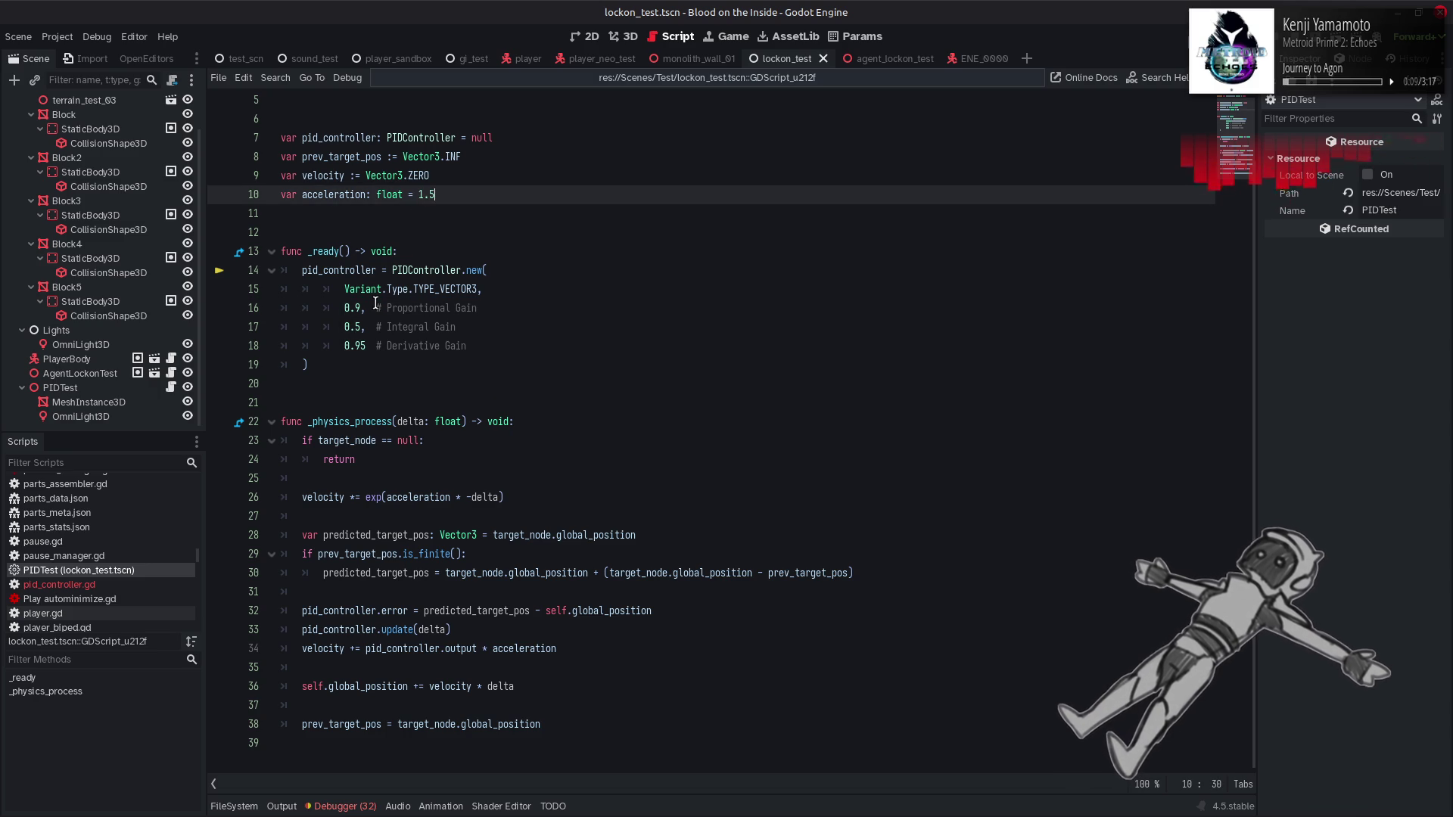
Step: Raise the Proportional Gain to 0.95, save, and run the scene with F6
{"action": "left_click", "coordinate": [365, 308]}
{"action": "type", "text": "5"}
{"action": "left_click", "coordinate": [609, 248]}
{"action": "key", "text": "ctrl+s"}
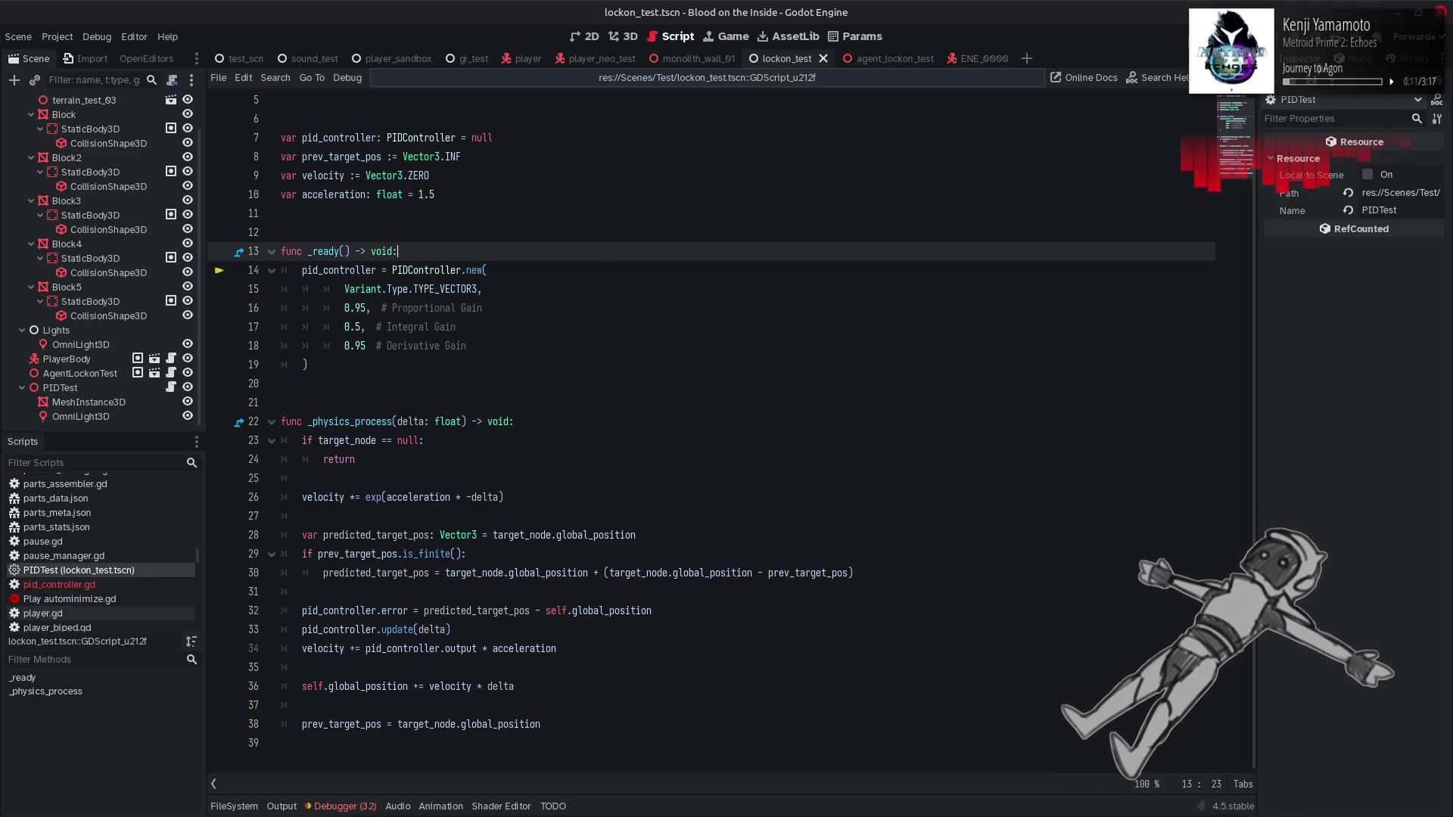
{"action": "key", "text": "F6"}
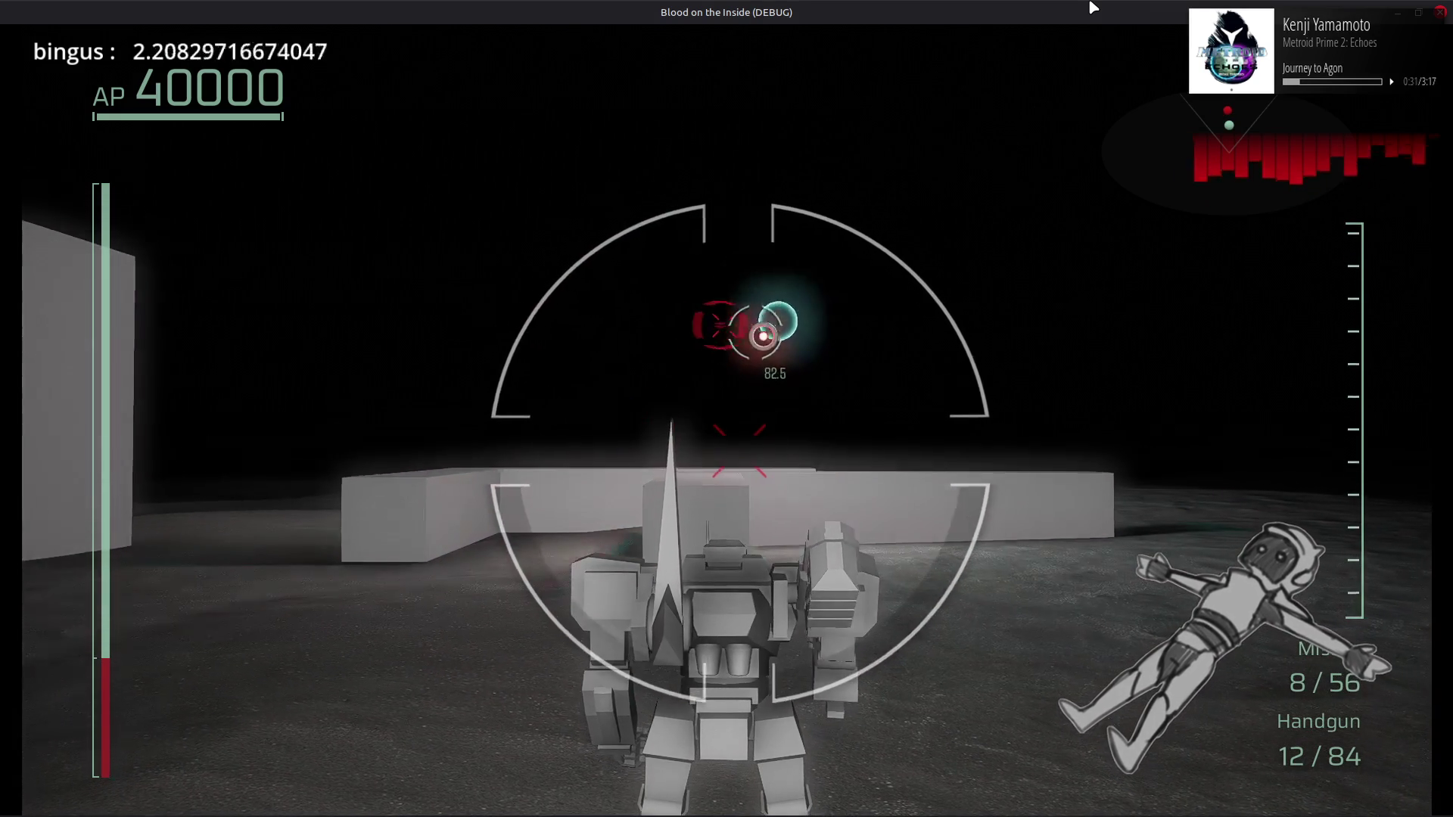
Step: Test-run the scene with Integral Gain 0.1, then close it and undo back to 0.5
{"action": "left_click", "coordinate": [1440, 12]}
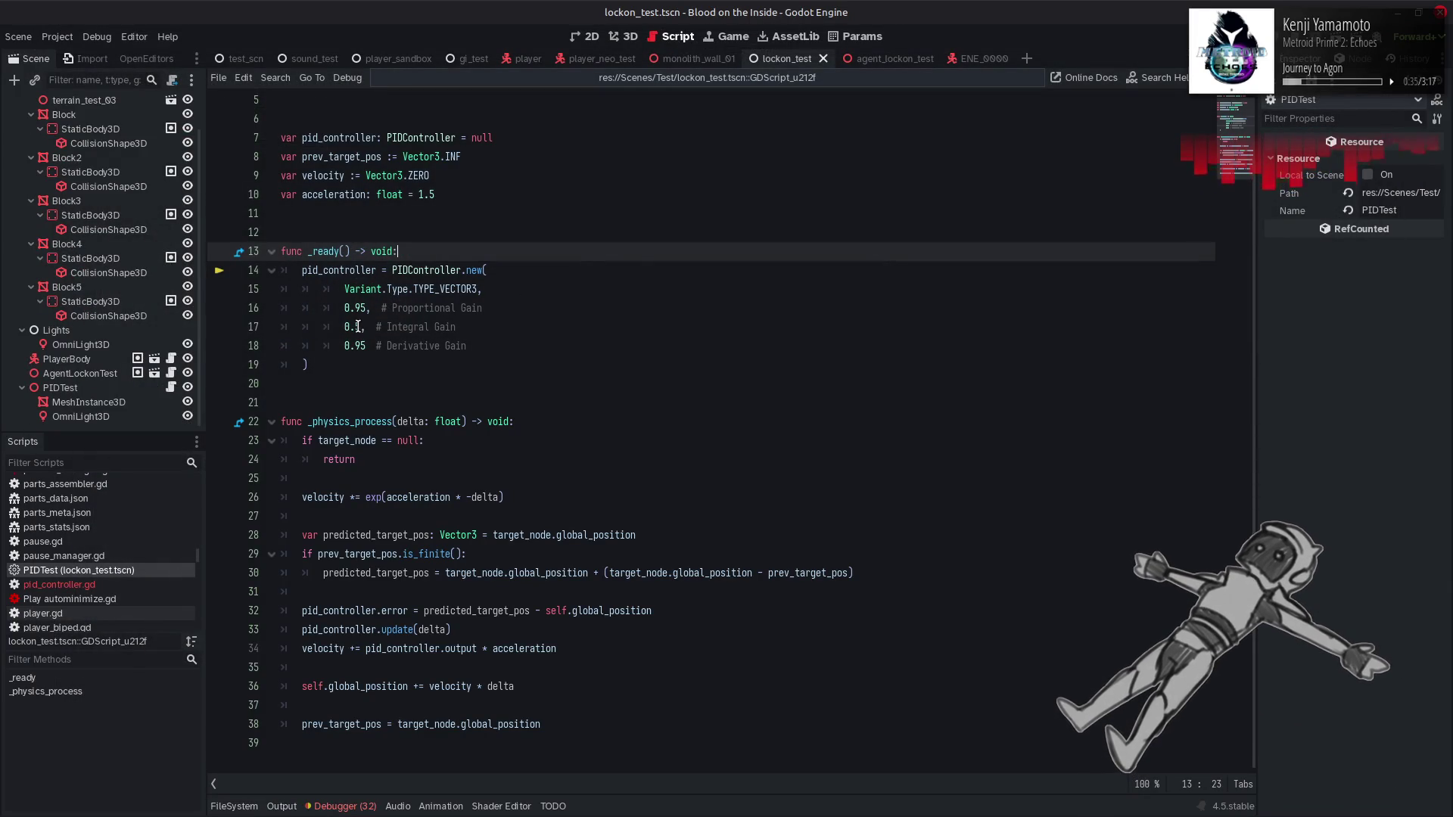
{"action": "double_click", "coordinate": [359, 326]}
{"action": "type", "text": "1"}
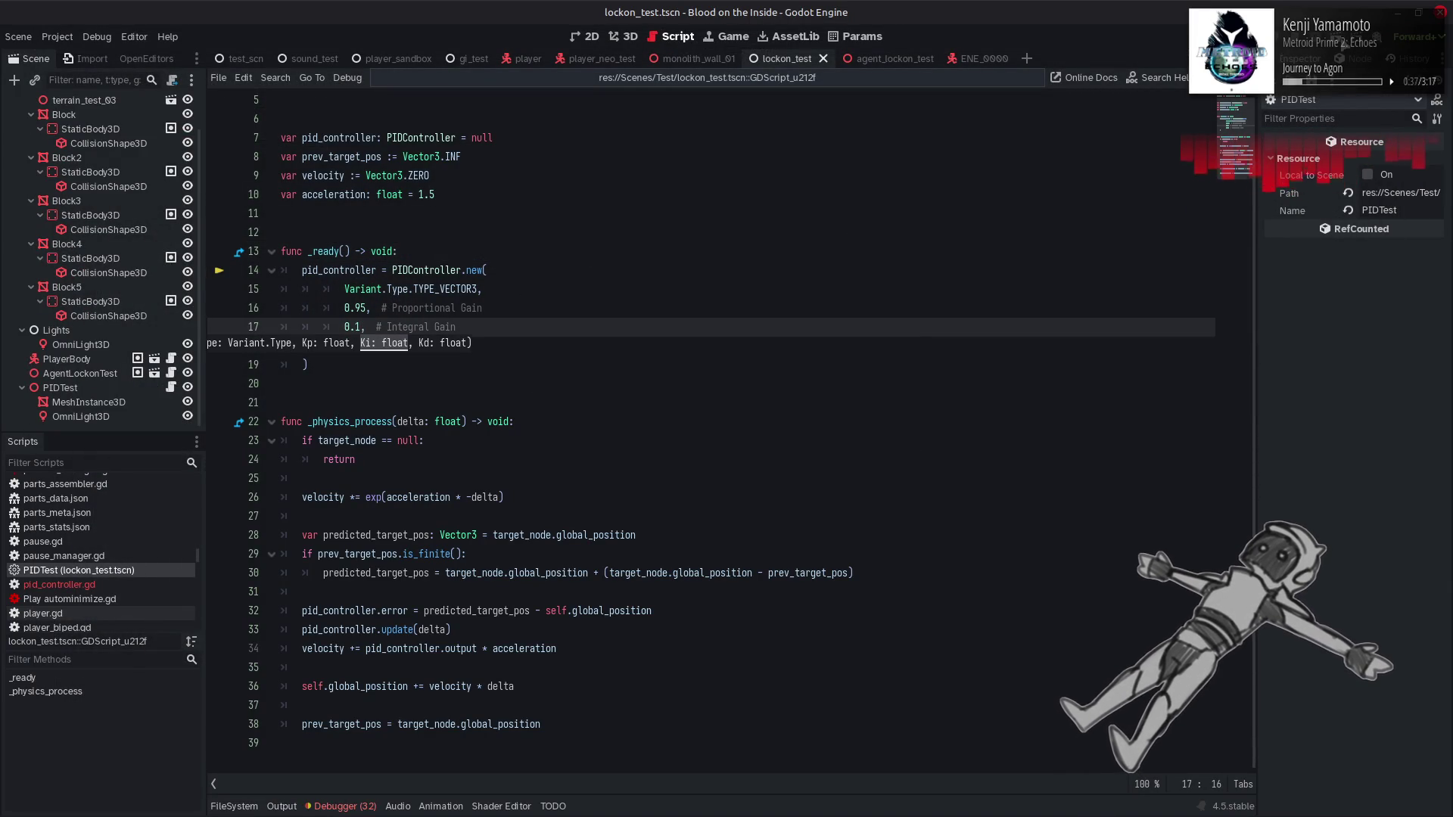
{"action": "key", "text": "F6"}
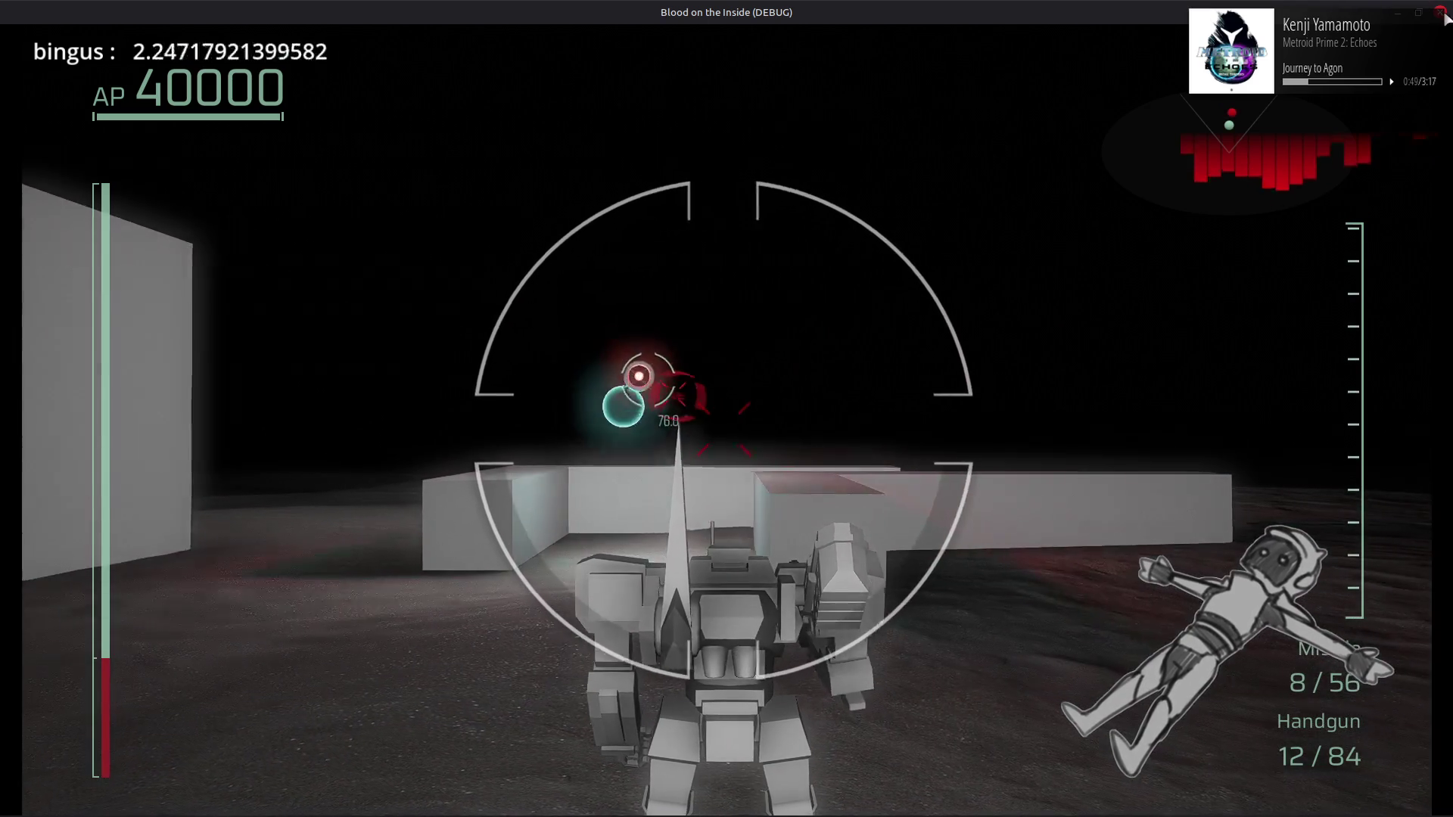
{"action": "left_click", "coordinate": [1440, 12]}
{"action": "key", "text": "ctrl+z"}
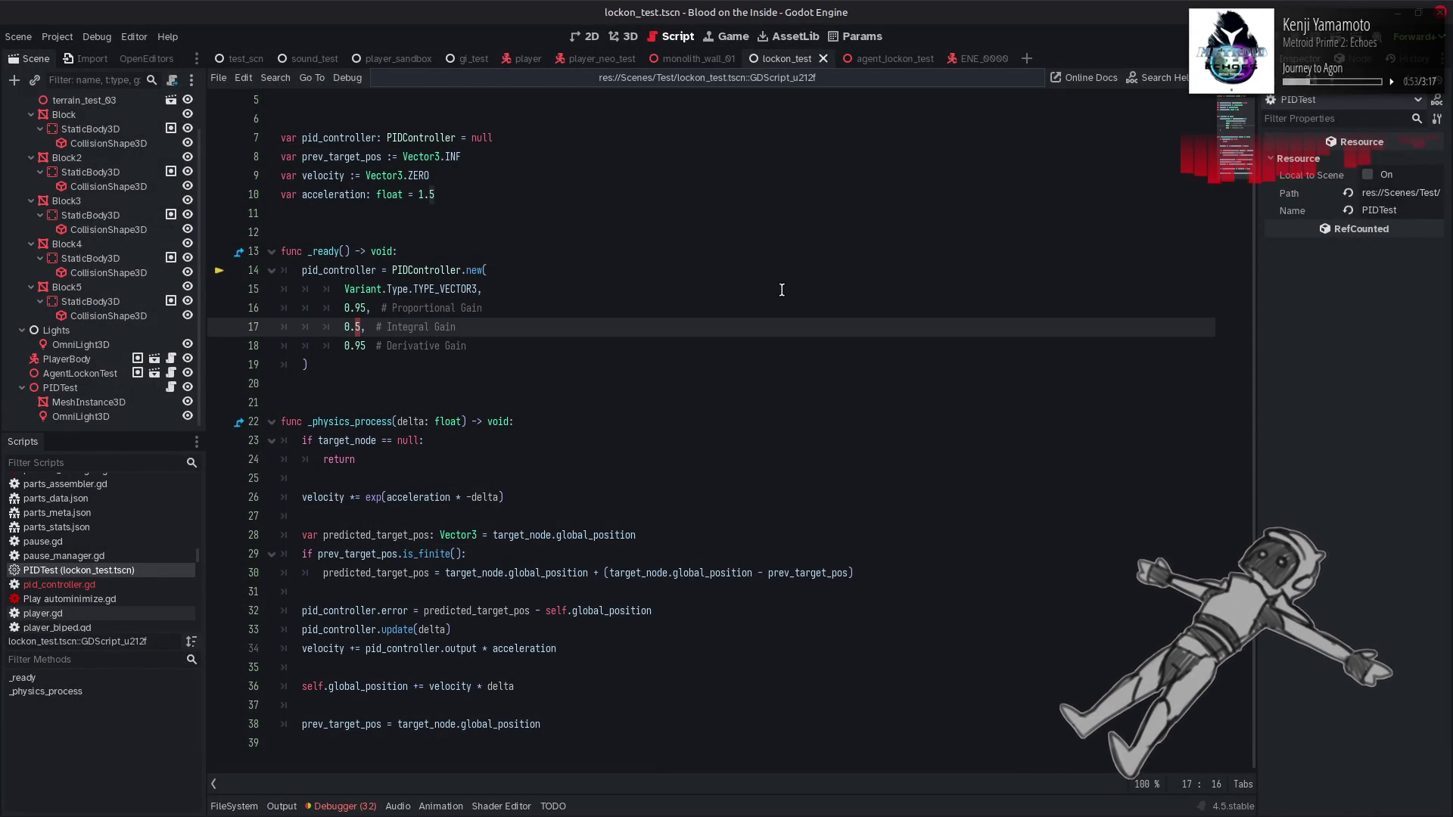
Step: Undo to acceleration 5.0 and Proportional Gain 0.9, then save the lock-on scene
{"action": "key", "text": "ctrl+z"}
{"action": "key", "text": "ctrl+z"}
{"action": "key", "text": "ctrl+z"}
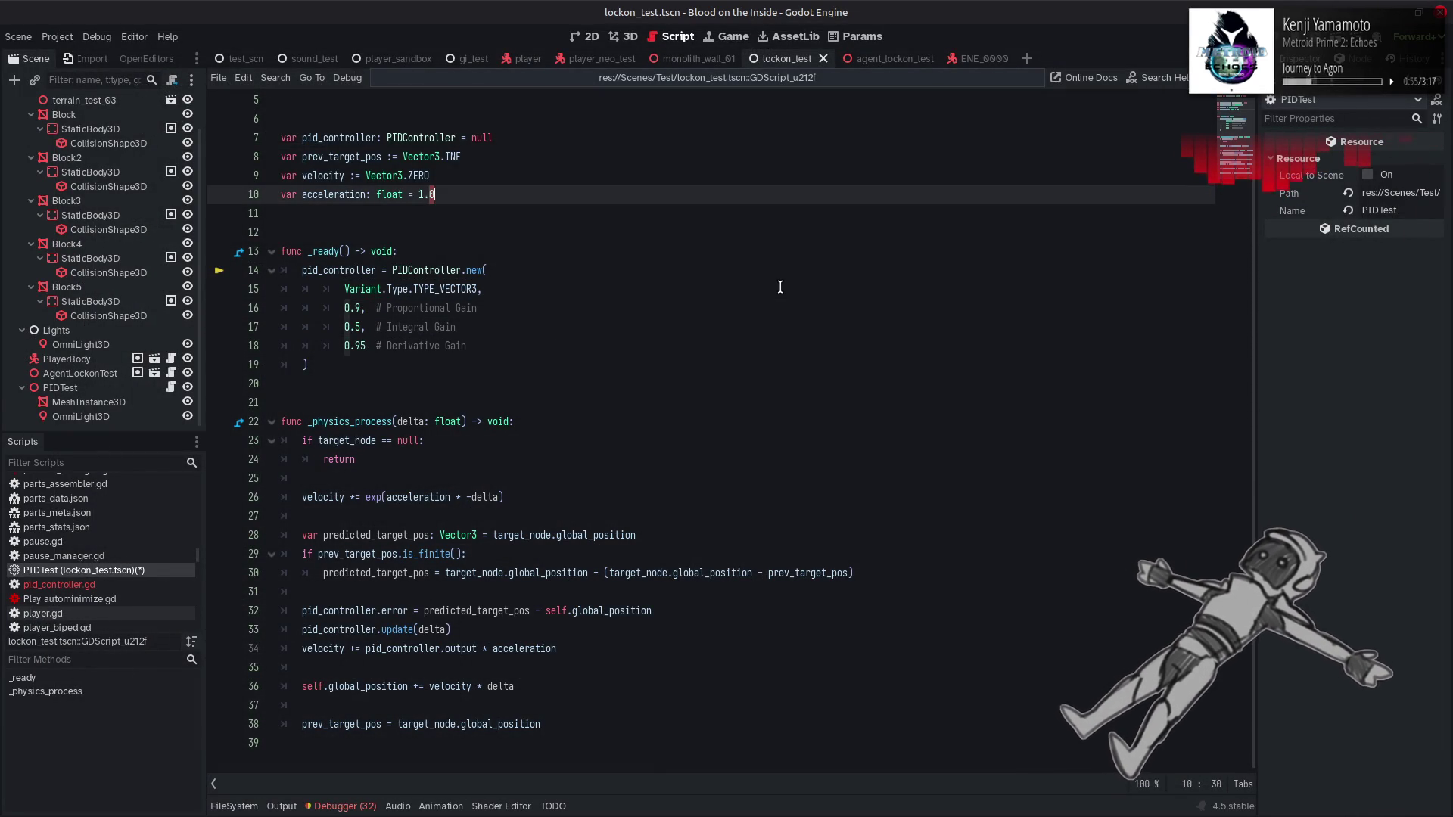
{"action": "key", "text": "ctrl+s"}
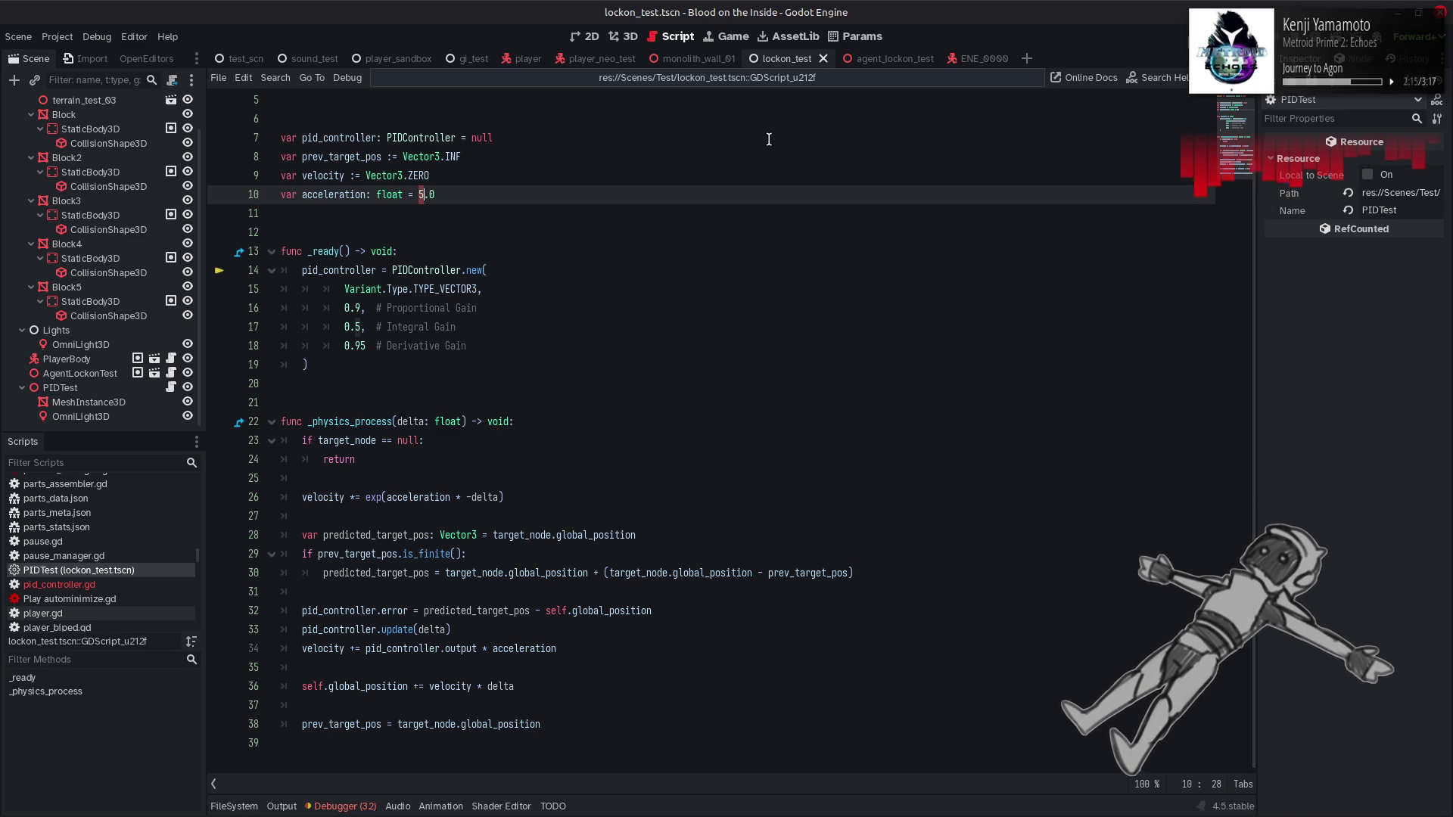
Step: Open pid_controller.gd and scroll to its update() function with the filtered derivative
{"action": "left_click", "coordinate": [159, 585]}
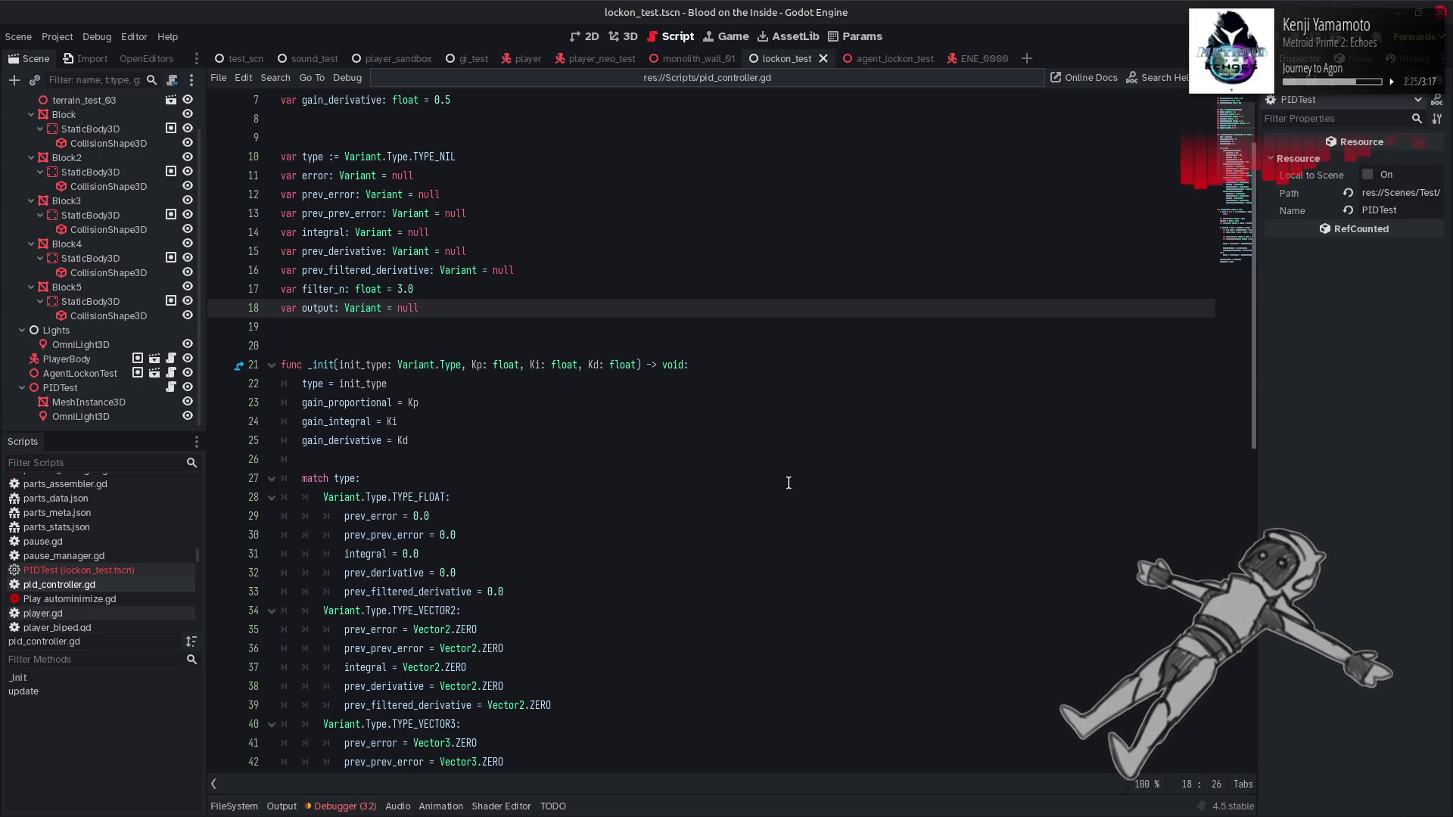
{"action": "scroll", "coordinate": [787, 480], "scroll_direction": "down", "scroll_amount": 12}
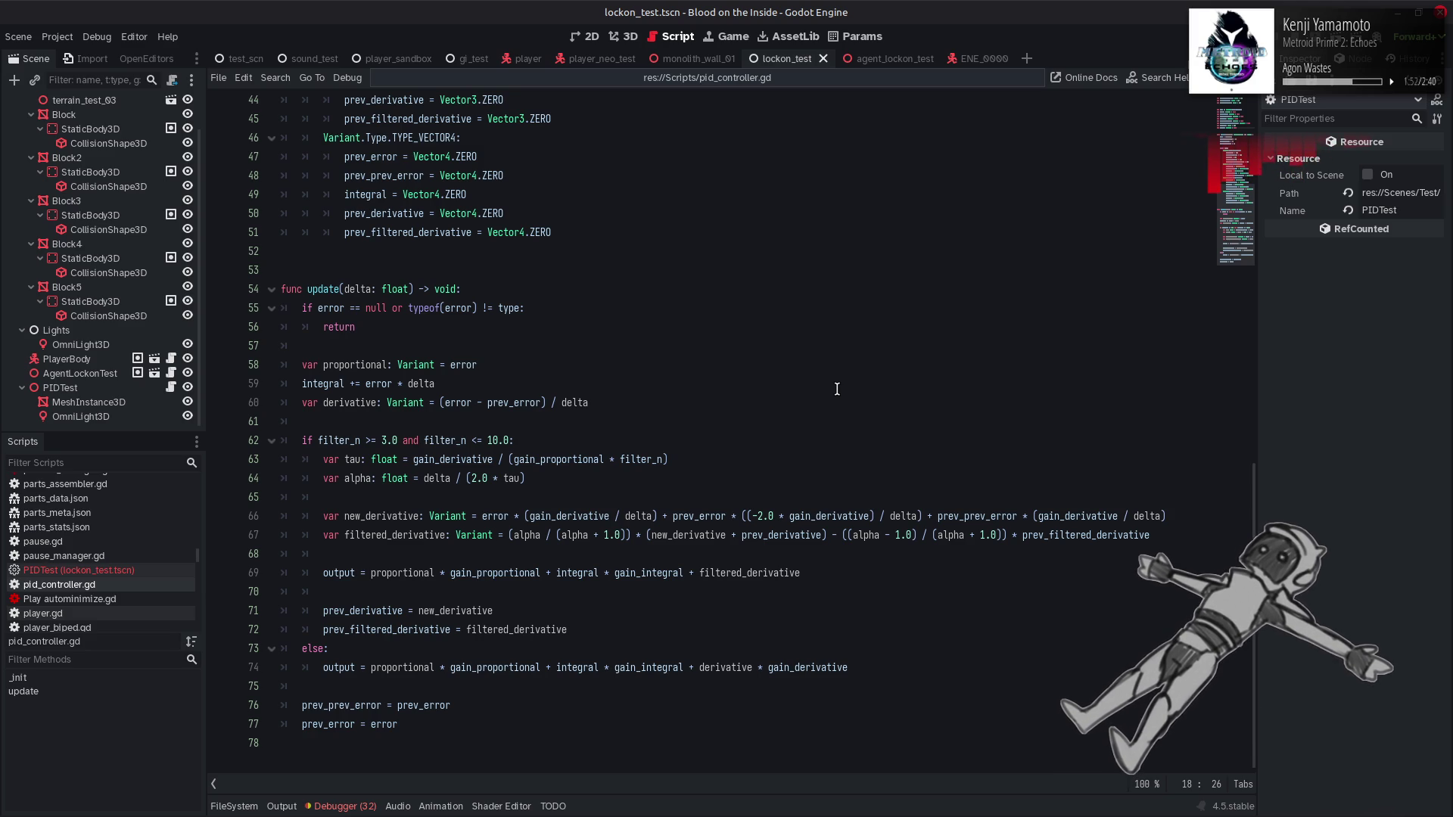
{"action": "left_click", "coordinate": [154, 570]}
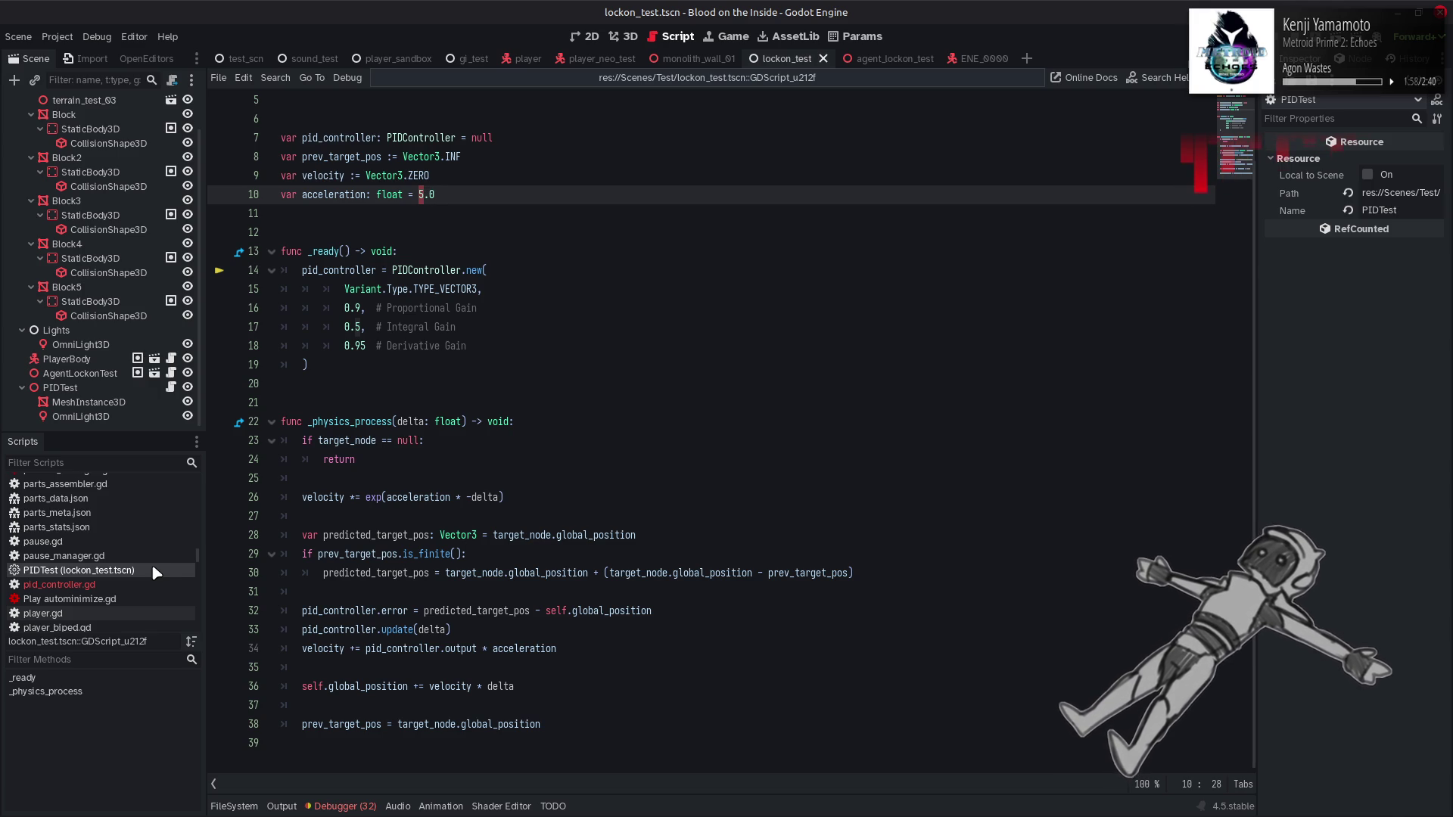
{"action": "left_click", "coordinate": [153, 584]}
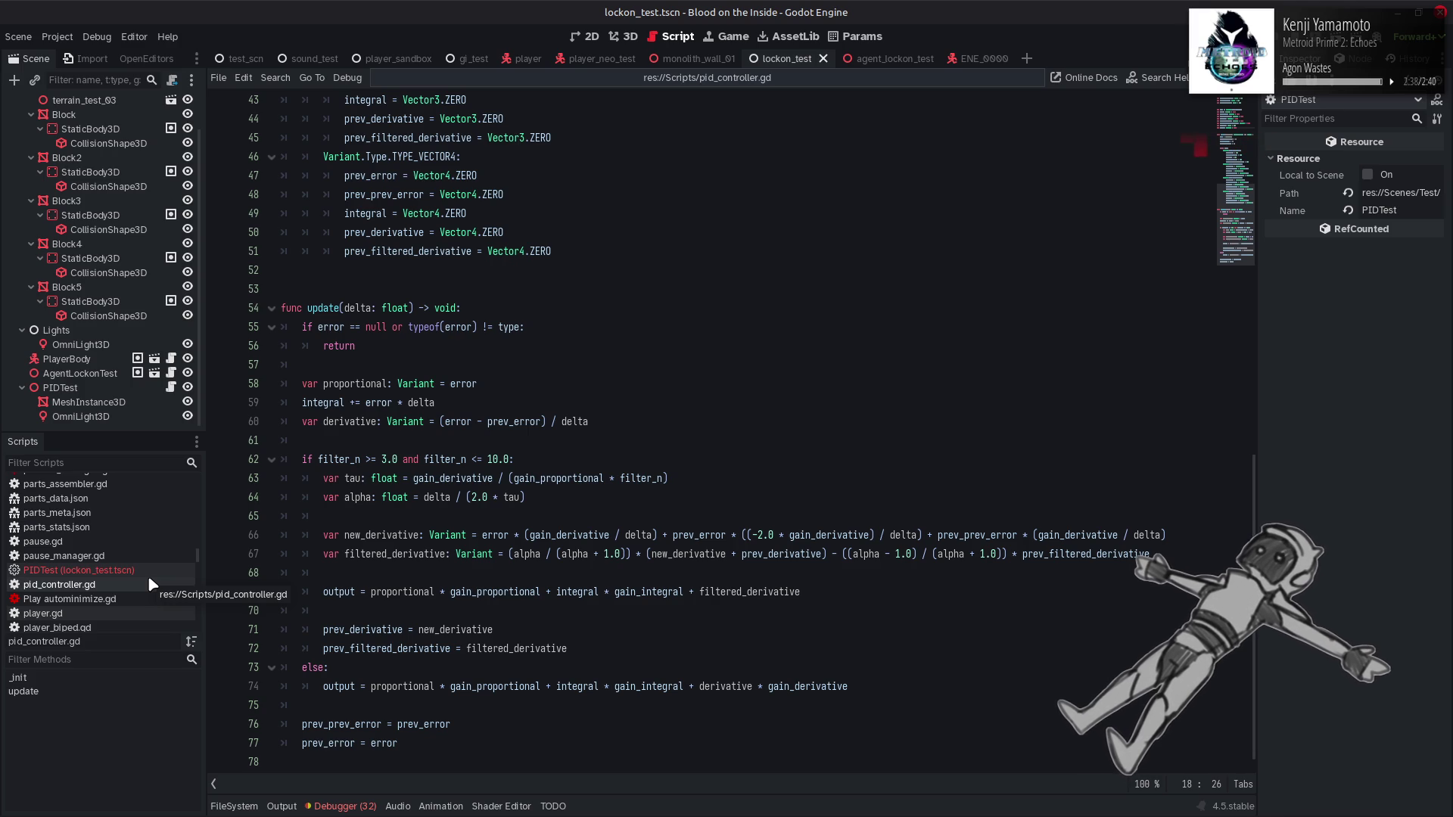
Step: Add tau/alpha filtered-derivative code to update() in pid_controller.gd, then switch to the Wikipedia PID article
{"action": "scroll", "coordinate": [567, 503], "scroll_direction": "down", "scroll_amount": 1}
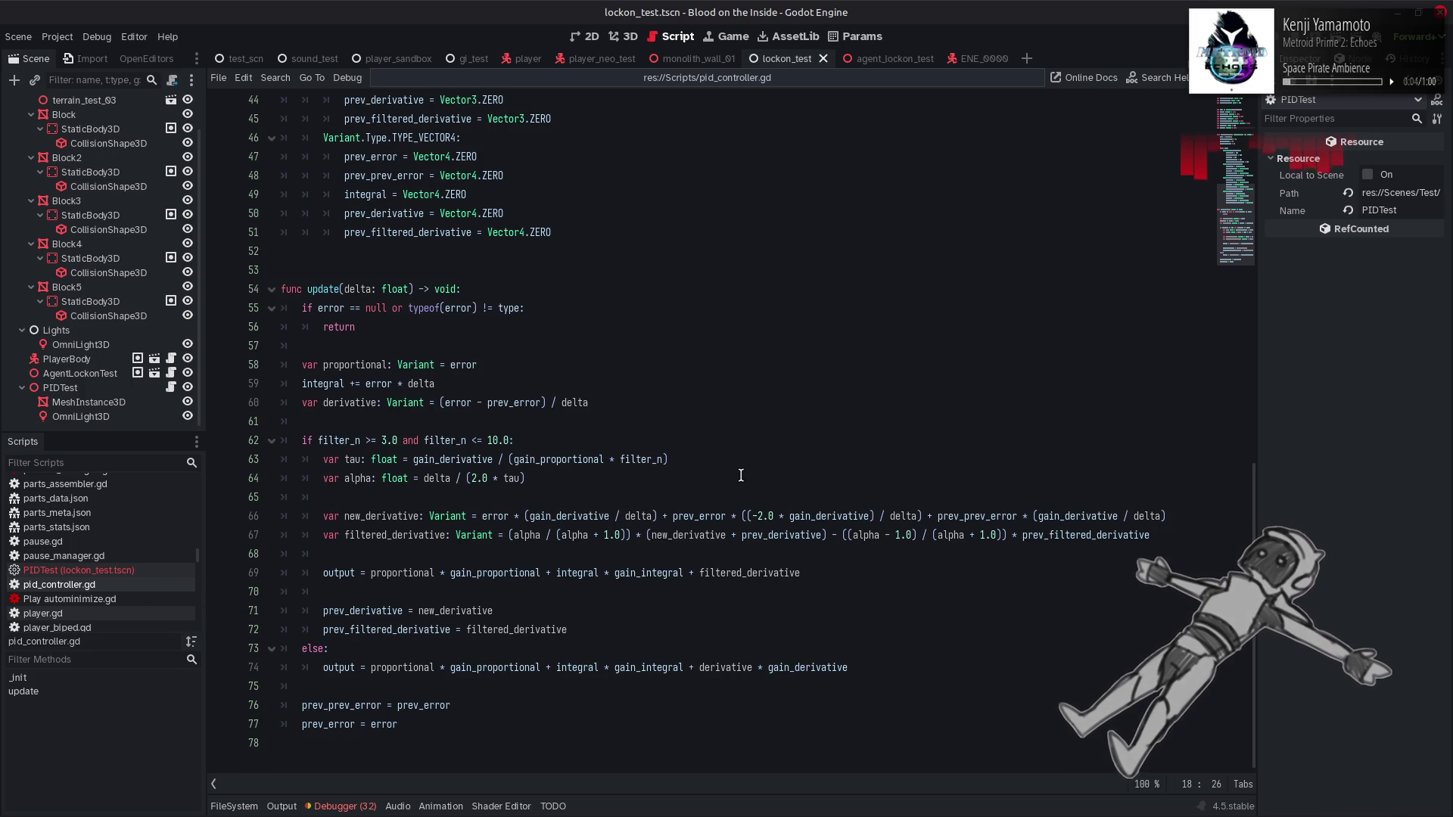
{"action": "mouse_move", "coordinate": [1038, 812]}
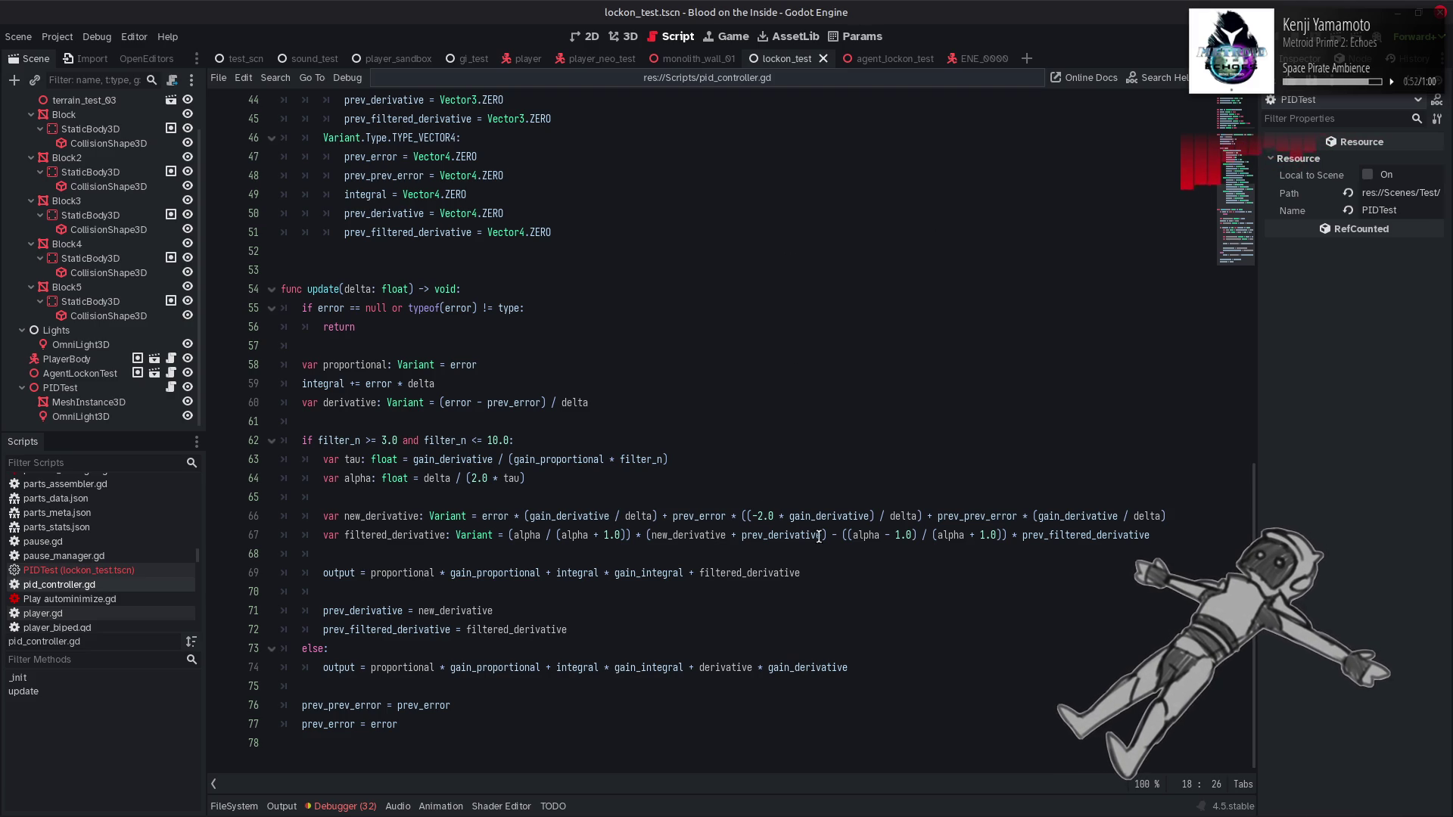
{"action": "left_click", "coordinate": [843, 553]}
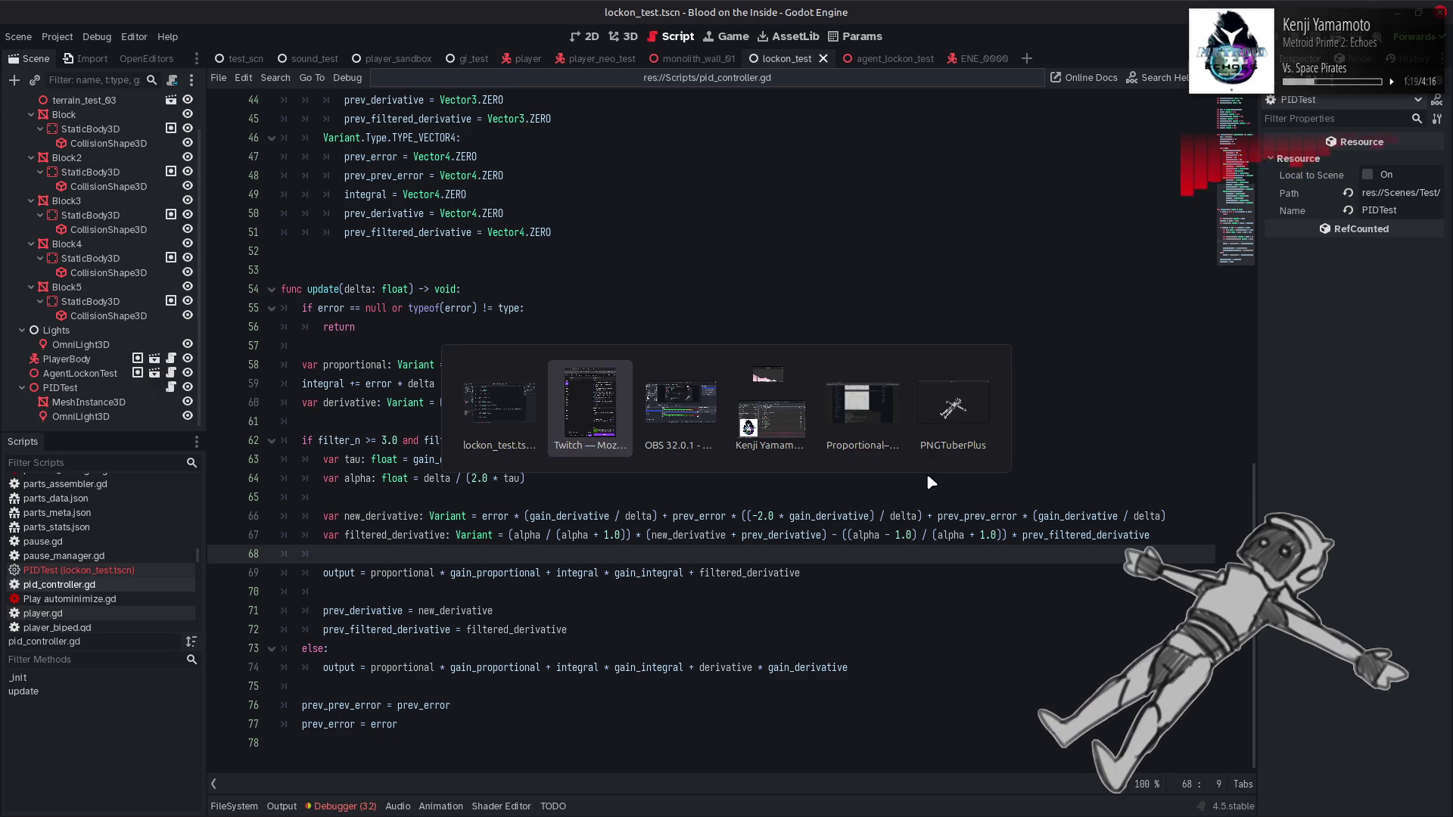
{"action": "key", "text": "Tab"}
{"action": "key", "text": "Tab"}
{"action": "key", "text": "Tab"}
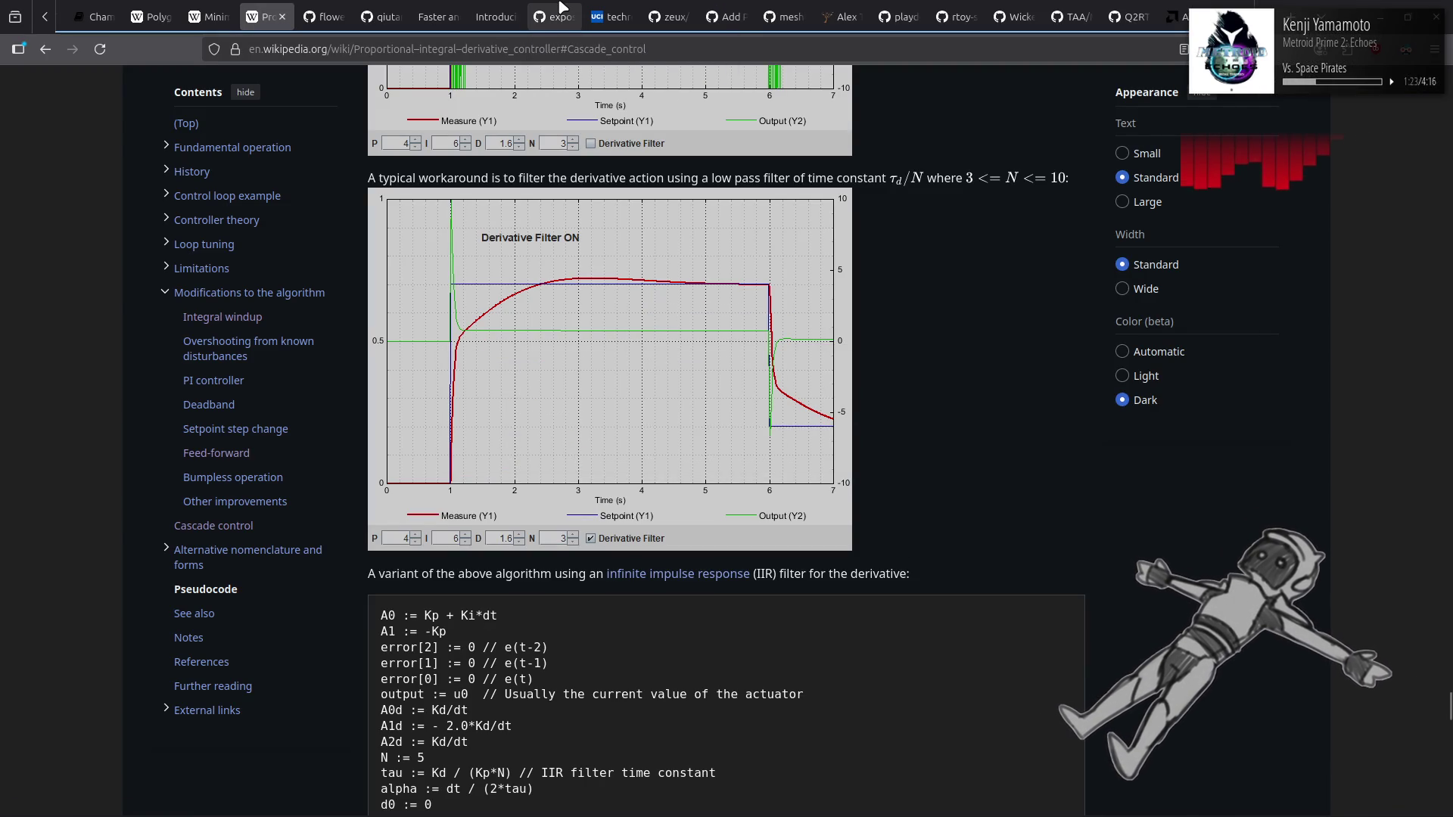
Step: Open a new tab right of the Wikipedia tab and search Google for 'godot github'
{"action": "scroll", "coordinate": [563, 7], "scroll_direction": "up", "scroll_amount": 3}
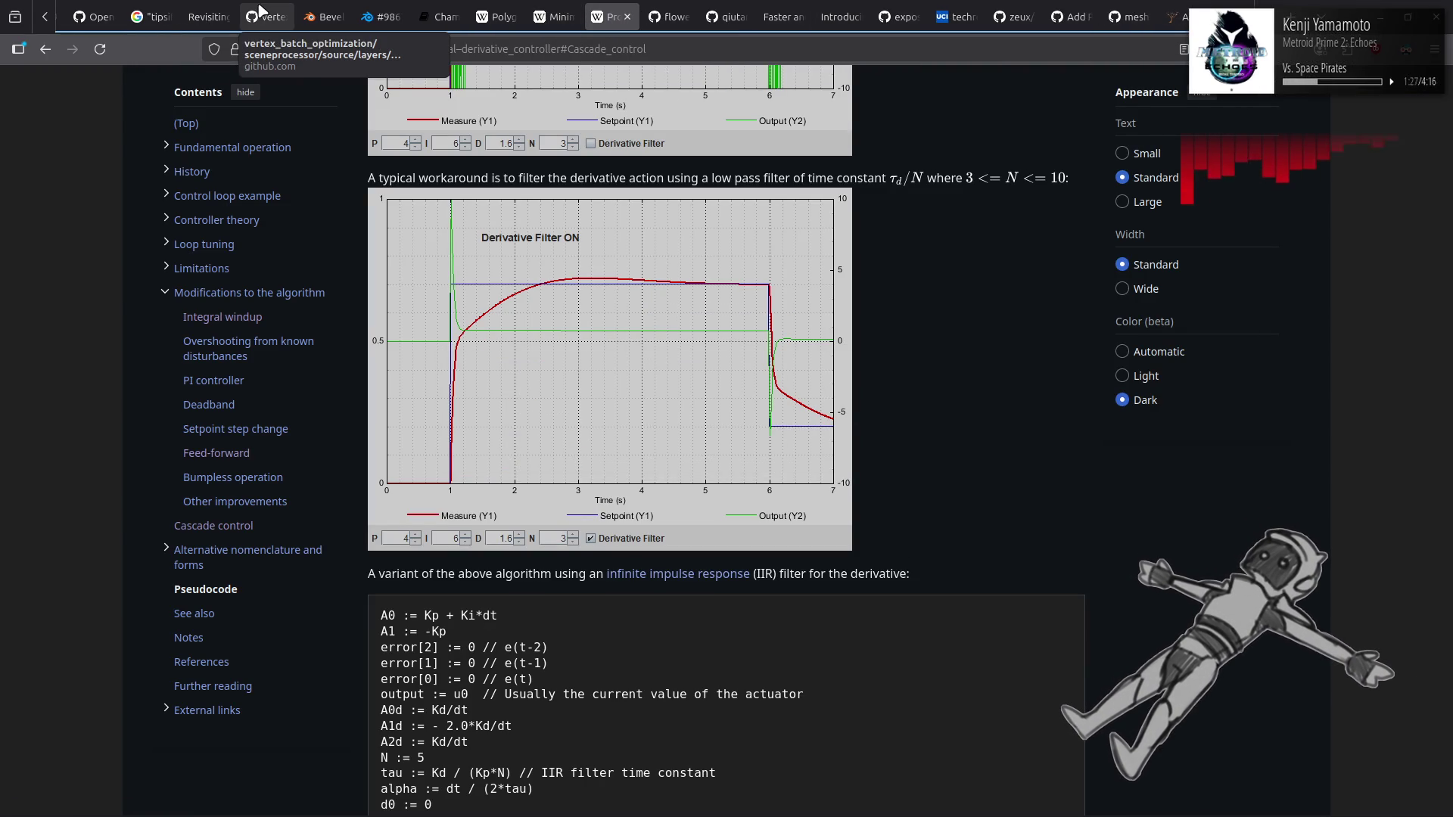
{"action": "right_click", "coordinate": [598, 15]}
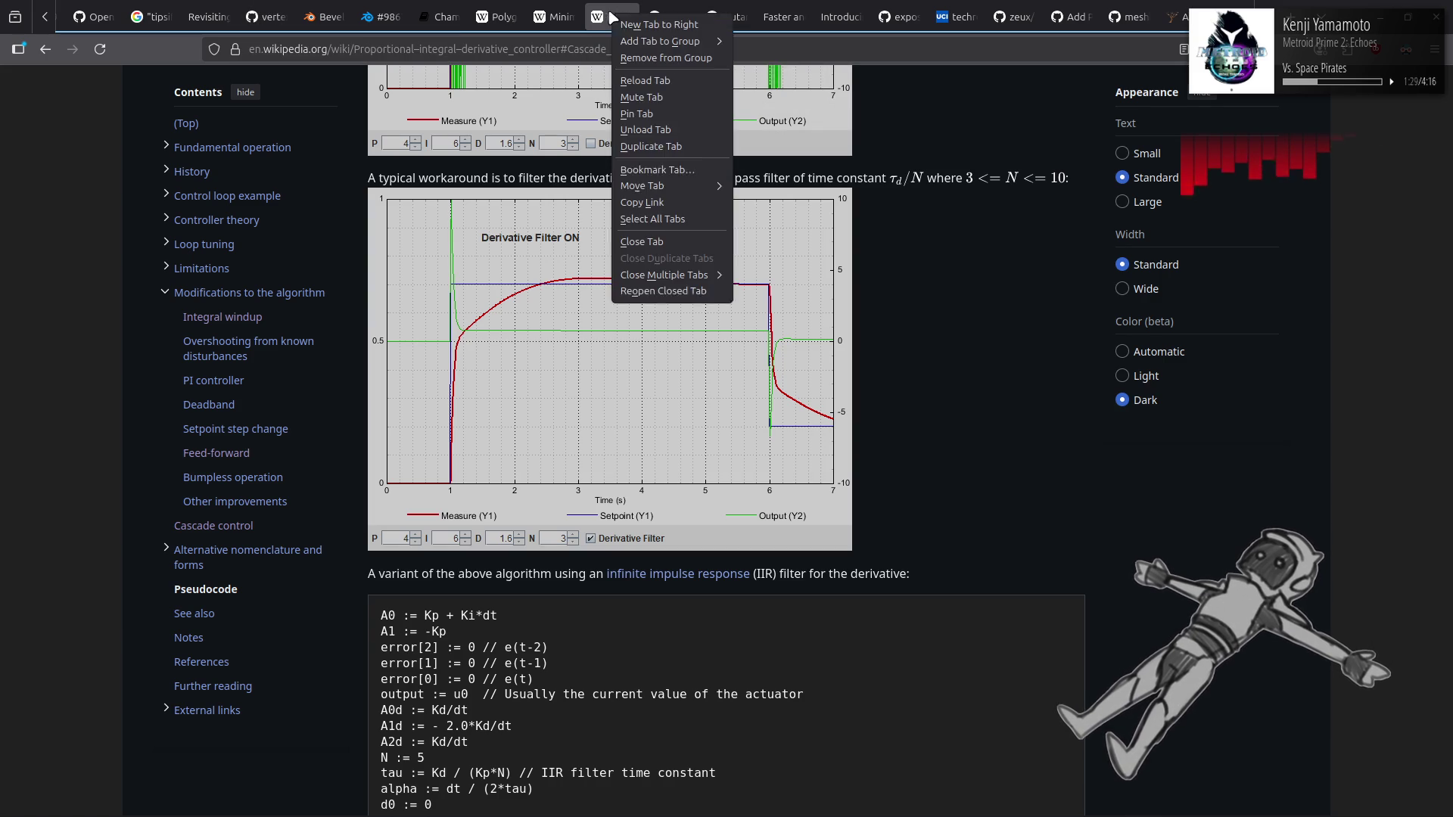
{"action": "left_click", "coordinate": [617, 23]}
{"action": "type", "text": "godot github"}
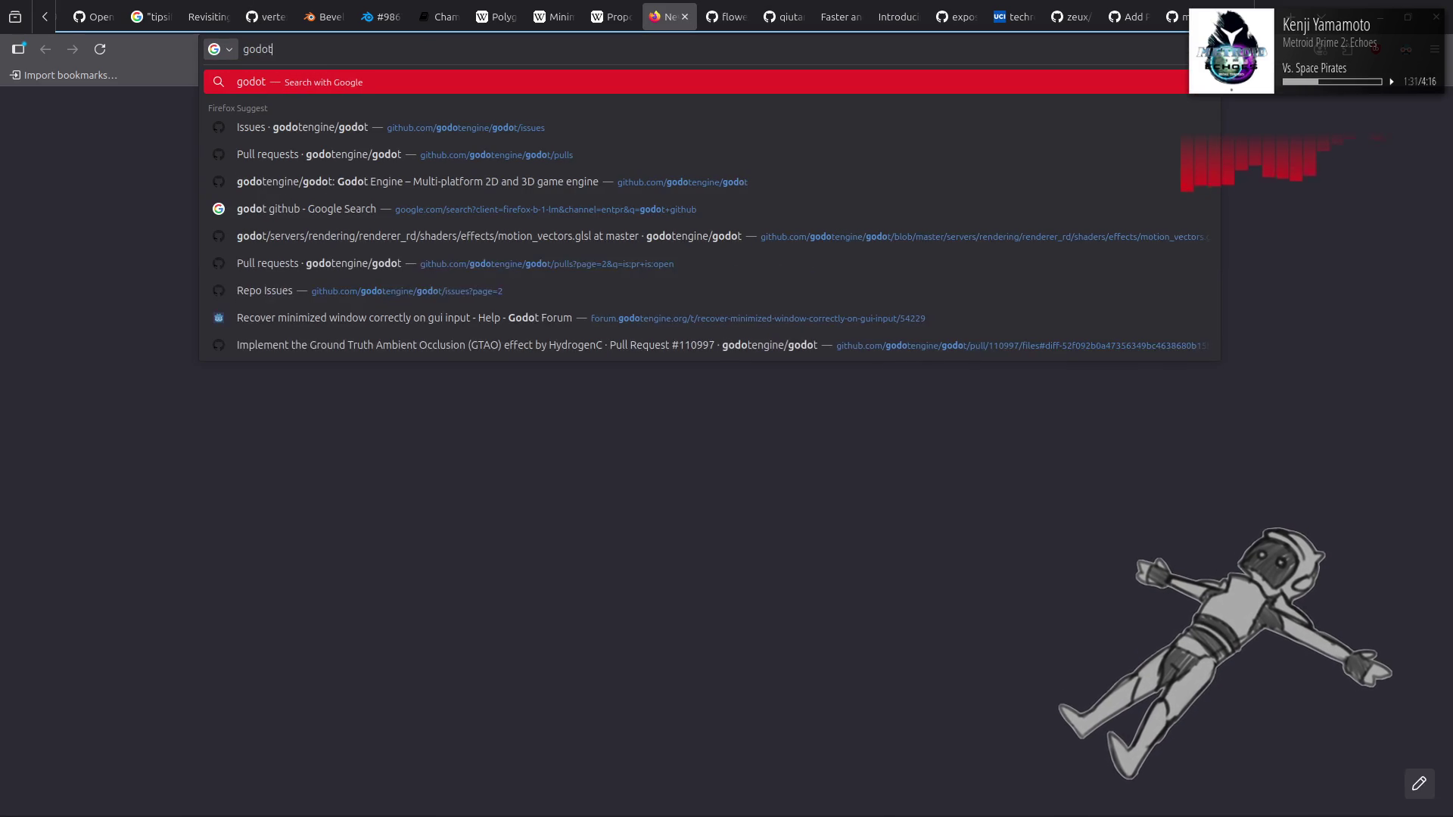
{"action": "key", "text": "Return"}
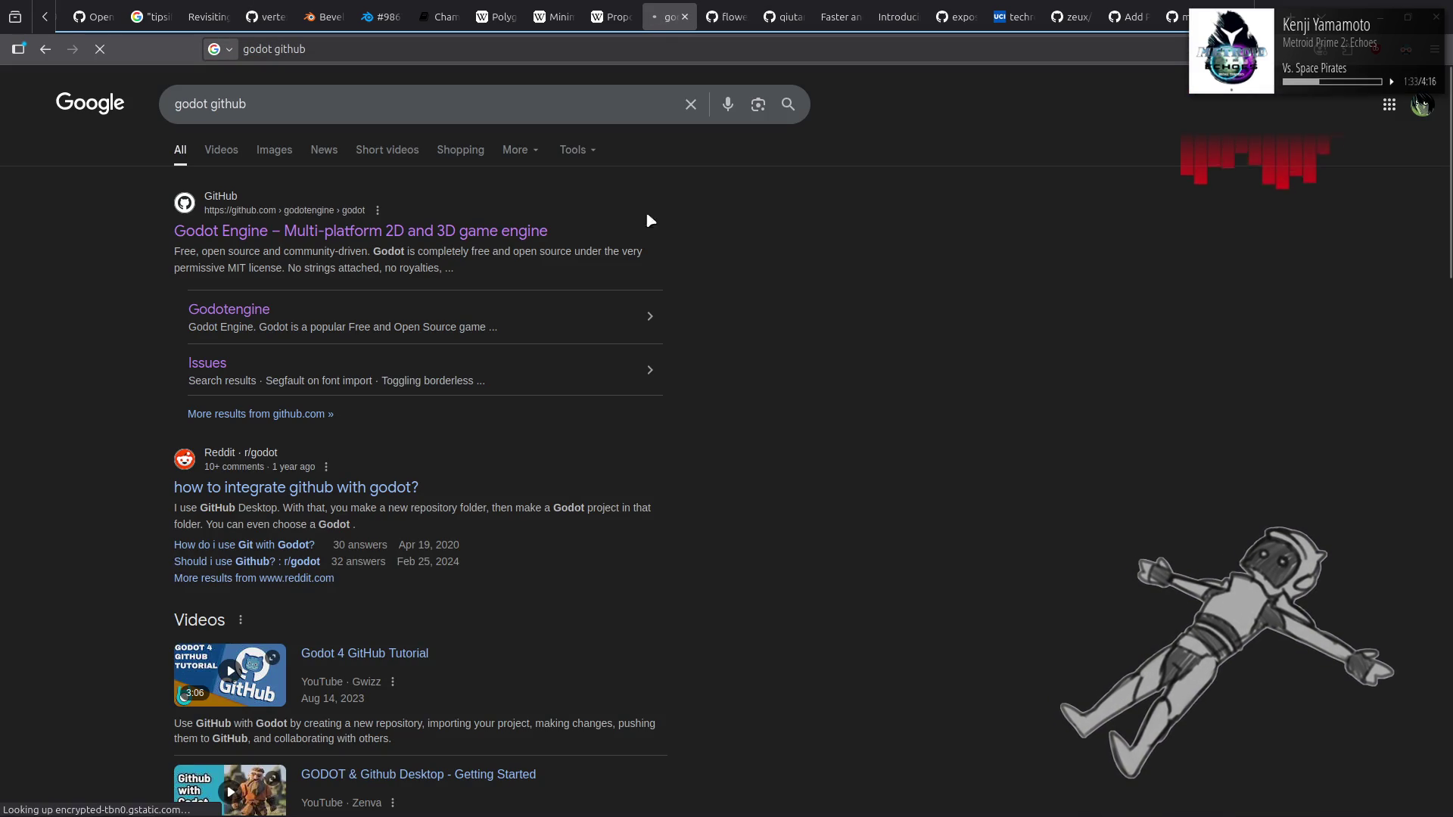
Step: Open the godotengine/godot repository from the results and scroll through its open Issues list
{"action": "left_click", "coordinate": [477, 232]}
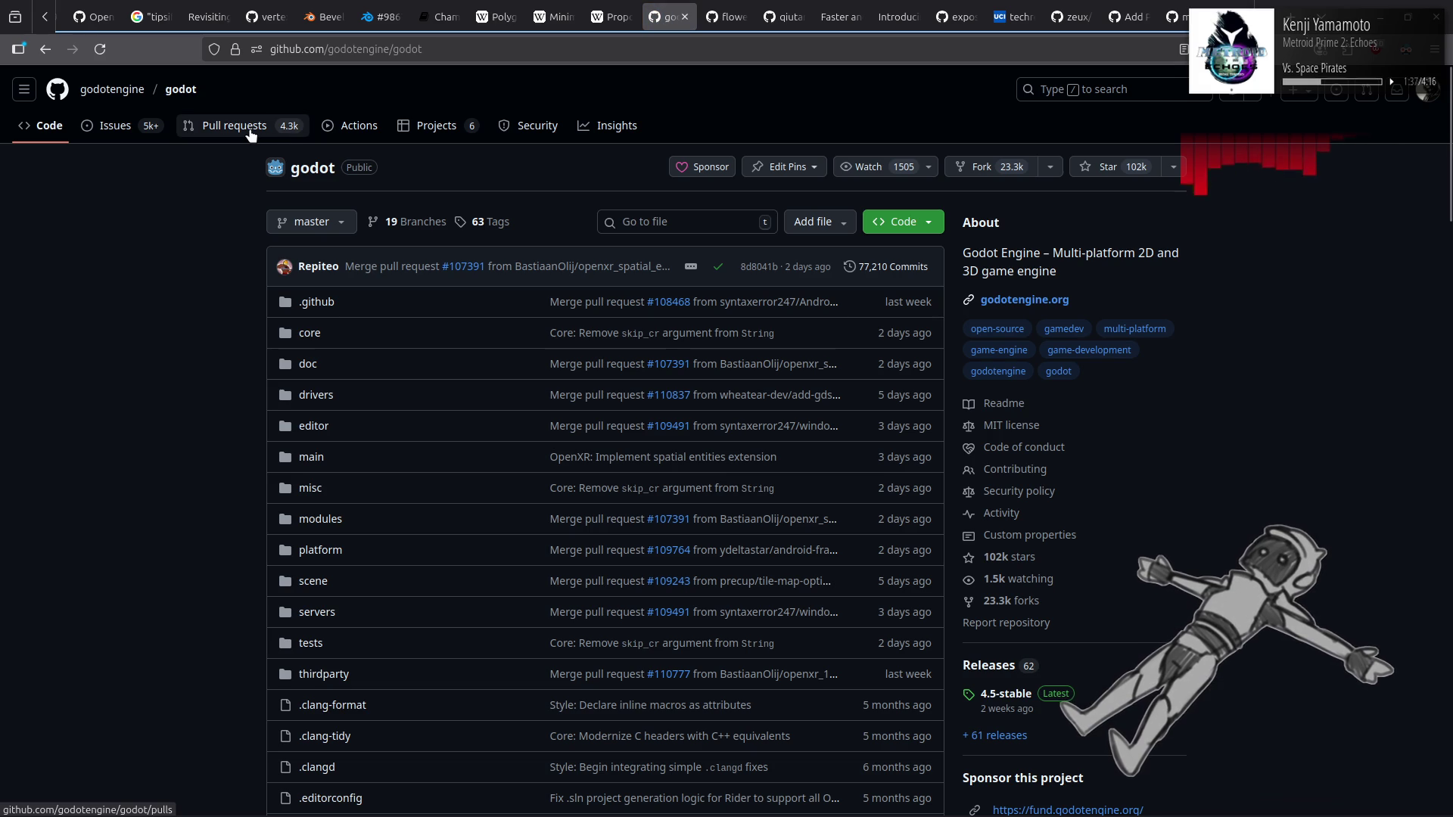
{"action": "left_click", "coordinate": [137, 133]}
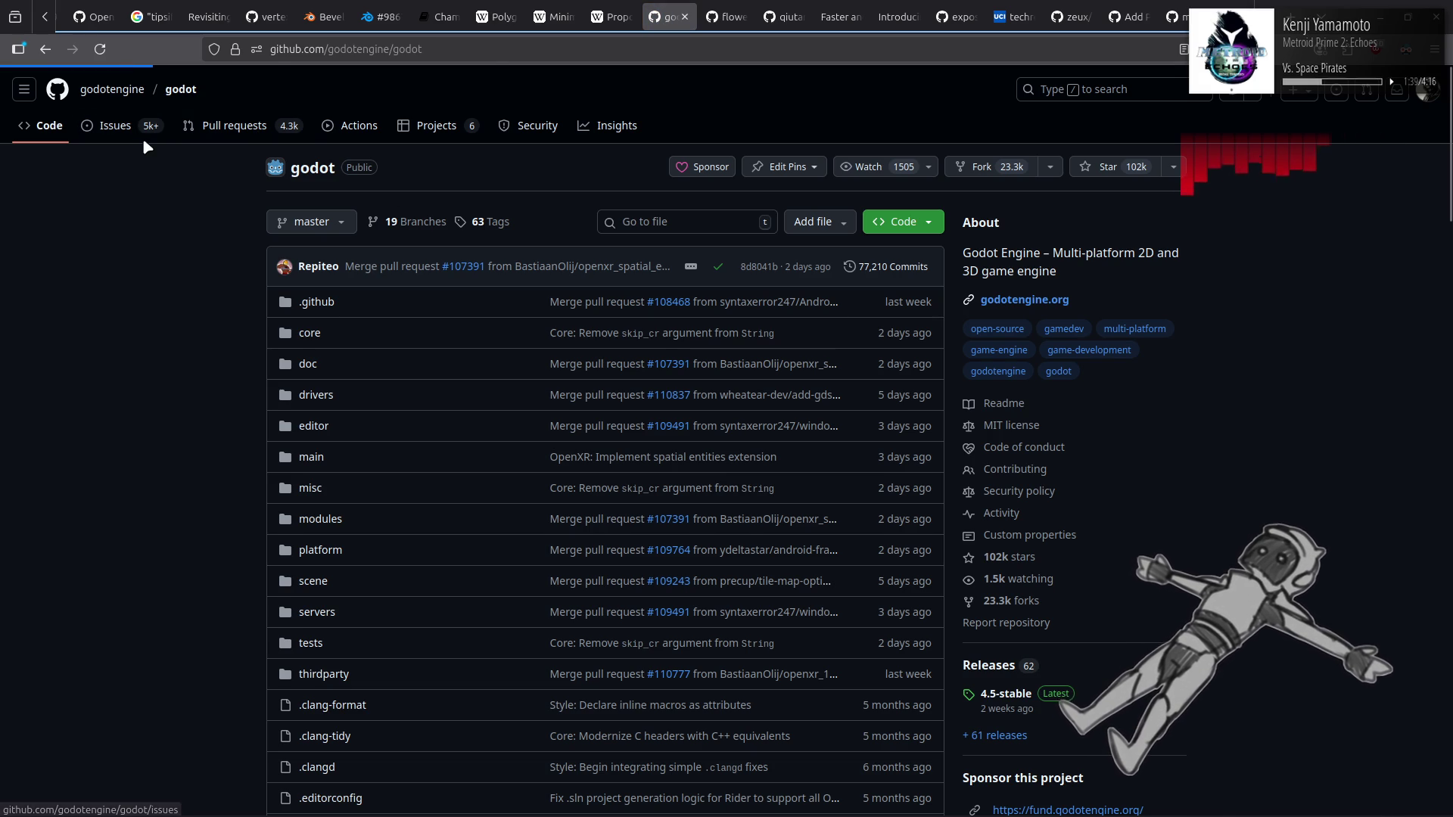
{"action": "key", "text": "alt+Left"}
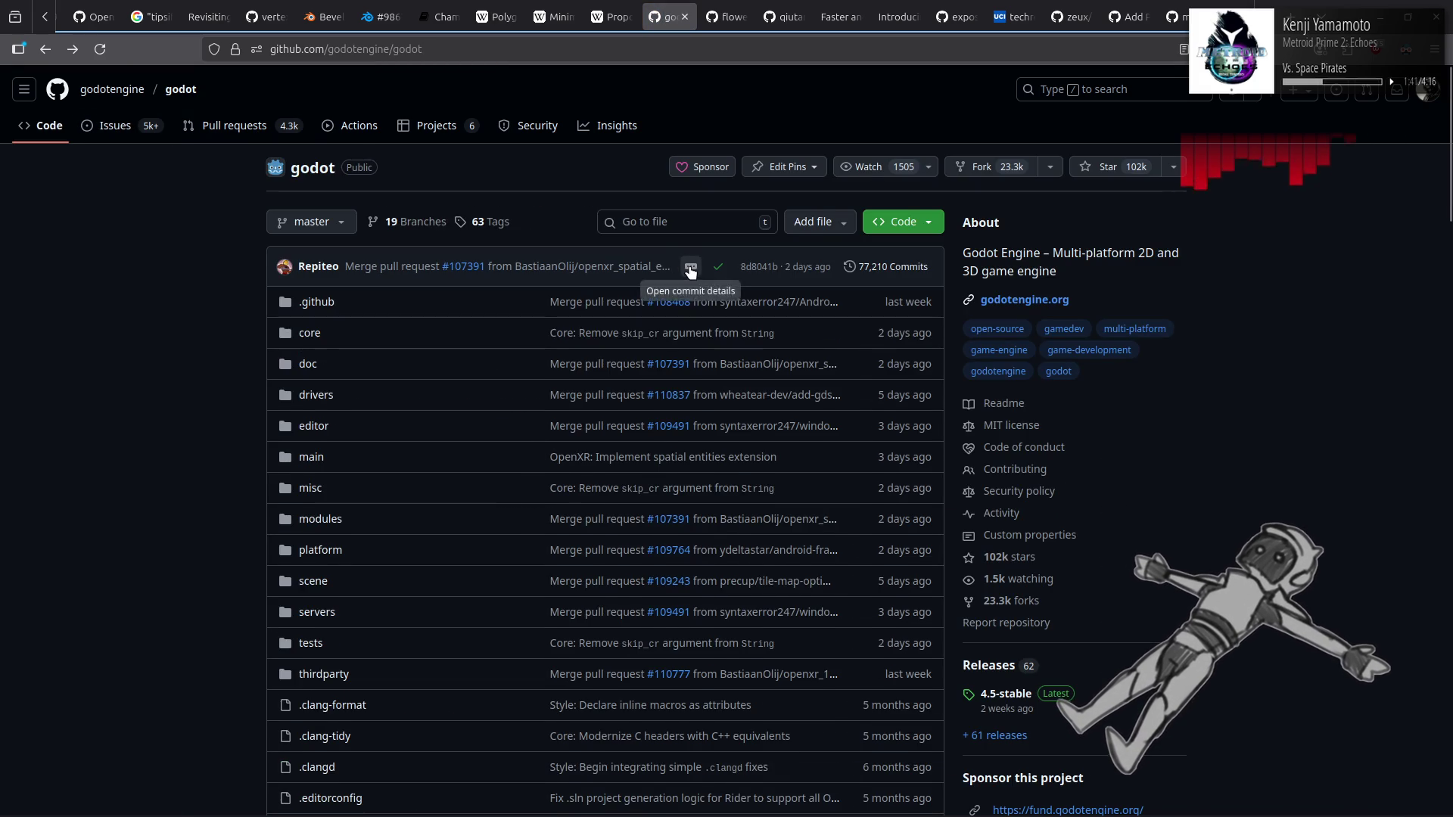
{"action": "left_click", "coordinate": [690, 269]}
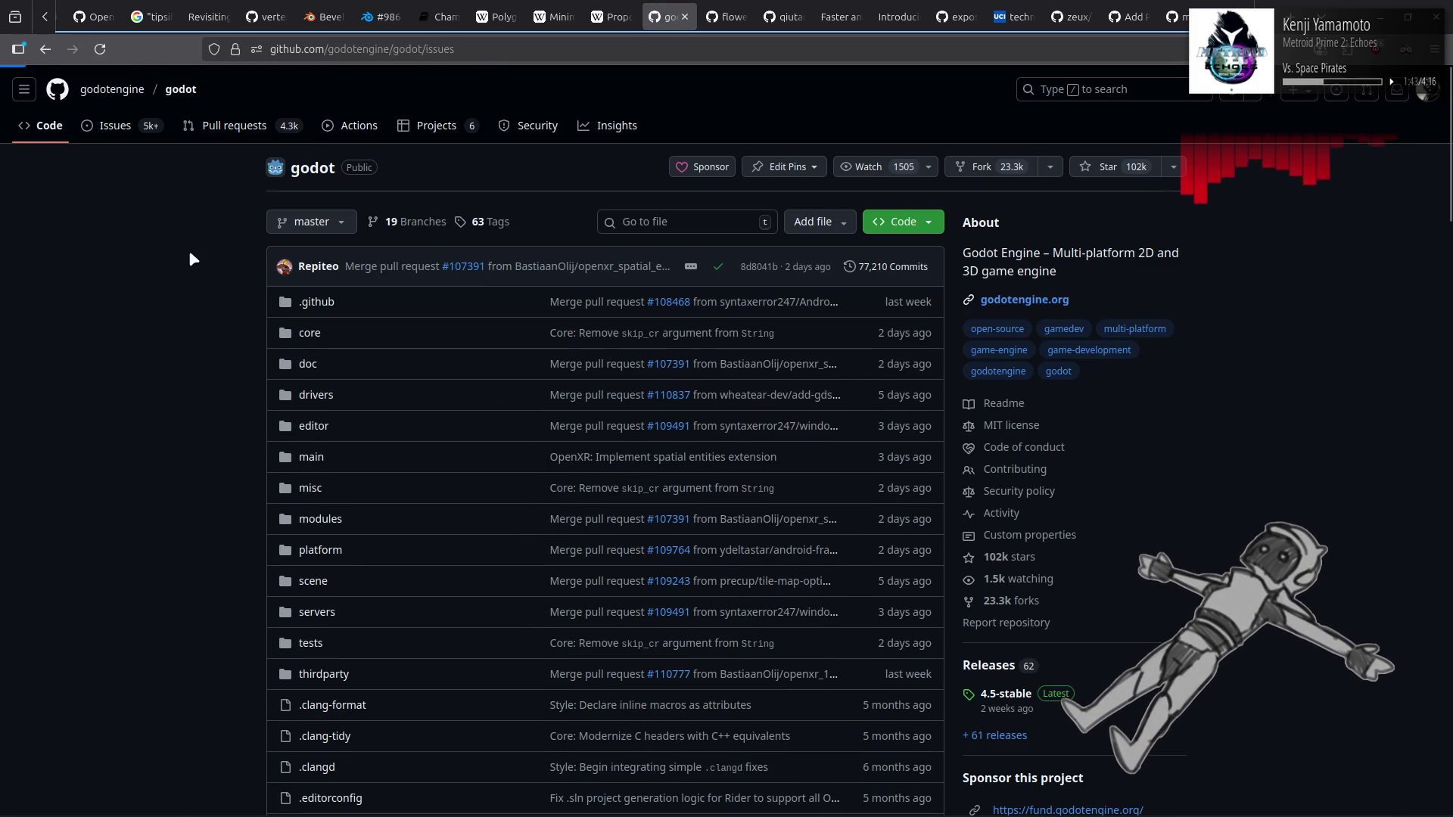
{"action": "key", "text": "alt+Right"}
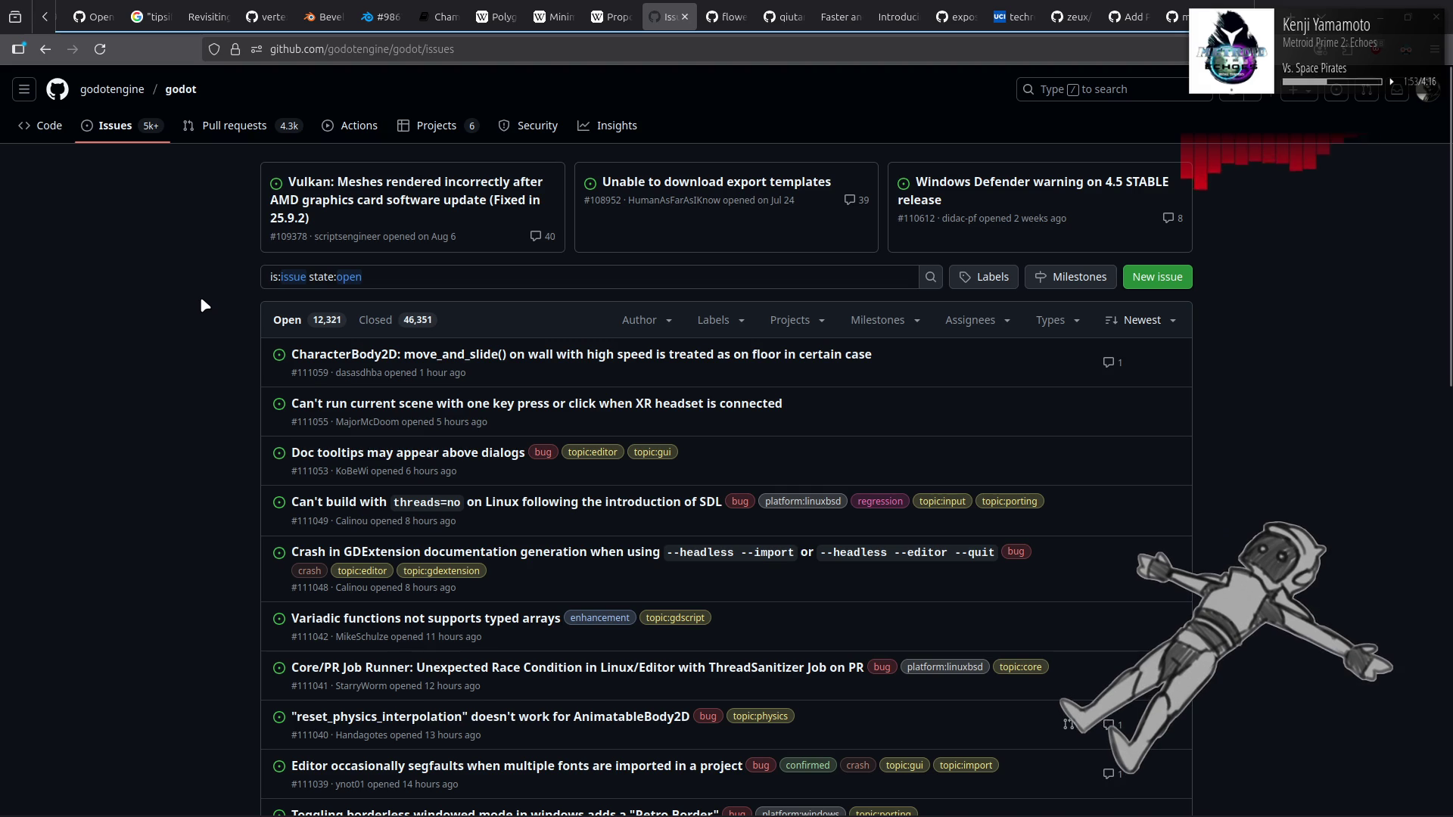
{"action": "scroll", "coordinate": [201, 302], "scroll_direction": "down", "scroll_amount": 3}
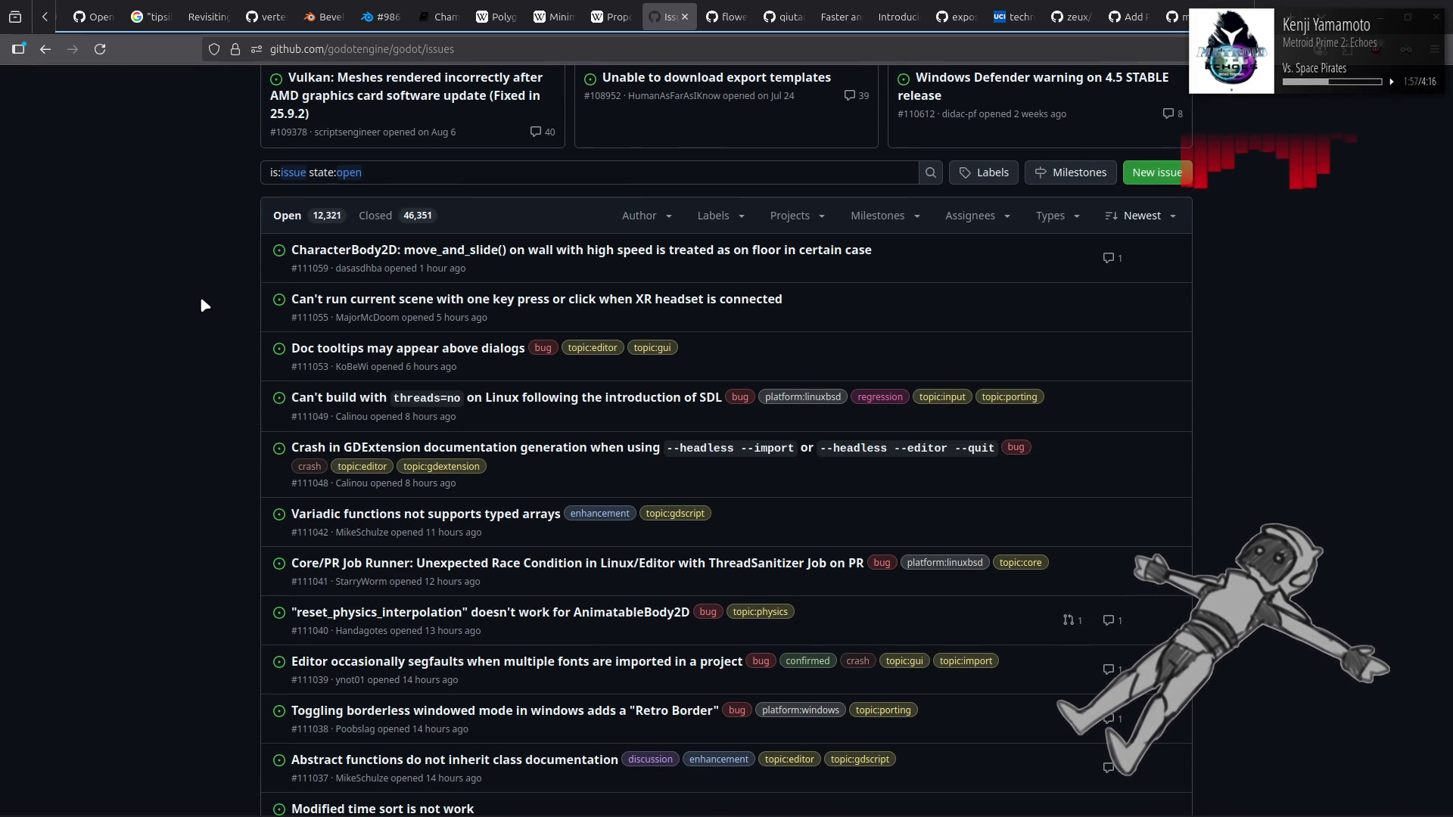
{"action": "scroll", "coordinate": [201, 304], "scroll_direction": "down", "scroll_amount": 3}
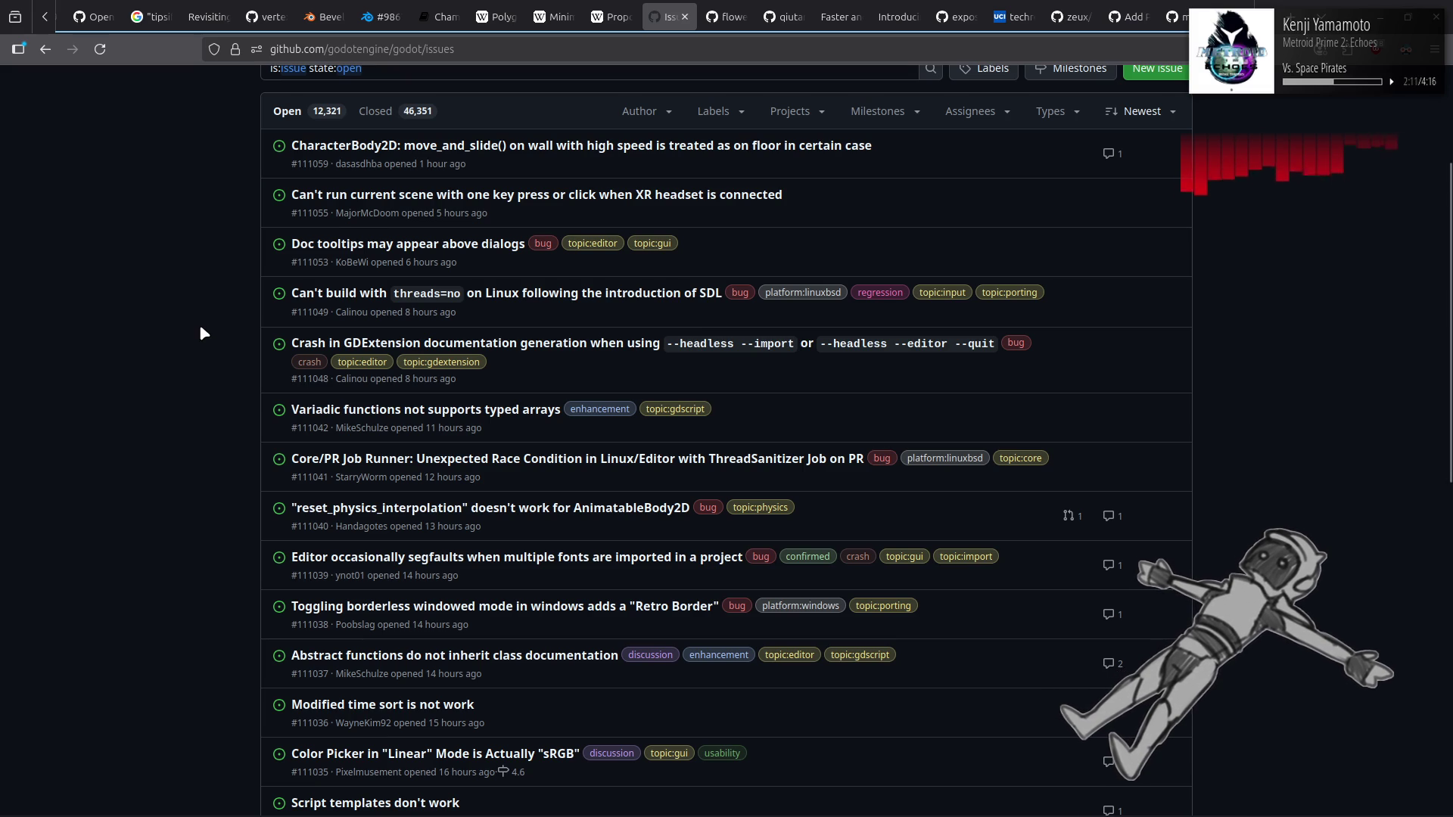
{"action": "scroll", "coordinate": [211, 323], "scroll_direction": "down", "scroll_amount": 3}
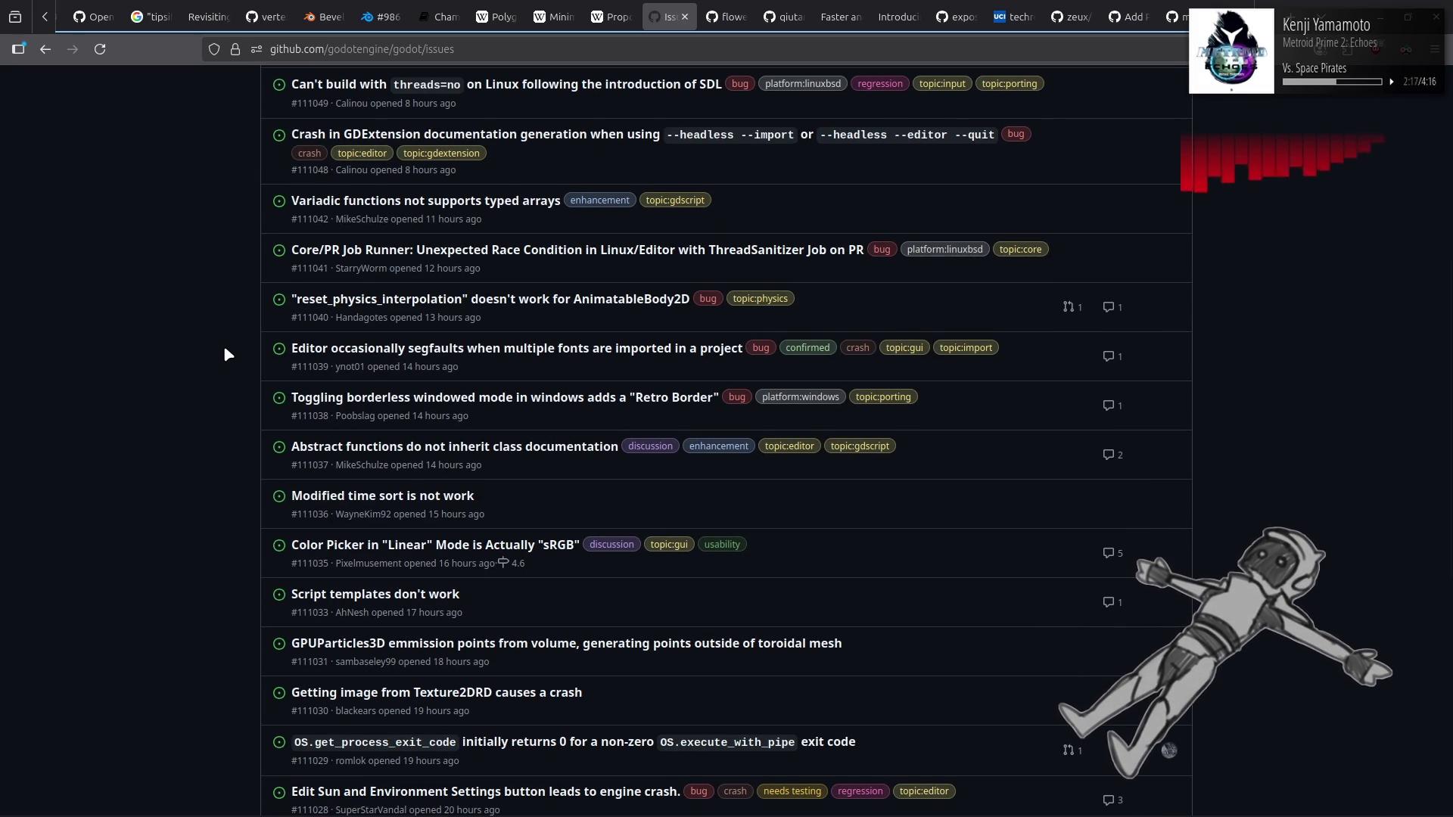
Step: Look over the borderless windowed mode Retro Border issue, then return to the issues list
{"action": "left_click", "coordinate": [684, 398]}
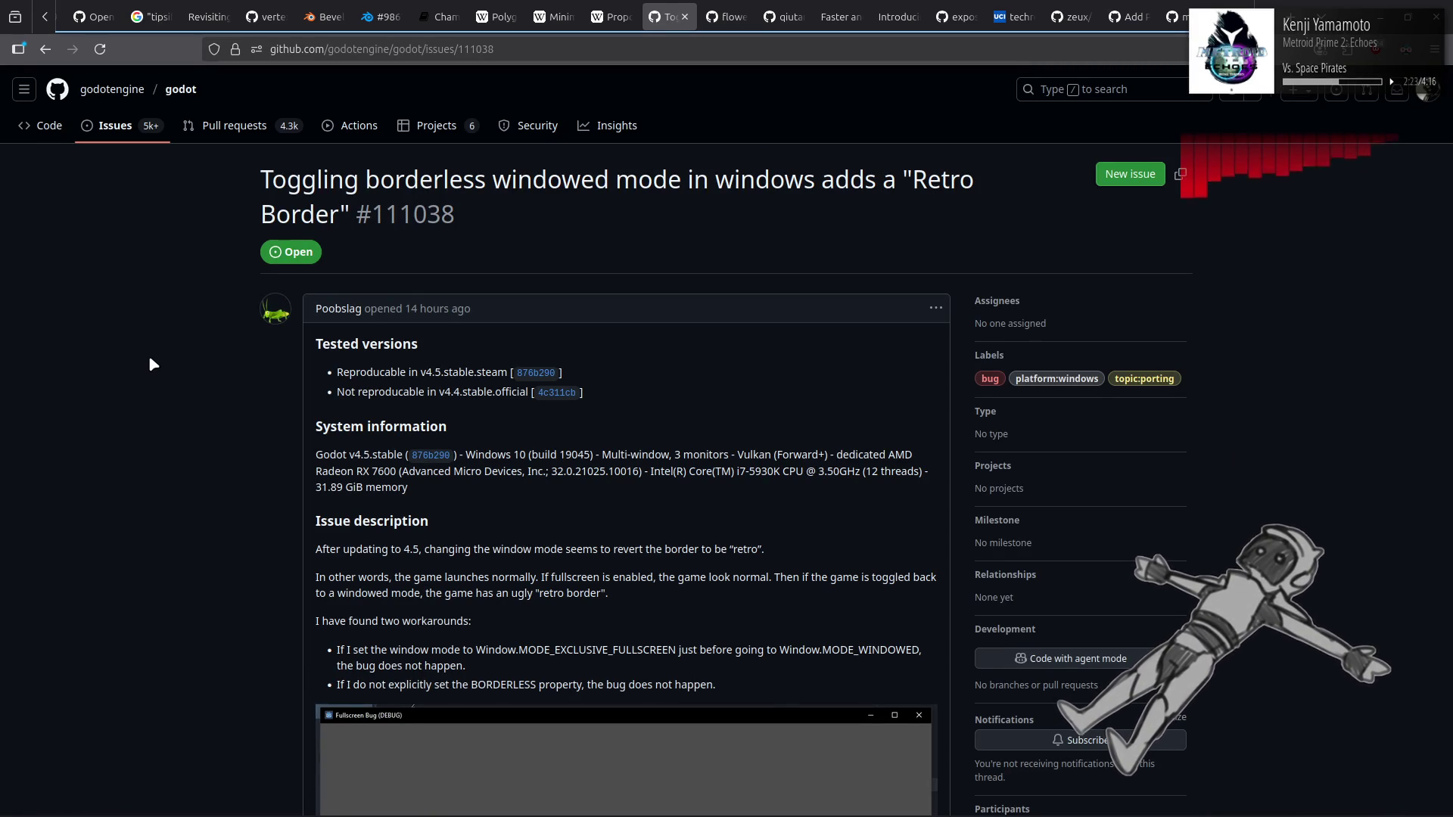
{"action": "scroll", "coordinate": [150, 359], "scroll_direction": "down", "scroll_amount": 5}
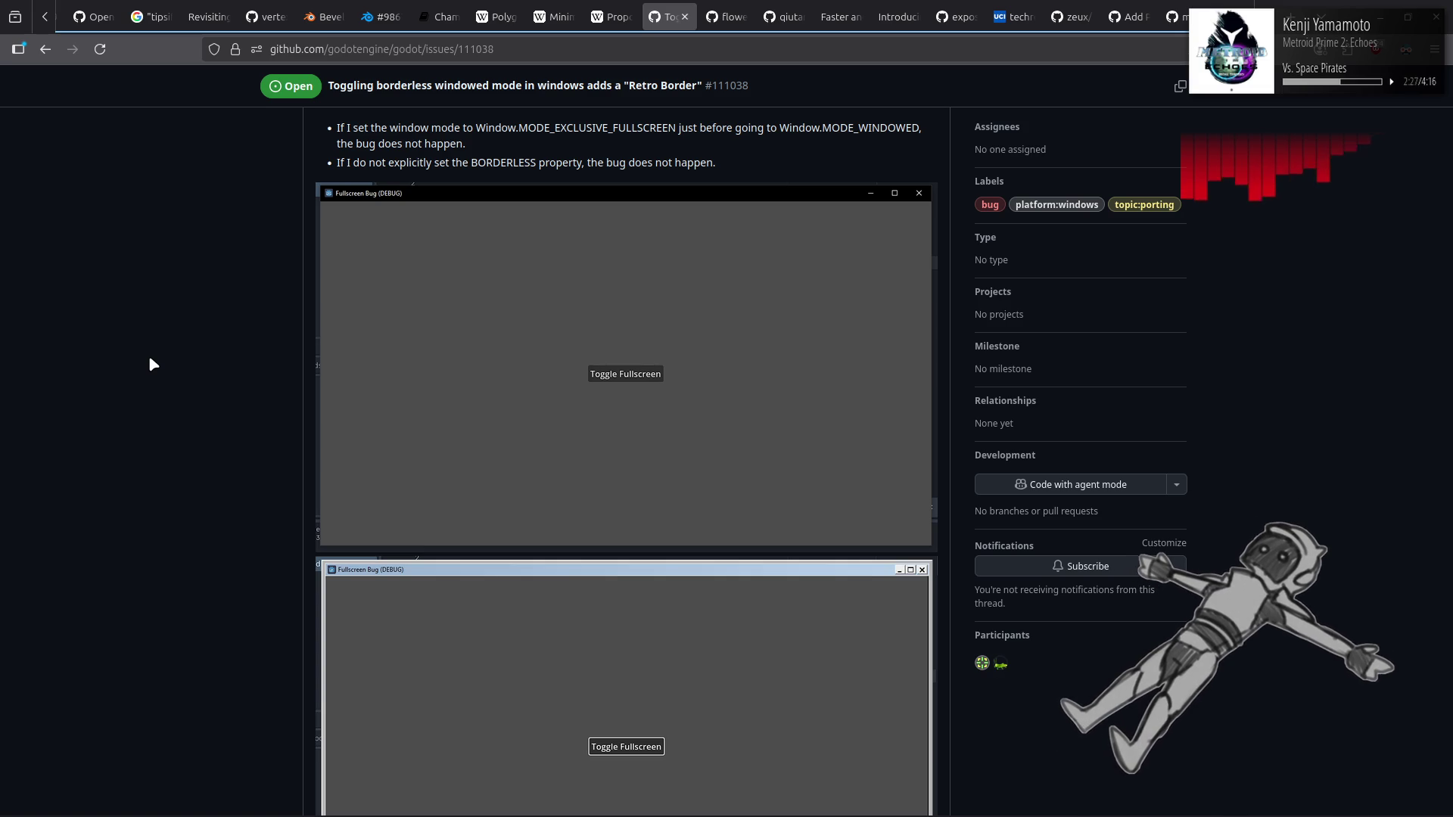
{"action": "scroll", "coordinate": [148, 356], "scroll_direction": "down", "scroll_amount": 4}
{"action": "key", "text": "alt+Left"}
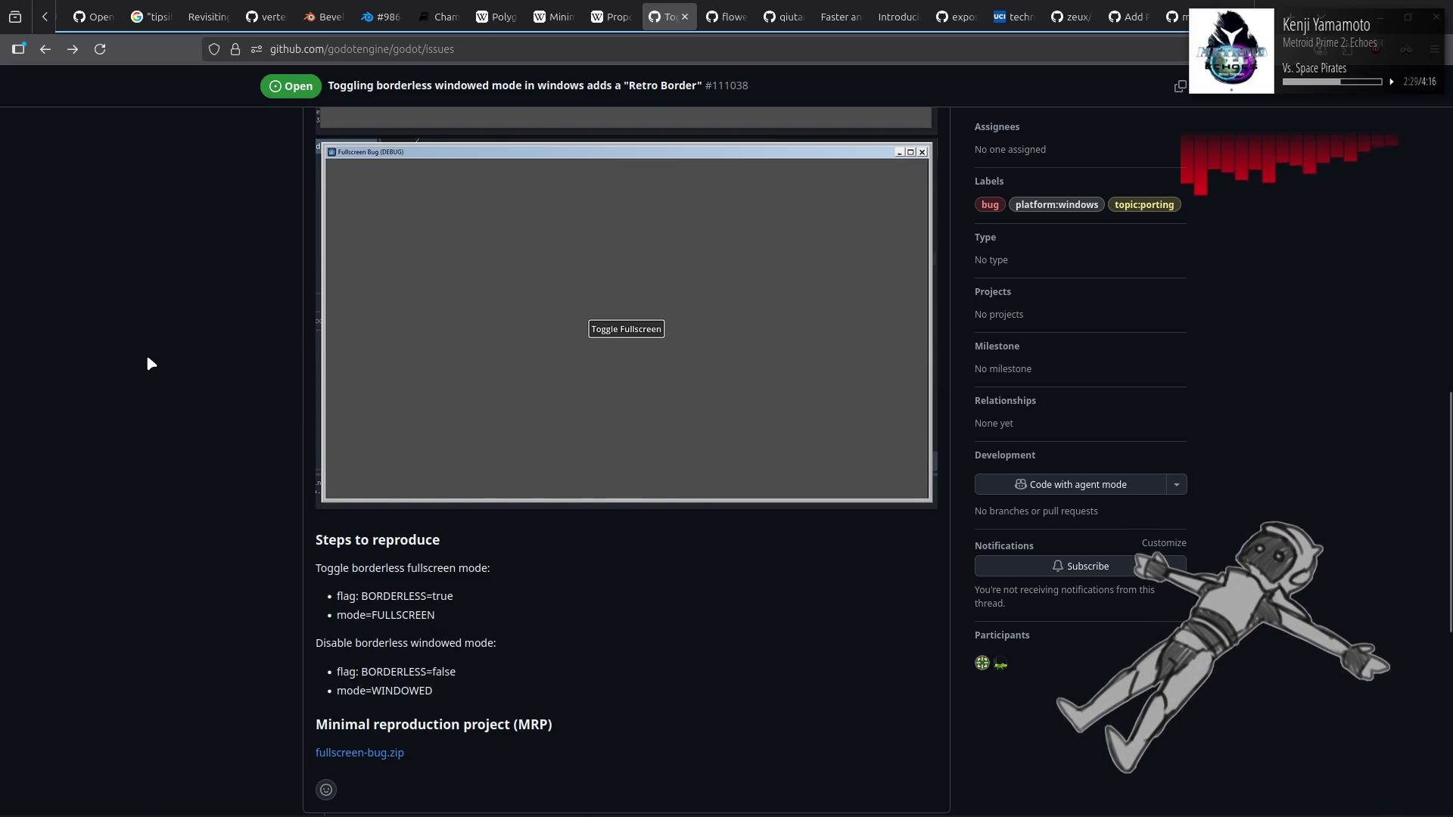
Step: Open issue #111036, 'Modified time sort is not work'
{"action": "scroll", "coordinate": [149, 356], "scroll_direction": "up", "scroll_amount": 8}
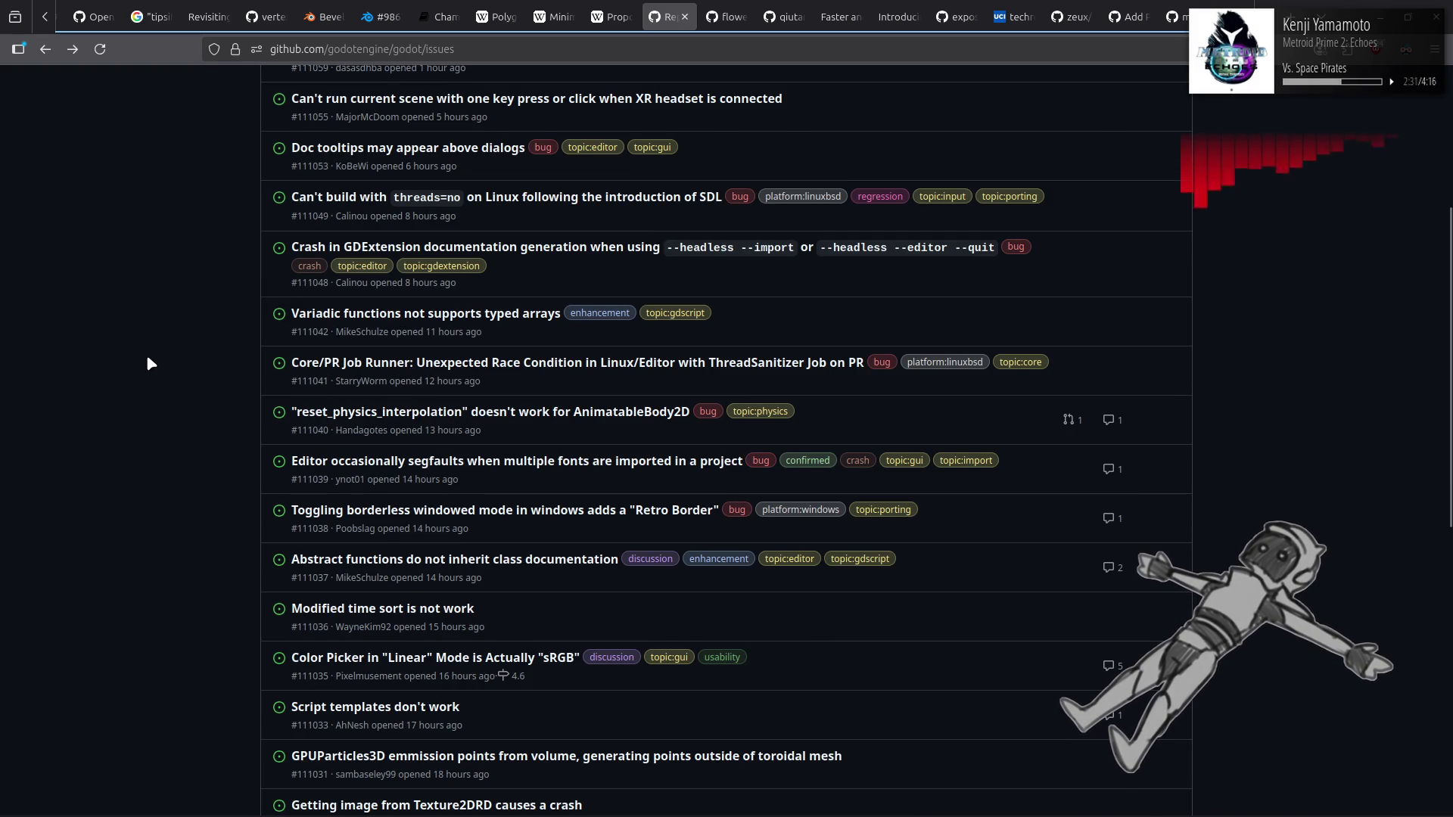
{"action": "scroll", "coordinate": [147, 354], "scroll_direction": "down", "scroll_amount": 1}
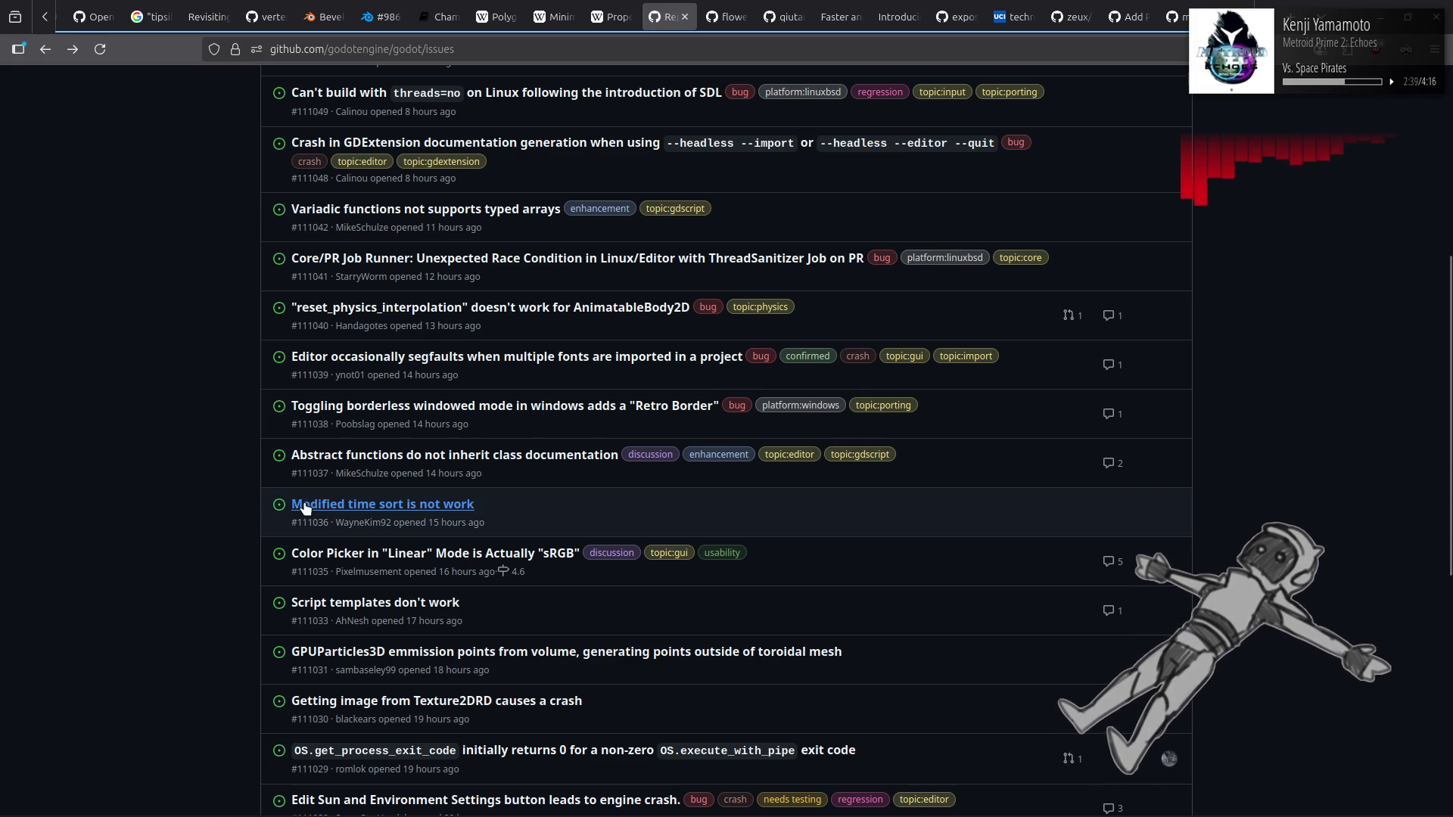
{"action": "mouse_move", "coordinate": [401, 516]}
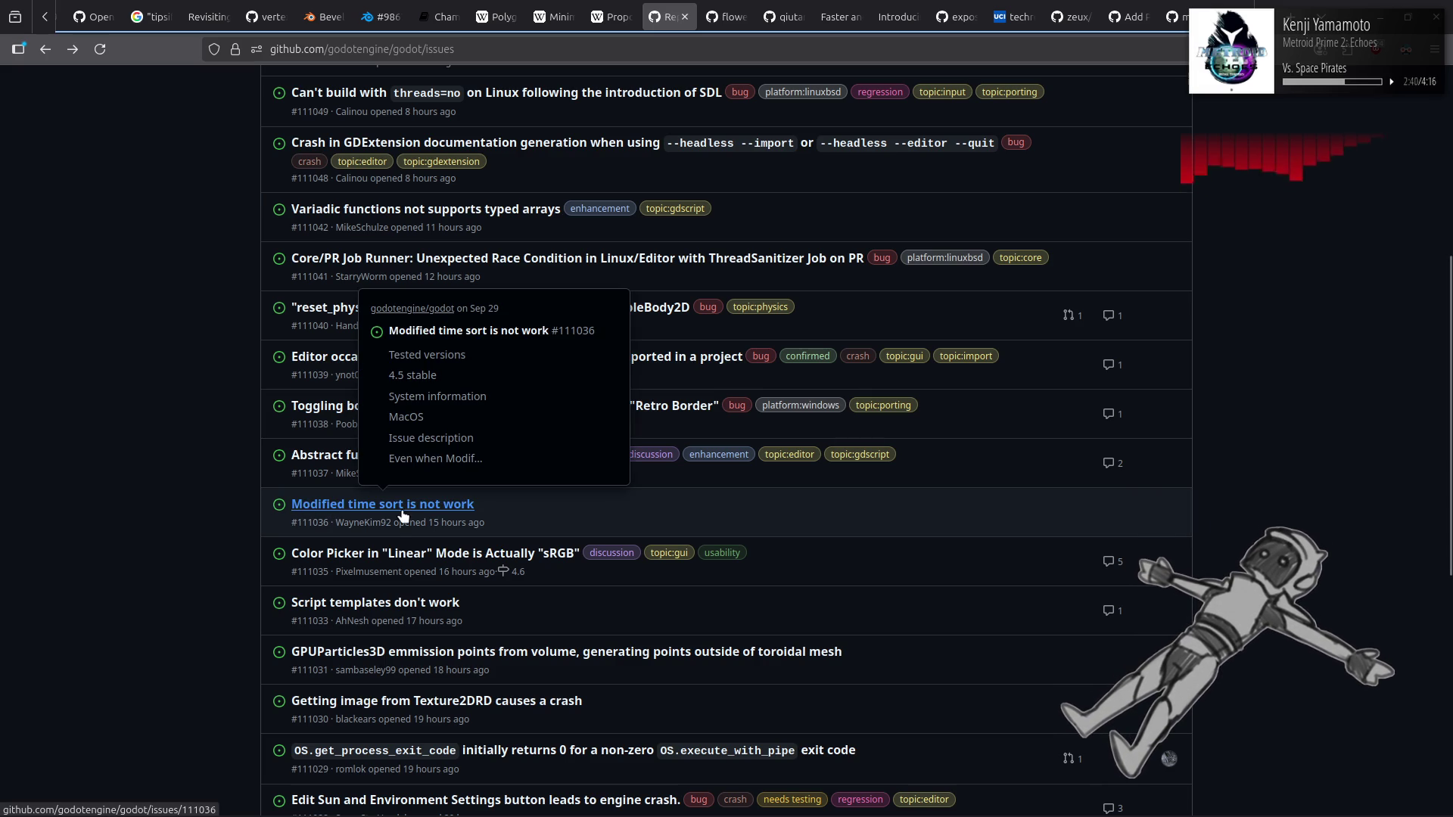
{"action": "left_click", "coordinate": [465, 515]}
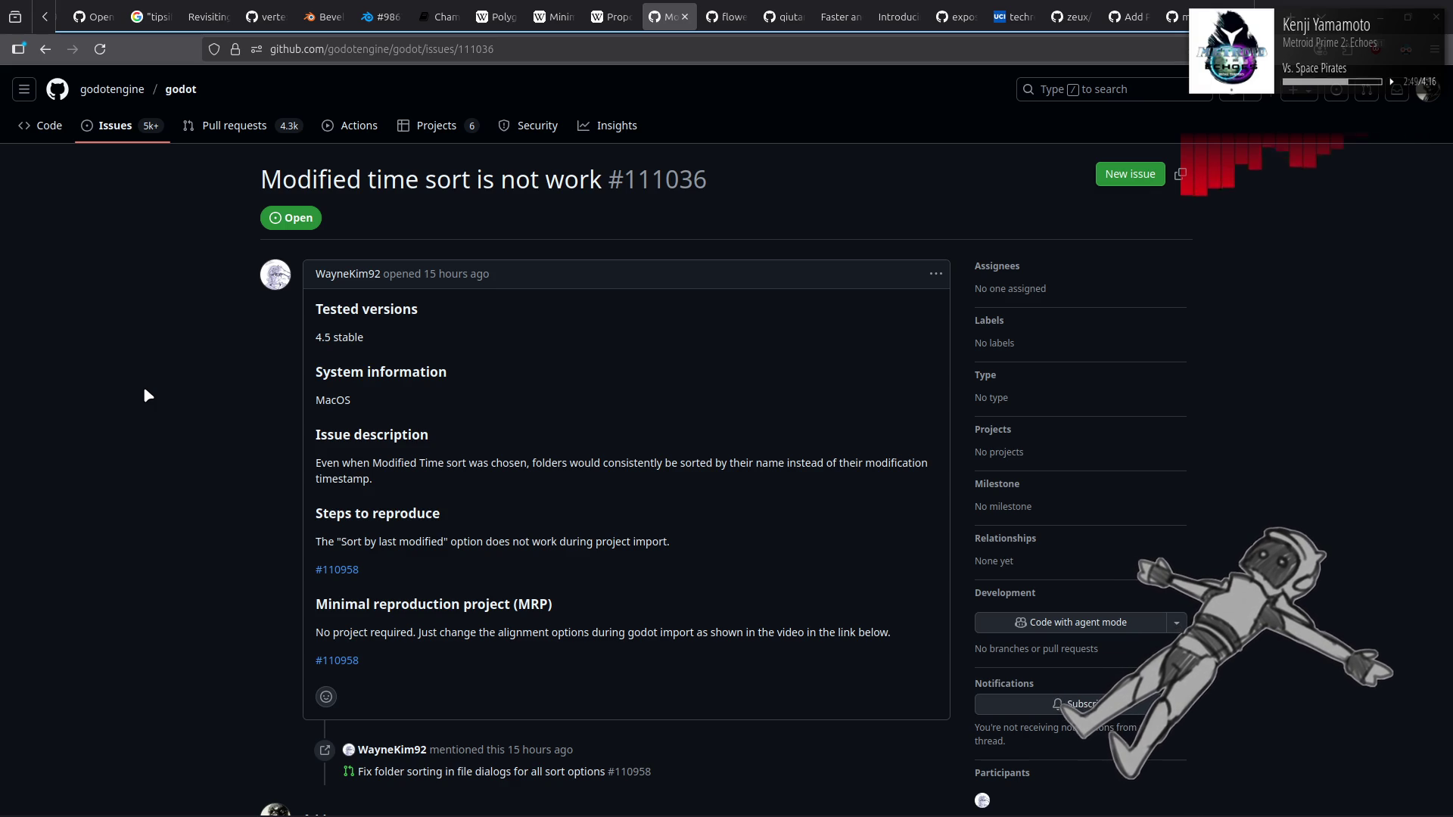
Step: Scroll through issue #111036, then go back to the open issues list and scroll down
{"action": "scroll", "coordinate": [144, 393], "scroll_direction": "down", "scroll_amount": 3}
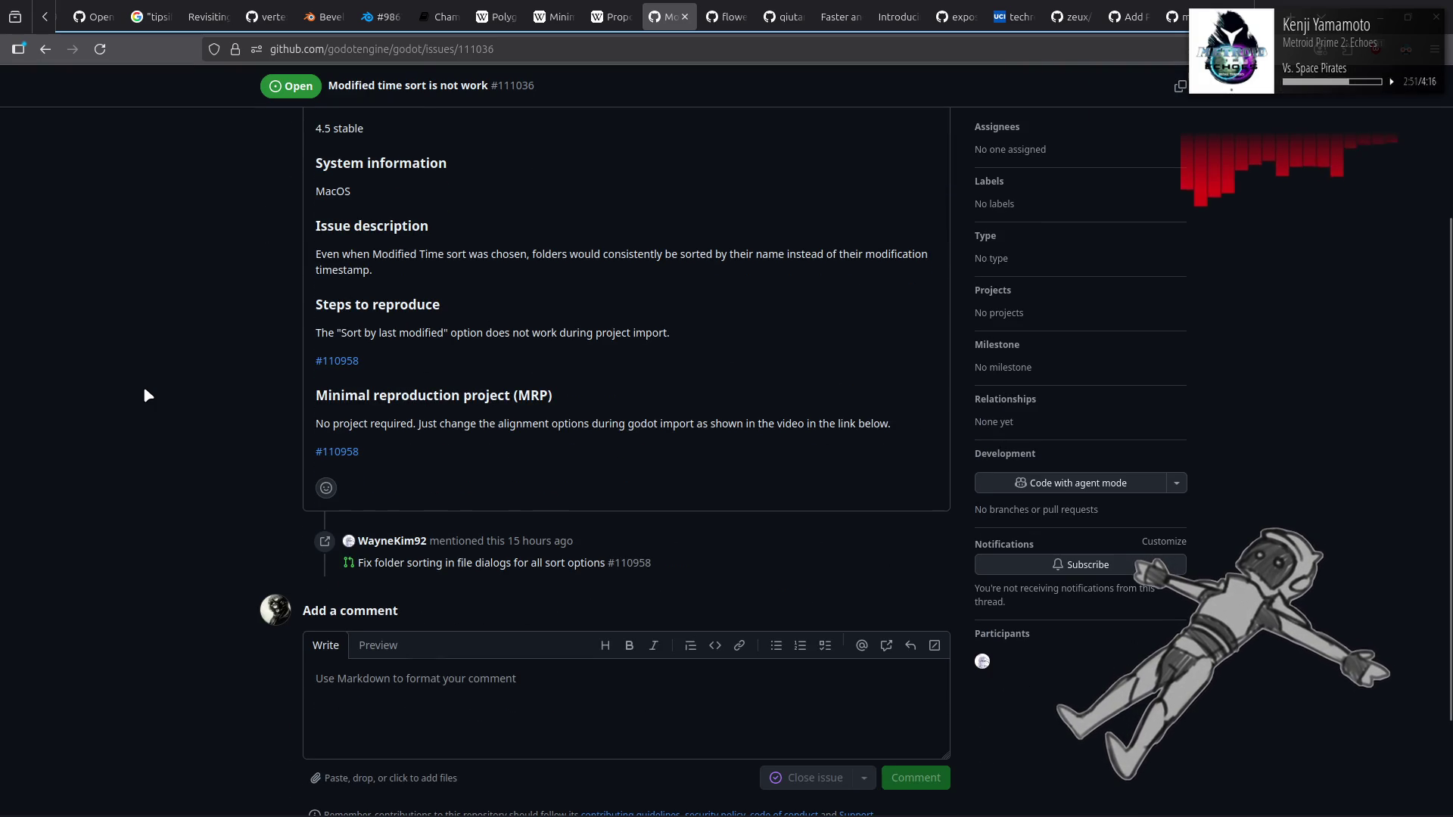
{"action": "key", "text": "alt+Left"}
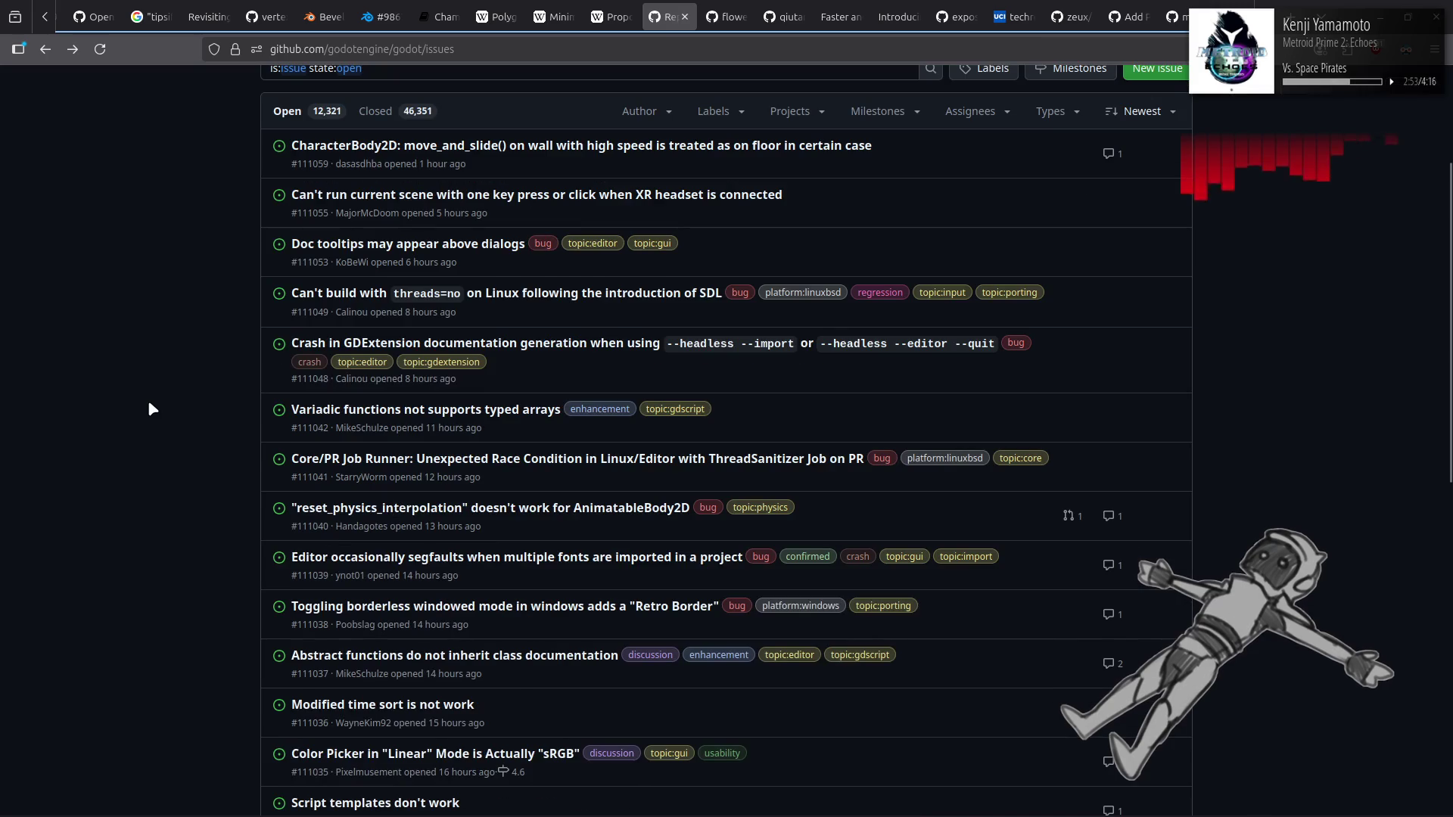
{"action": "scroll", "coordinate": [176, 436], "scroll_direction": "down", "scroll_amount": 5}
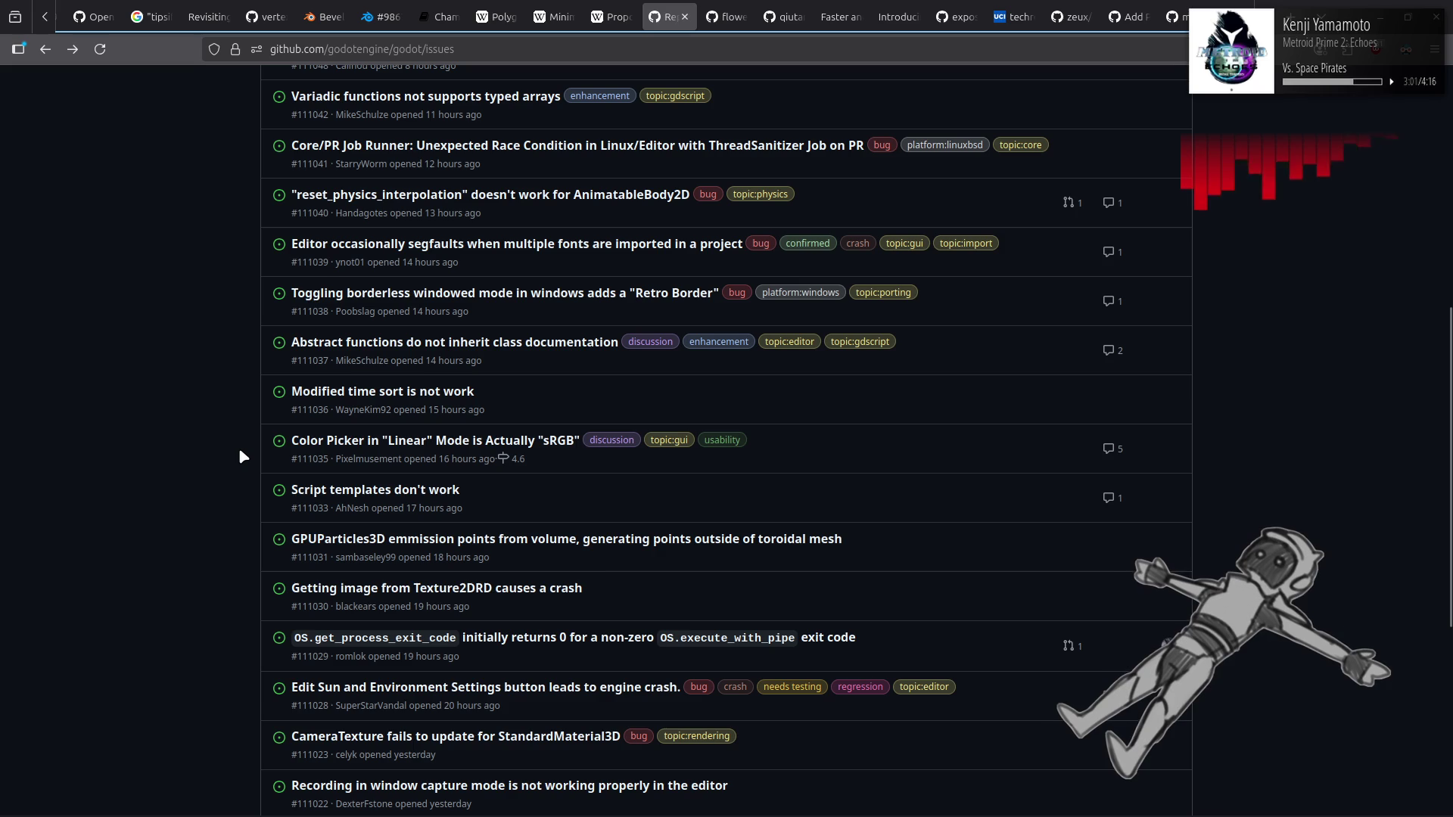
Step: Read issue #111035's comments and follow its link to proposal #13302 'Reimplement RAW as a Color Picker Tab'
{"action": "left_click", "coordinate": [377, 441]}
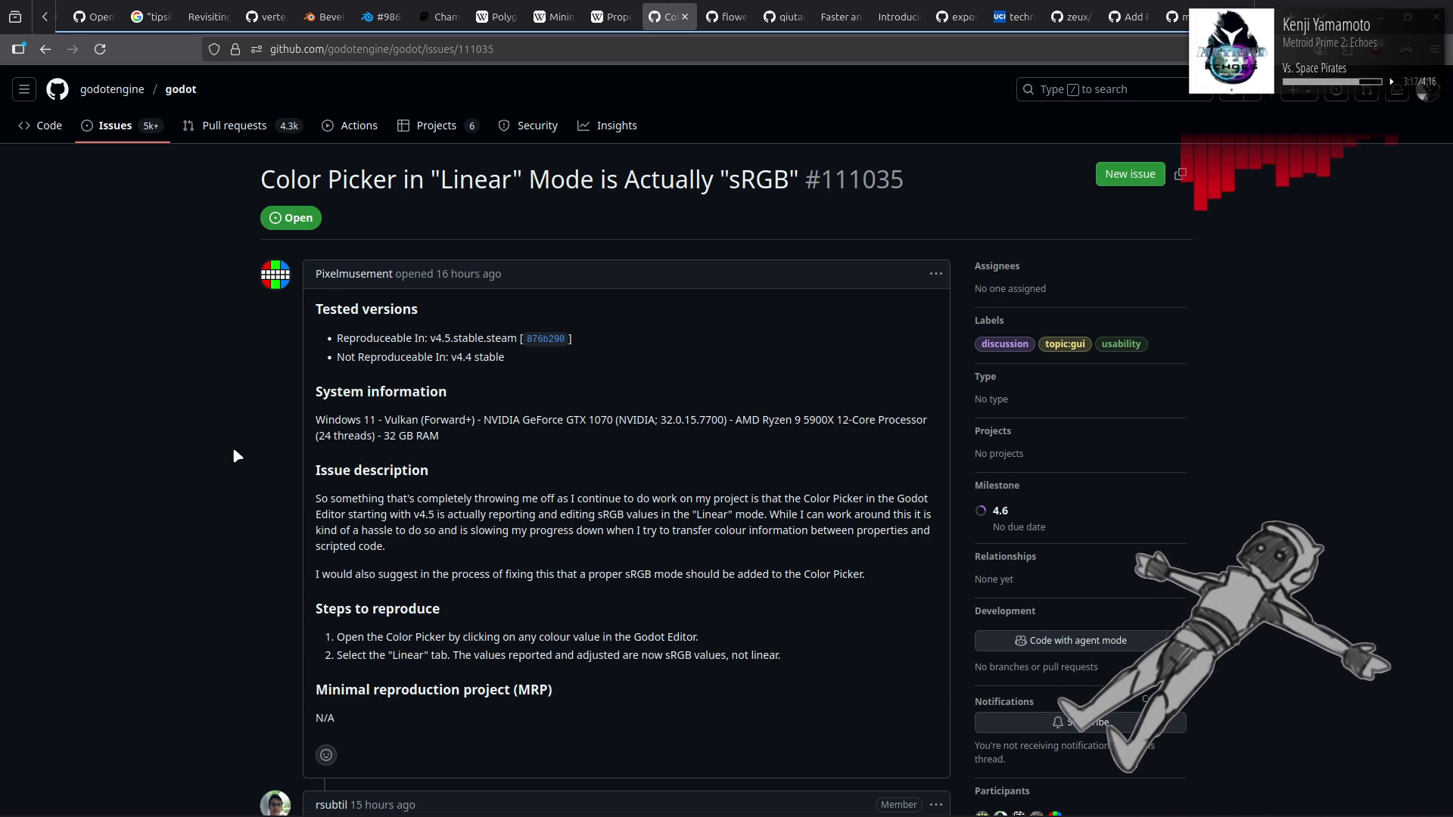
{"action": "scroll", "coordinate": [225, 444], "scroll_direction": "down", "scroll_amount": 4}
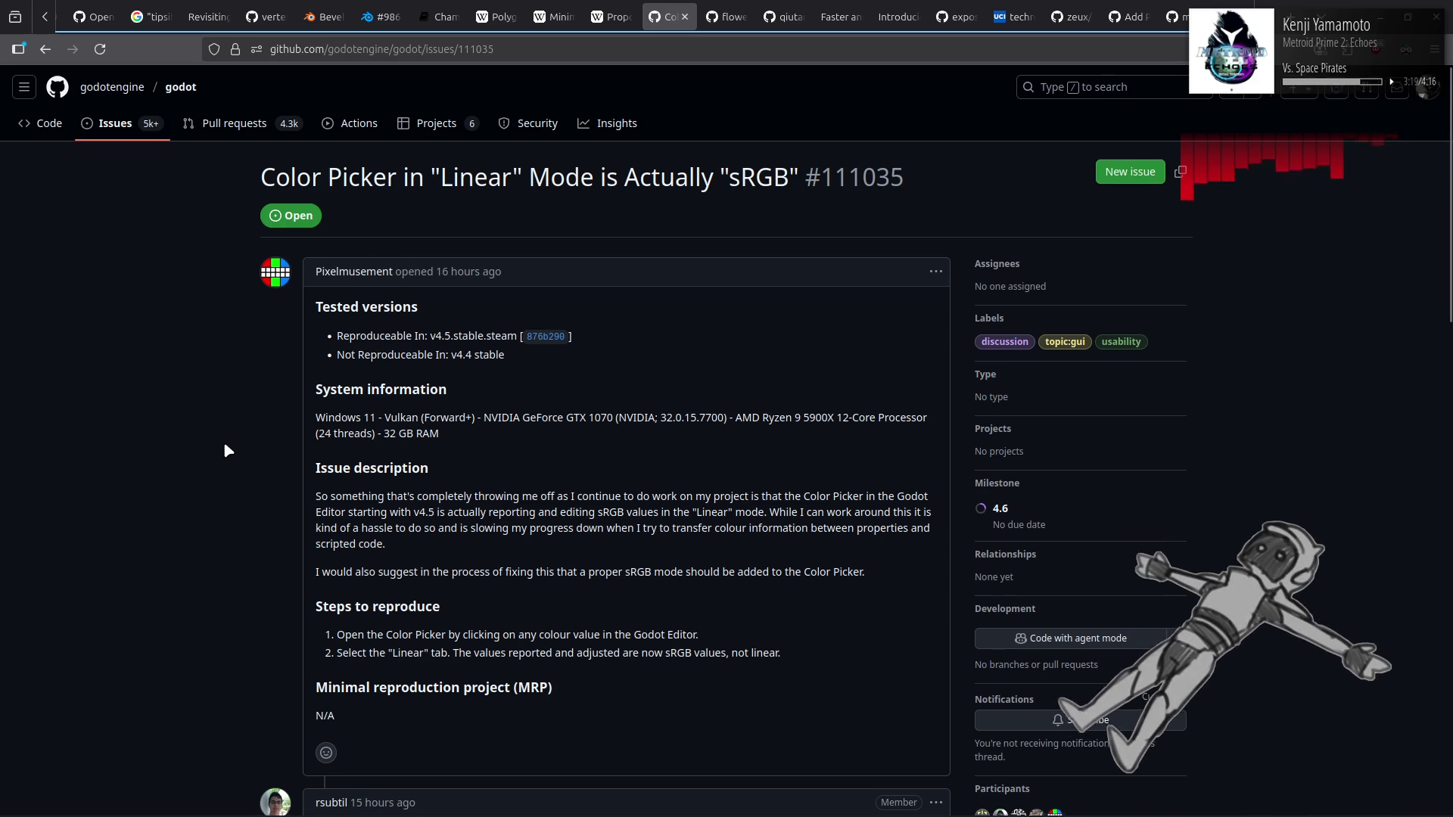
{"action": "scroll", "coordinate": [225, 445], "scroll_direction": "down", "scroll_amount": 4}
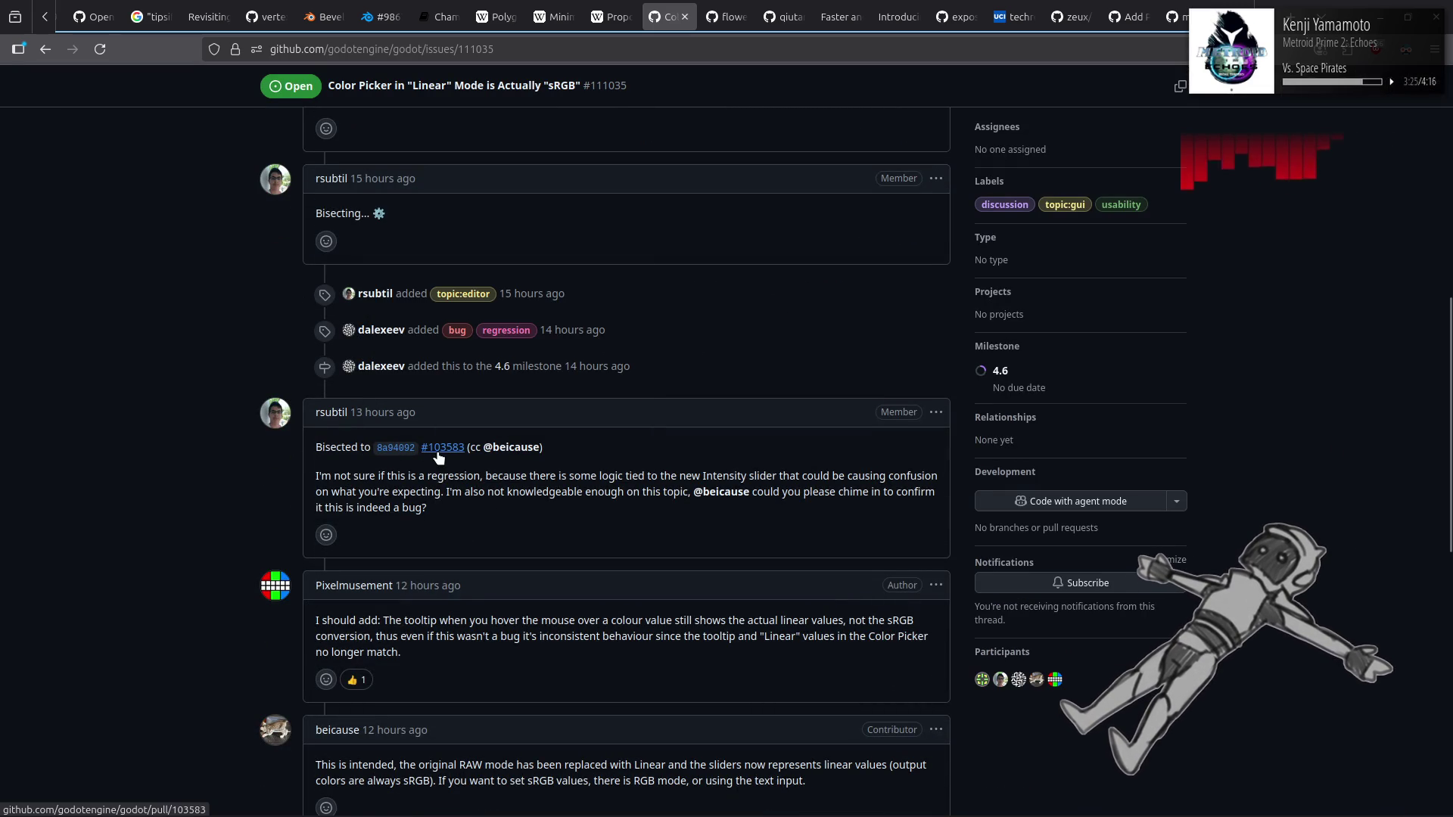
{"action": "mouse_move", "coordinate": [437, 456]}
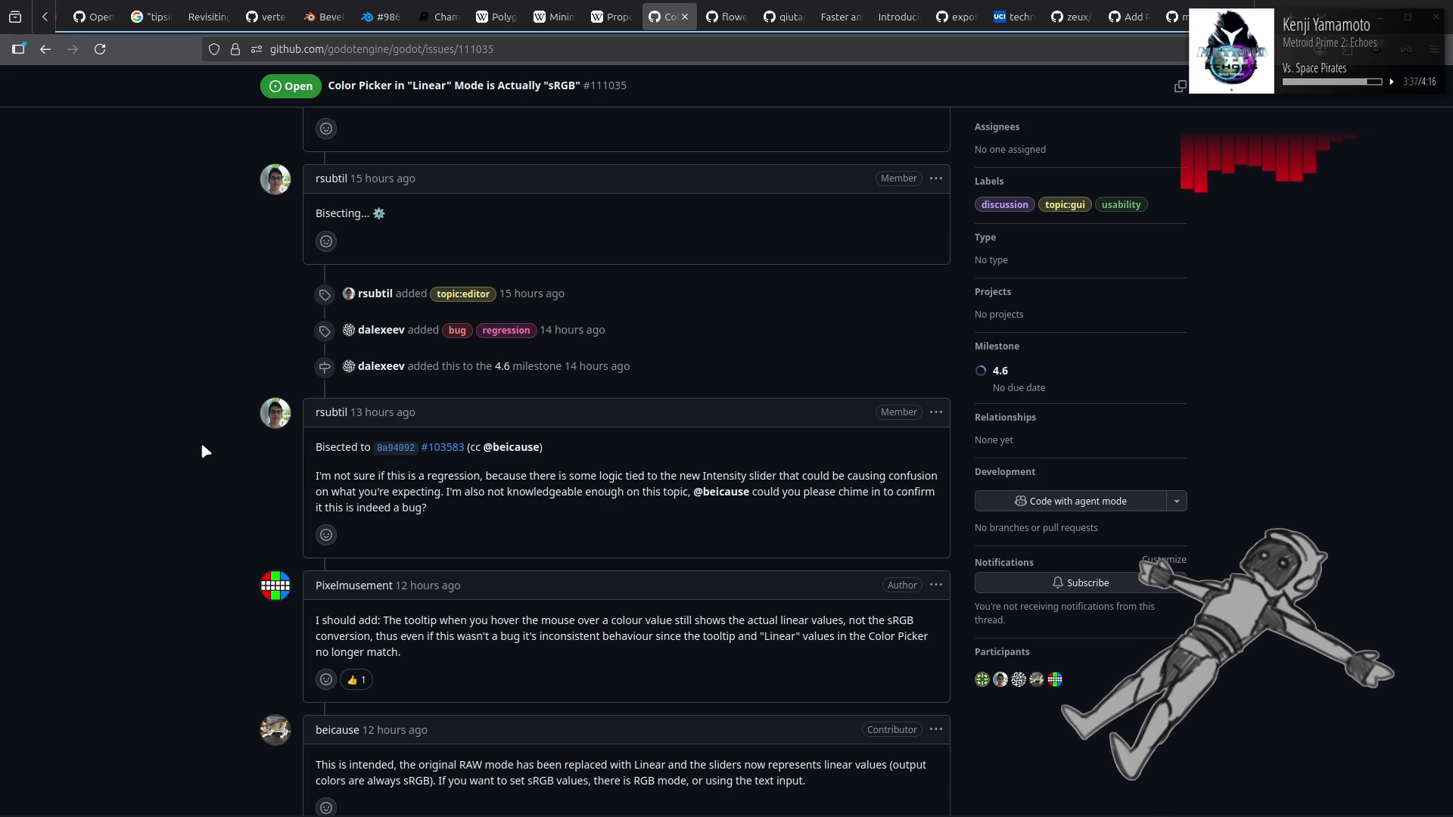
{"action": "scroll", "coordinate": [201, 446], "scroll_direction": "down", "scroll_amount": 3}
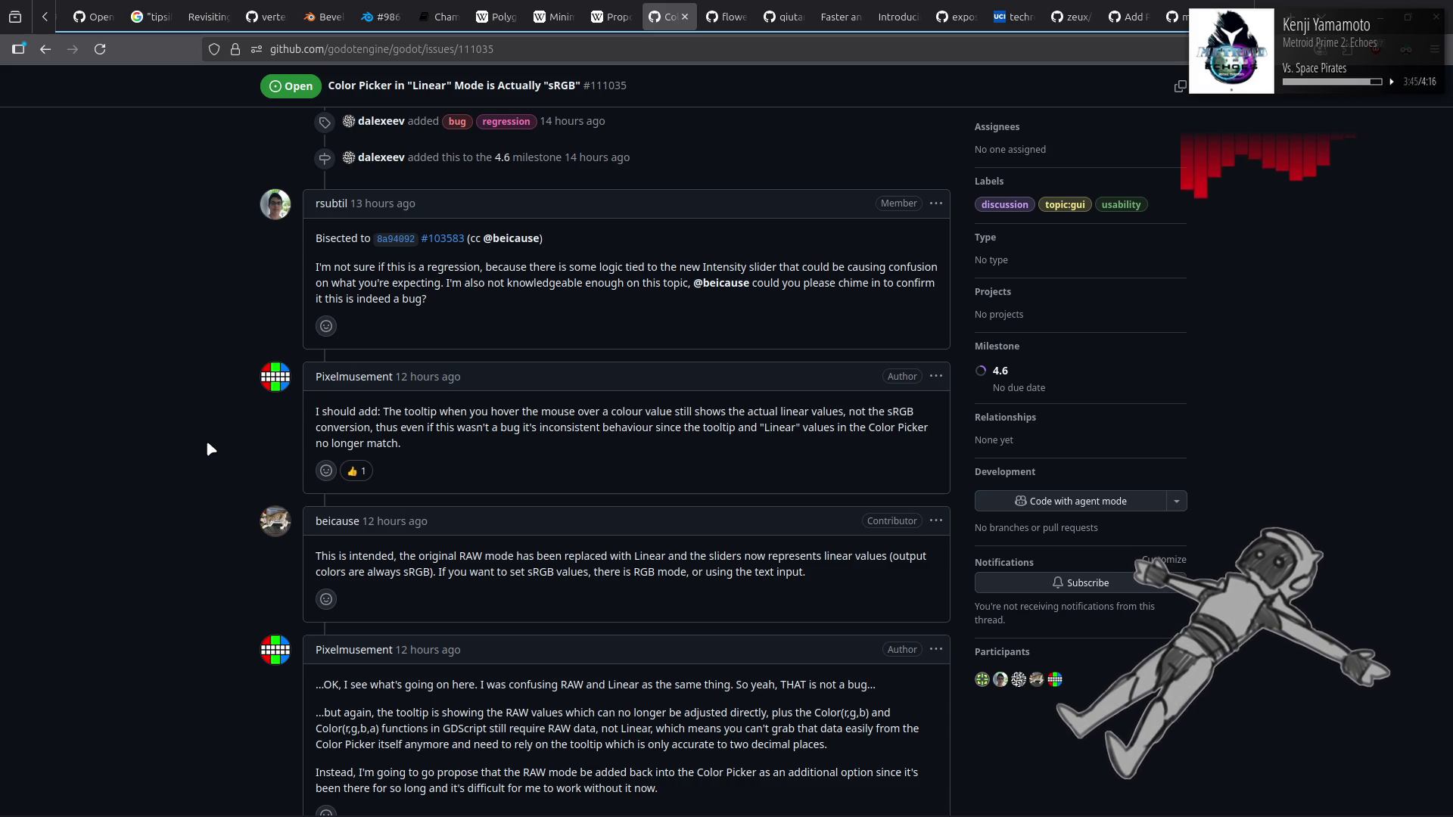
{"action": "scroll", "coordinate": [207, 443], "scroll_direction": "down", "scroll_amount": 3}
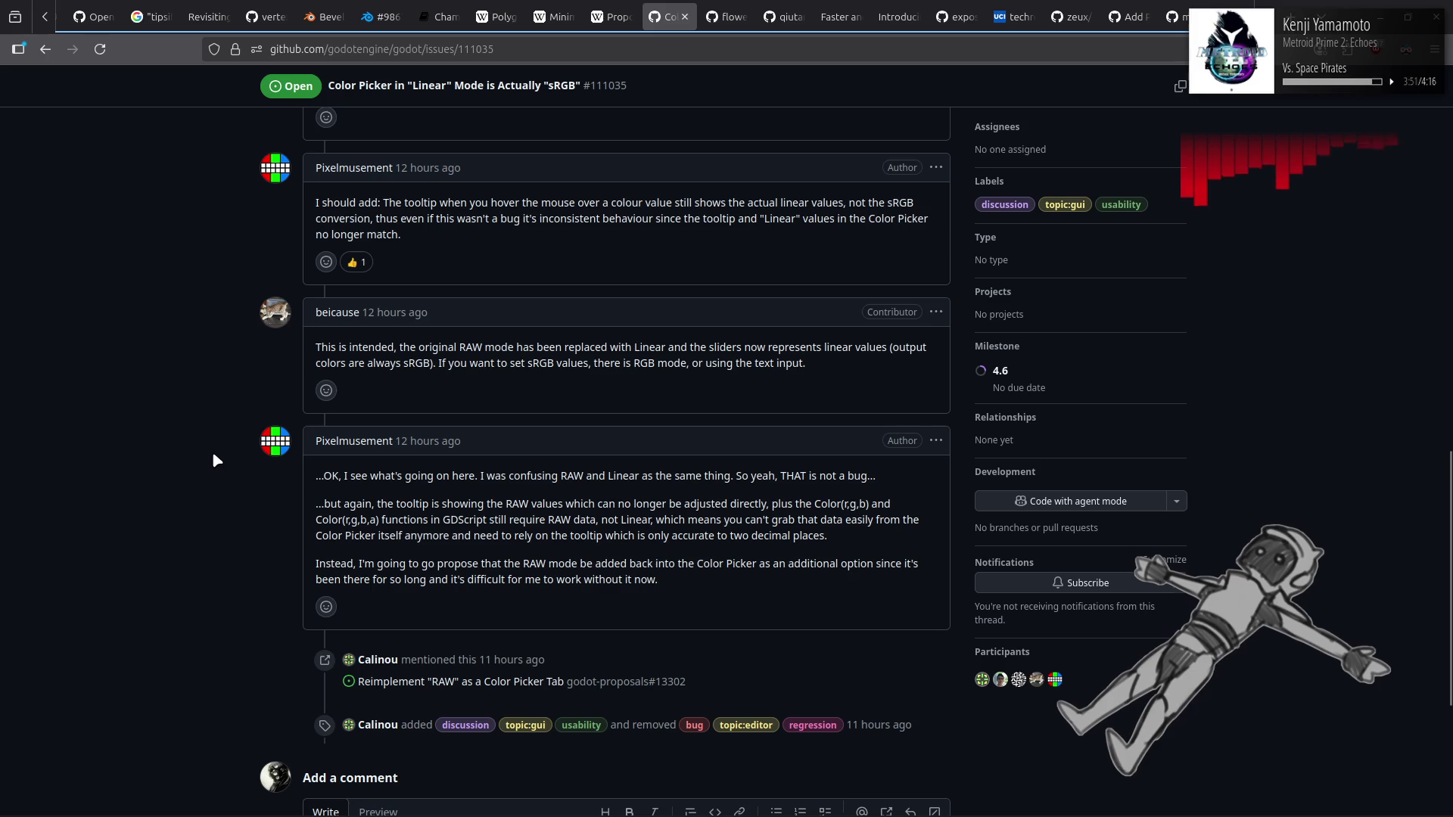
{"action": "scroll", "coordinate": [213, 452], "scroll_direction": "down", "scroll_amount": 1}
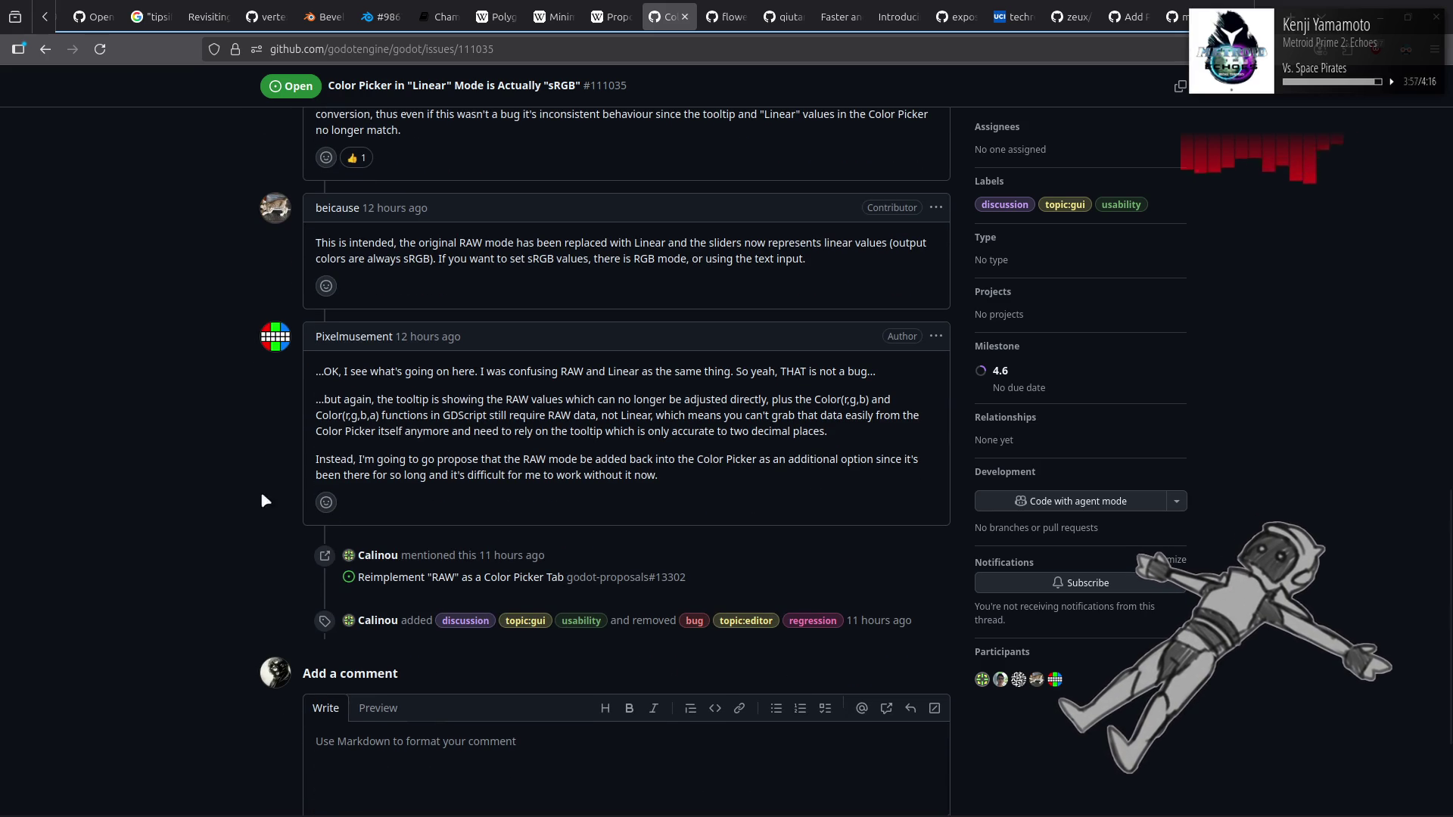
{"action": "left_click", "coordinate": [500, 588]}
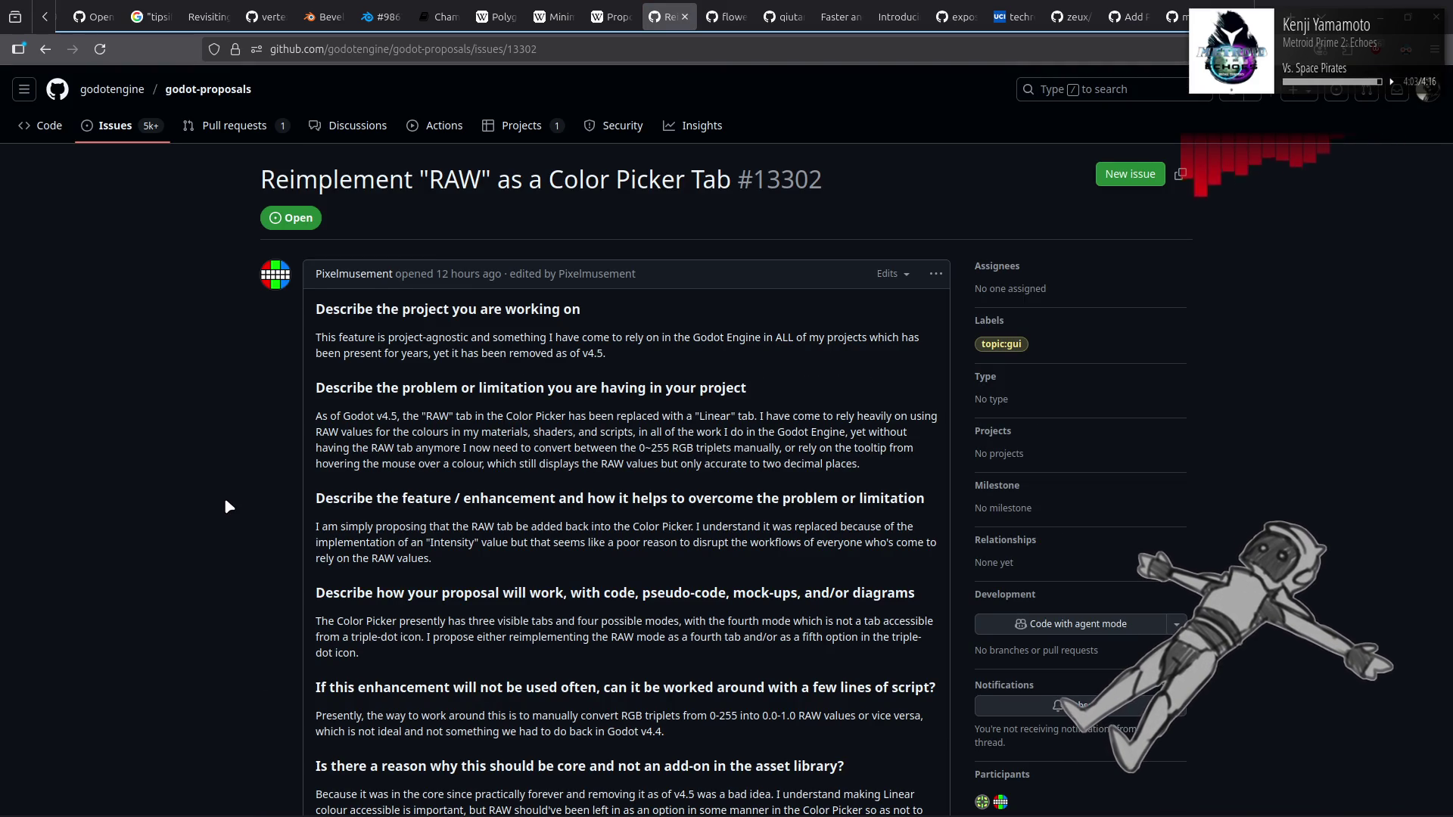
{"action": "scroll", "coordinate": [225, 500], "scroll_direction": "down", "scroll_amount": 5}
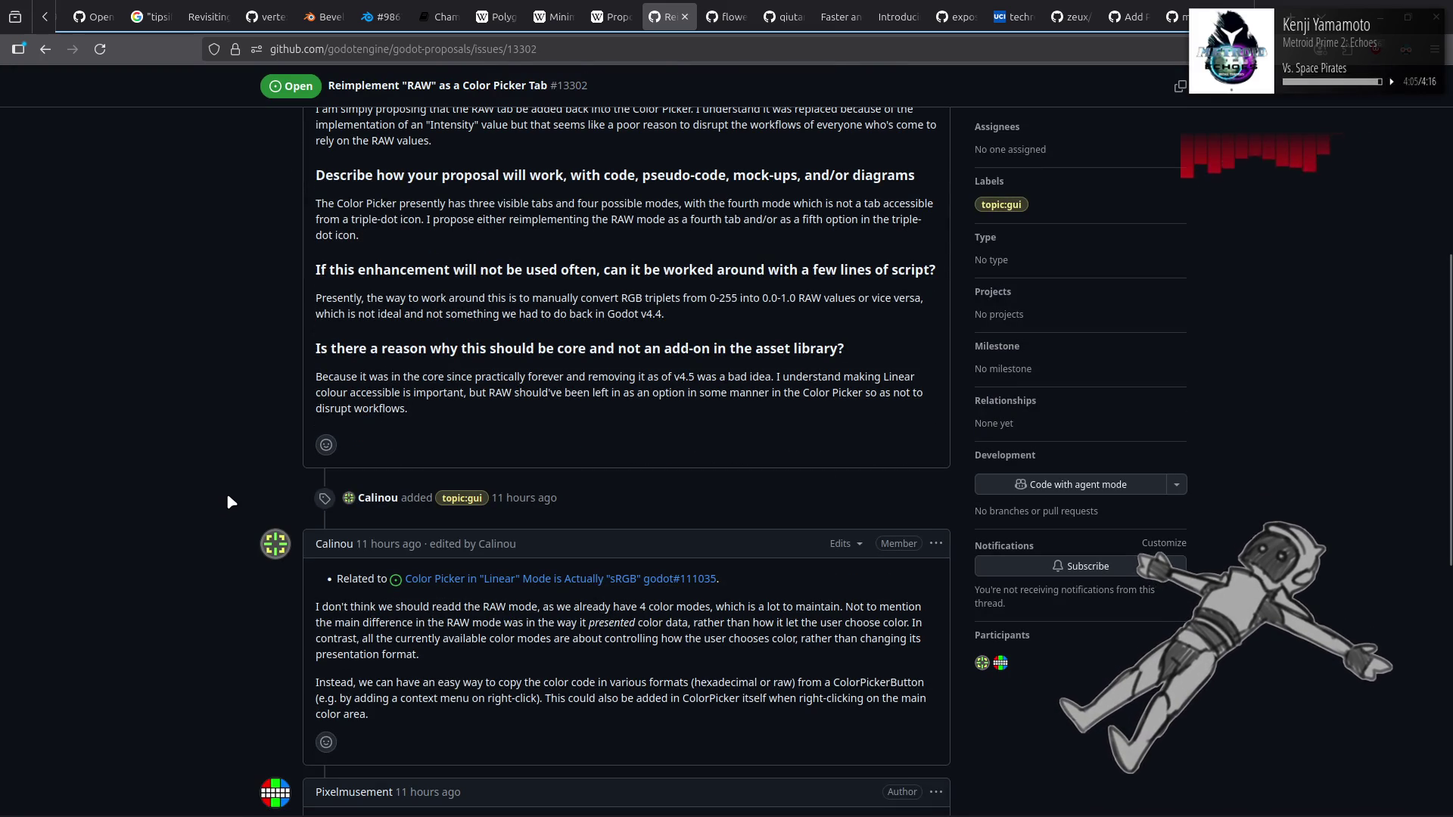
{"action": "scroll", "coordinate": [231, 499], "scroll_direction": "down", "scroll_amount": 1}
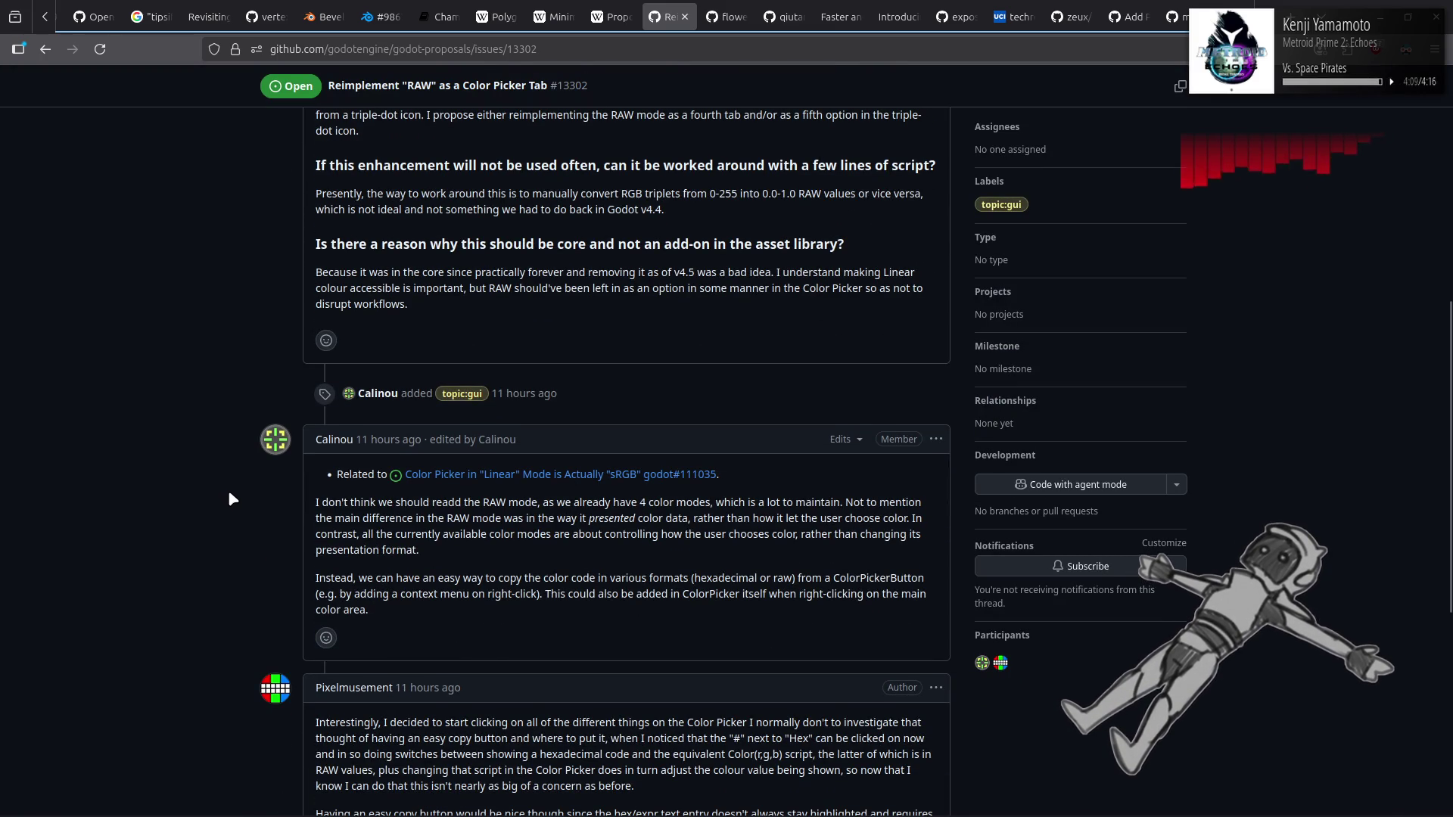
{"action": "scroll", "coordinate": [230, 493], "scroll_direction": "down", "scroll_amount": 1}
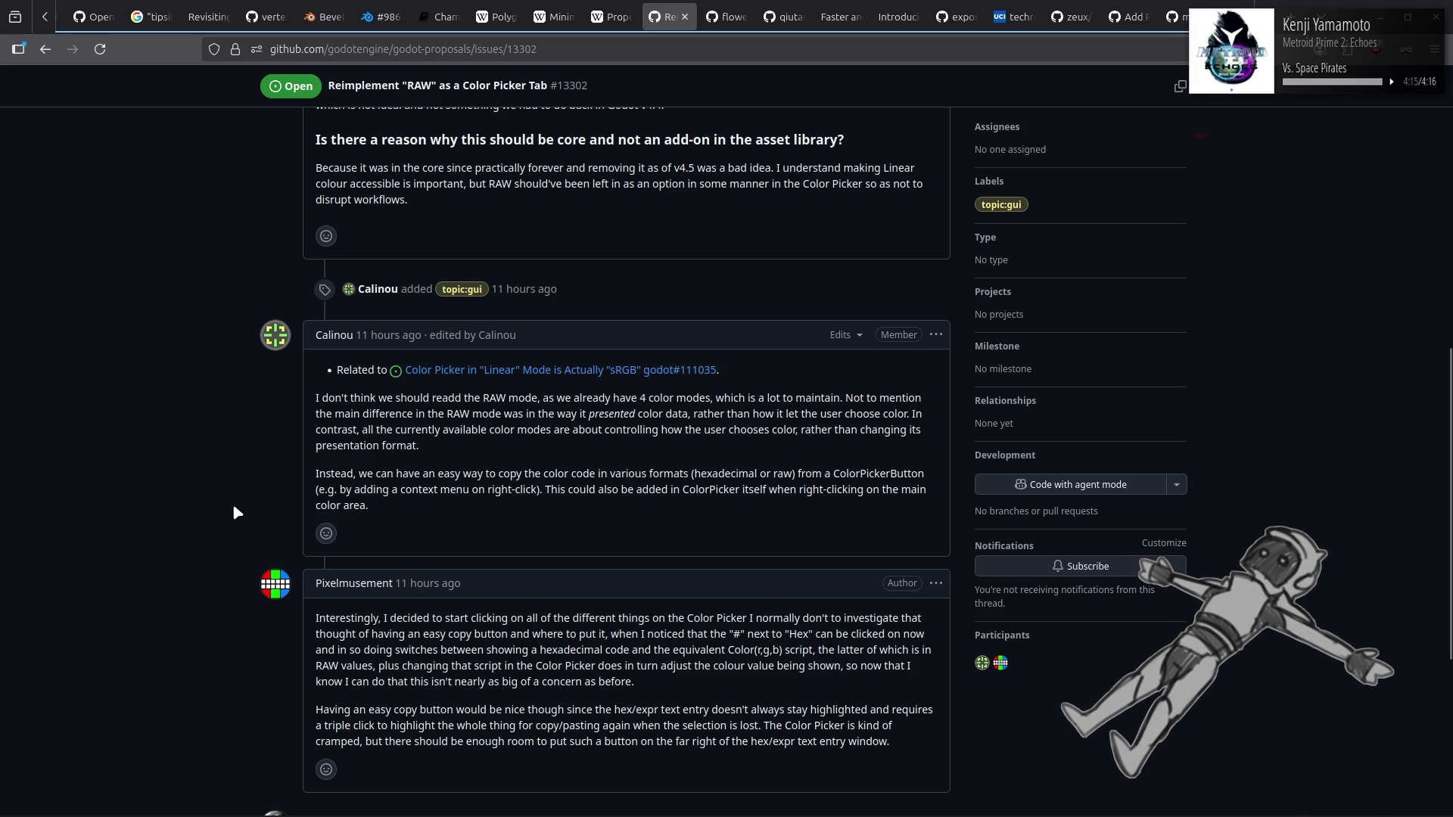
{"action": "scroll", "coordinate": [234, 503], "scroll_direction": "down", "scroll_amount": 1}
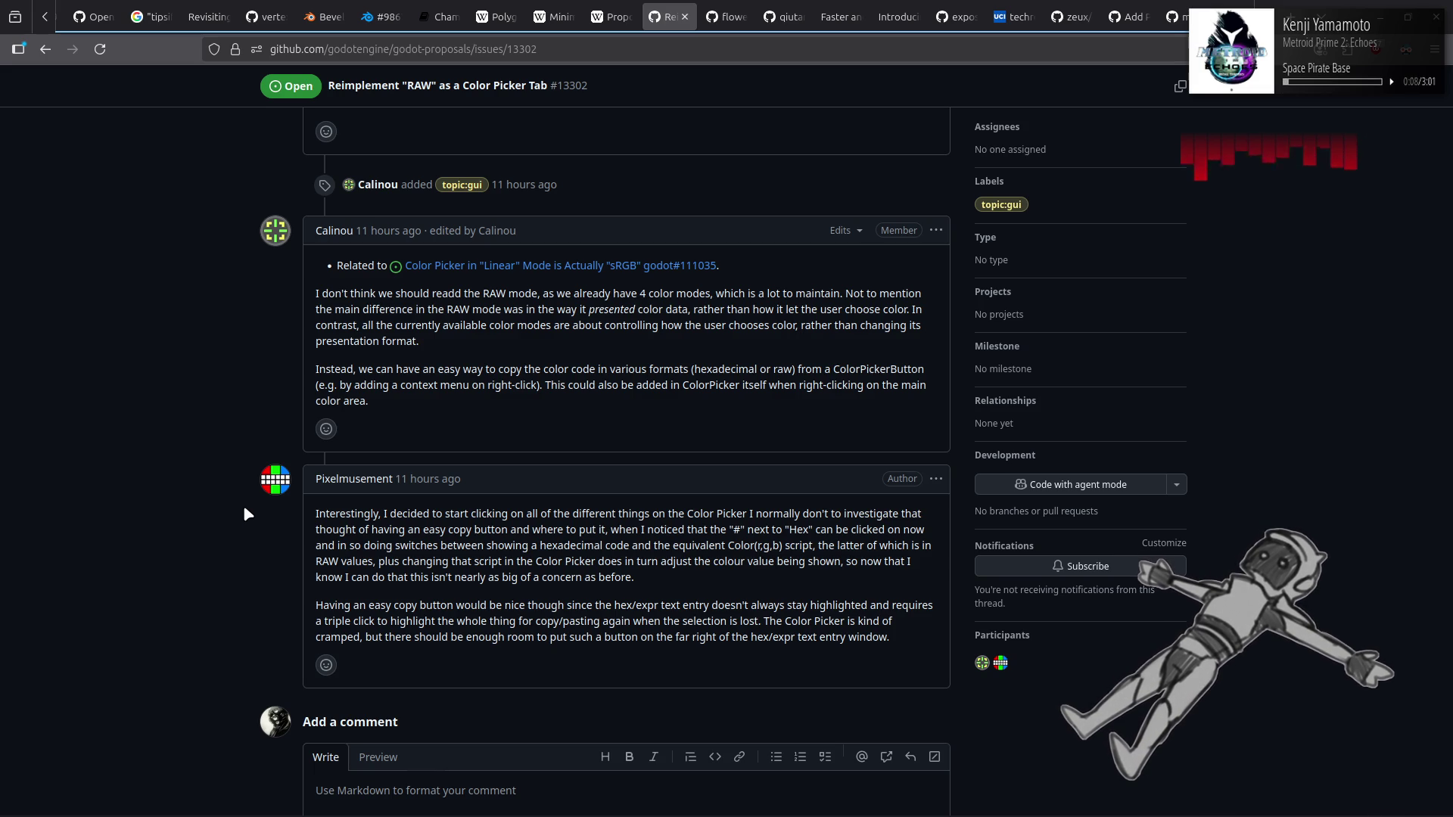
Step: Go back to the open issues list, jump to its top and page down and up through it
{"action": "key", "text": "alt+Left"}
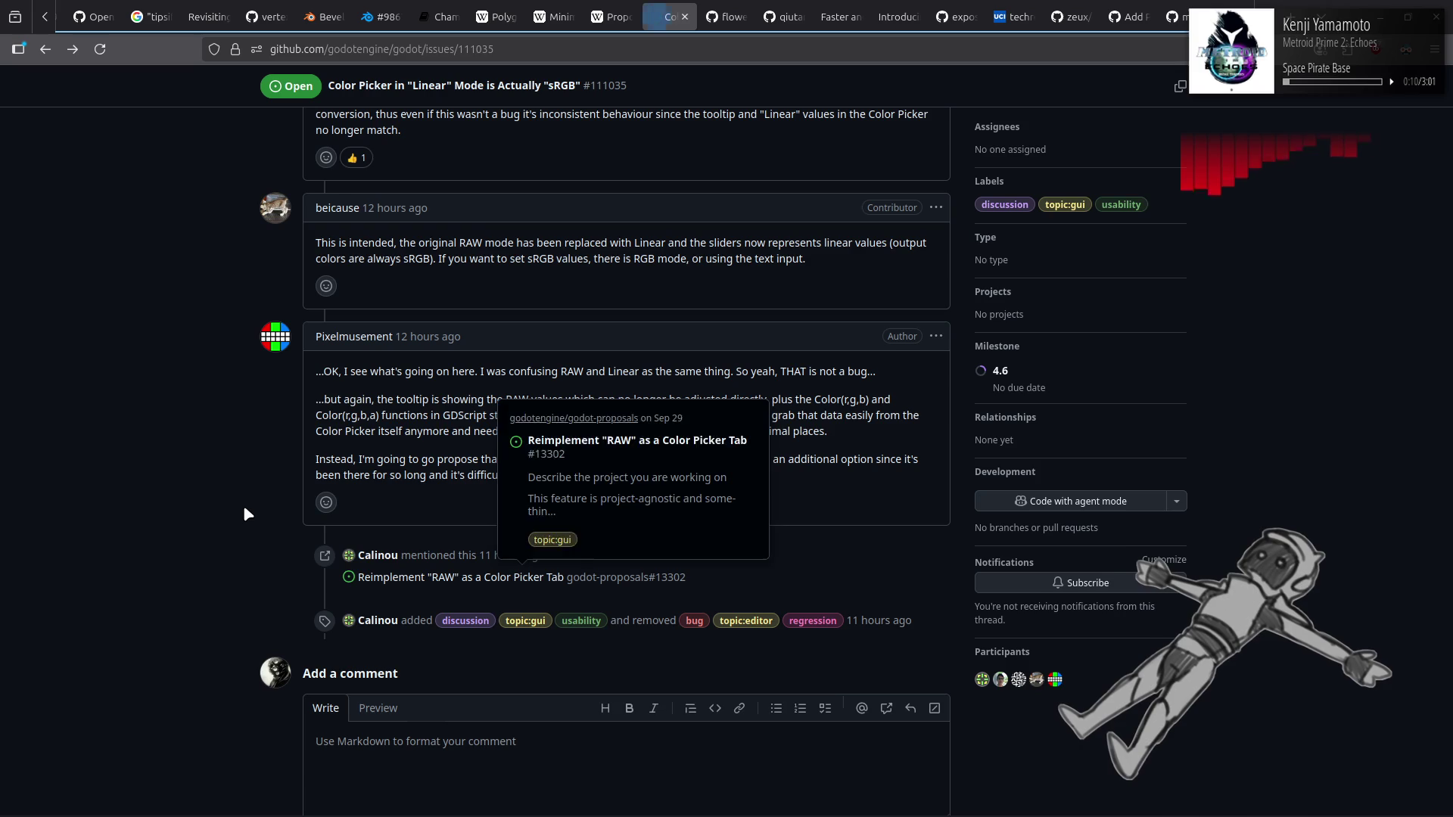
{"action": "key", "text": "alt+Left"}
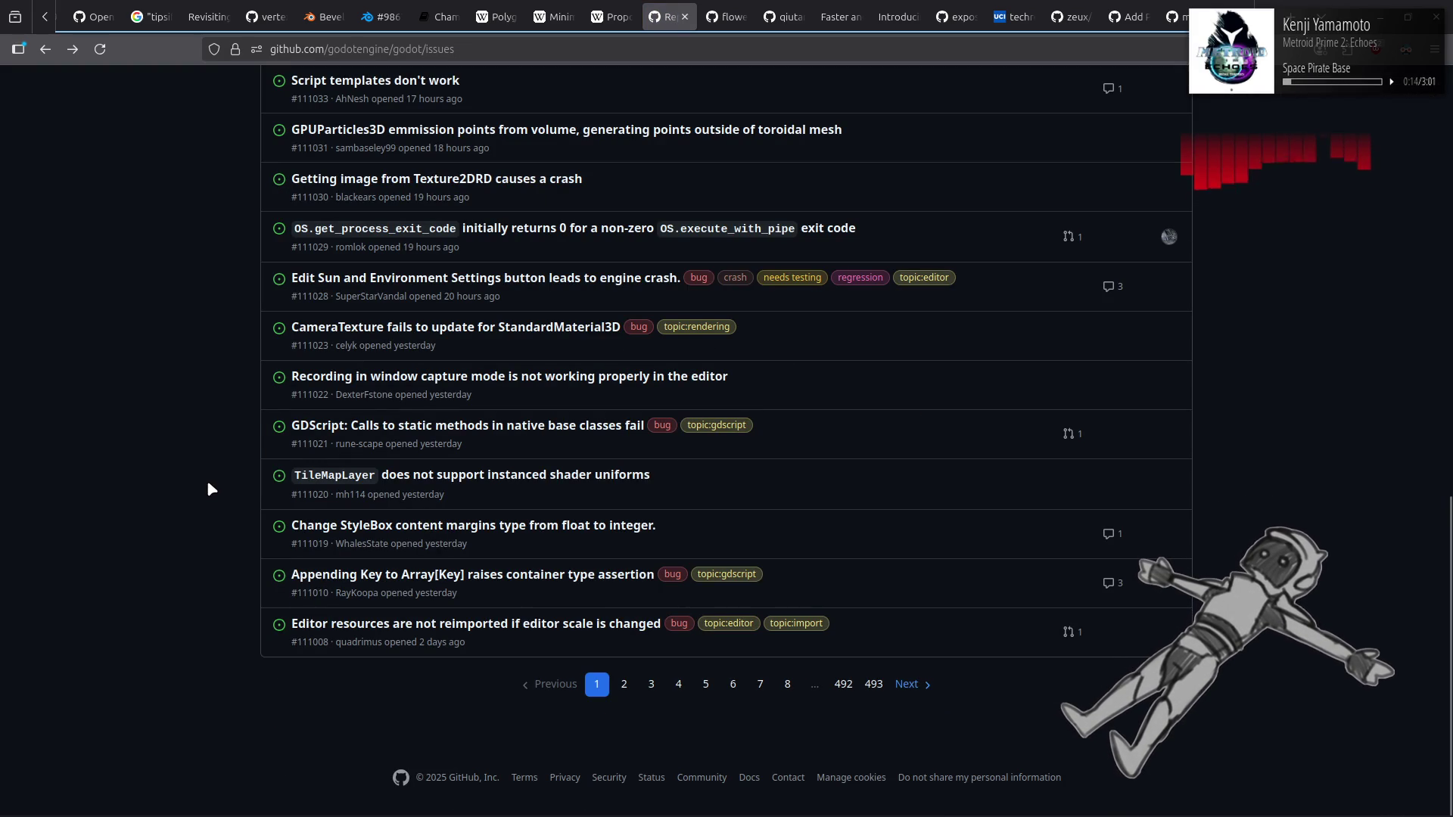
{"action": "key", "text": "Home"}
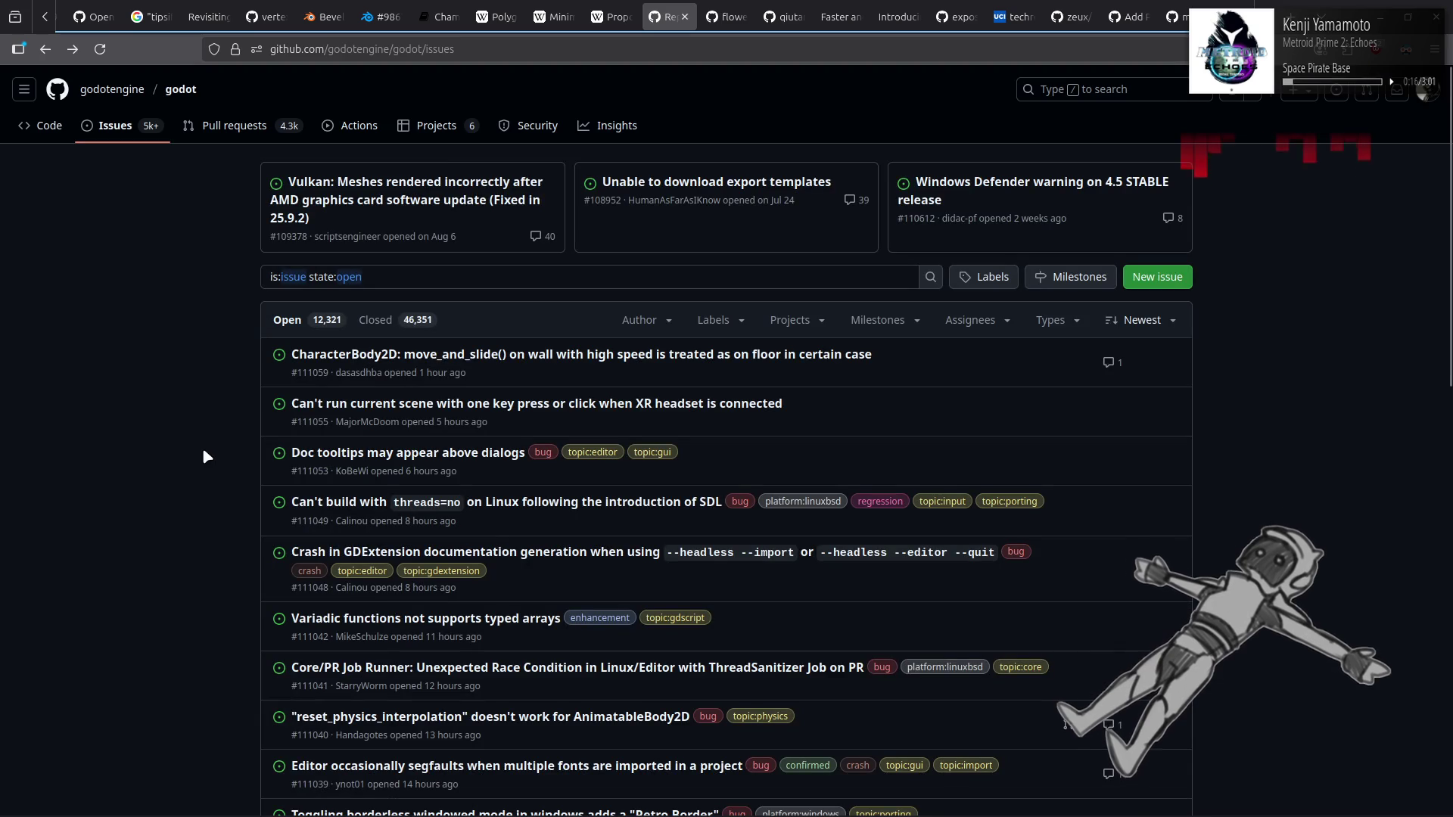
{"action": "key", "text": "Page_Down"}
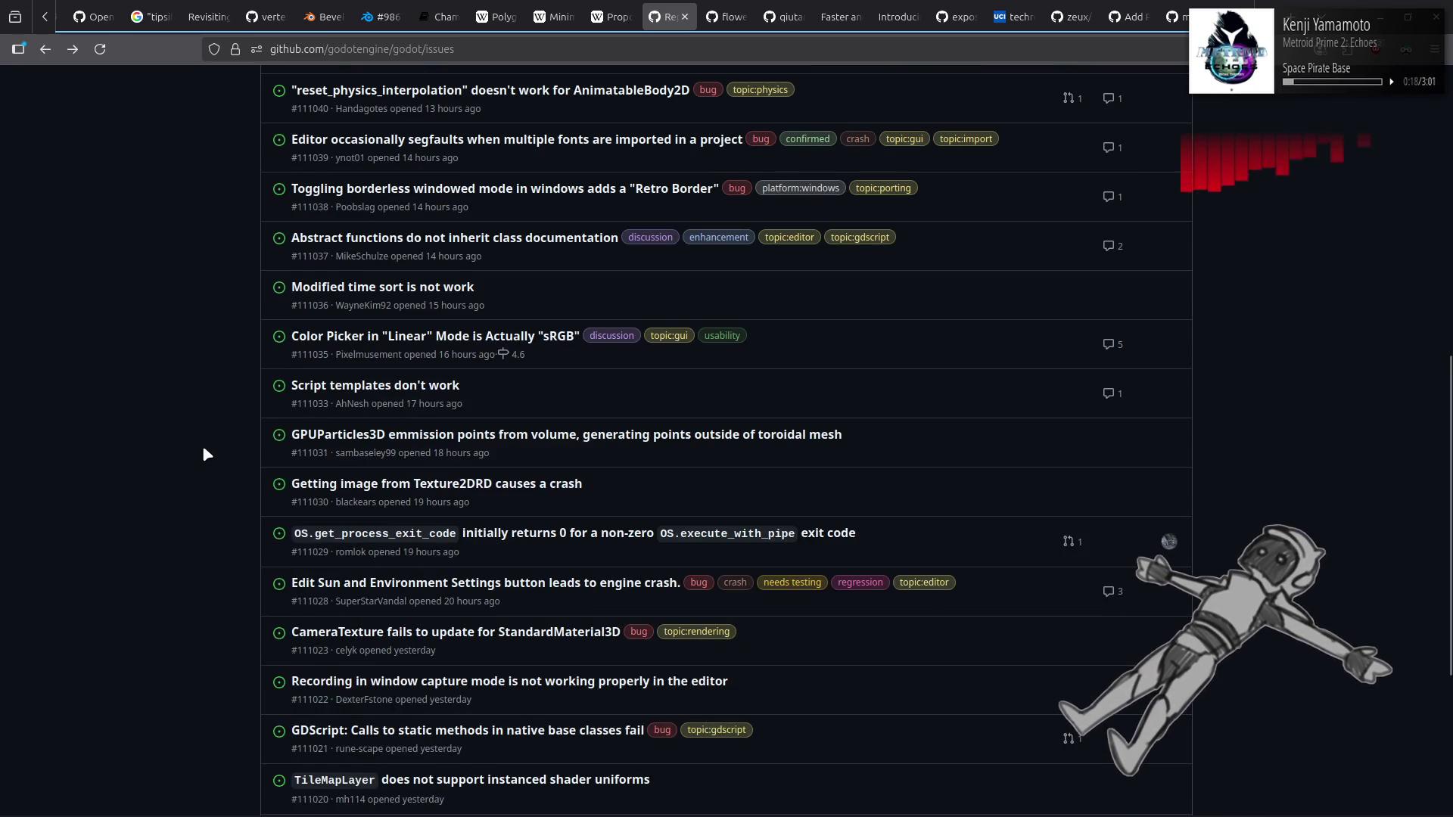
{"action": "key", "text": "Page_Up"}
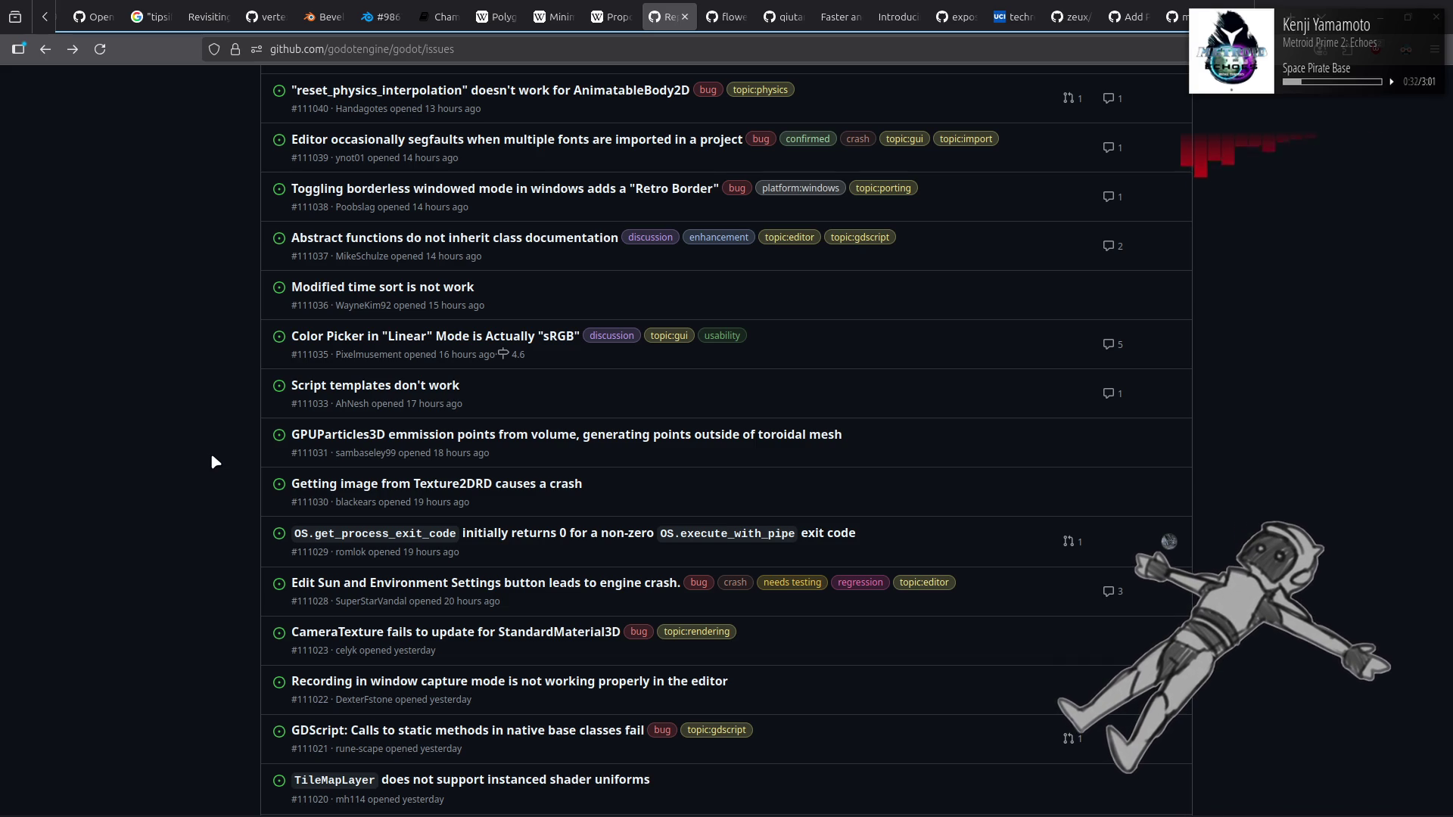
Step: Open Texture2DRD crash issue #111030, scroll through it, and go back to the list
{"action": "left_click", "coordinate": [394, 488]}
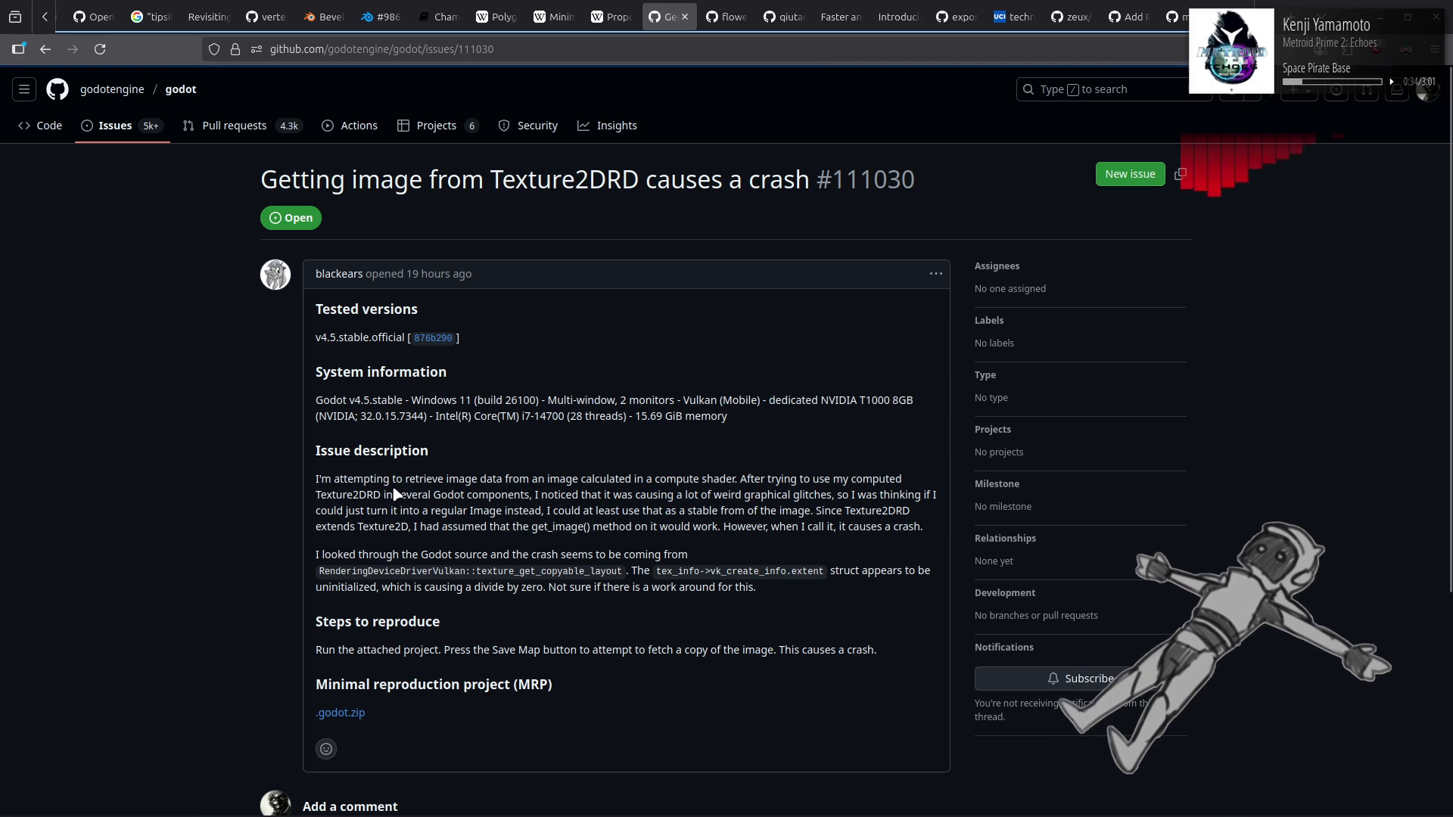
{"action": "scroll", "coordinate": [242, 463], "scroll_direction": "down", "scroll_amount": 2}
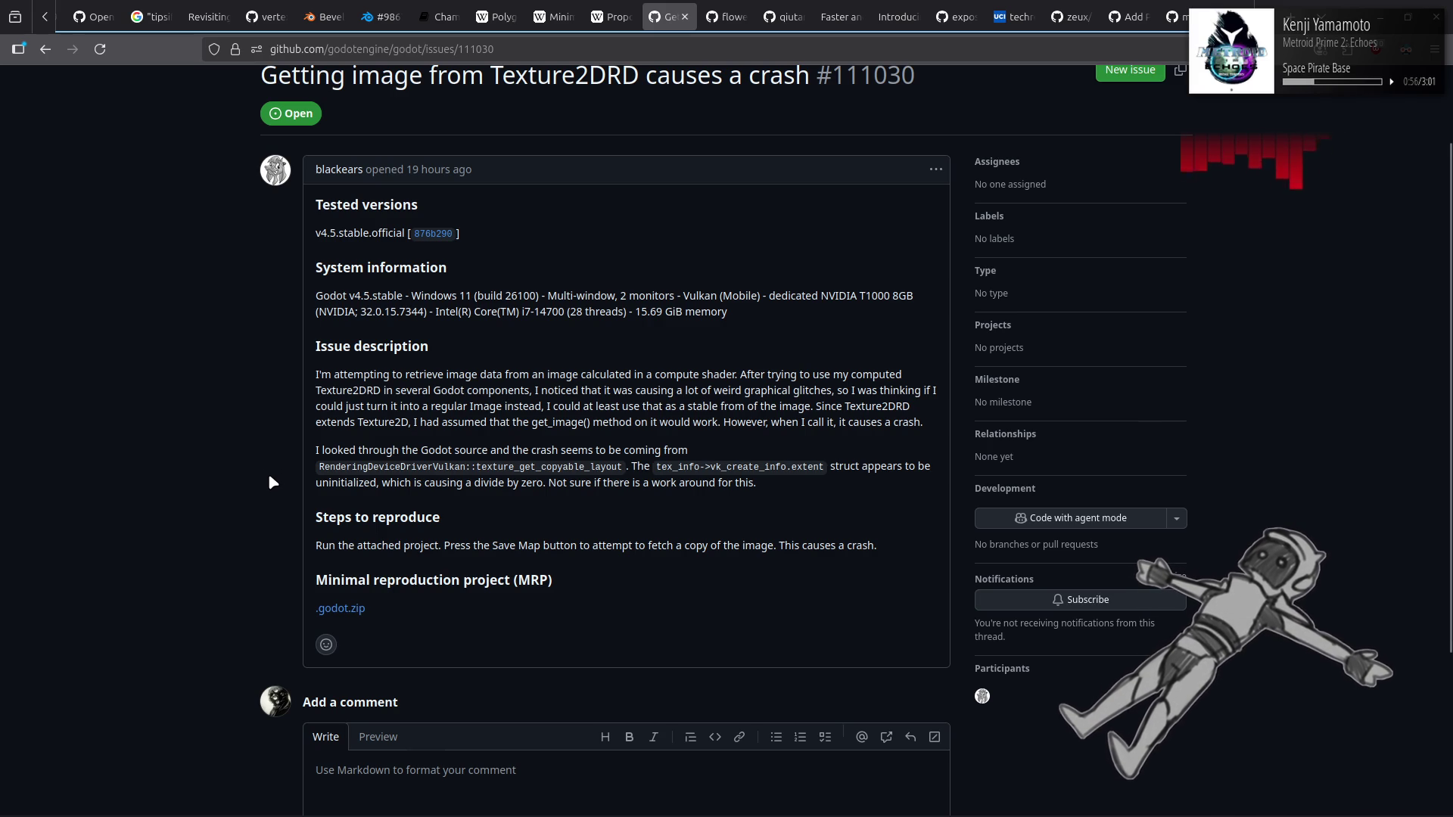
{"action": "key", "text": "alt+Left"}
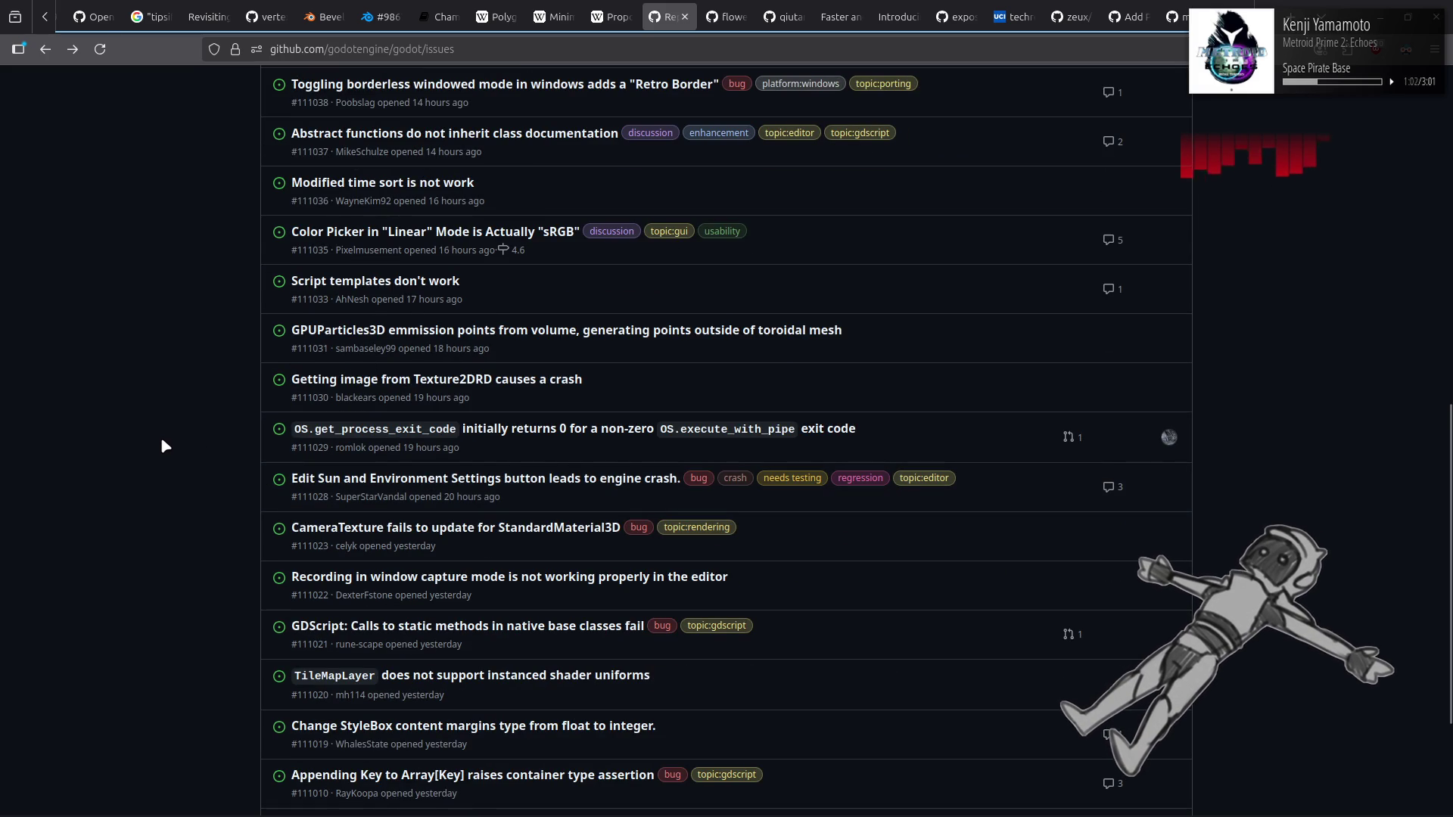
Step: Check GDScript static-methods issue #111021, then move to page 2 of the open issues
{"action": "scroll", "coordinate": [161, 437], "scroll_direction": "down", "scroll_amount": 3}
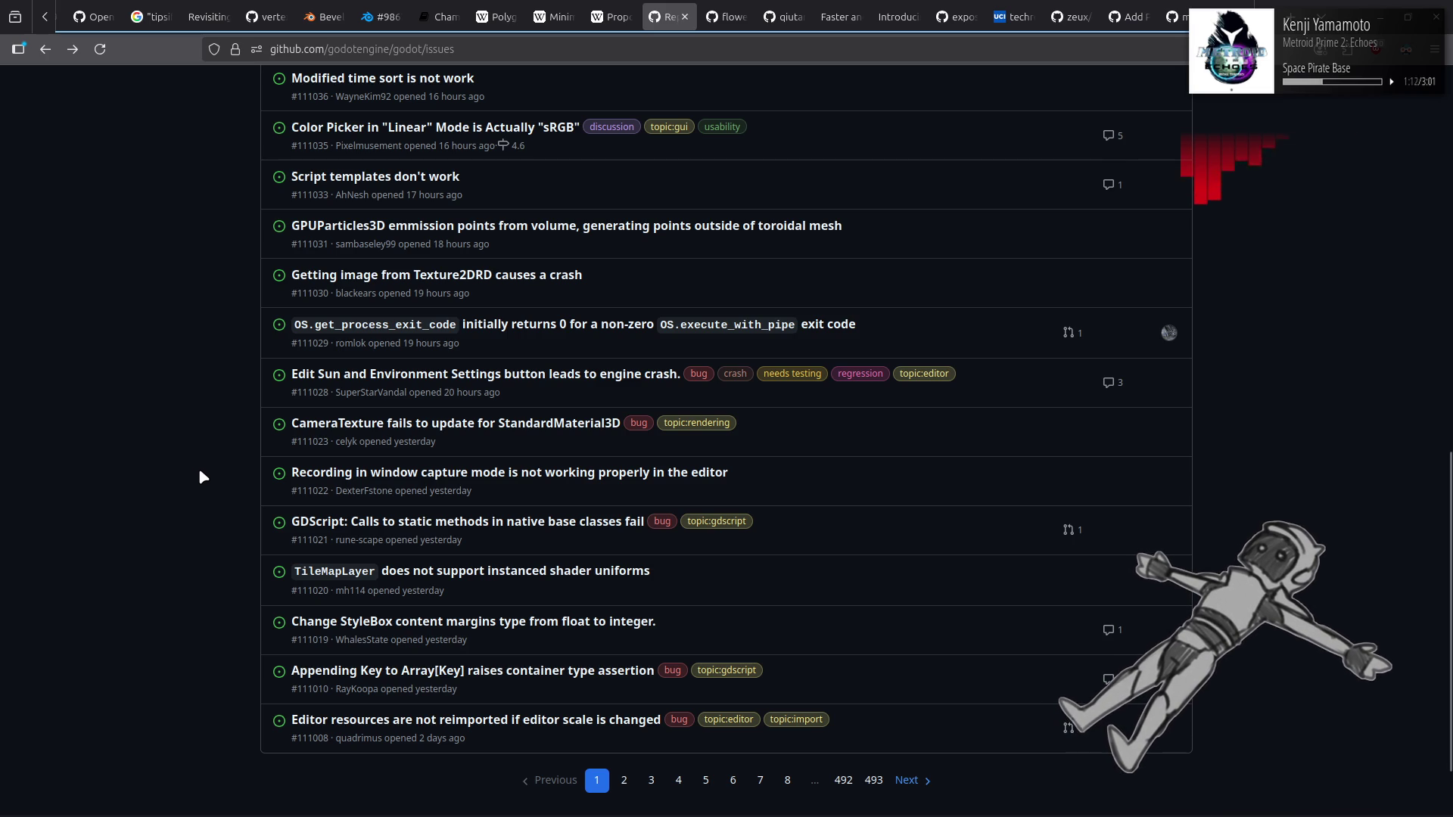
{"action": "scroll", "coordinate": [201, 475], "scroll_direction": "down", "scroll_amount": 2}
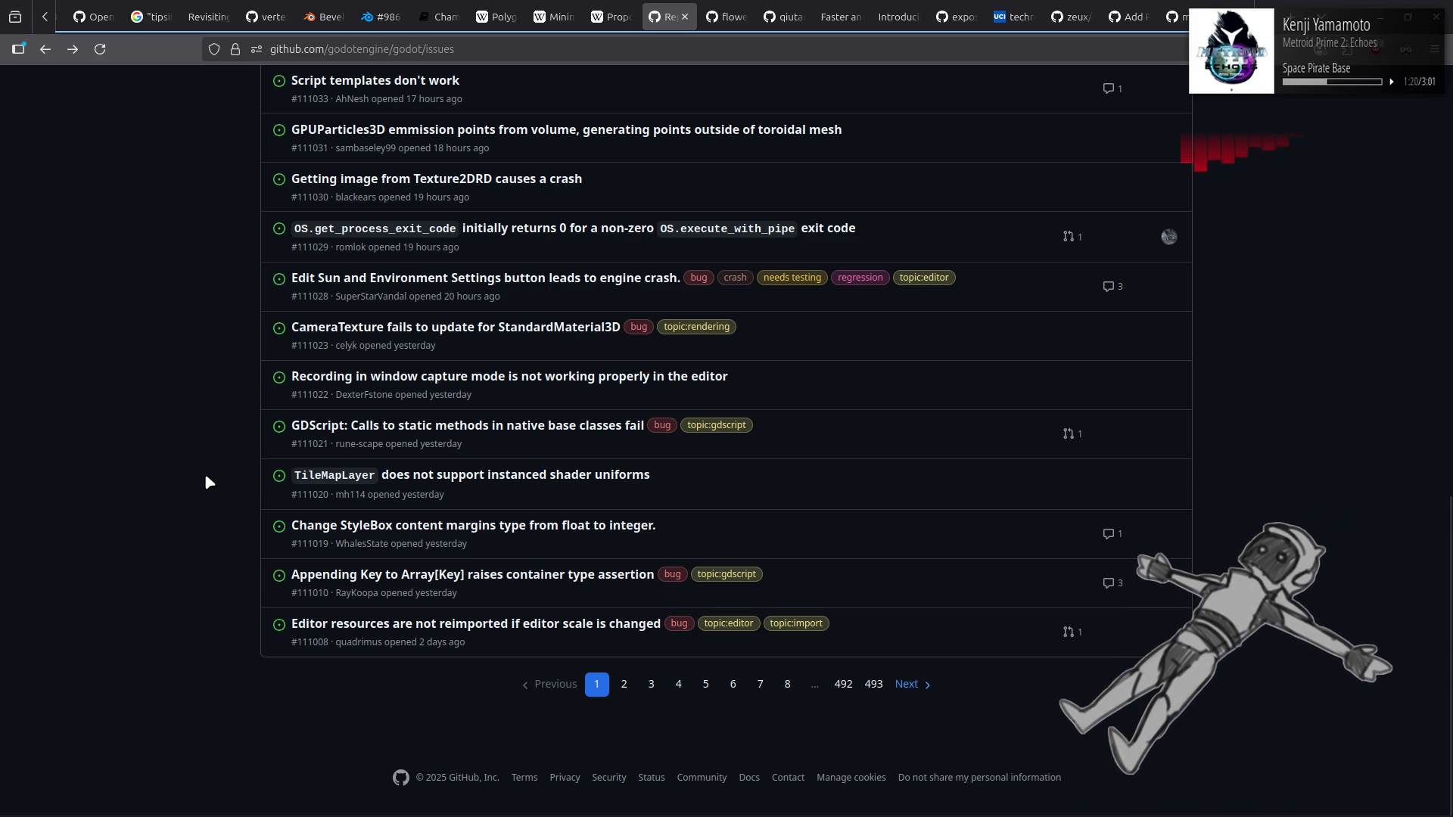
{"action": "left_click", "coordinate": [431, 426]}
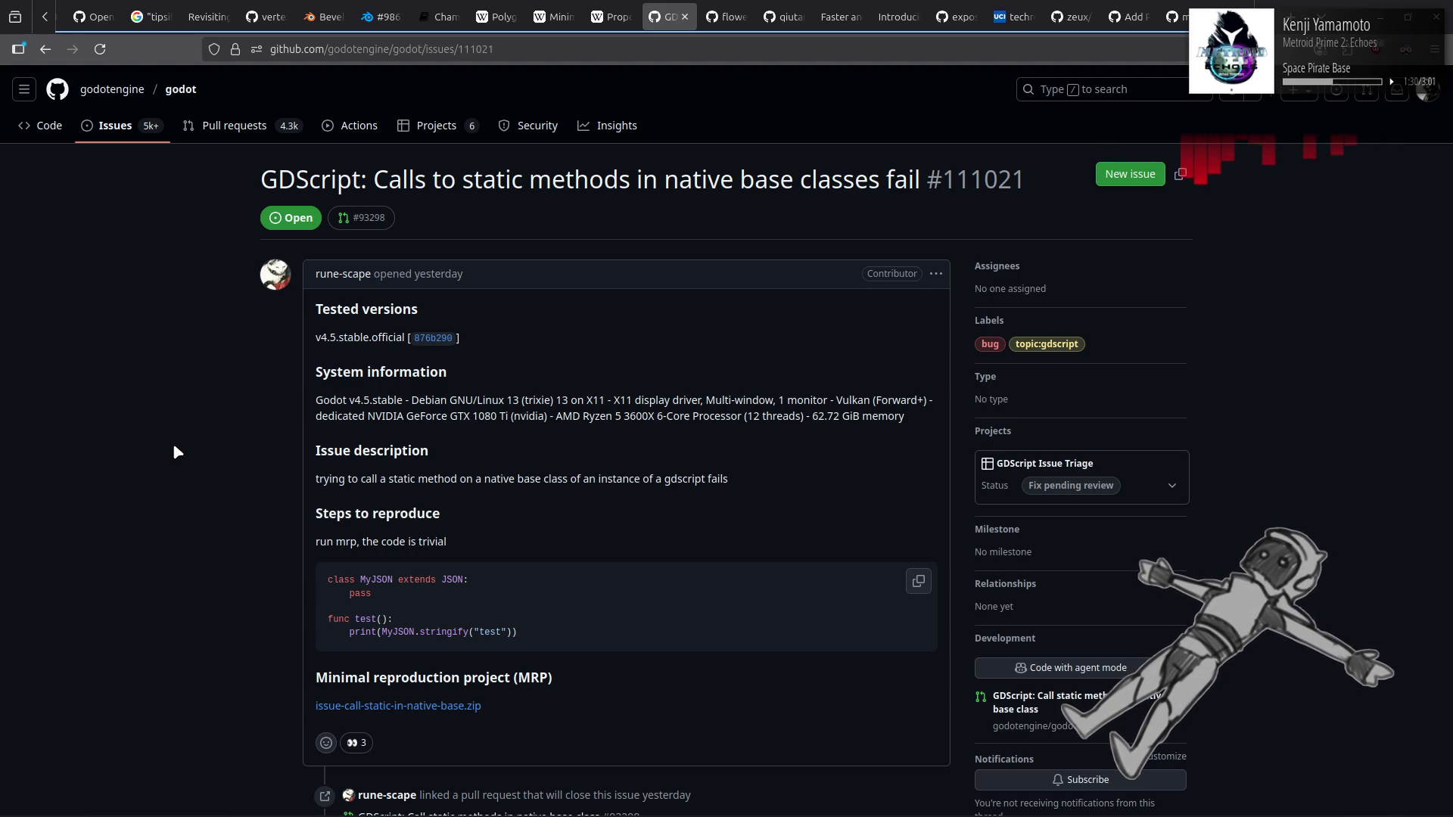
{"action": "scroll", "coordinate": [175, 452], "scroll_direction": "down", "scroll_amount": 2}
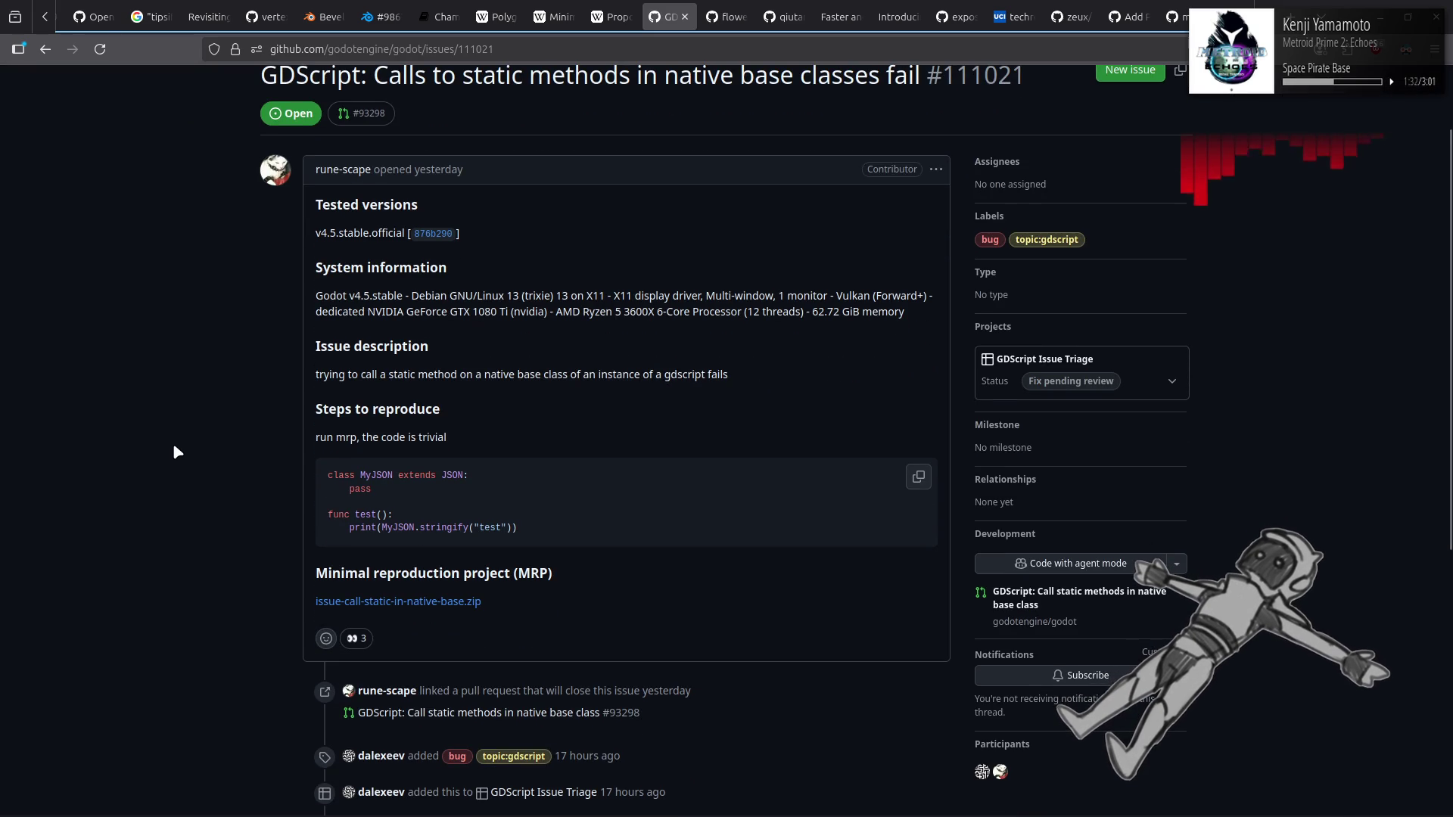
{"action": "key", "text": "alt+Left"}
{"action": "scroll", "coordinate": [267, 479], "scroll_direction": "down", "scroll_amount": 14}
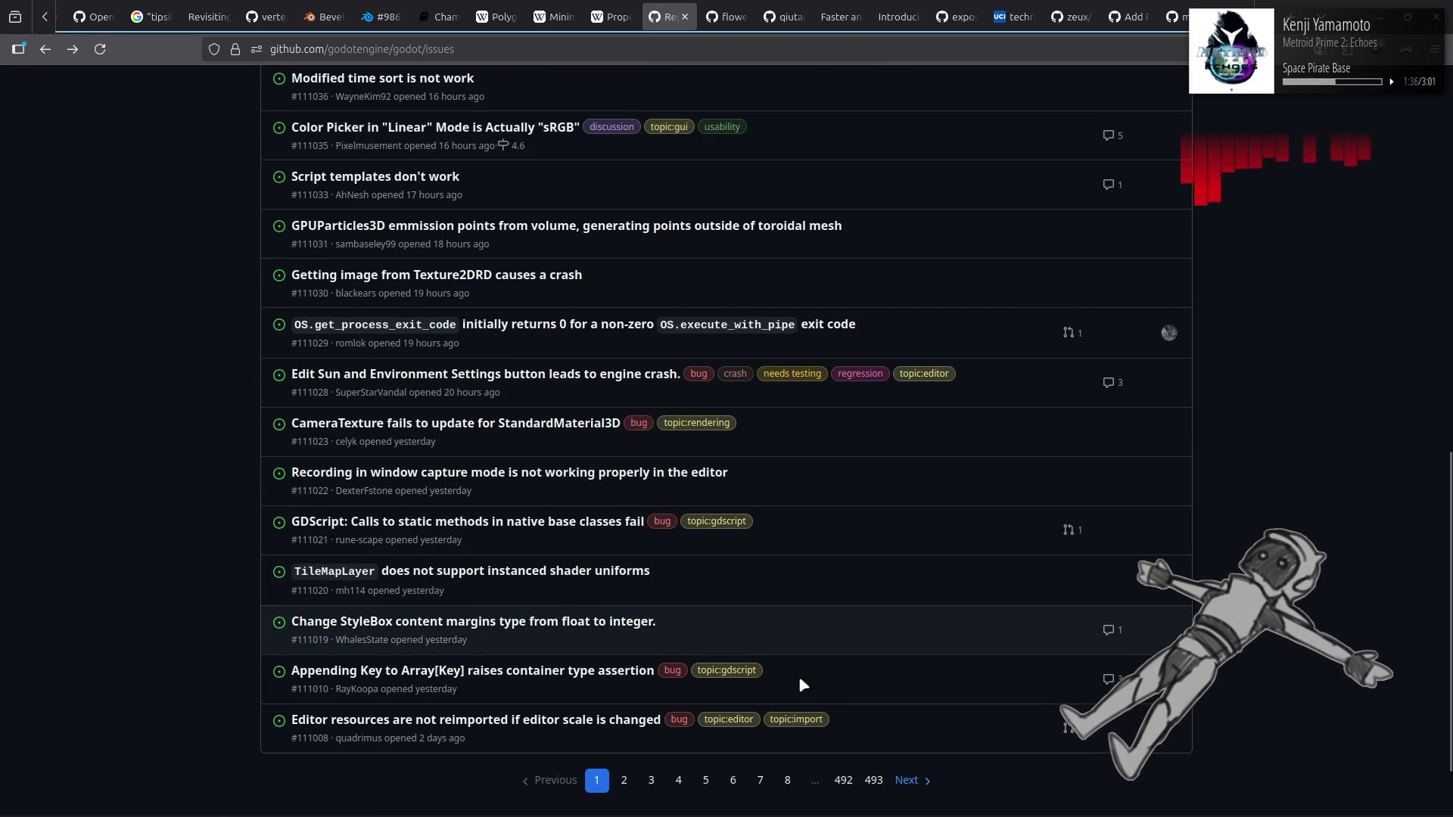
{"action": "left_click", "coordinate": [908, 780]}
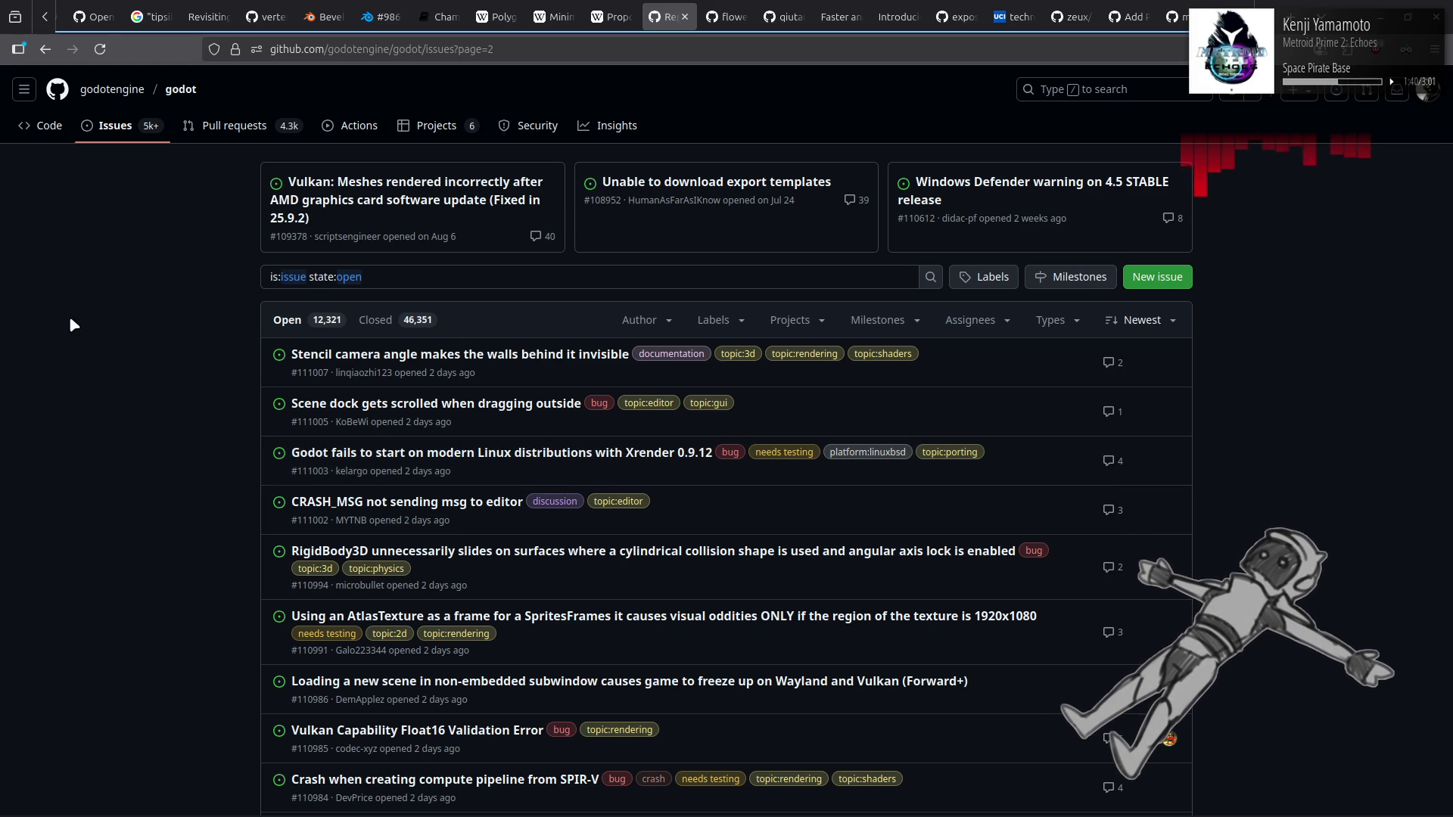
{"action": "left_click", "coordinate": [356, 357]}
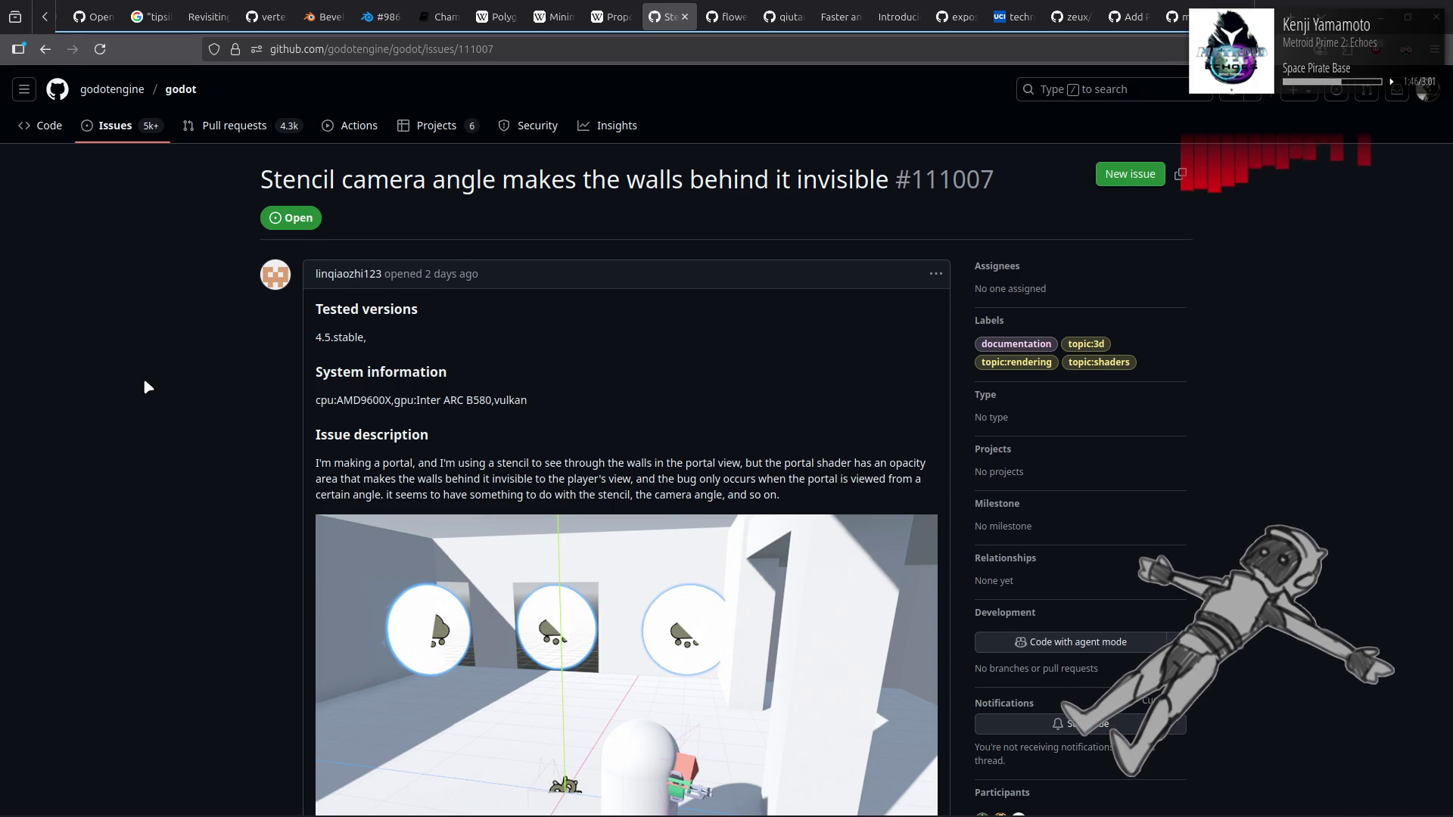
{"action": "scroll", "coordinate": [144, 381], "scroll_direction": "down", "scroll_amount": 5}
{"action": "scroll", "coordinate": [144, 381], "scroll_direction": "down", "scroll_amount": 5}
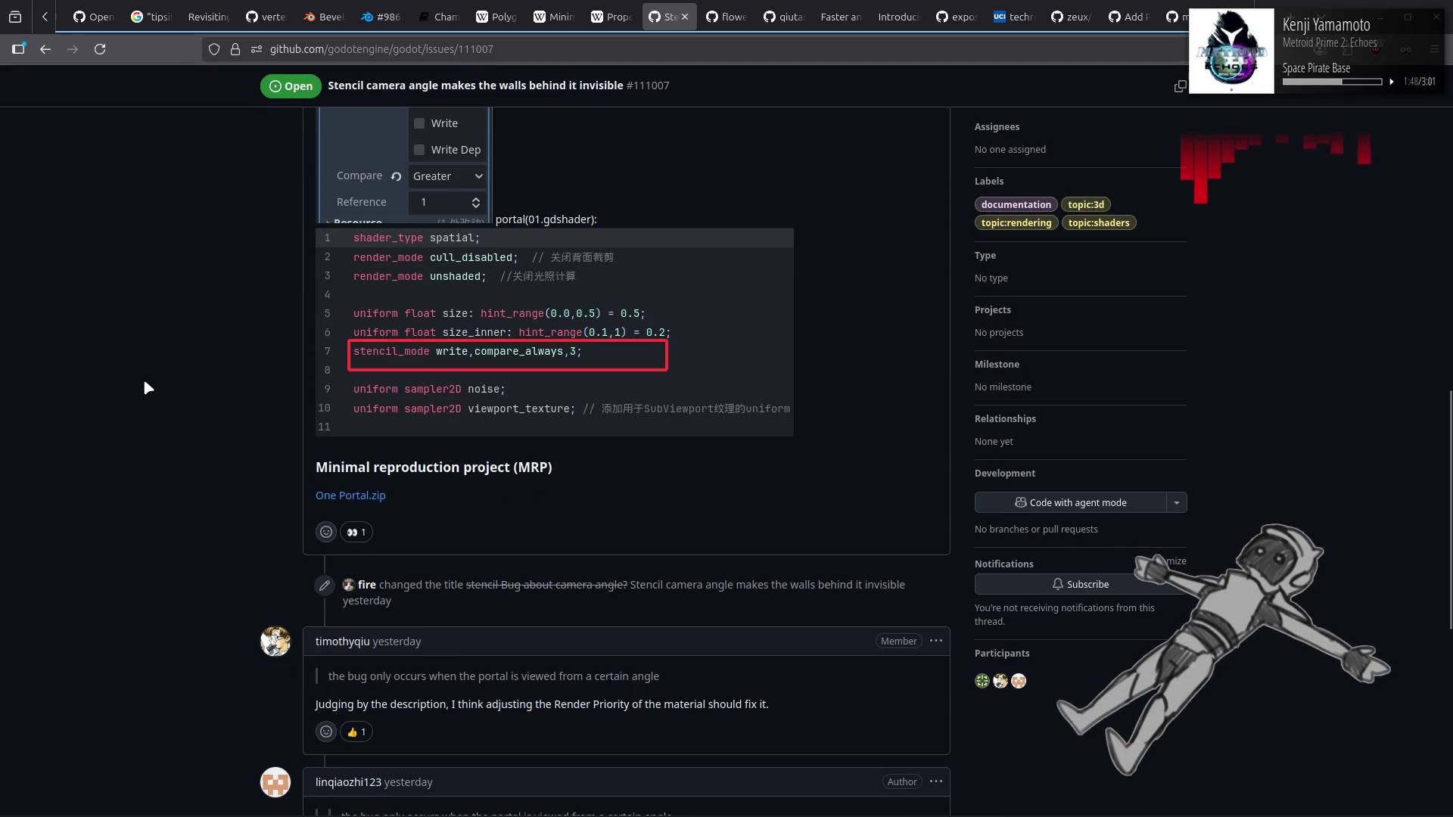
{"action": "scroll", "coordinate": [146, 387], "scroll_direction": "down", "scroll_amount": 5}
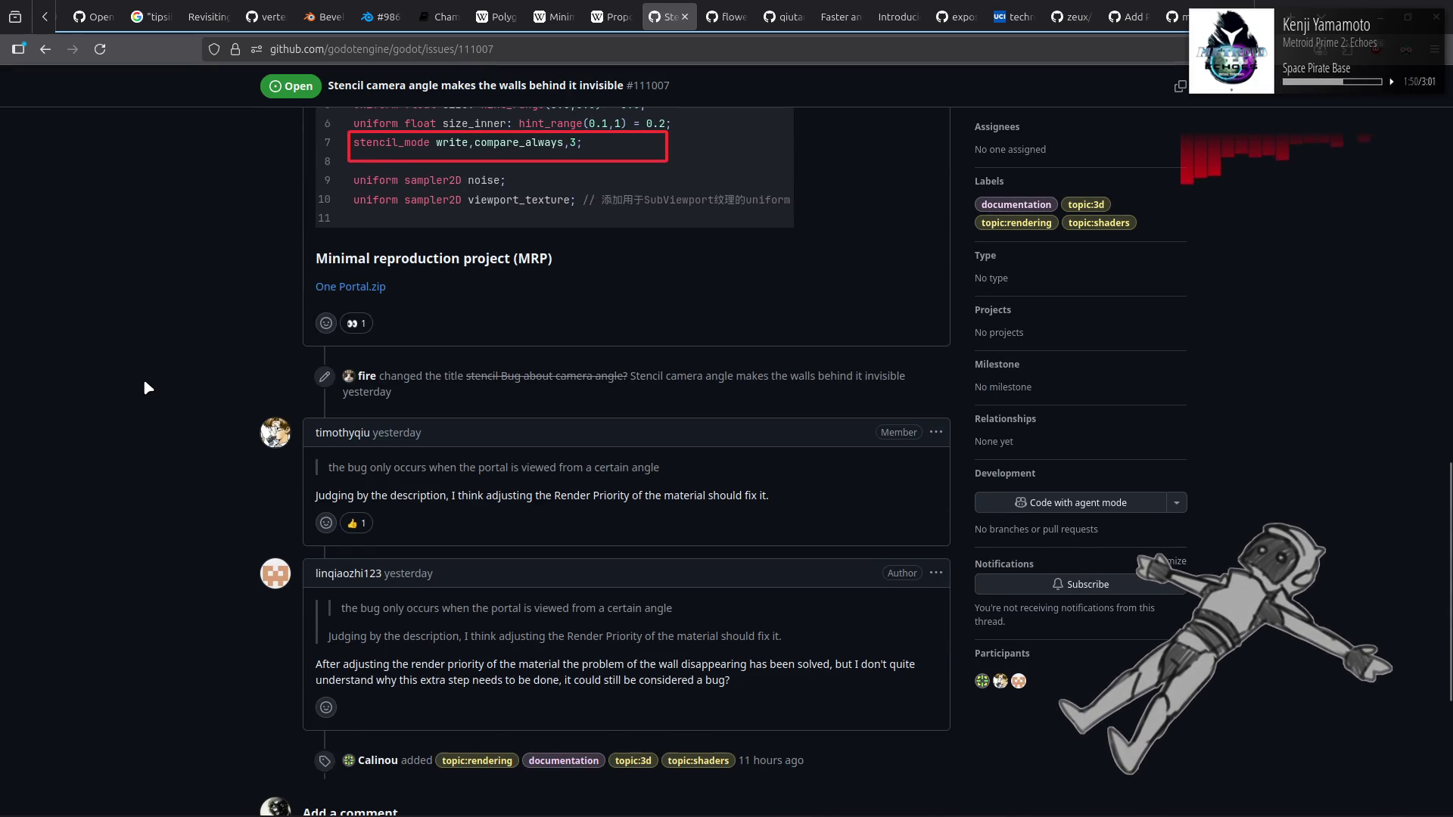
{"action": "scroll", "coordinate": [147, 387], "scroll_direction": "down", "scroll_amount": 3}
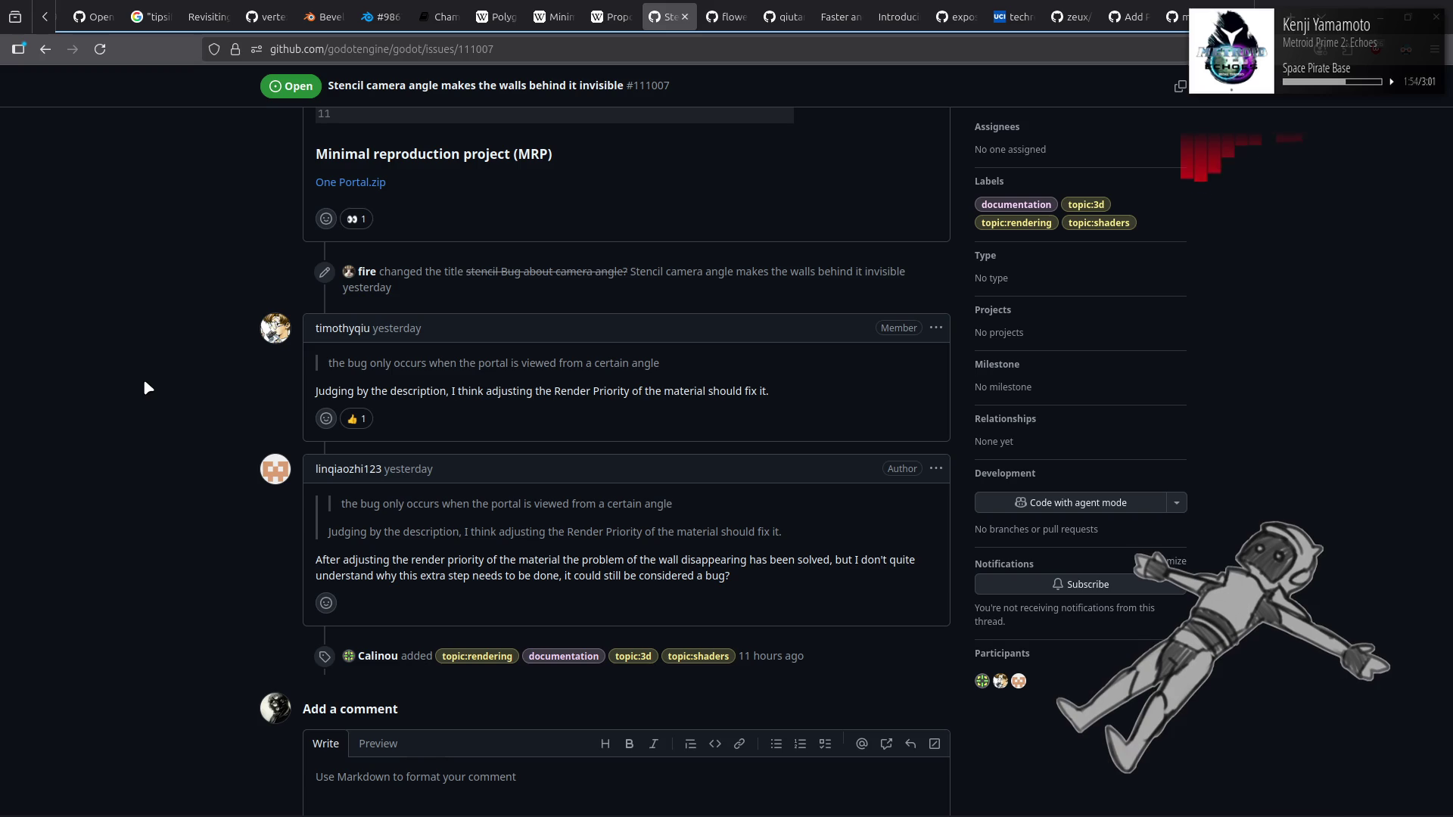
{"action": "key", "text": "alt+Left"}
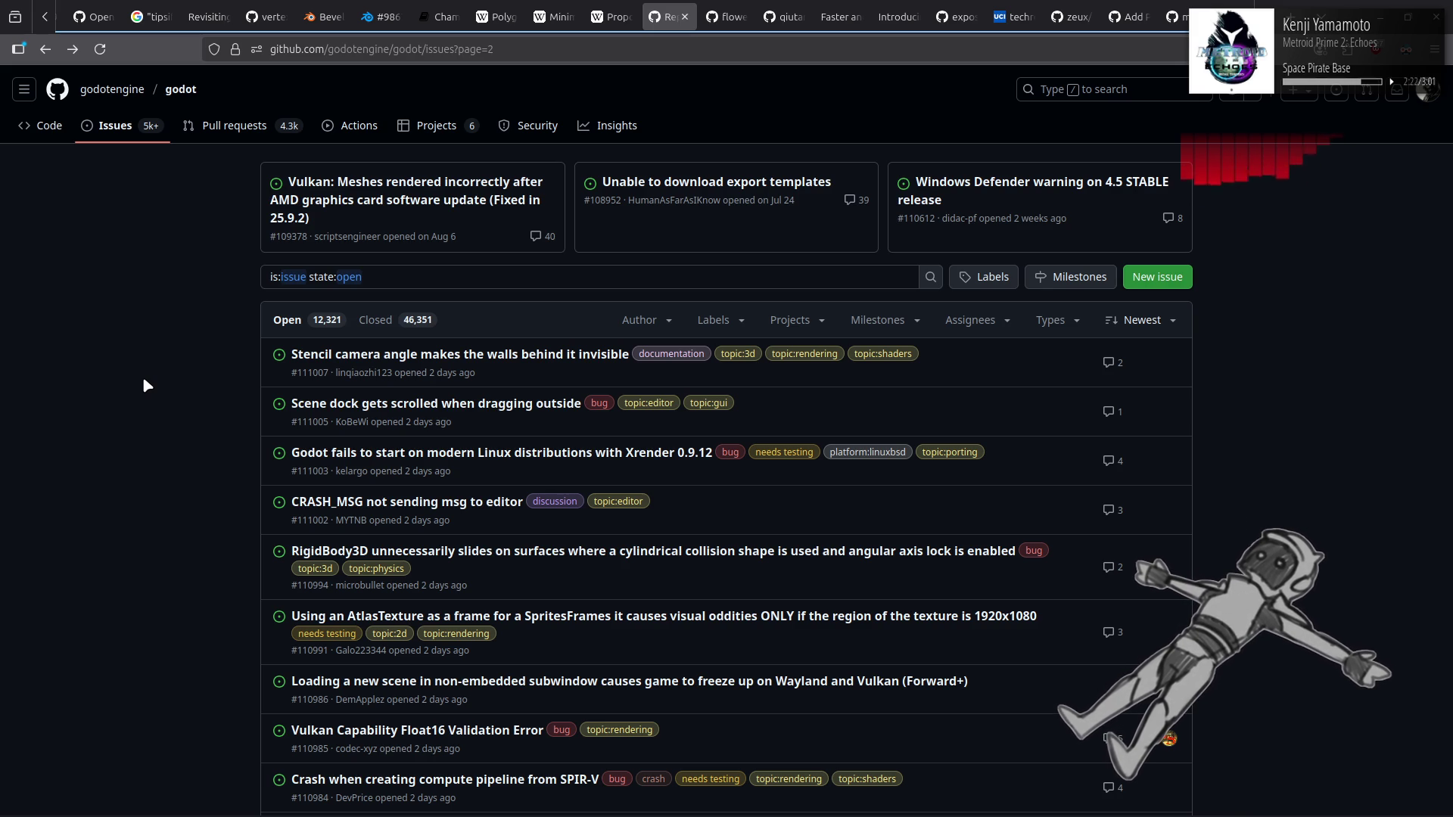
Step: In the Pull requests list, view the DOF near + far settings PR #111060 and return
{"action": "left_click", "coordinate": [241, 136]}
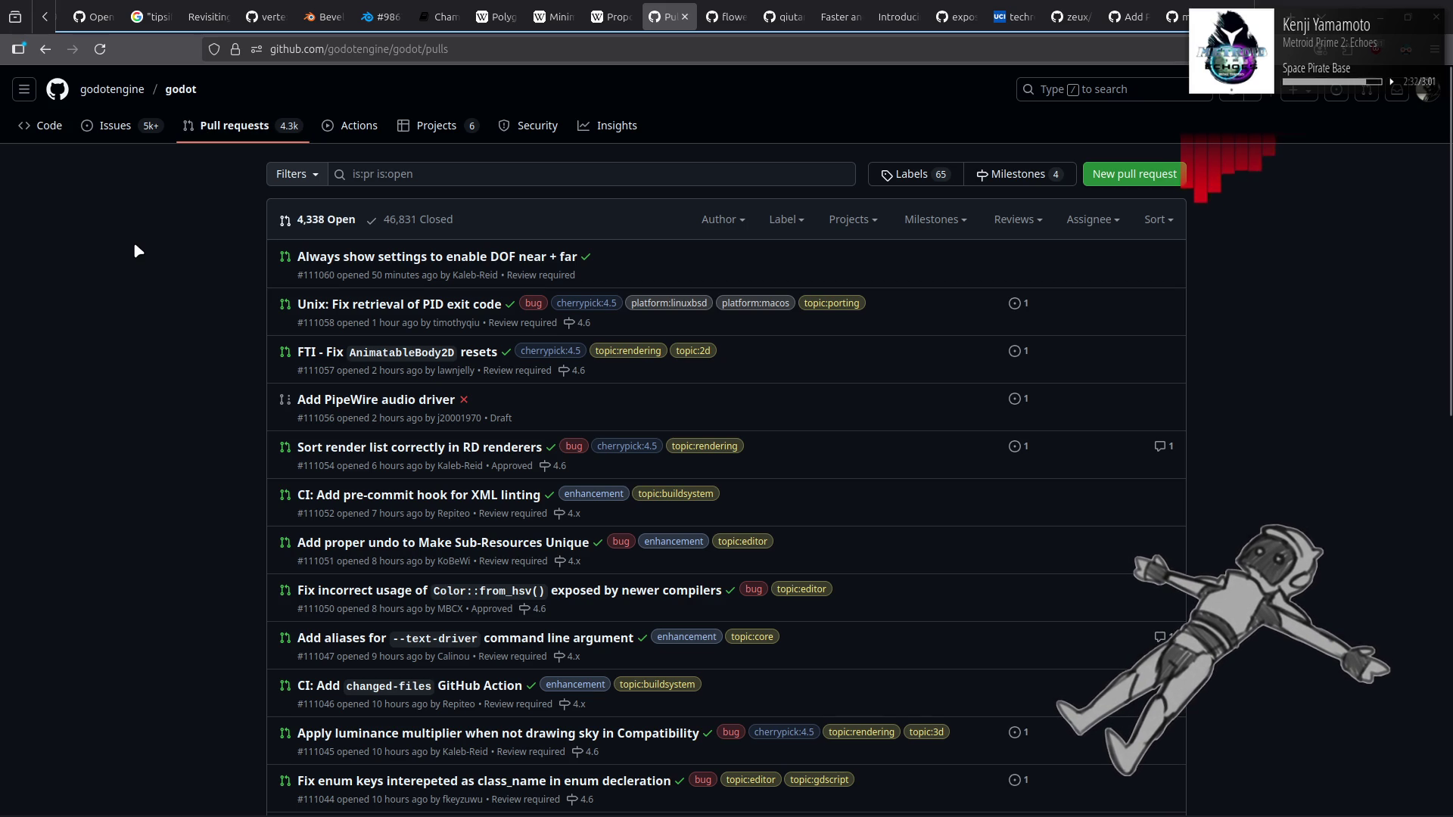
{"action": "left_click", "coordinate": [362, 258]}
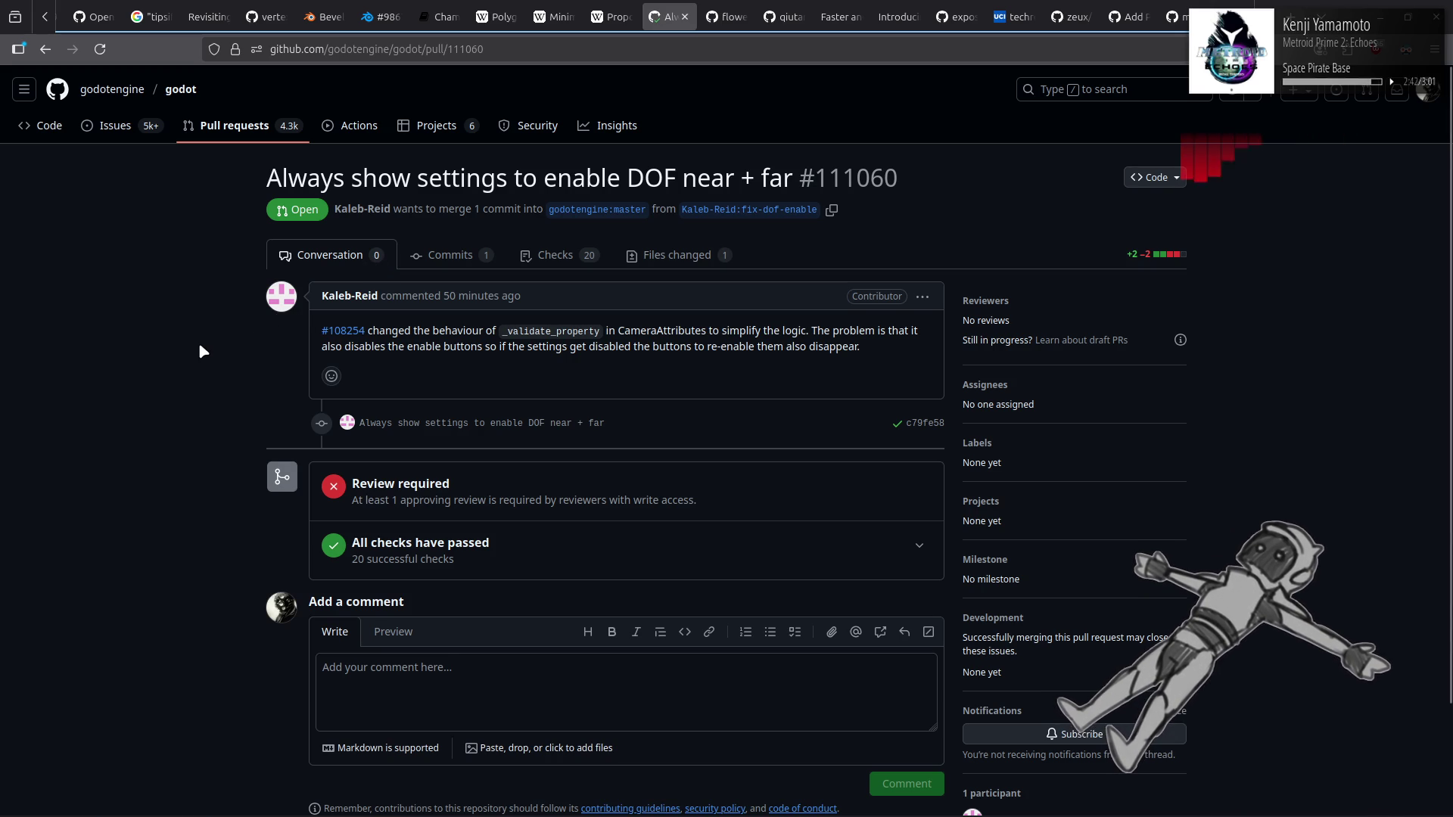
{"action": "key", "text": "alt+Left"}
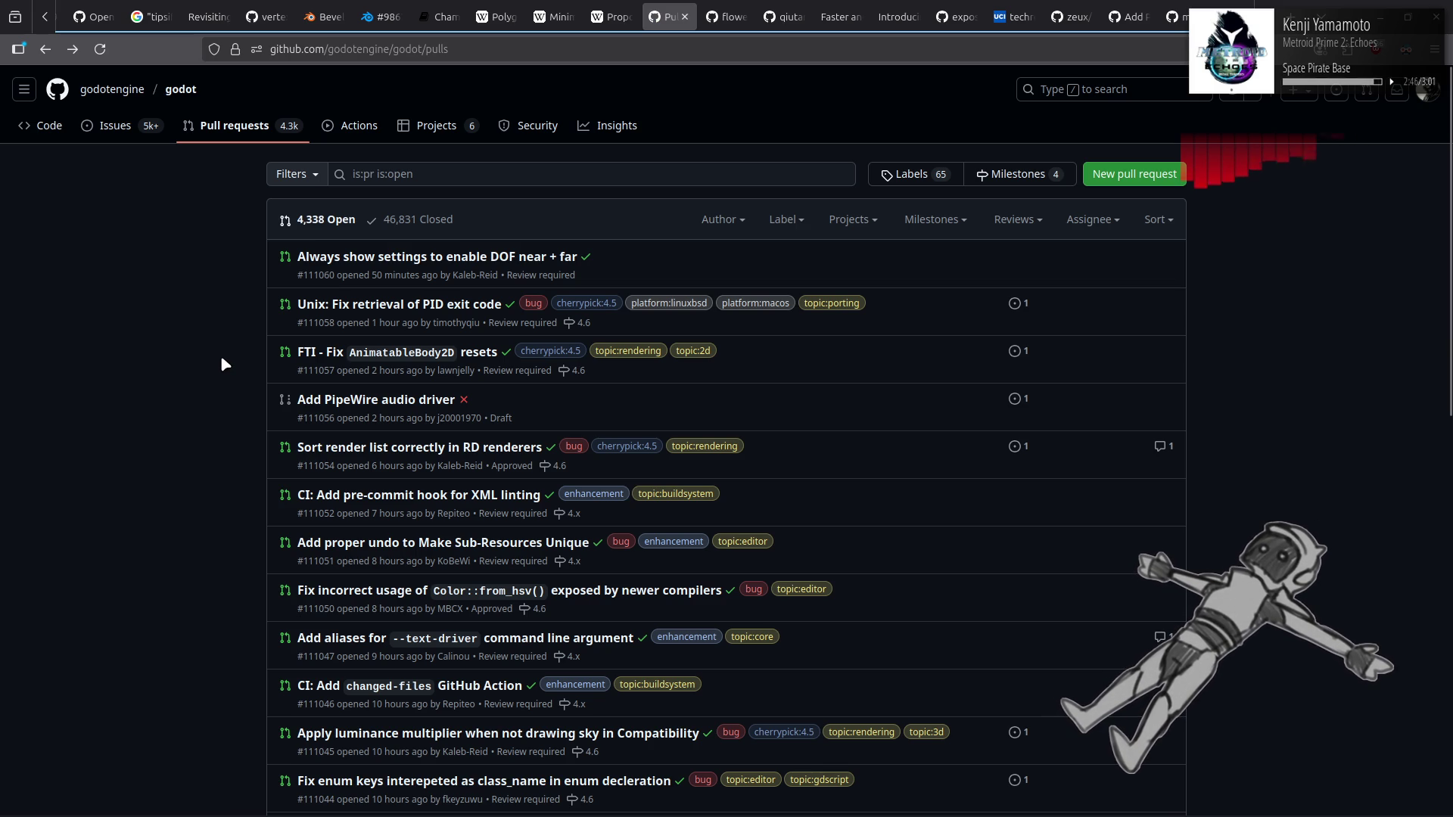
Step: Look over the draft 'Add PipeWire audio driver' PR #111056, then return to the list
{"action": "left_click", "coordinate": [349, 400]}
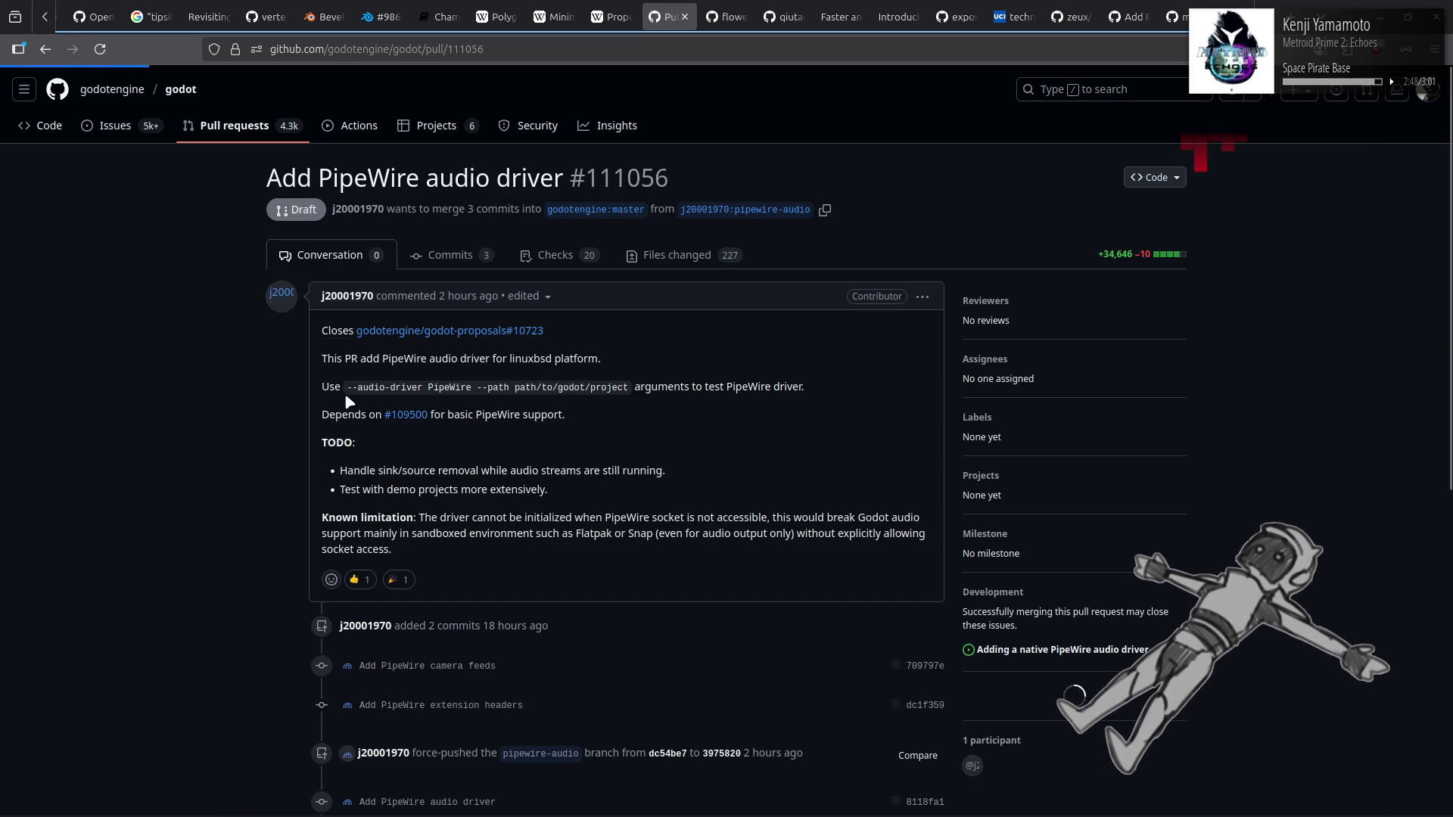
{"action": "mouse_move", "coordinate": [450, 335]}
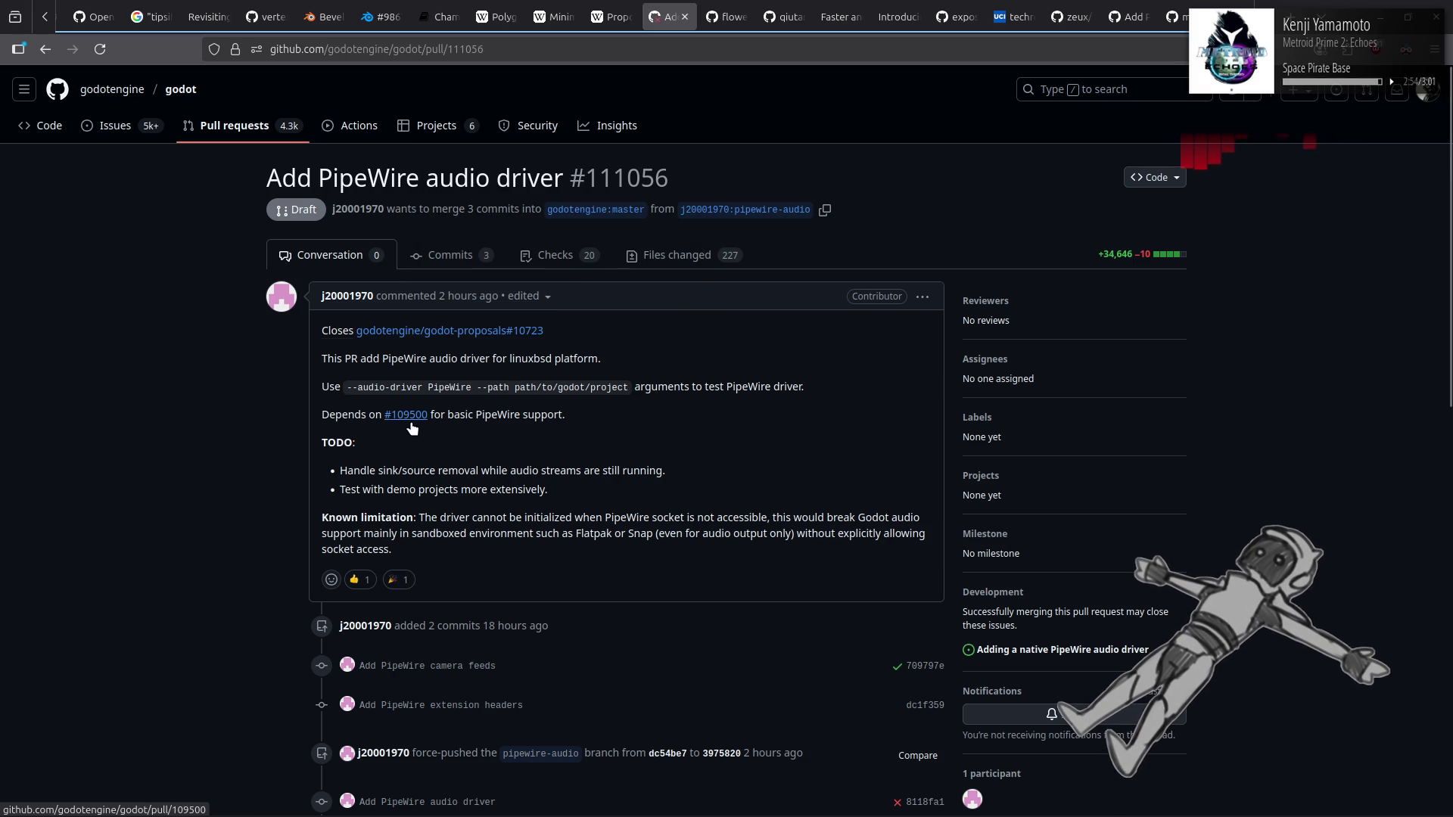
{"action": "mouse_move", "coordinate": [412, 430]}
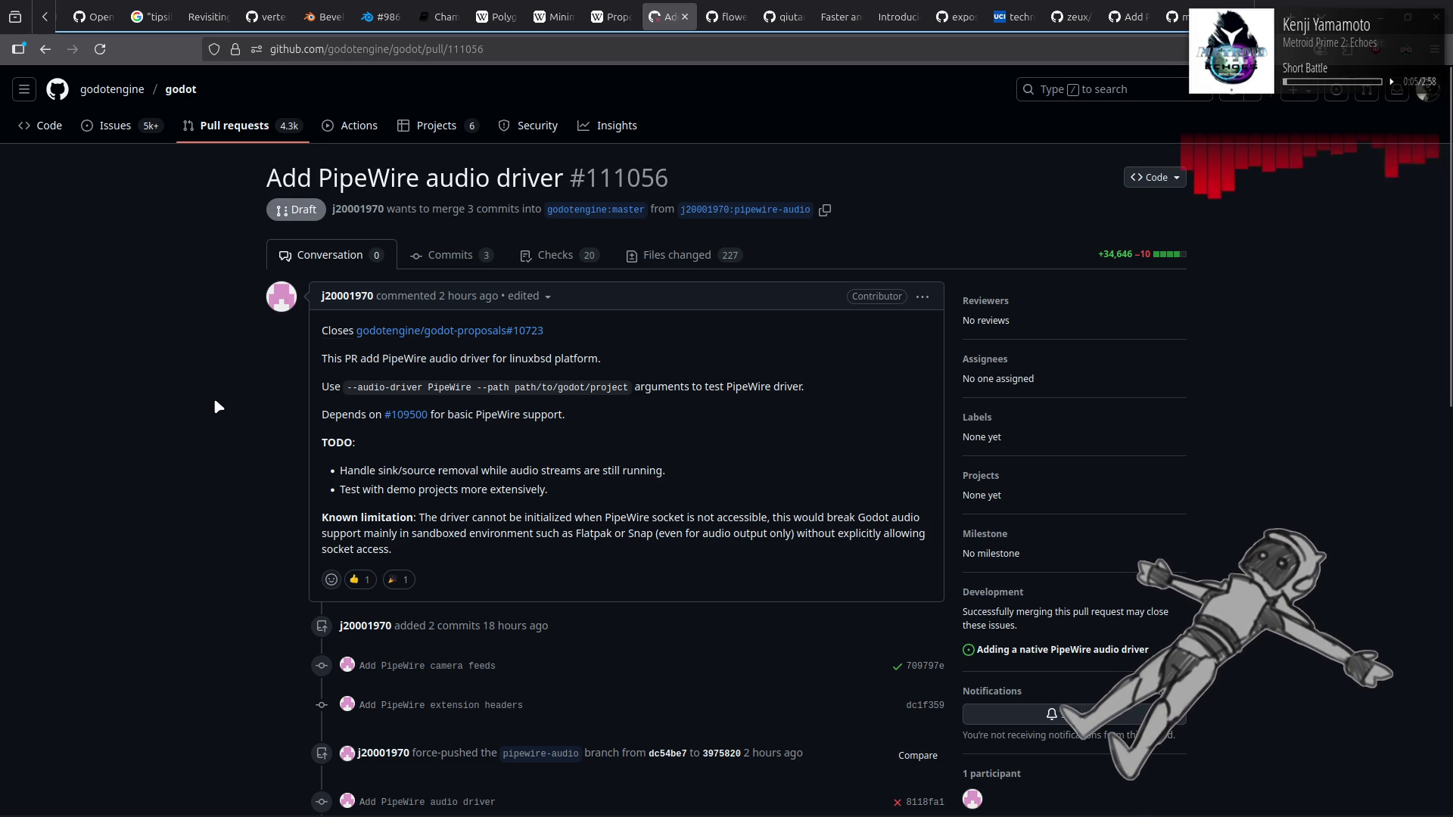
{"action": "key", "text": "alt+Left"}
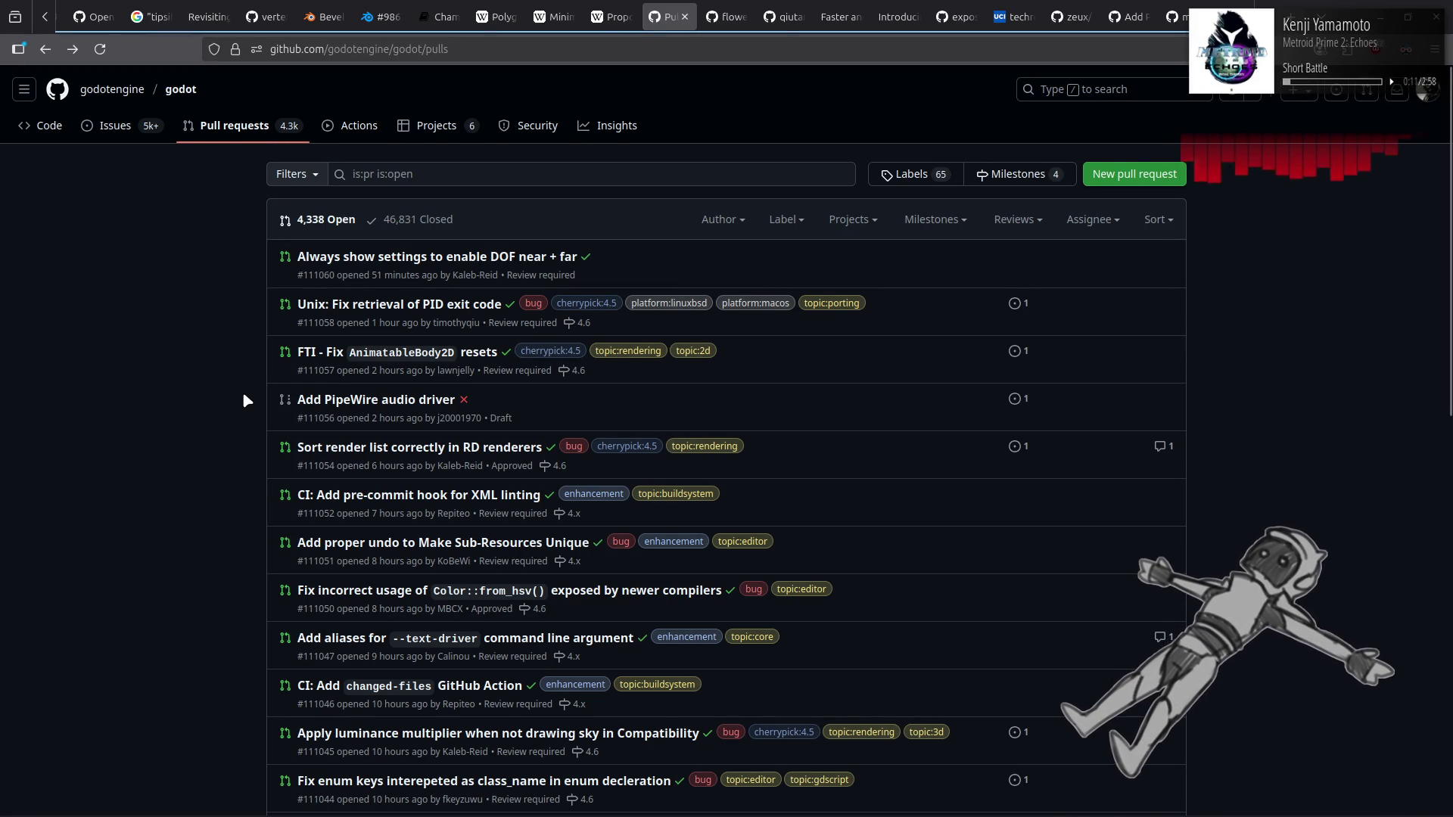
Step: Open render-list sorting PR #111054 and read its linked Render_priority issue #110962
{"action": "left_click", "coordinate": [361, 448]}
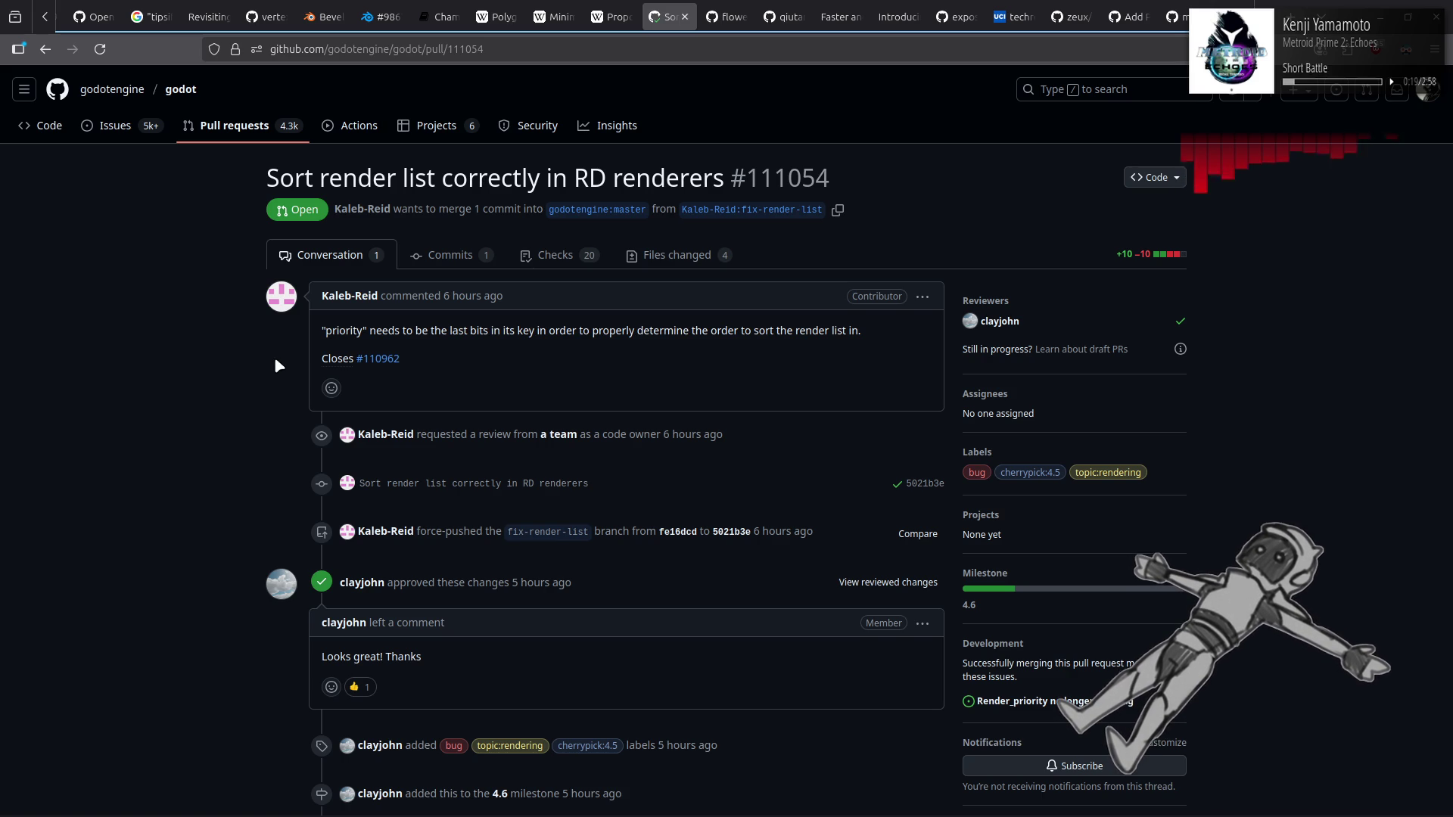
{"action": "left_click", "coordinate": [385, 361]}
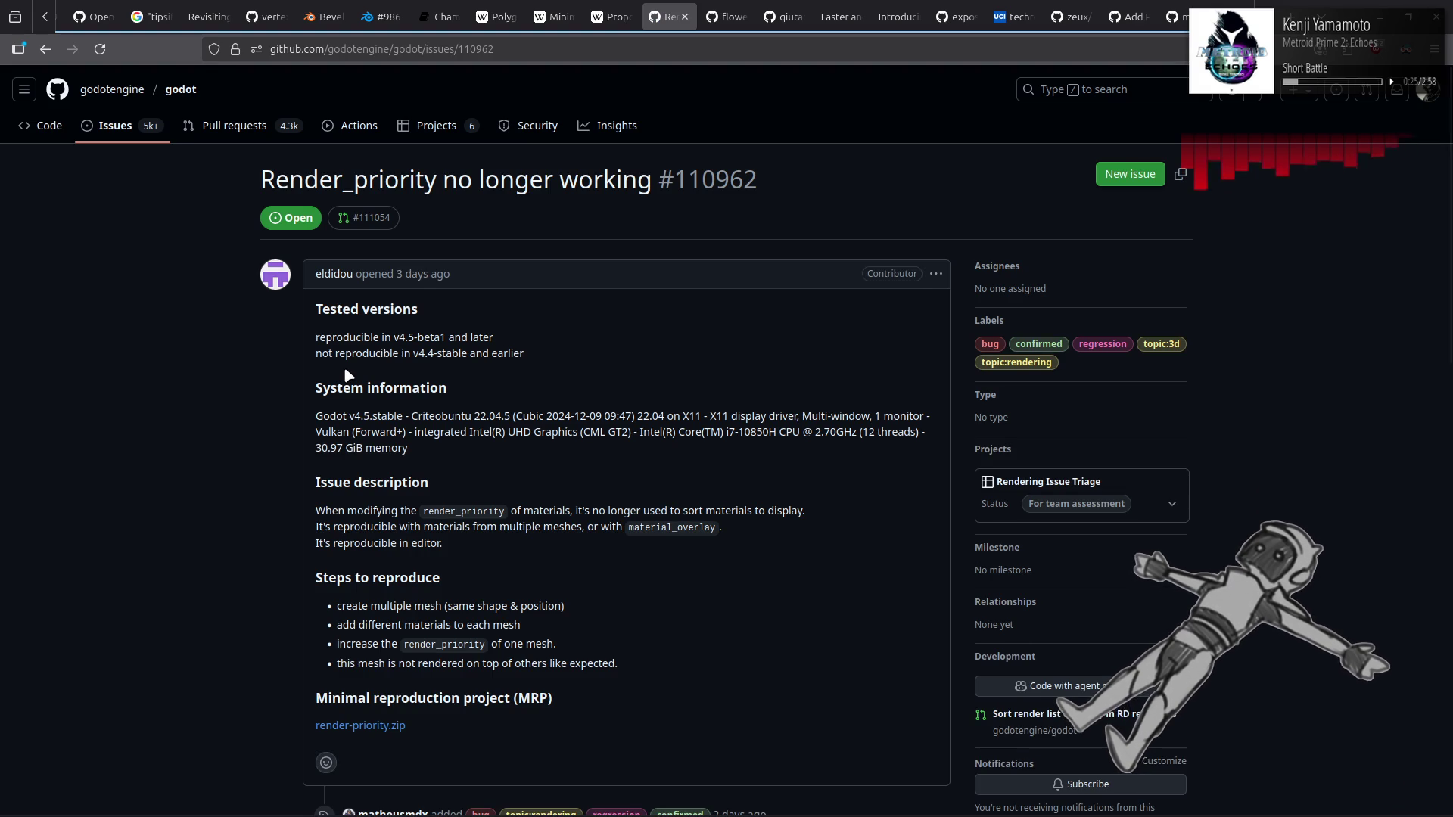
{"action": "scroll", "coordinate": [346, 374], "scroll_direction": "down", "scroll_amount": 7}
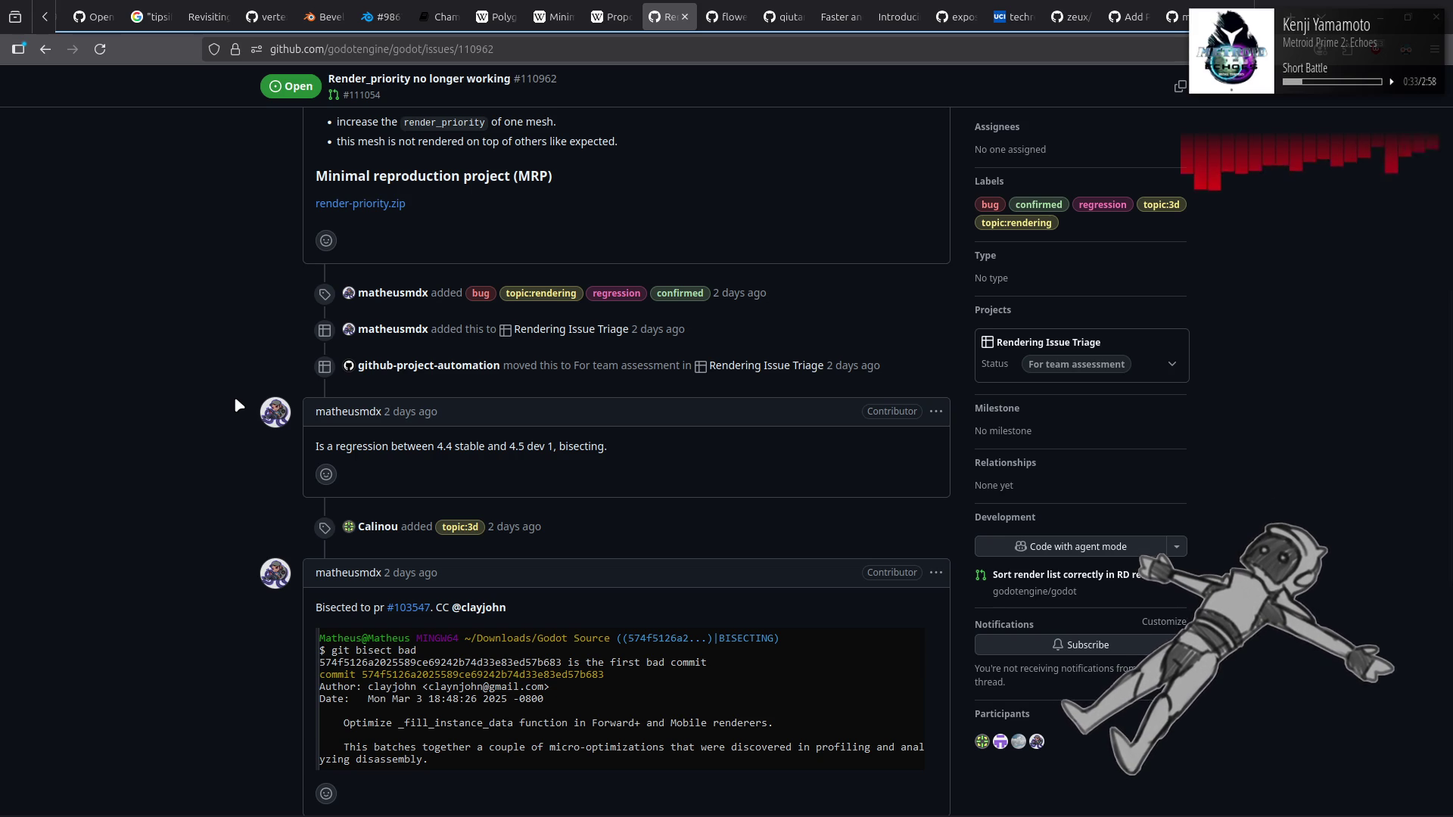
{"action": "scroll", "coordinate": [236, 407], "scroll_direction": "down", "scroll_amount": 5}
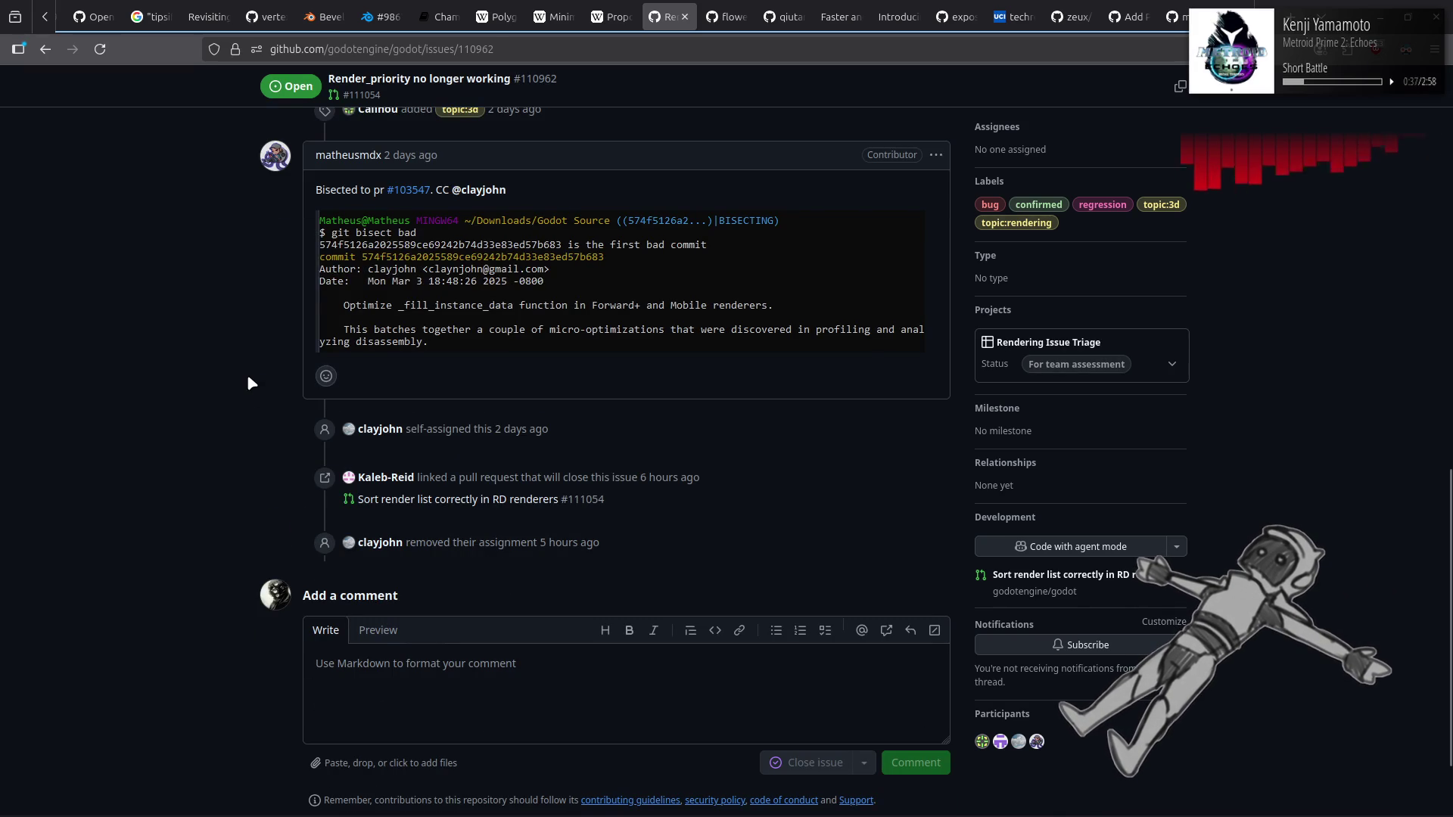
Step: Navigate back from issue #110962 to pull request #111054
{"action": "key", "text": "alt+Left"}
{"action": "key", "text": "alt+Right"}
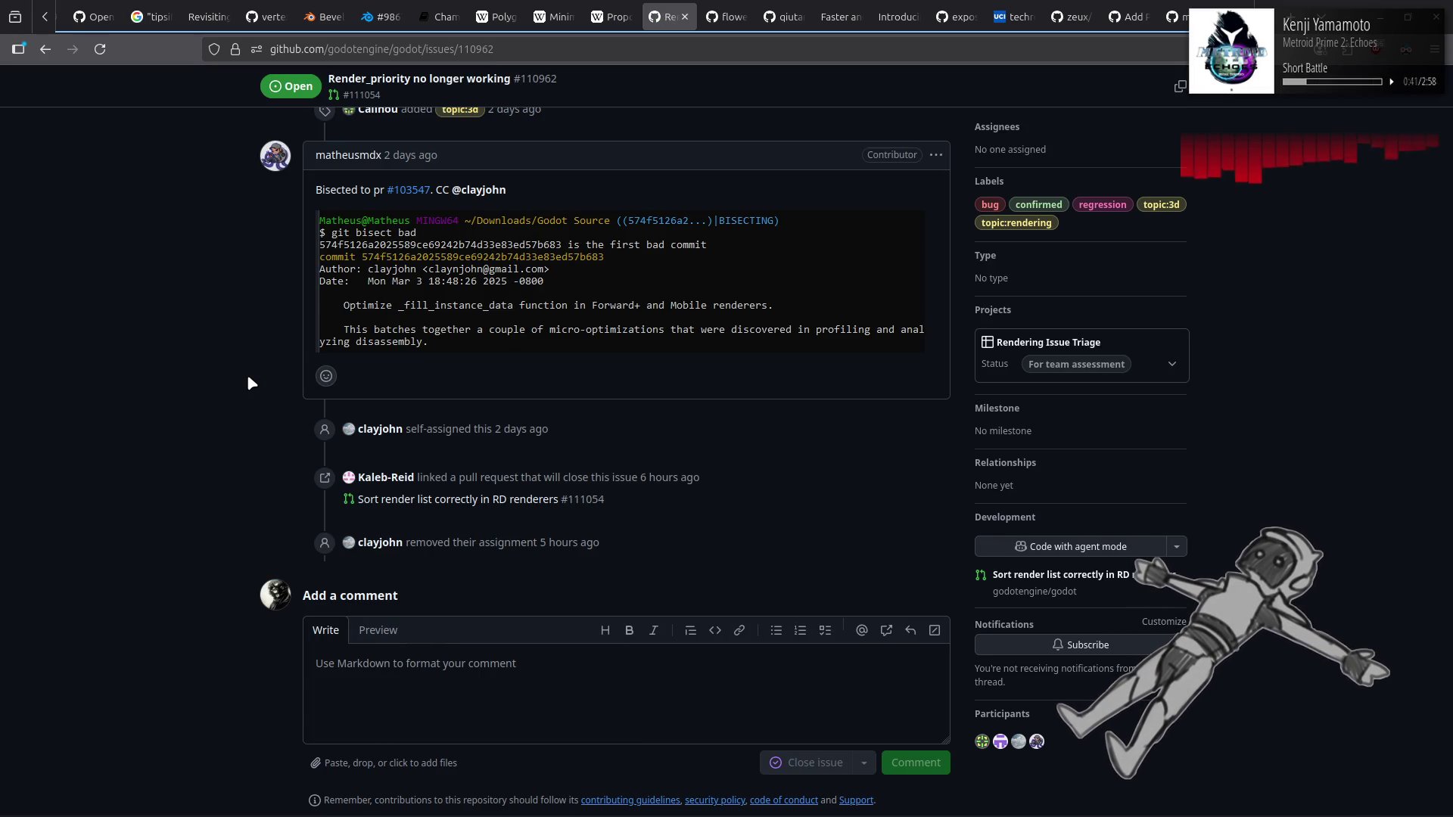
{"action": "key", "text": "alt+Left"}
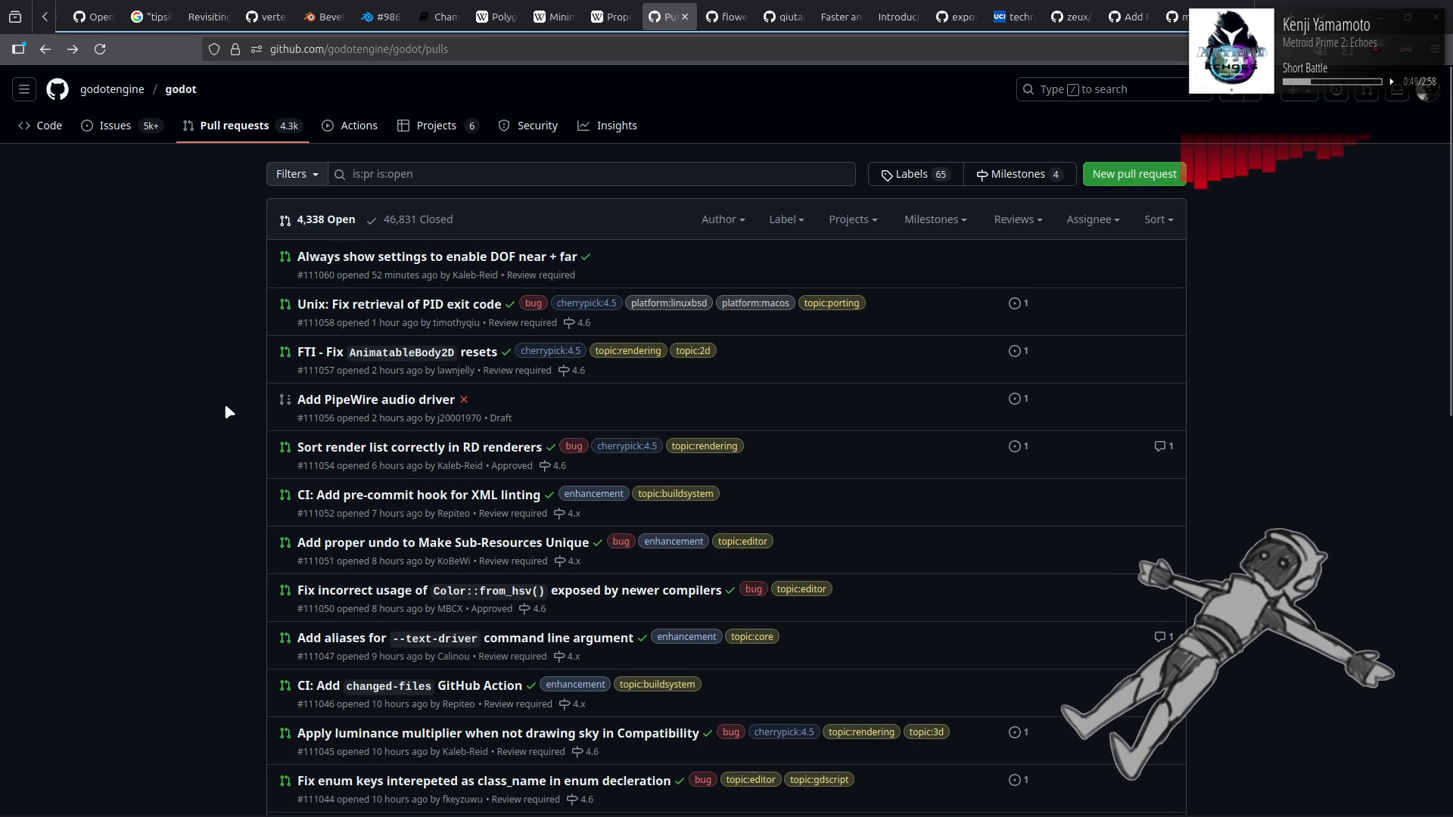
{"action": "scroll", "coordinate": [225, 408], "scroll_direction": "down", "scroll_amount": 3}
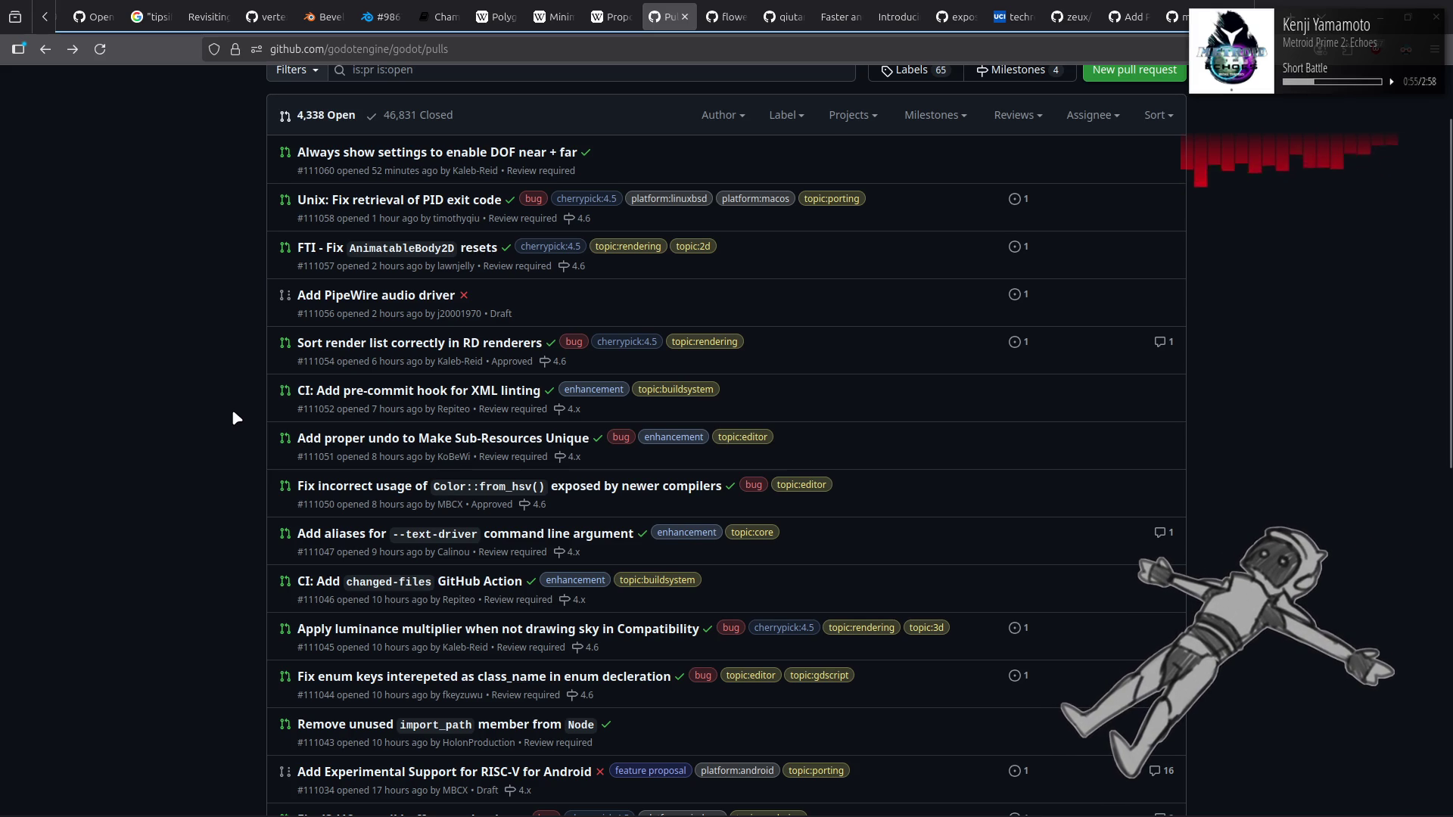
{"action": "scroll", "coordinate": [232, 410], "scroll_direction": "down", "scroll_amount": 3}
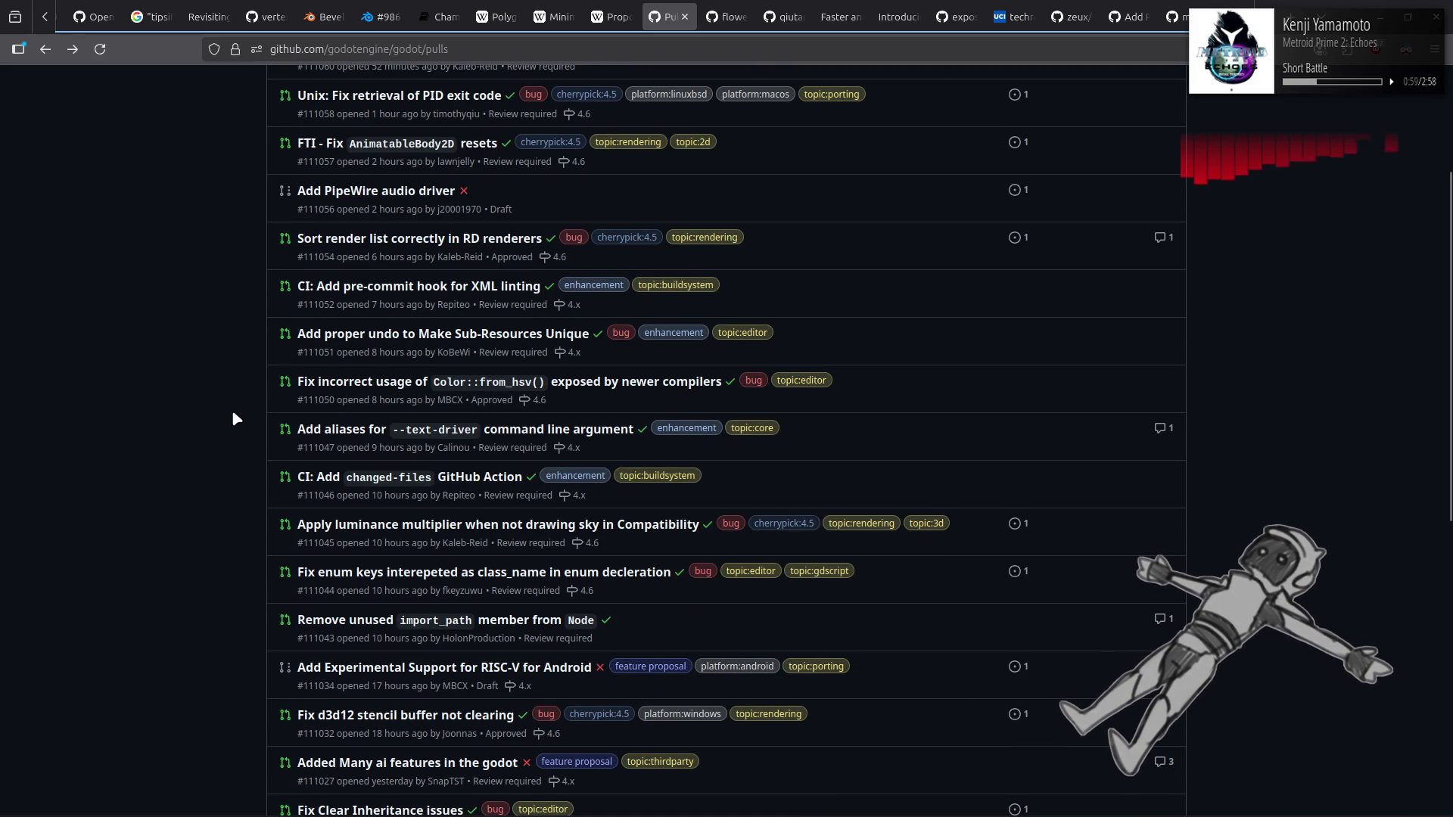
{"action": "left_click", "coordinate": [405, 527]}
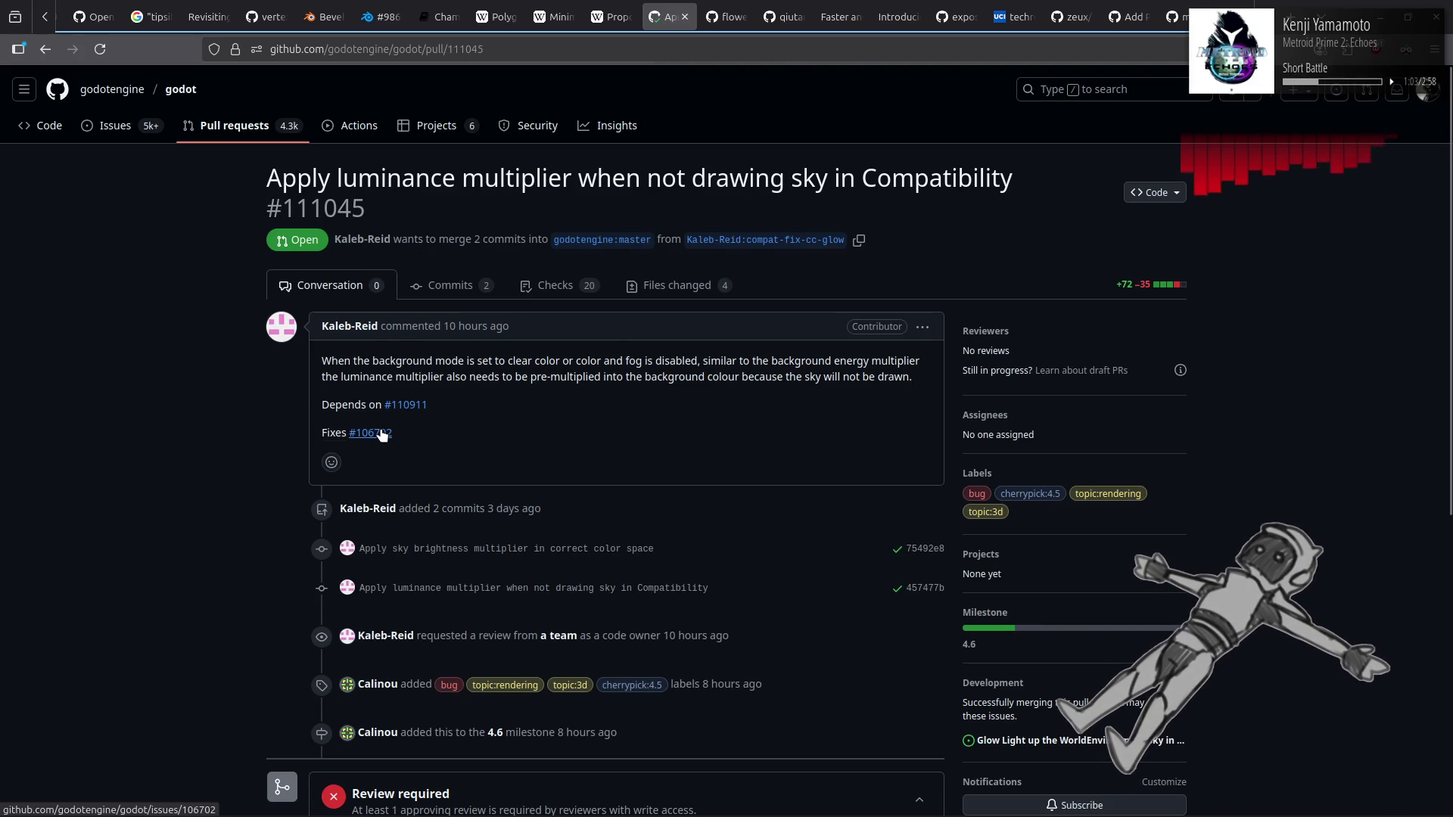
{"action": "mouse_move", "coordinate": [381, 434]}
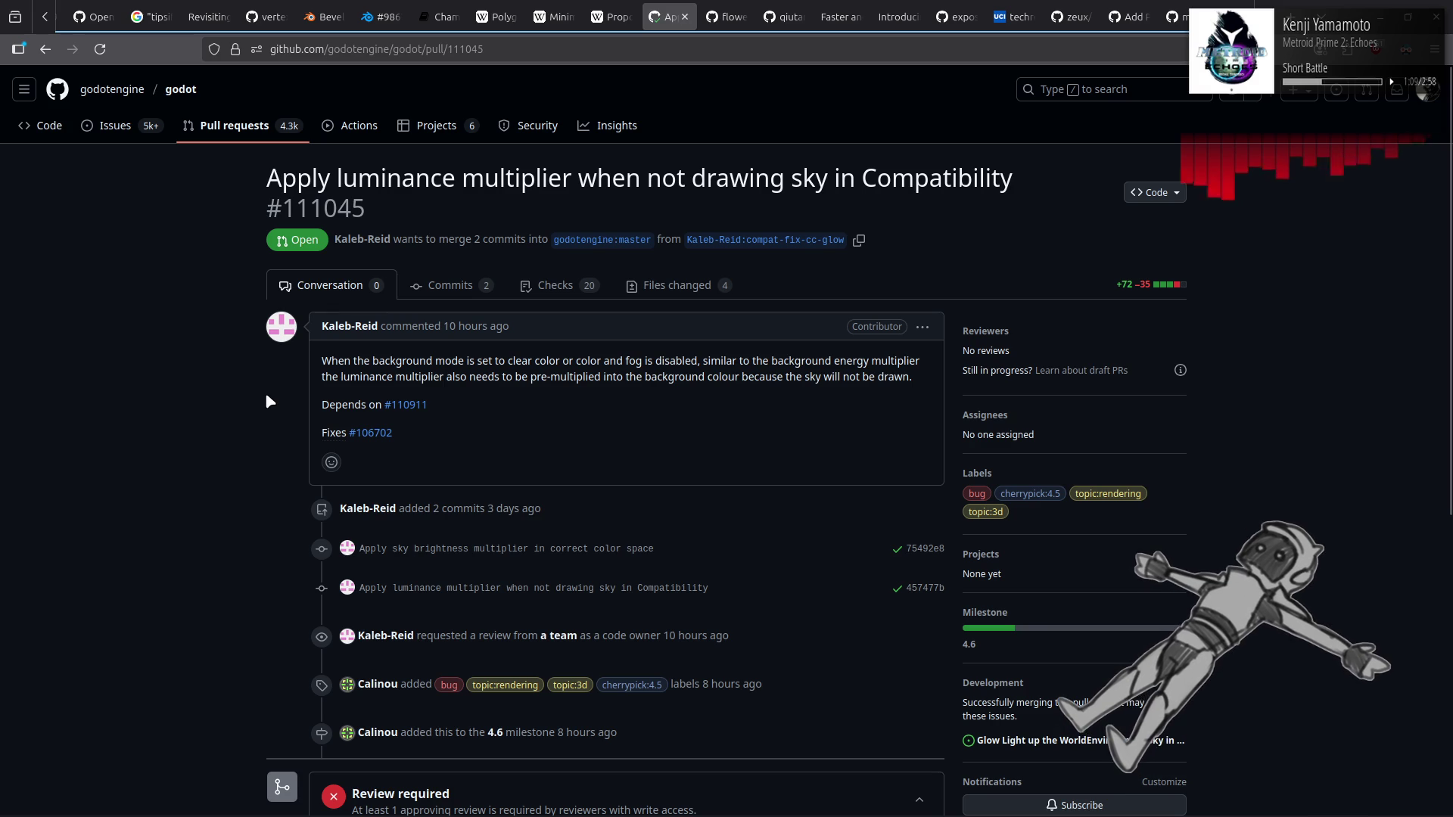
{"action": "key", "text": "alt+Left"}
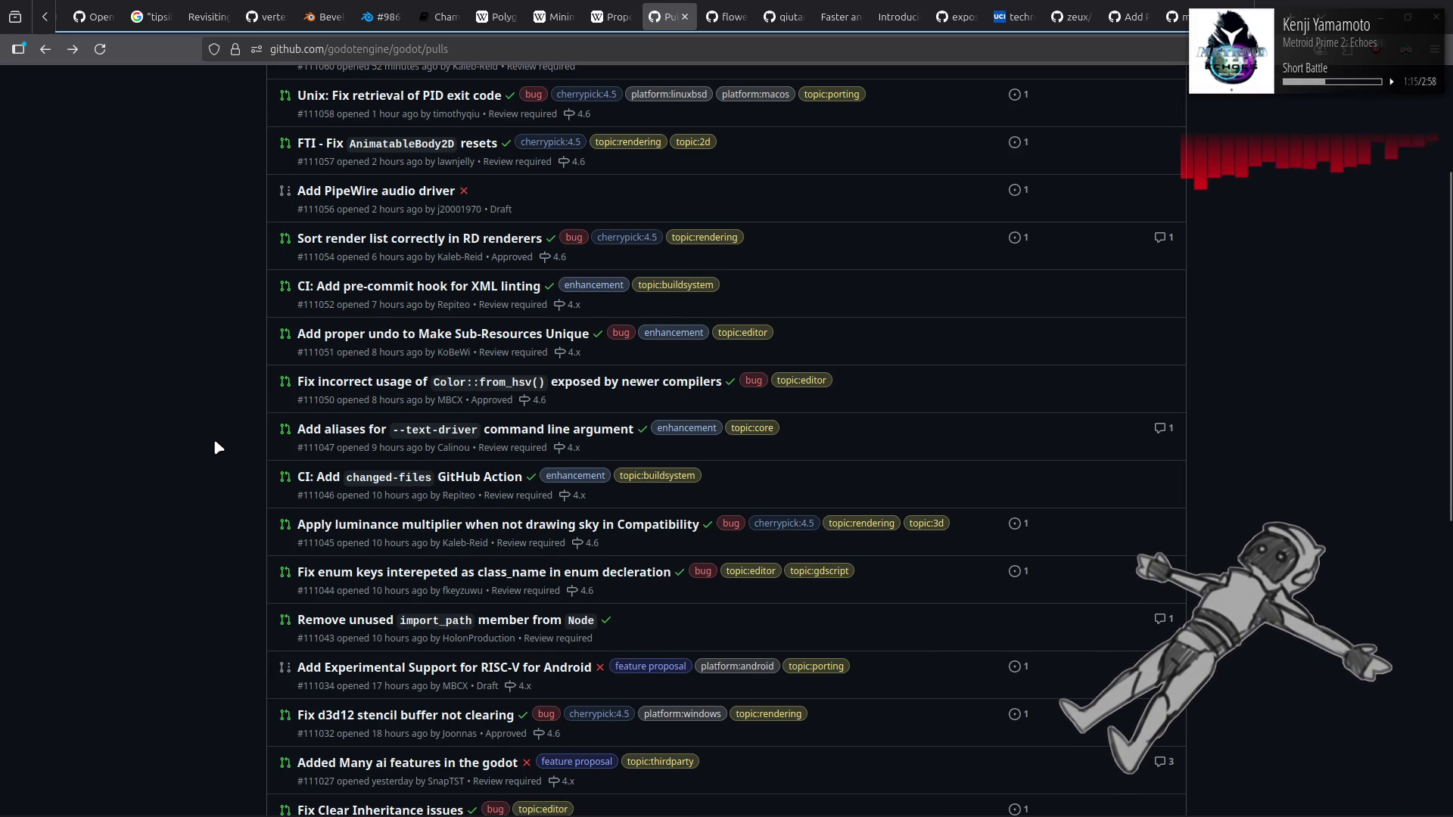
{"action": "scroll", "coordinate": [214, 441], "scroll_direction": "down", "scroll_amount": 2}
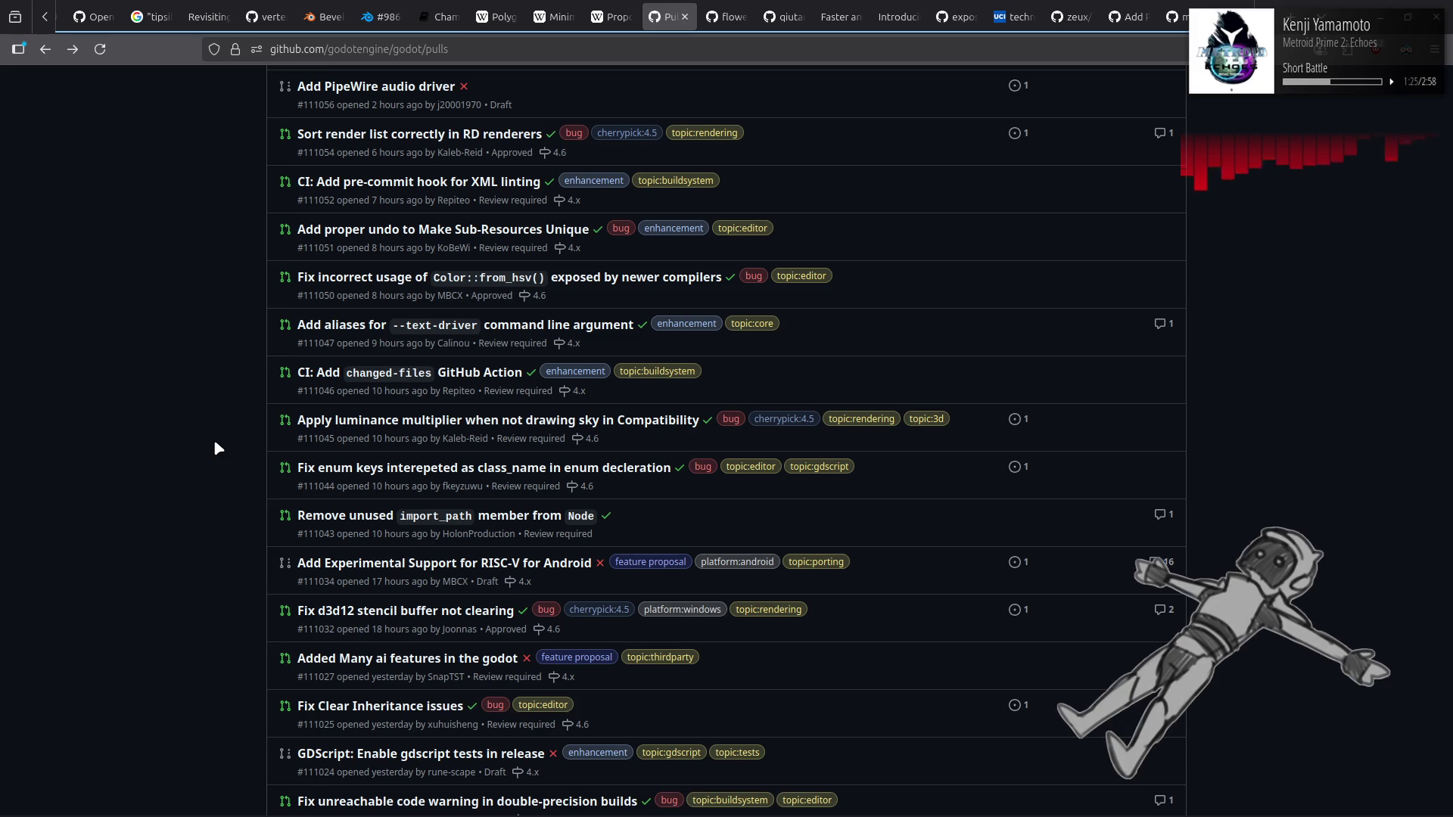
{"action": "scroll", "coordinate": [215, 448], "scroll_direction": "down", "scroll_amount": 2}
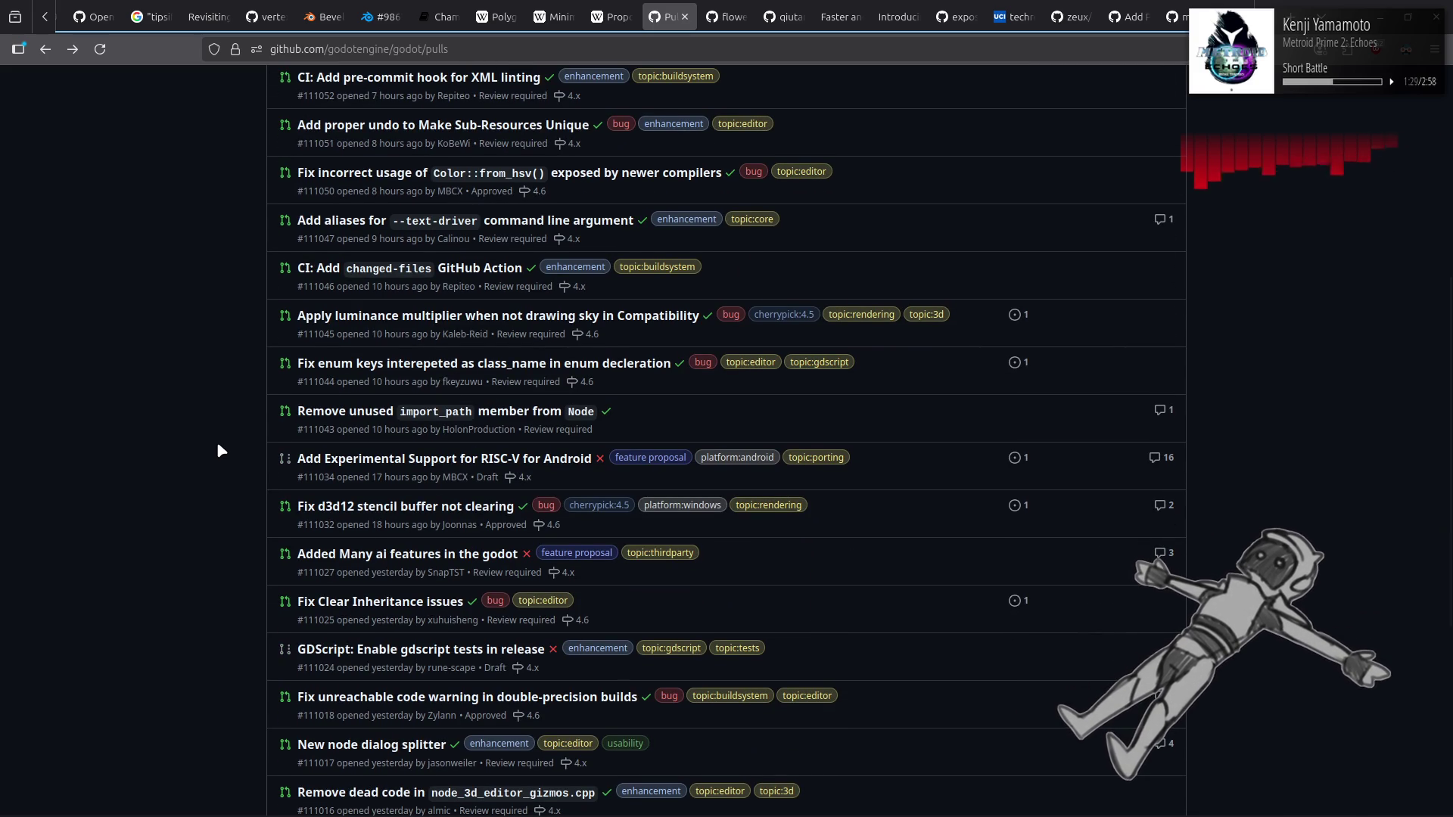
{"action": "left_click", "coordinate": [369, 505]}
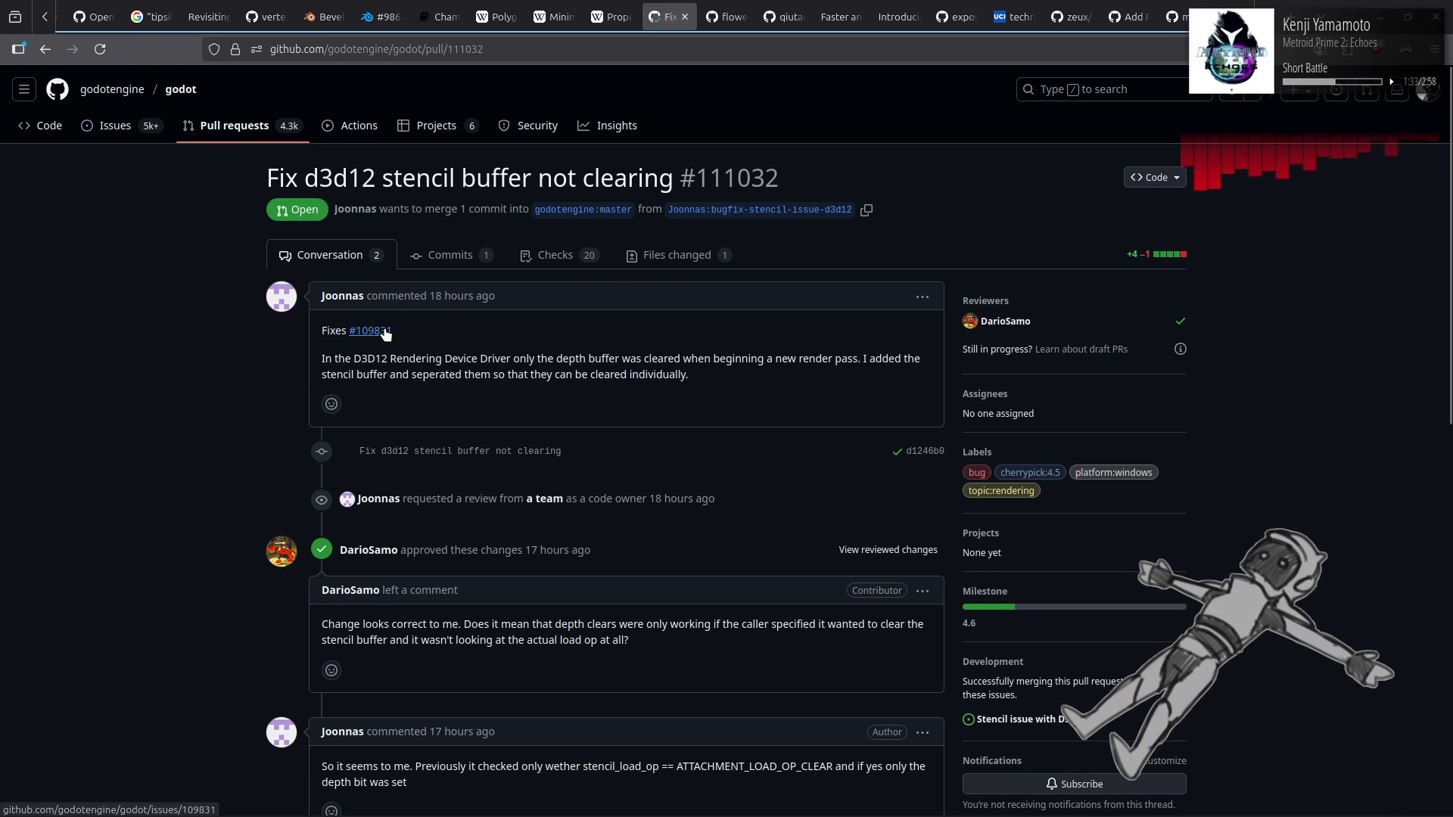
{"action": "mouse_move", "coordinate": [385, 335]}
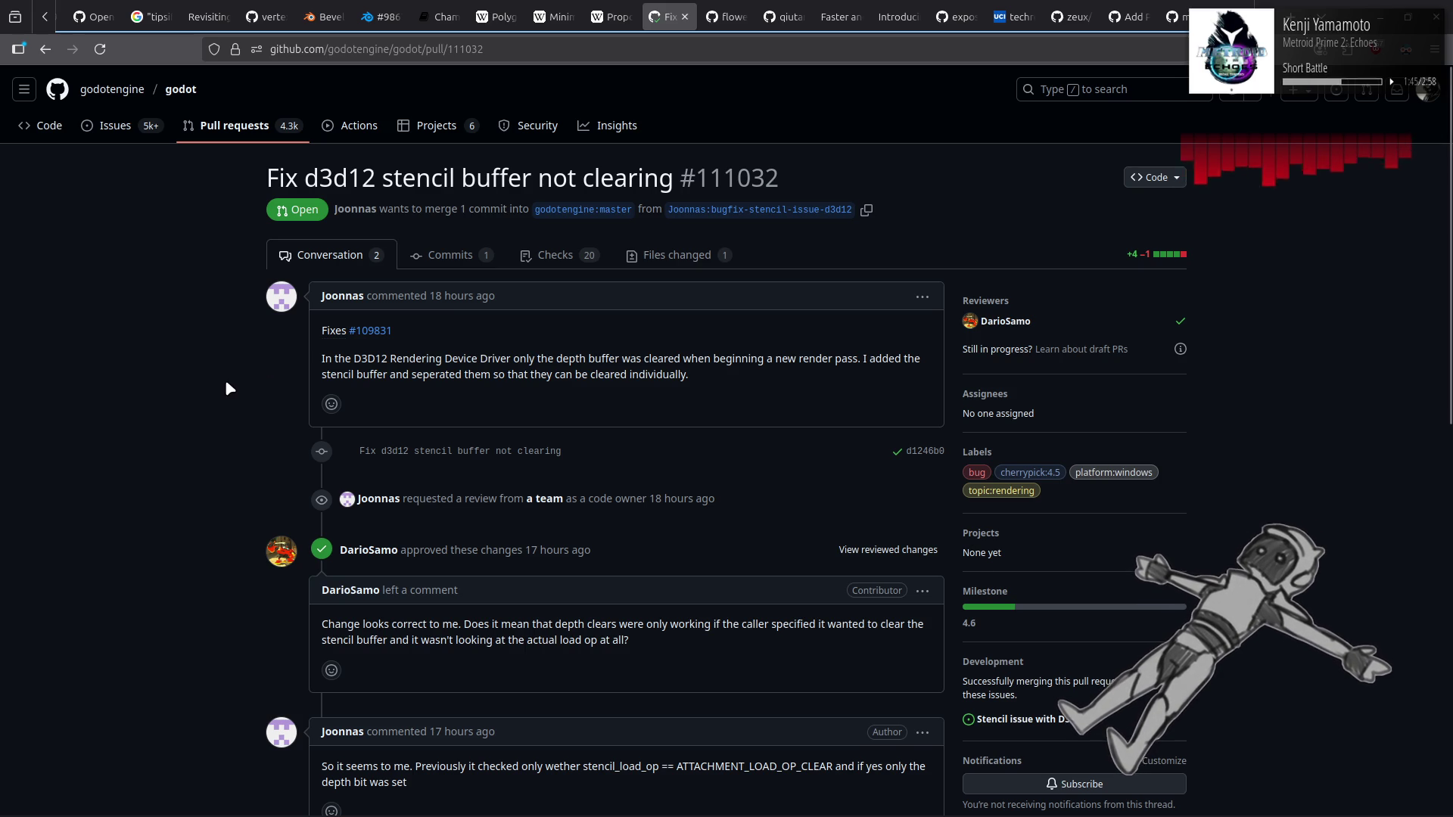
{"action": "key", "text": "alt+Left"}
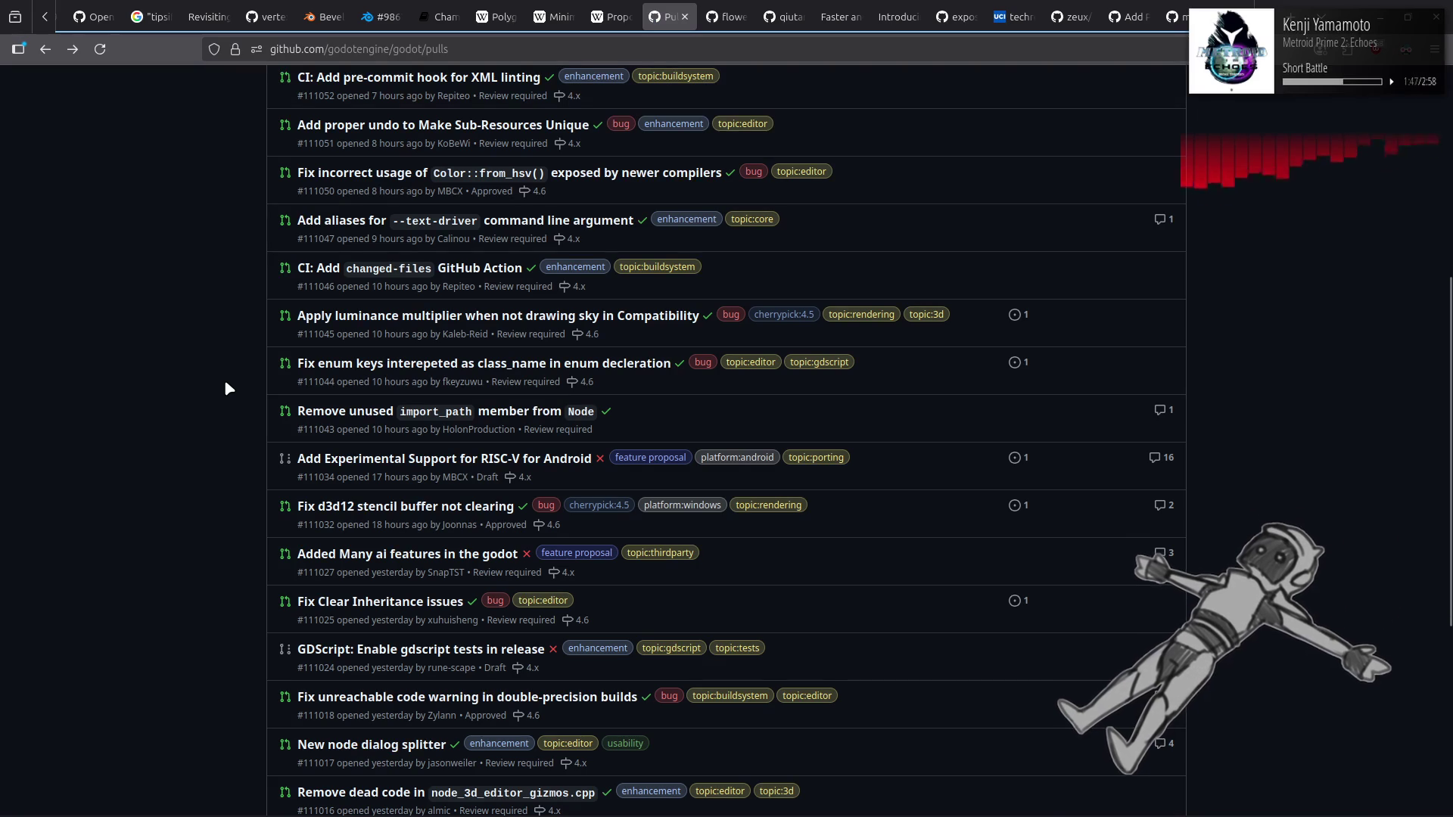
{"action": "scroll", "coordinate": [222, 388], "scroll_direction": "down", "scroll_amount": 3}
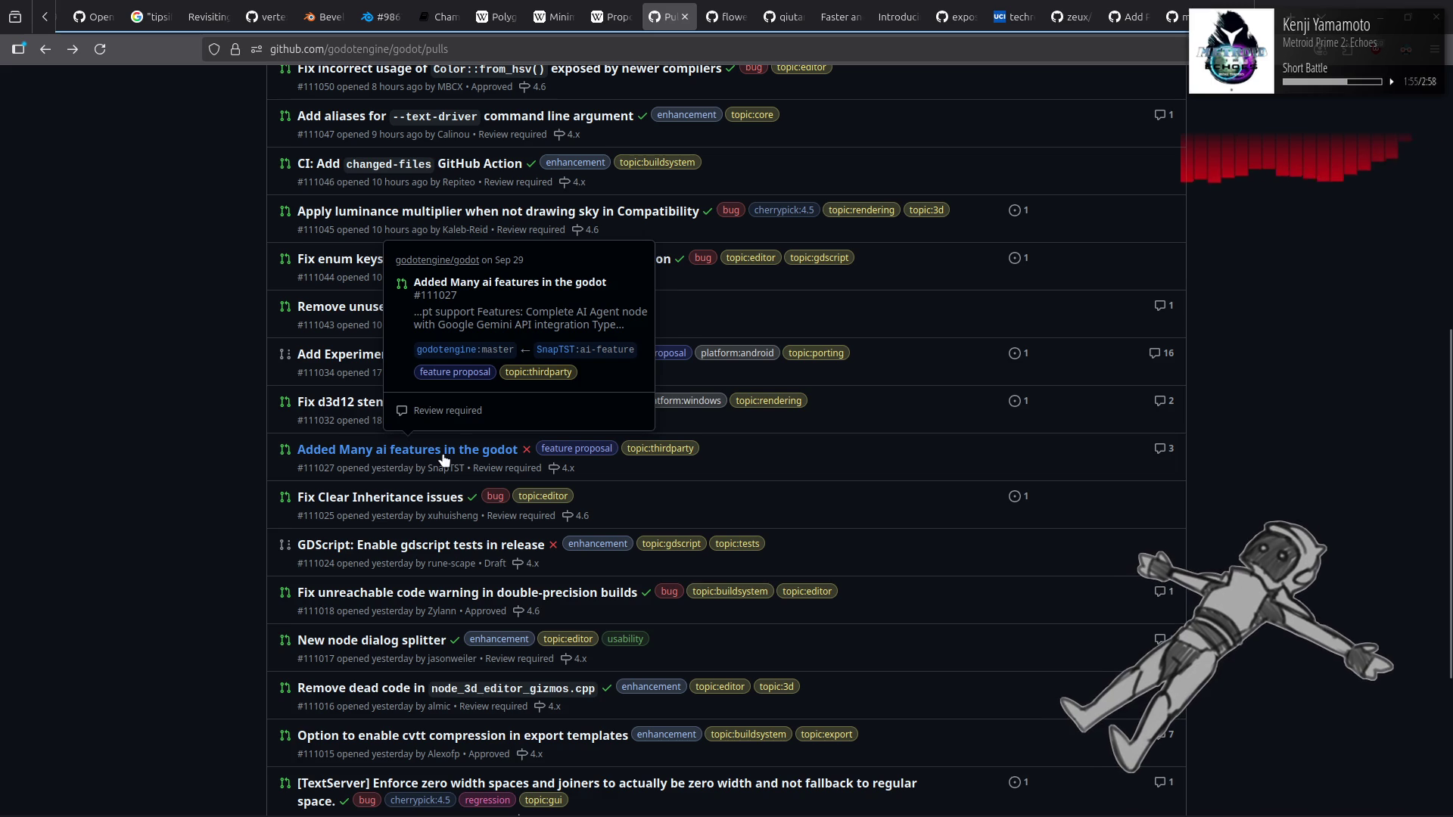
{"action": "left_click", "coordinate": [508, 454]}
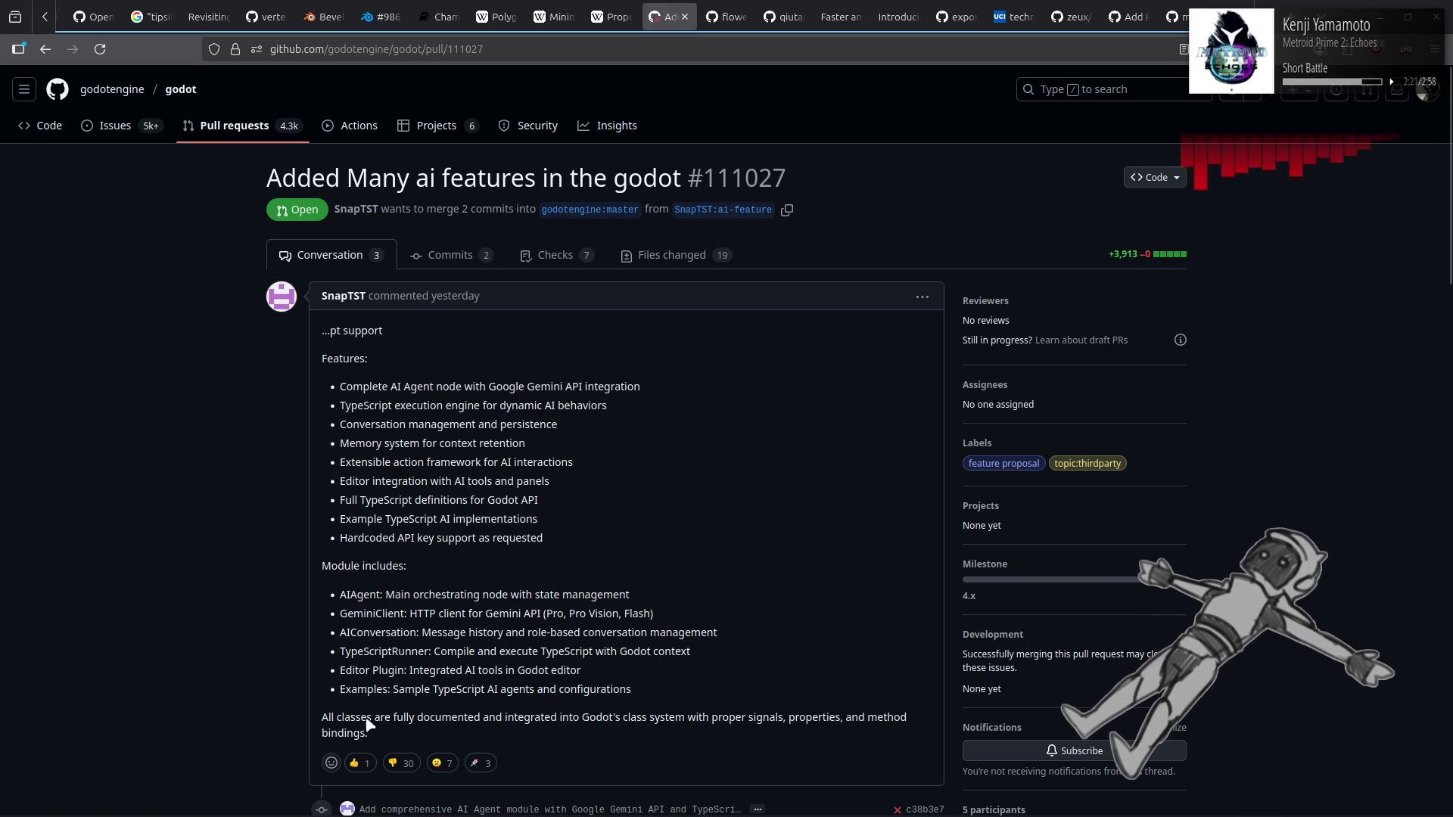
{"action": "mouse_move", "coordinate": [402, 772]}
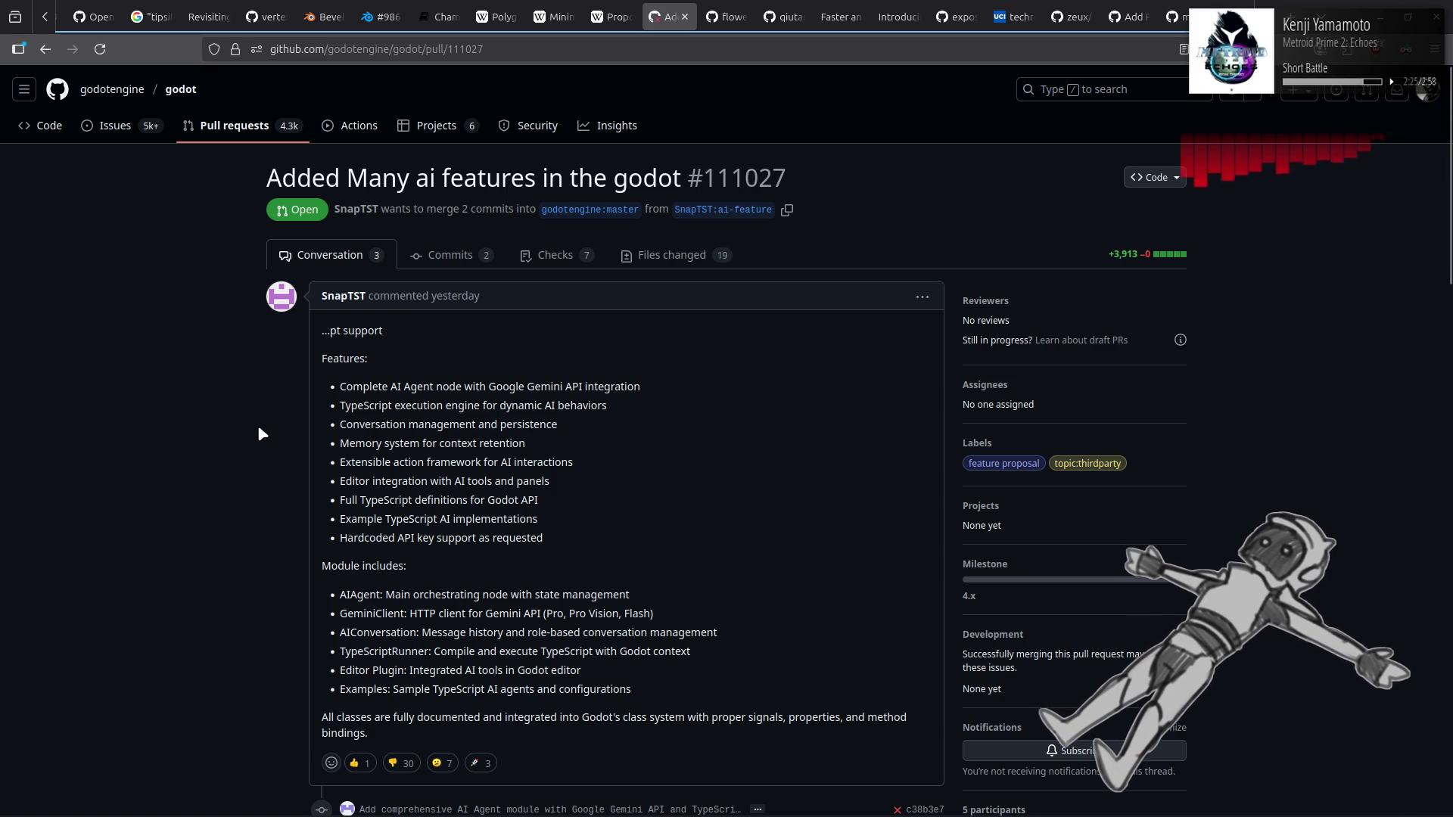
{"action": "scroll", "coordinate": [257, 426], "scroll_direction": "down", "scroll_amount": 4}
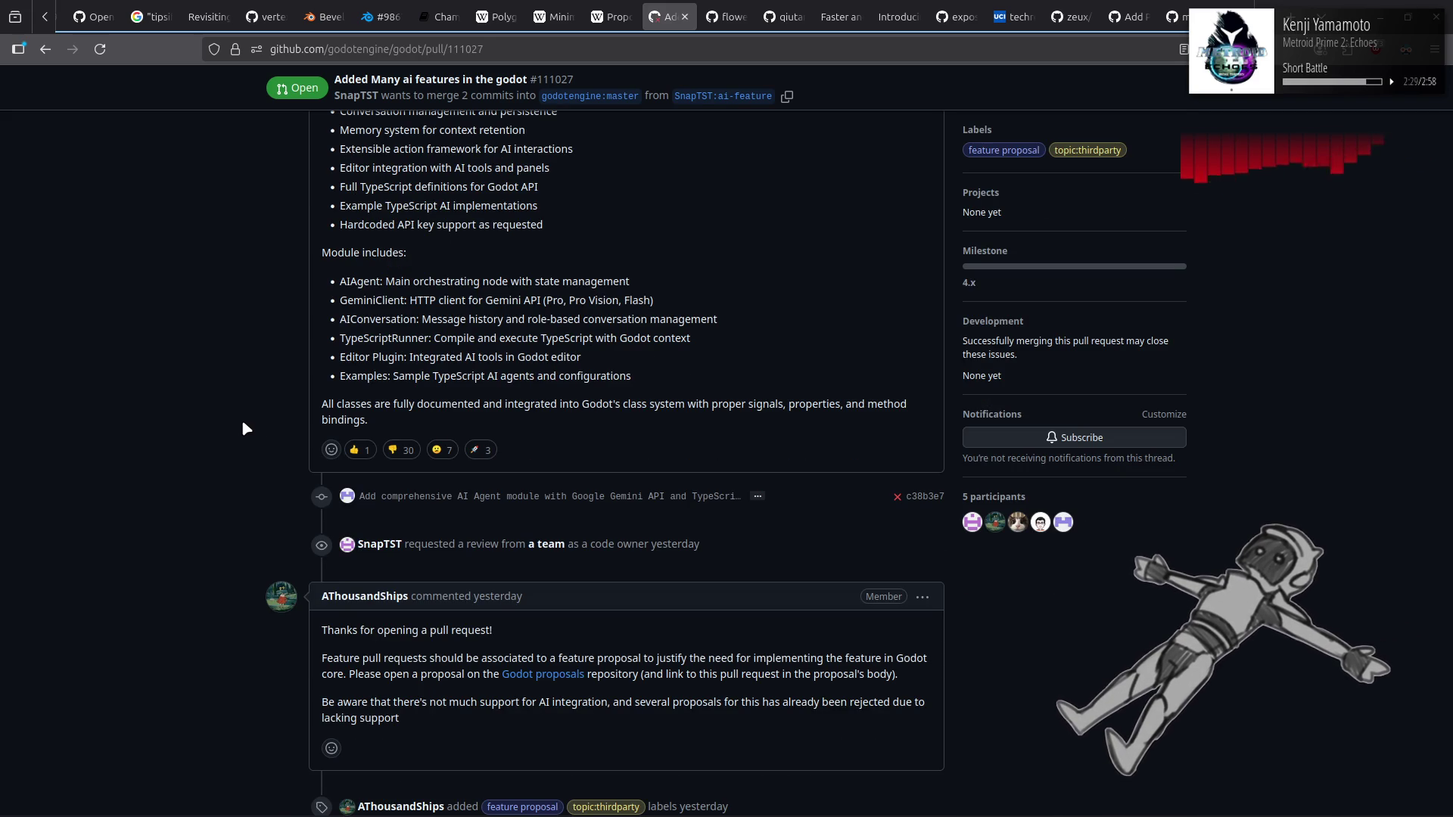
{"action": "scroll", "coordinate": [243, 424], "scroll_direction": "down", "scroll_amount": 4}
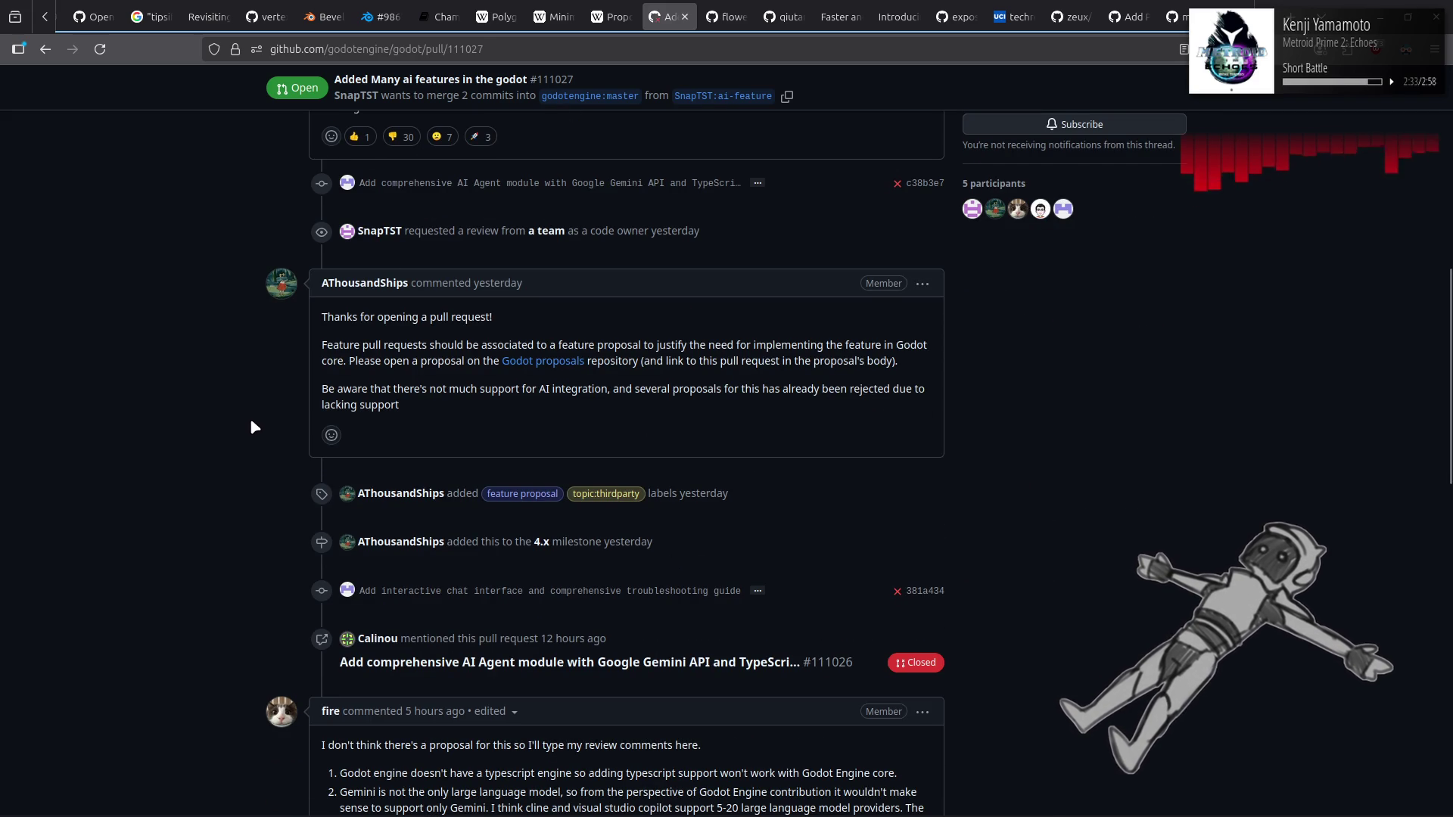
{"action": "scroll", "coordinate": [231, 426], "scroll_direction": "down", "scroll_amount": 1}
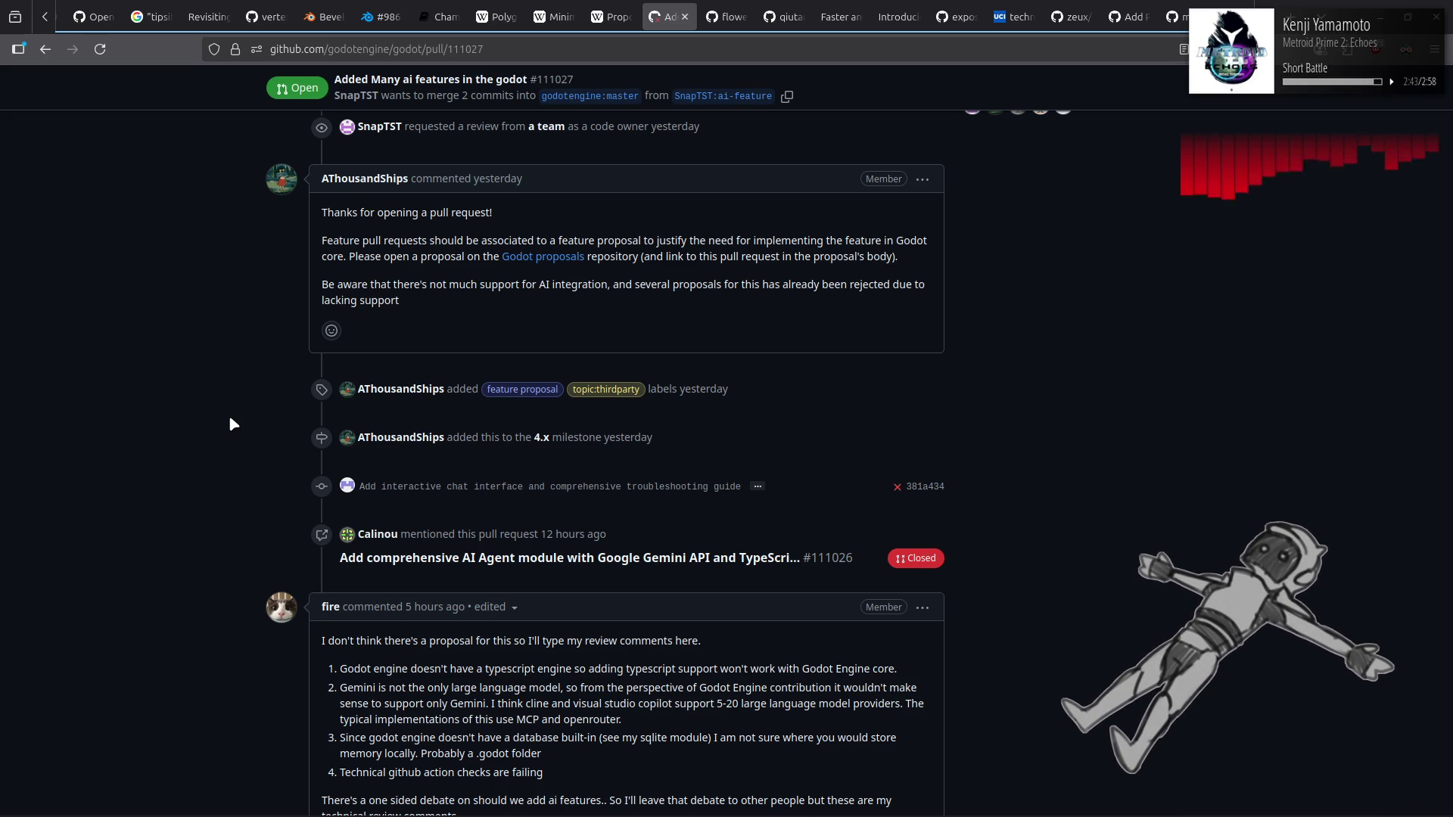
{"action": "scroll", "coordinate": [231, 419], "scroll_direction": "down", "scroll_amount": 2}
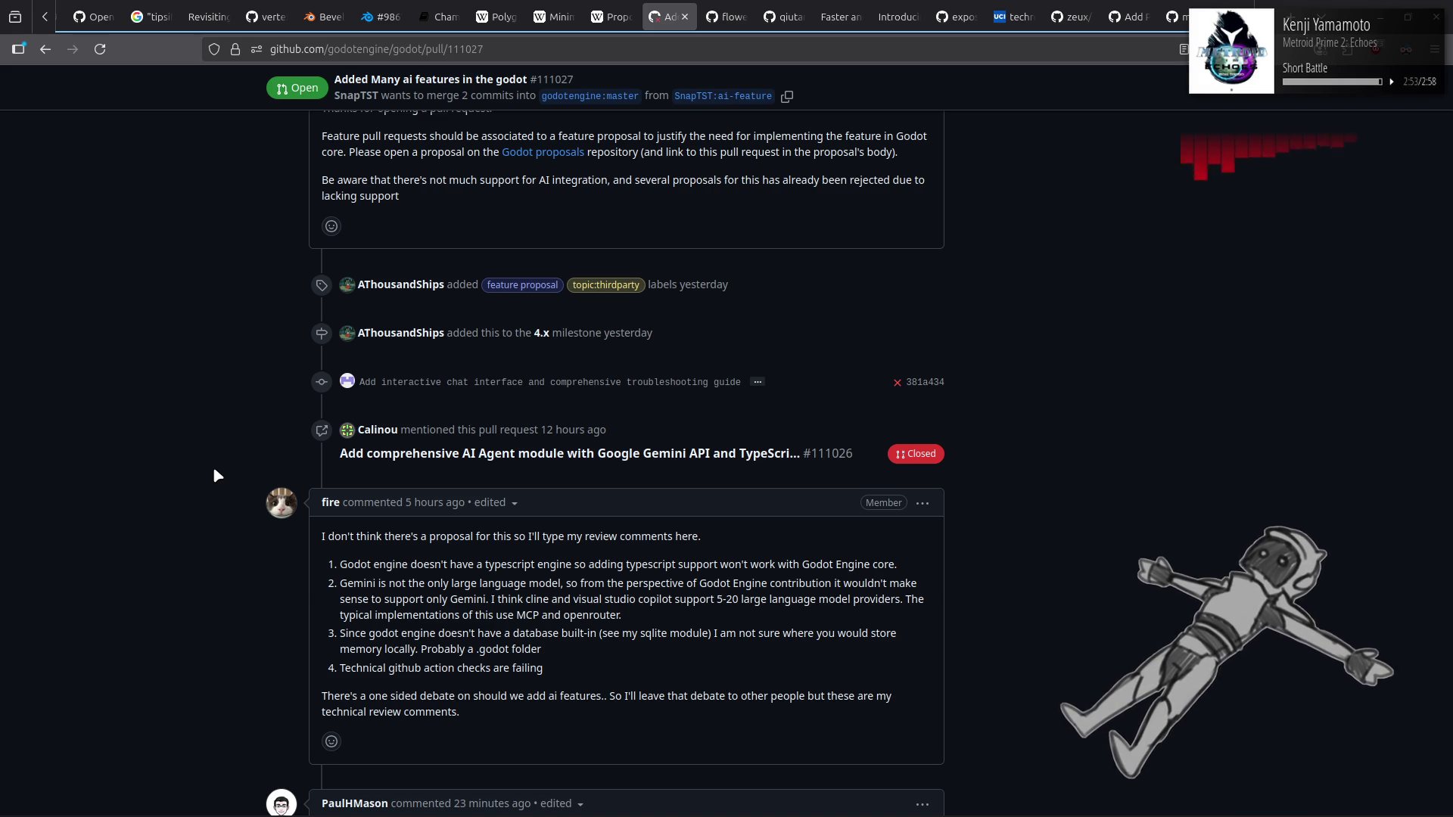
{"action": "scroll", "coordinate": [214, 470], "scroll_direction": "down", "scroll_amount": 2}
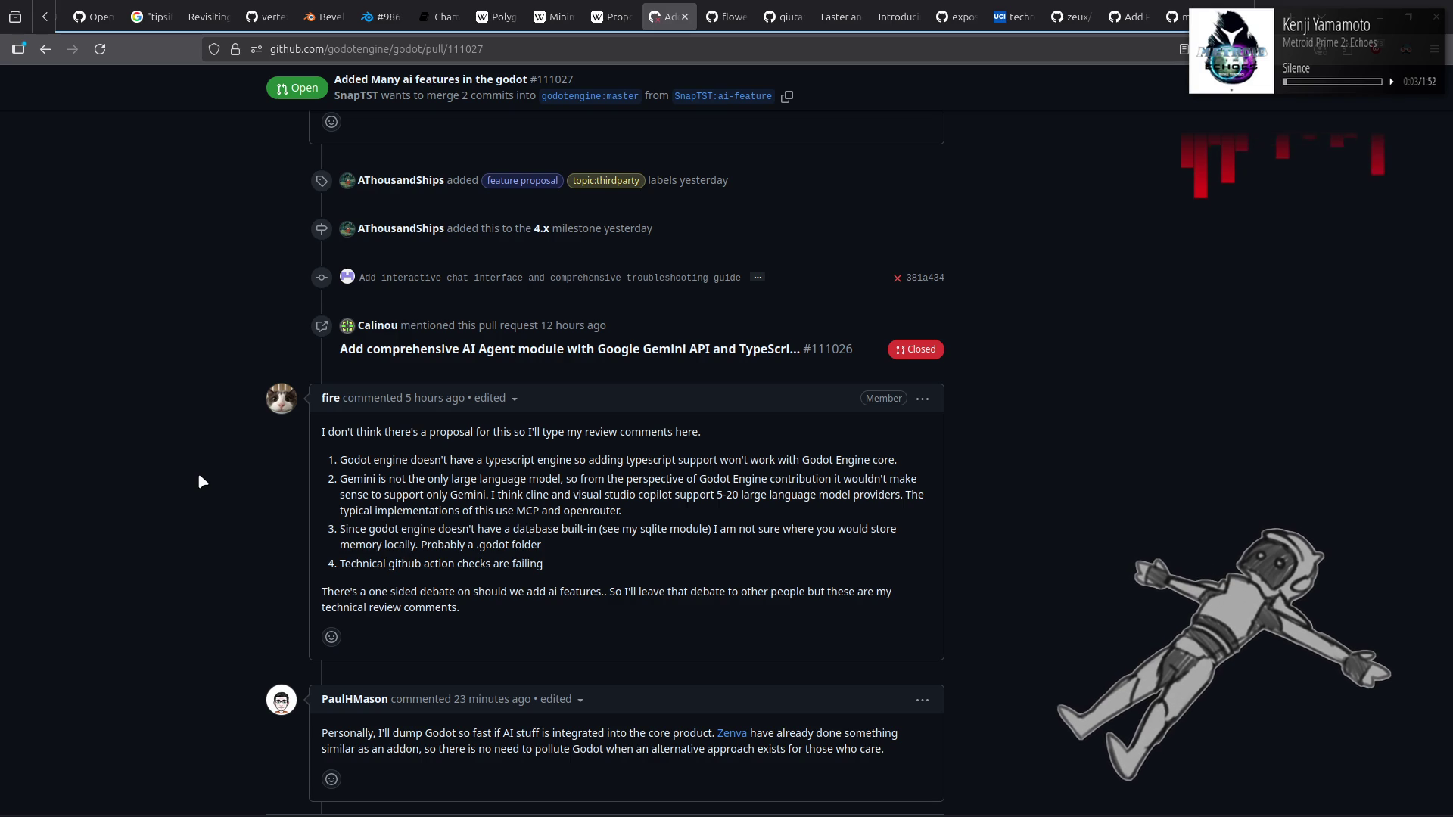
{"action": "scroll", "coordinate": [199, 480], "scroll_direction": "down", "scroll_amount": 10}
{"action": "scroll", "coordinate": [198, 481], "scroll_direction": "up", "scroll_amount": 15}
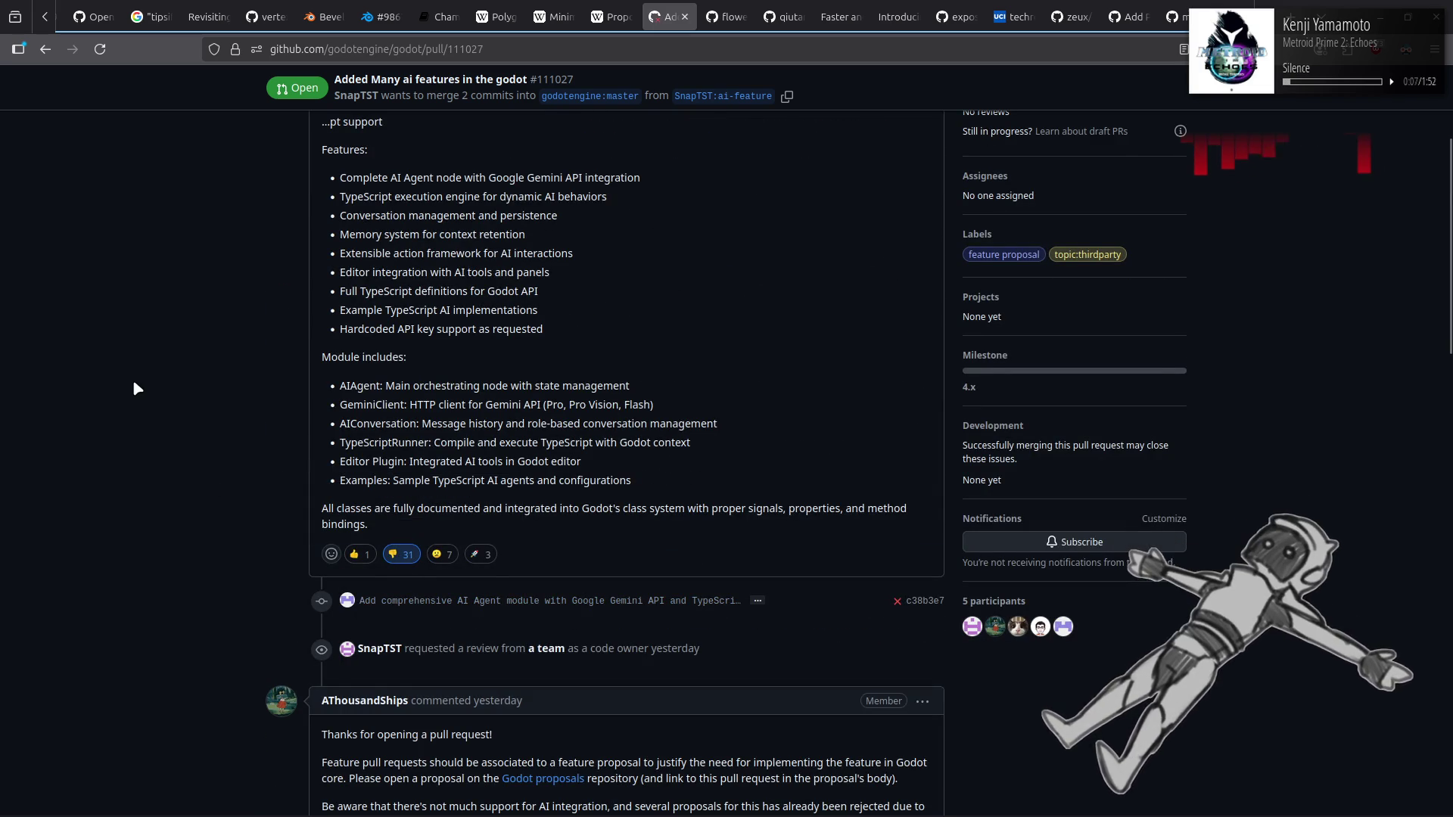
{"action": "key", "text": "alt+Left"}
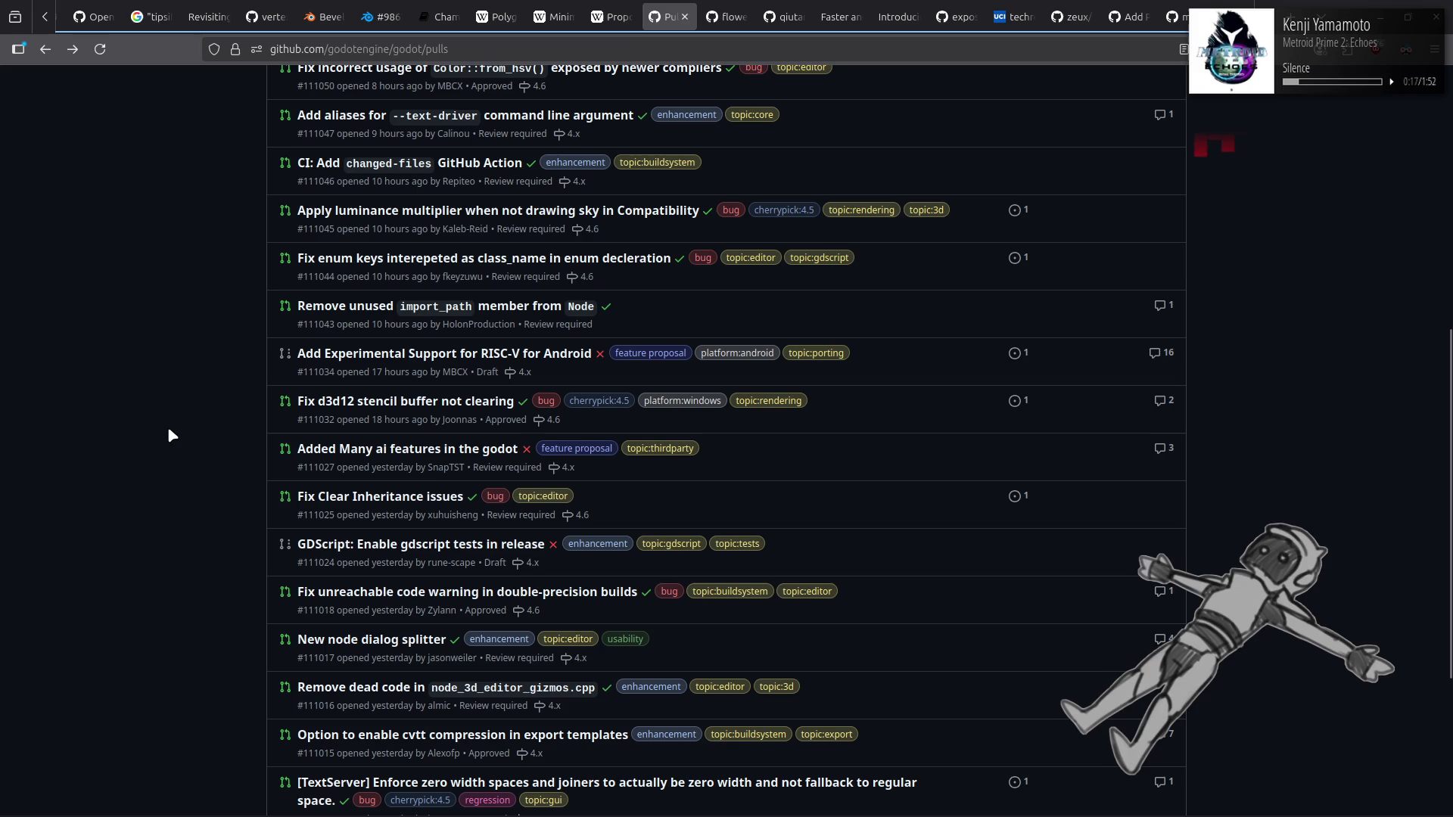
Step: Read PR #111015 'Option to enable cvtt compression in export templates' and its file-size comparisons
{"action": "scroll", "coordinate": [168, 440], "scroll_direction": "down", "scroll_amount": 2}
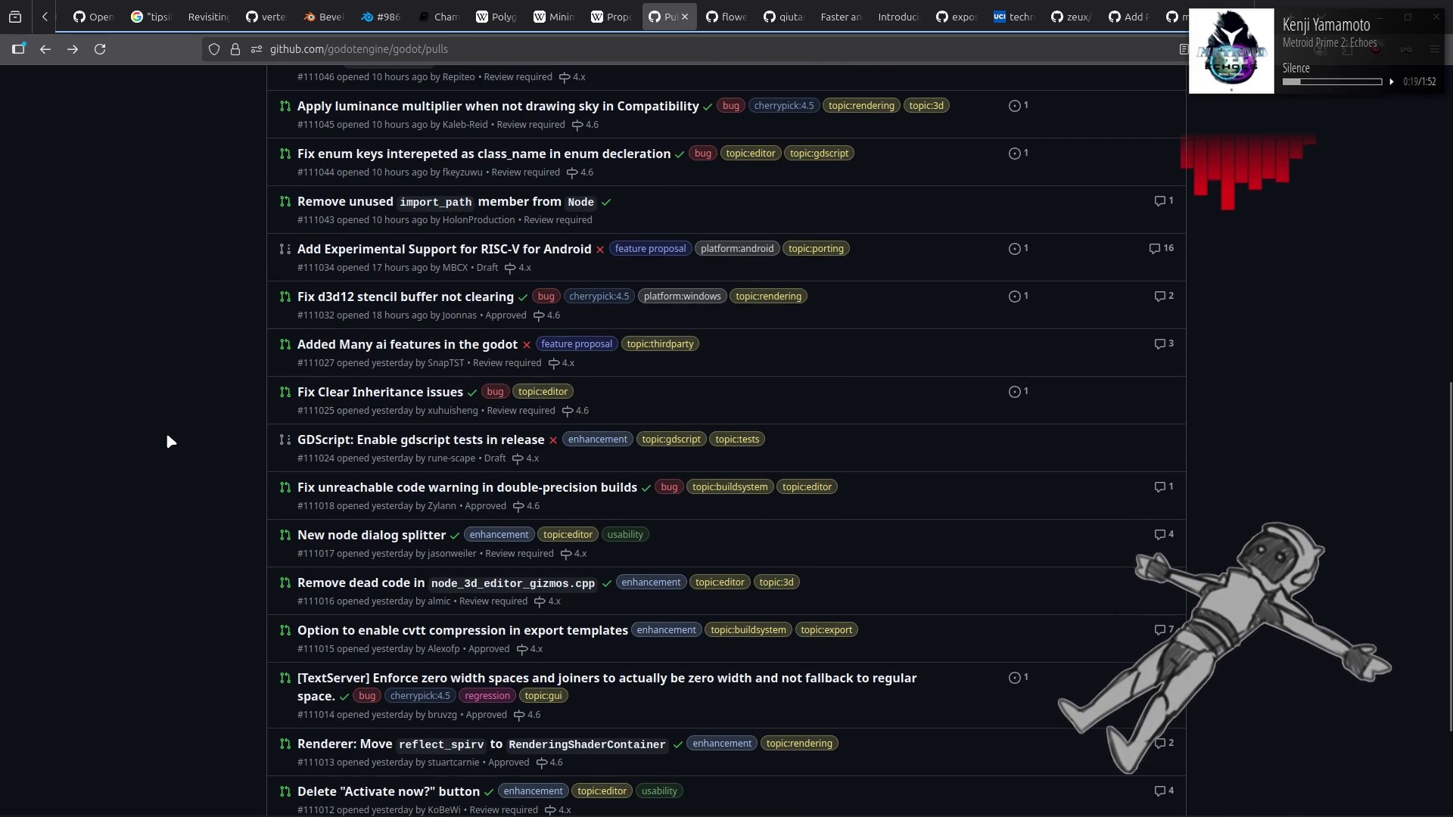
{"action": "scroll", "coordinate": [168, 436], "scroll_direction": "down", "scroll_amount": 2}
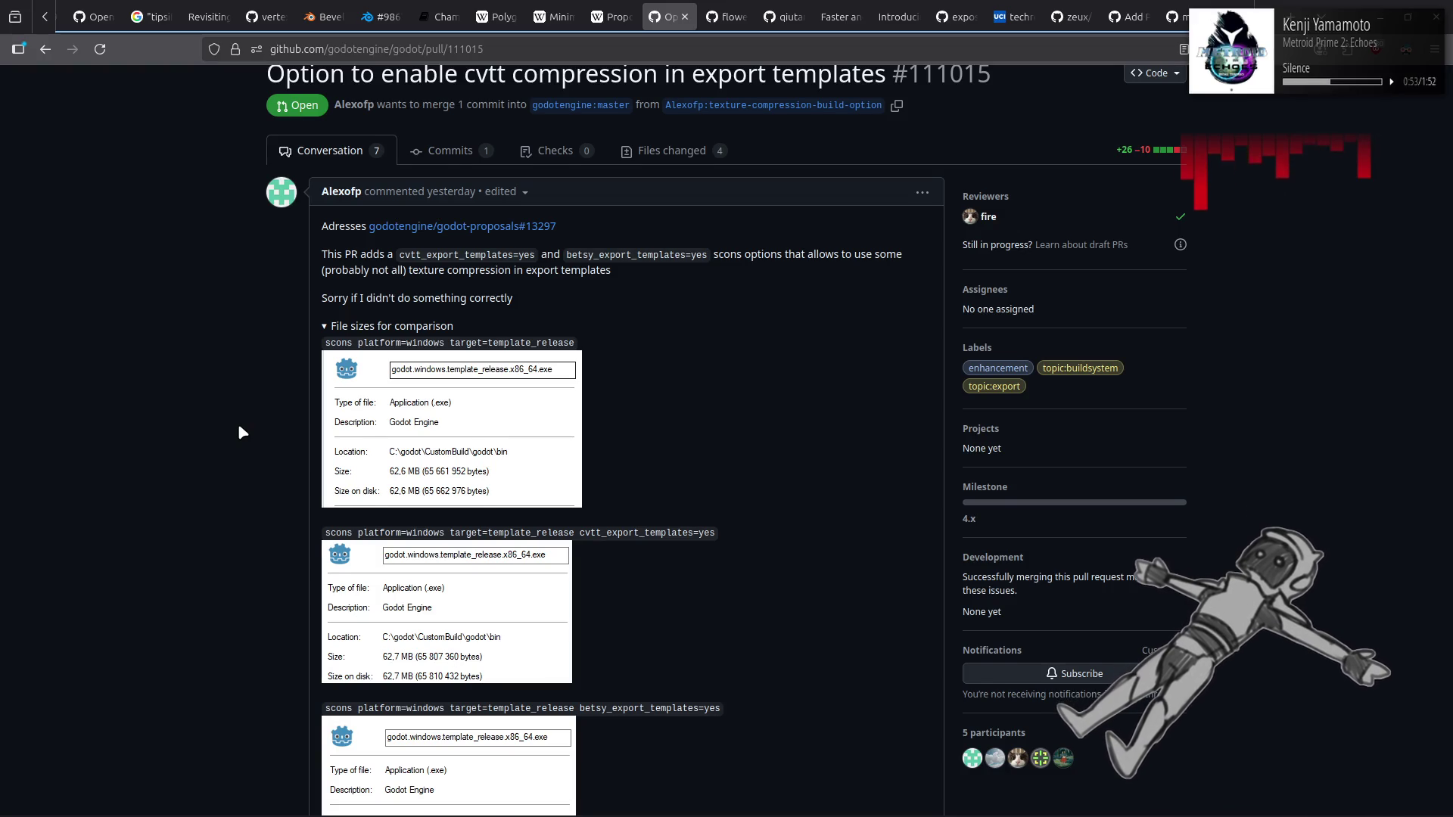
{"action": "scroll", "coordinate": [240, 427], "scroll_direction": "down", "scroll_amount": 3}
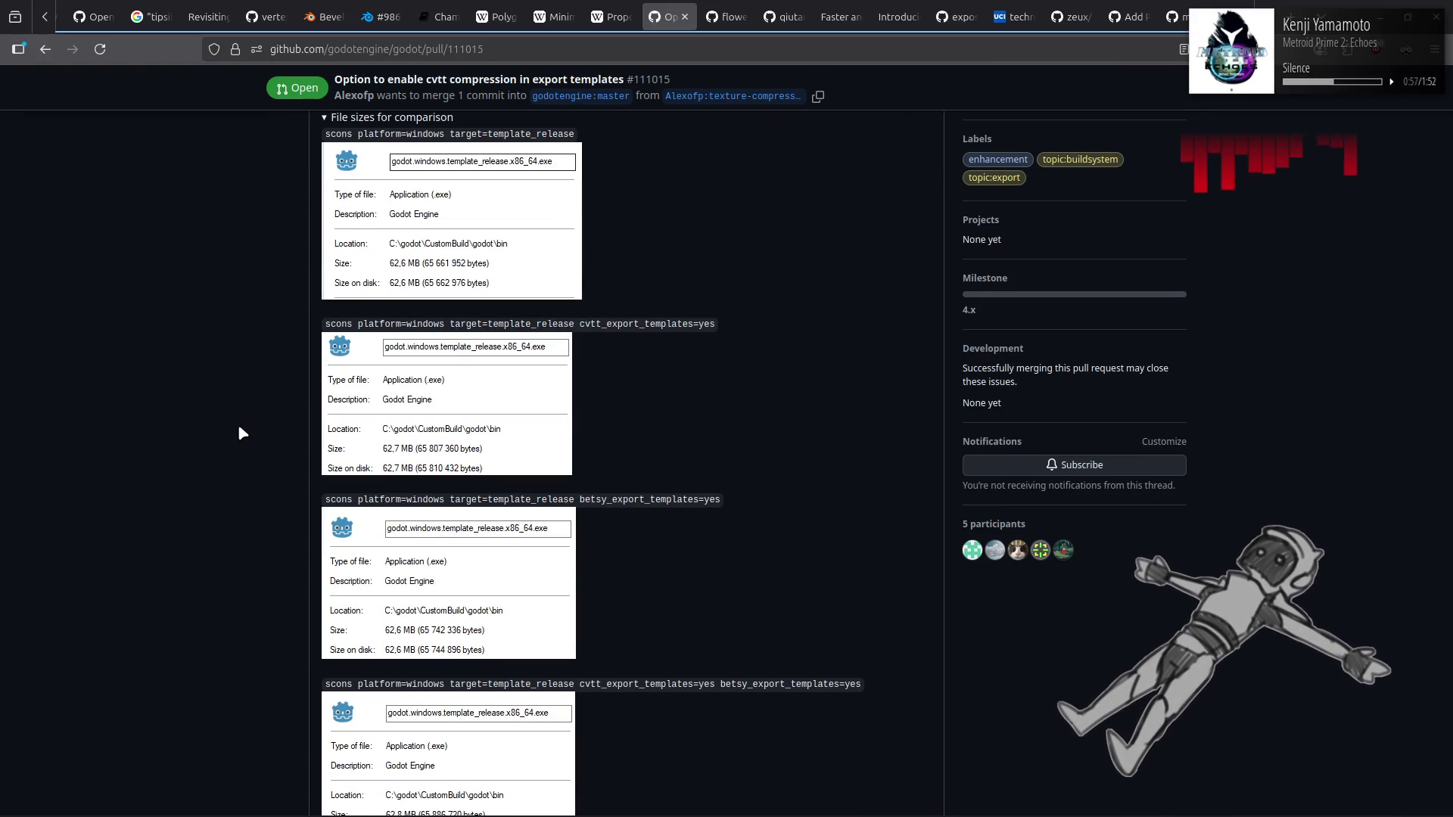
{"action": "scroll", "coordinate": [239, 427], "scroll_direction": "down", "scroll_amount": 2}
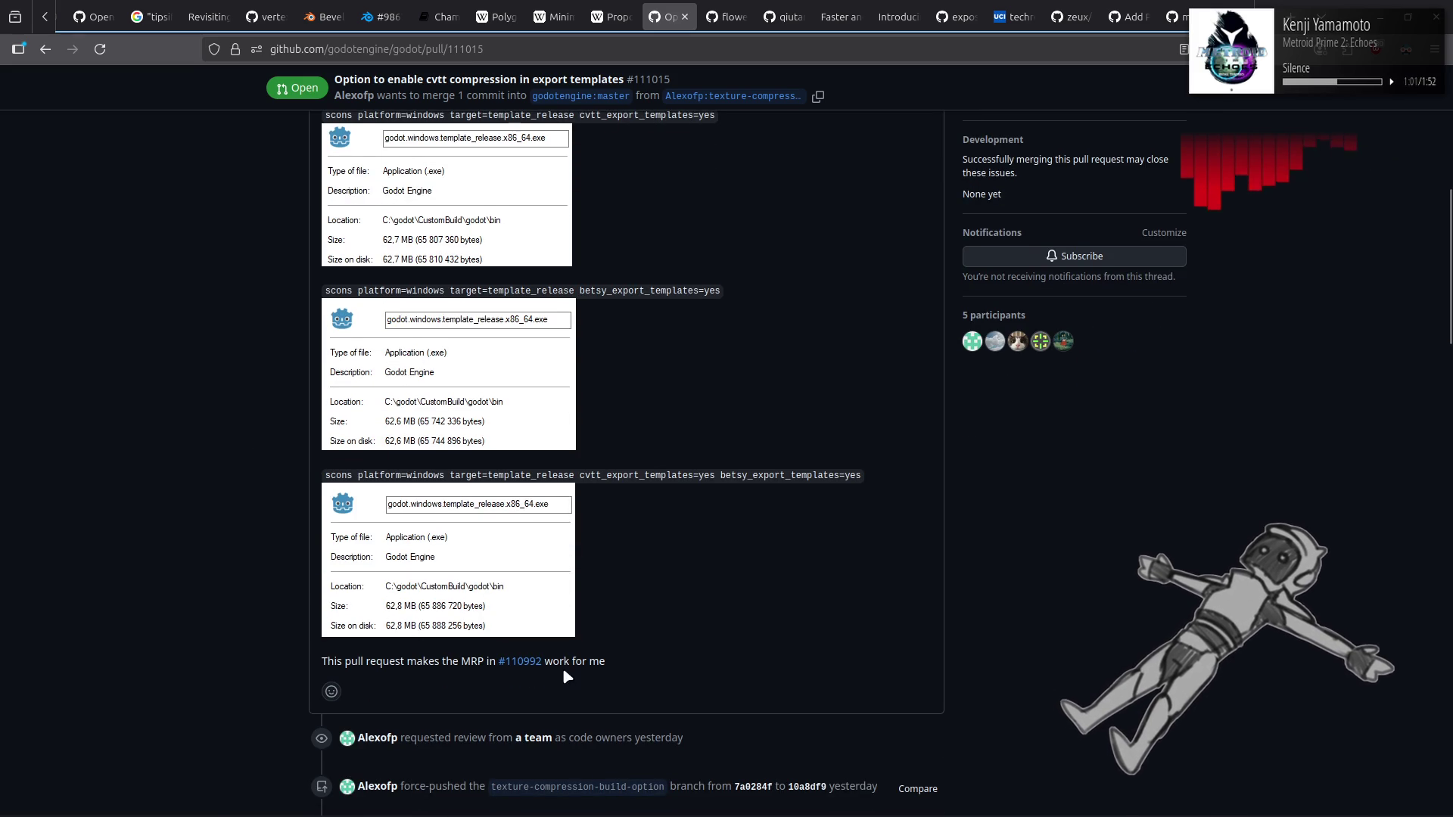
{"action": "mouse_move", "coordinate": [532, 666]}
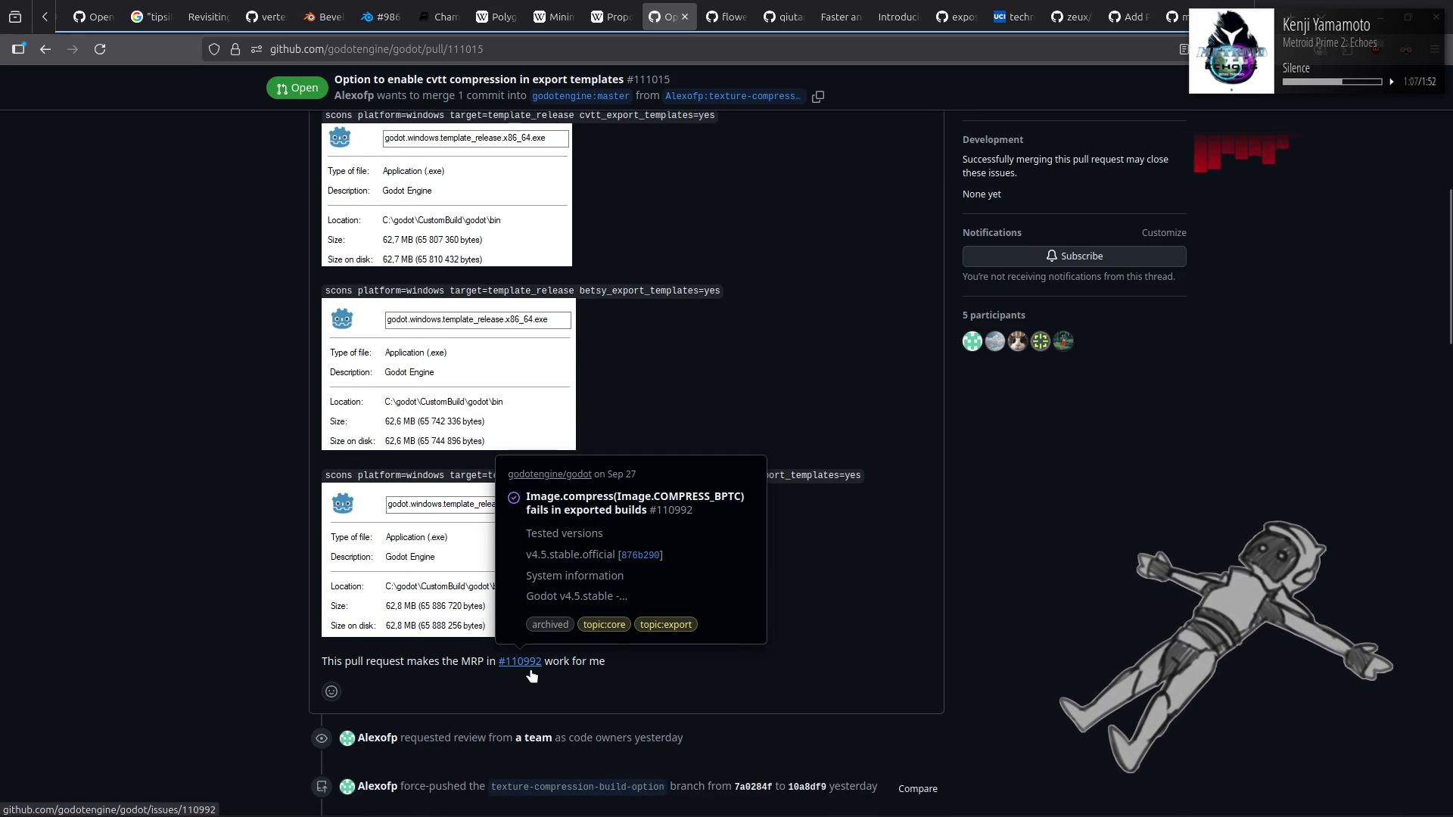
{"action": "scroll", "coordinate": [412, 561], "scroll_direction": "up", "scroll_amount": 7}
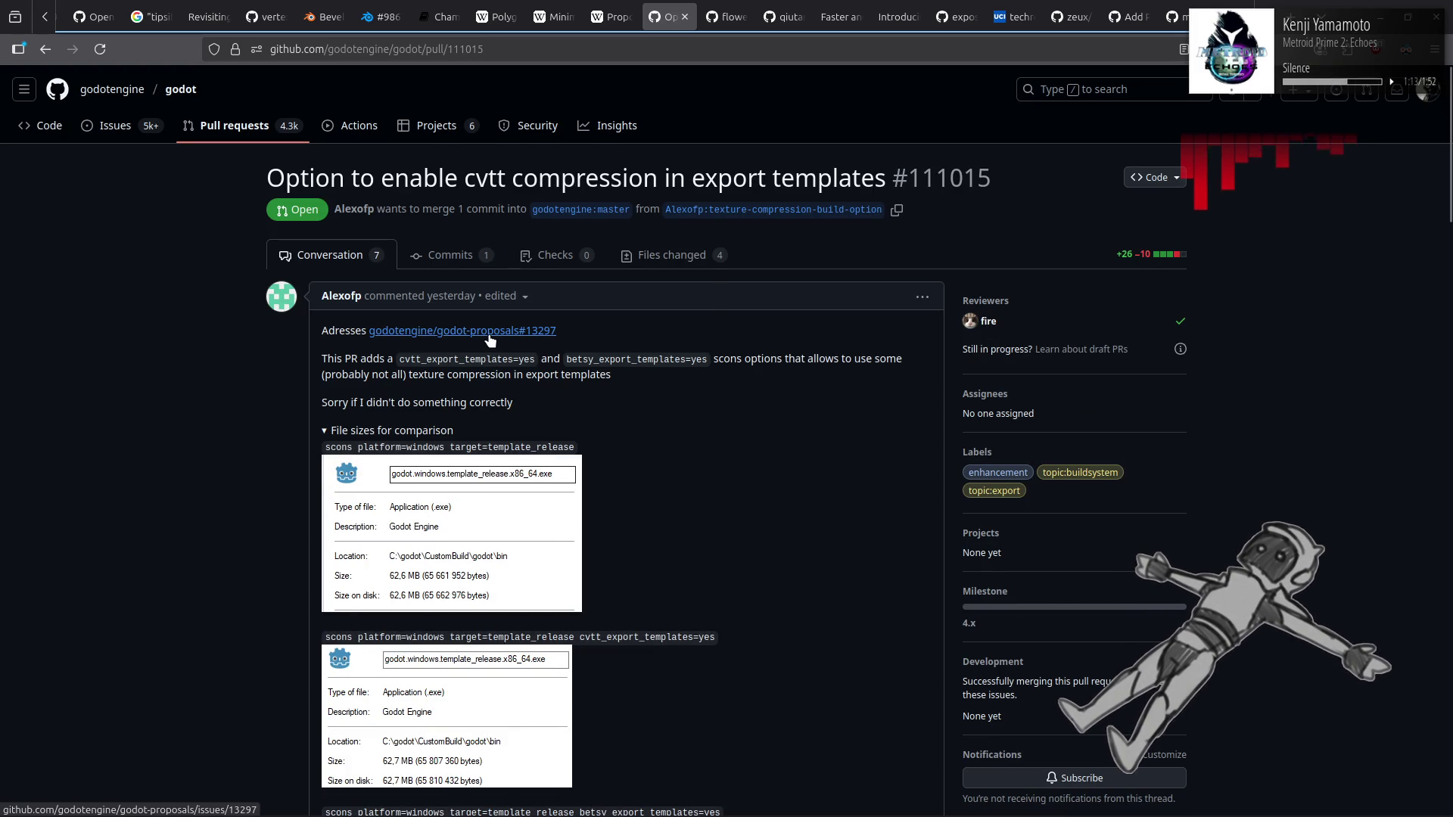
{"action": "mouse_move", "coordinate": [488, 338]}
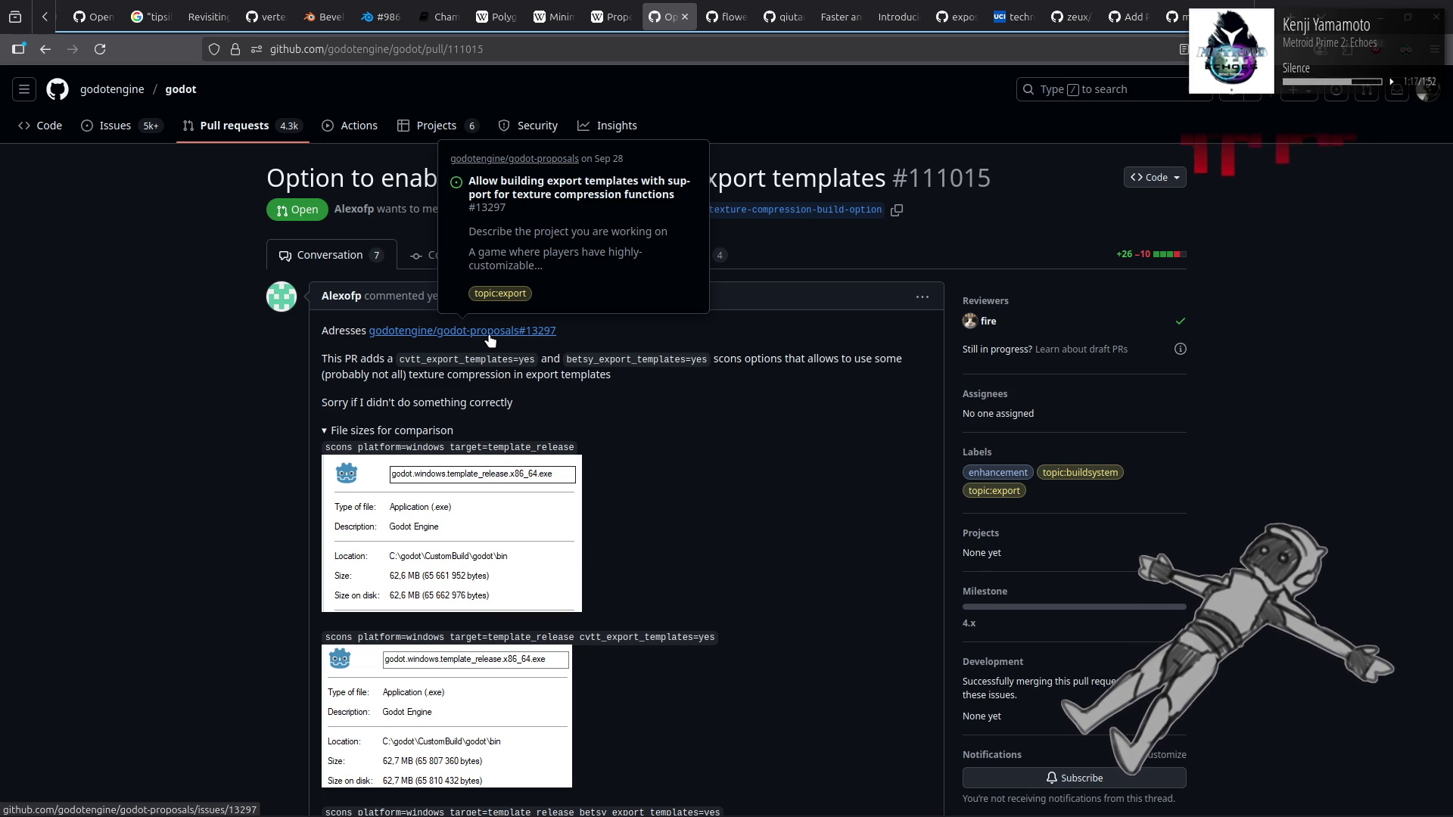
Step: Read proposal godot-proposals#13297 on export-template texture compression, then go back to the pull requests list
{"action": "left_click", "coordinate": [488, 333]}
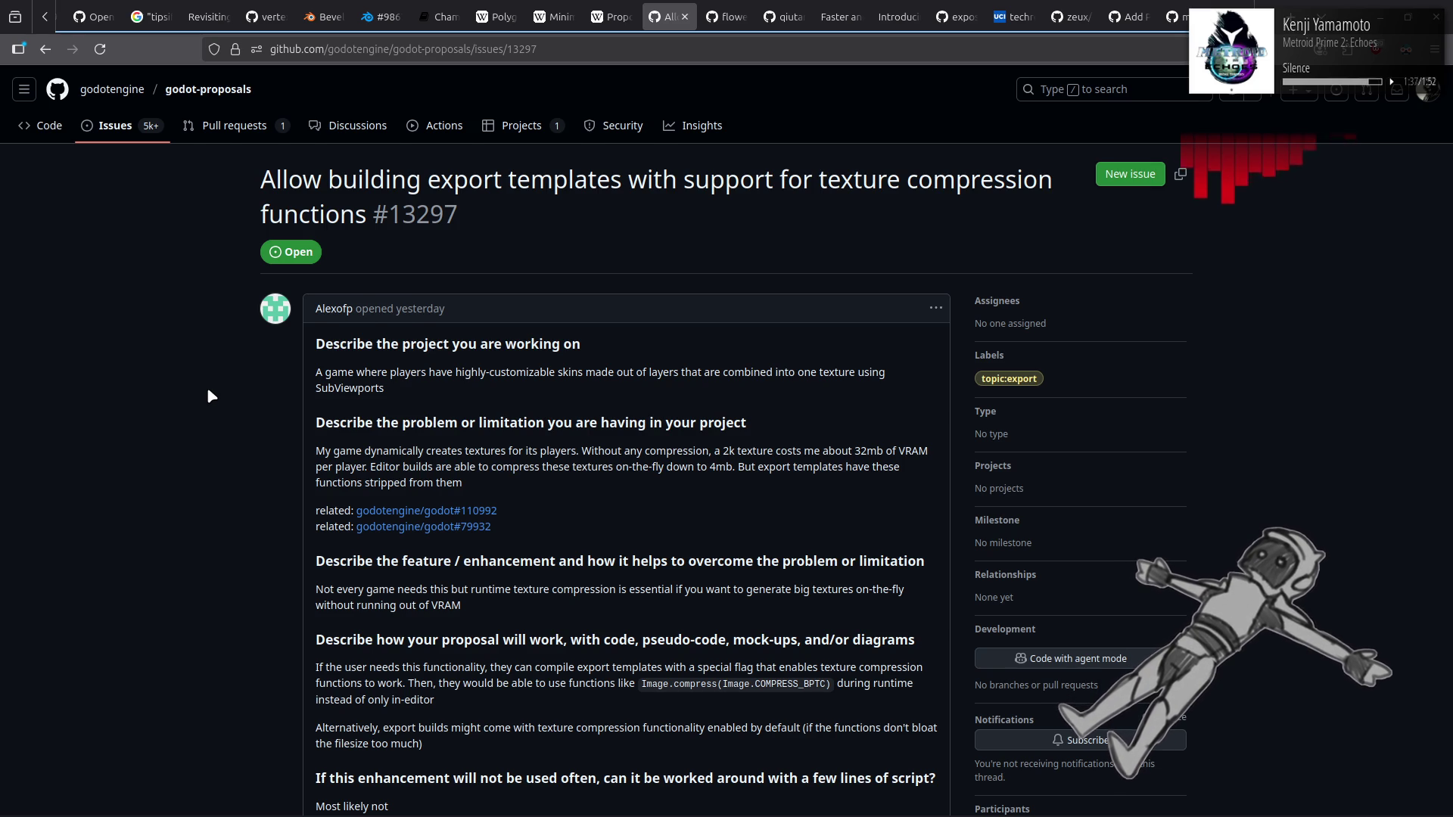
{"action": "scroll", "coordinate": [208, 391], "scroll_direction": "down", "scroll_amount": 2}
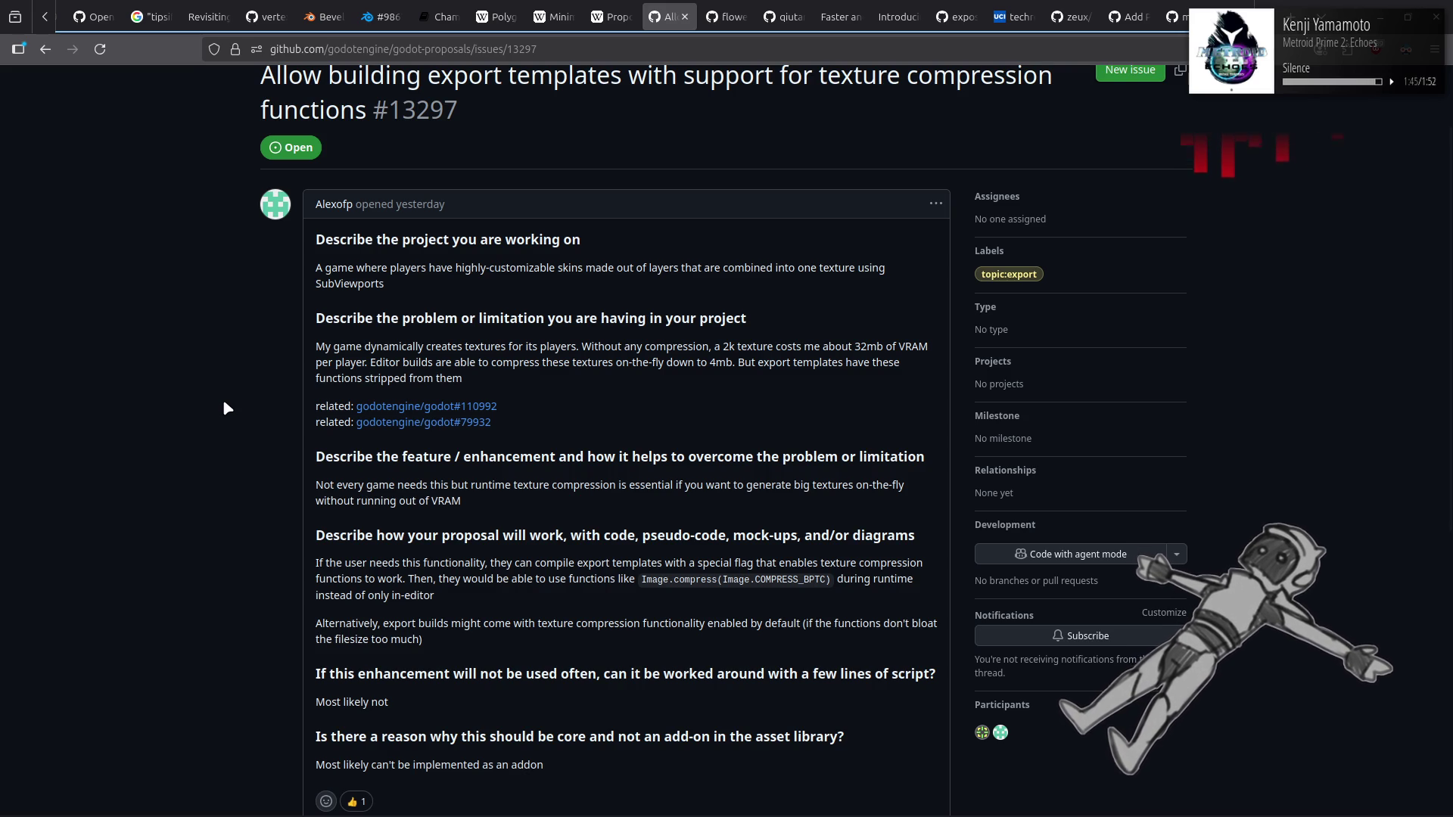
{"action": "key", "text": "alt+Left"}
{"action": "key", "text": "alt+Left"}
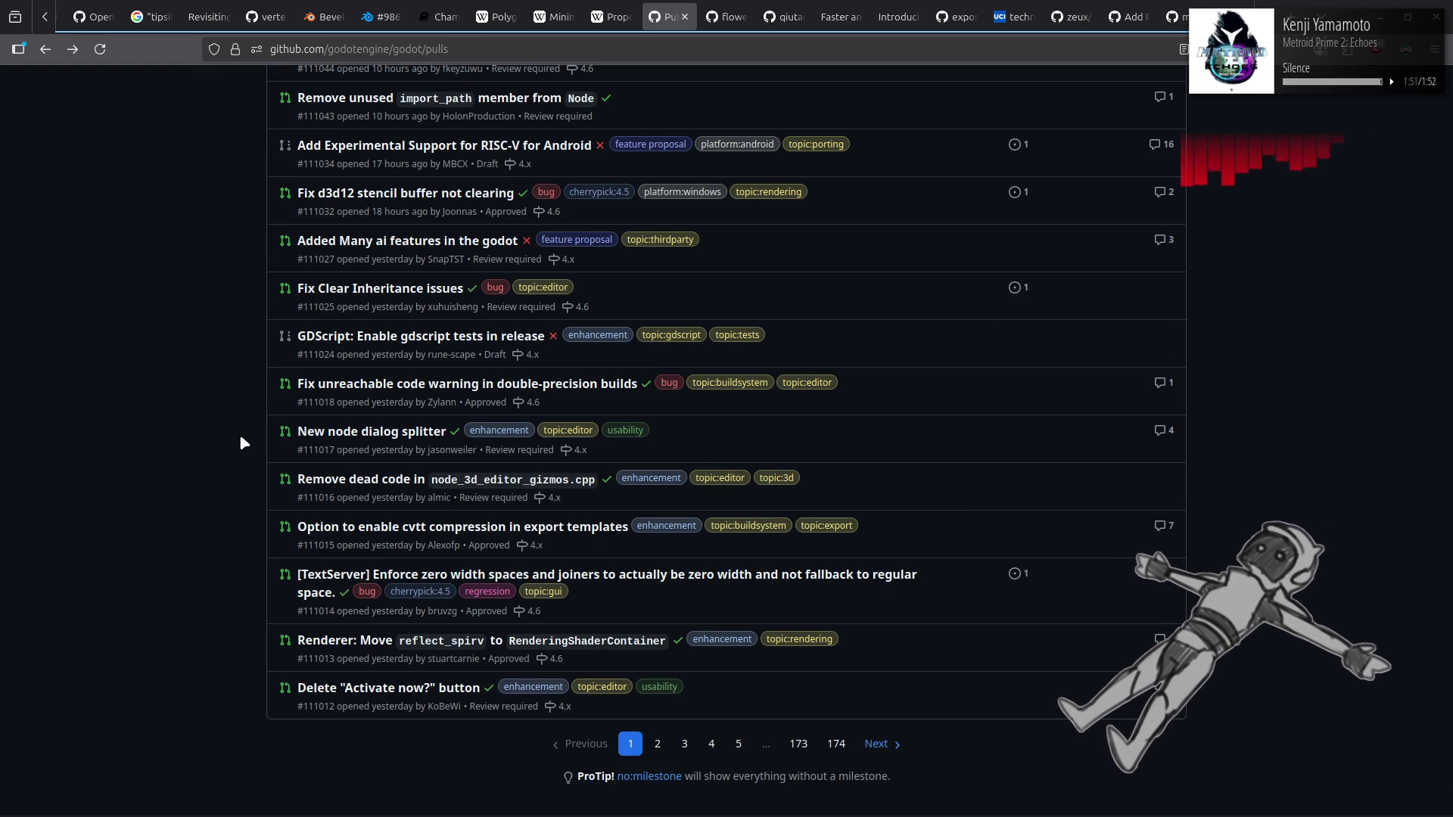
Step: From page 2 of open PRs, read the GTAO PR #110997 discussion, then return to the list
{"action": "left_click", "coordinate": [887, 746]}
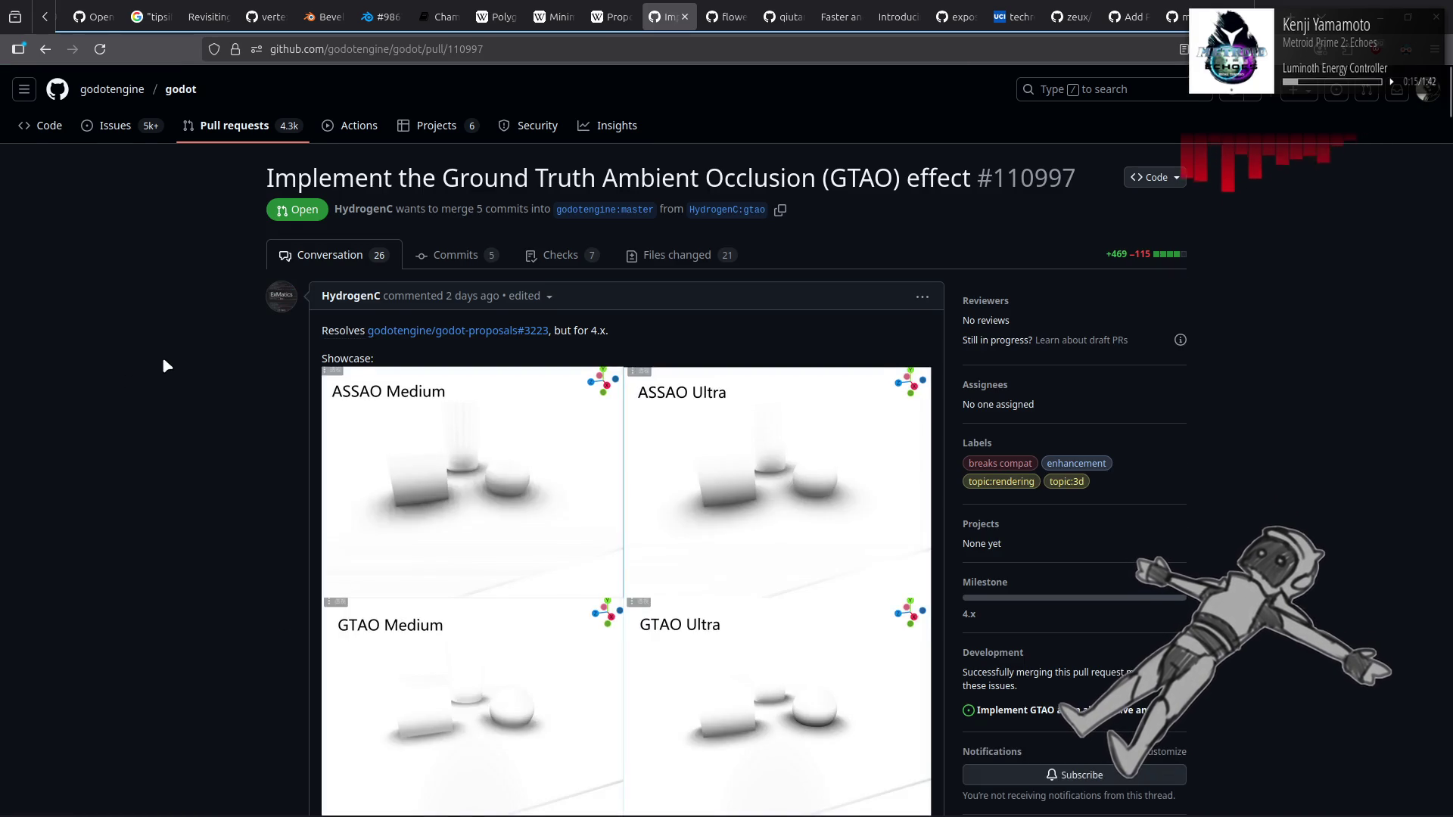
{"action": "scroll", "coordinate": [163, 361], "scroll_direction": "down", "scroll_amount": 20}
{"action": "scroll", "coordinate": [163, 361], "scroll_direction": "up", "scroll_amount": 8}
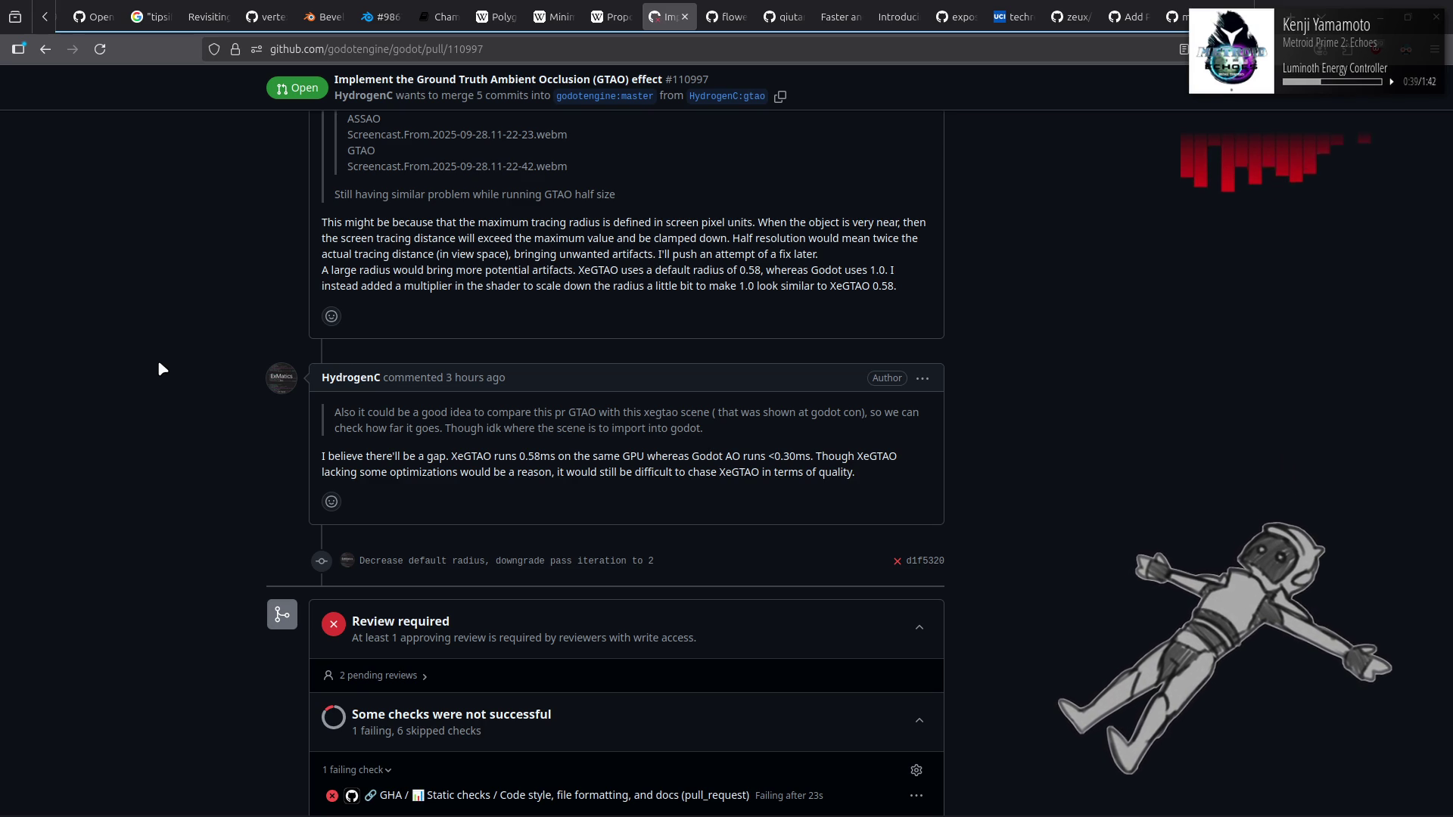
{"action": "scroll", "coordinate": [158, 360], "scroll_direction": "up", "scroll_amount": 4}
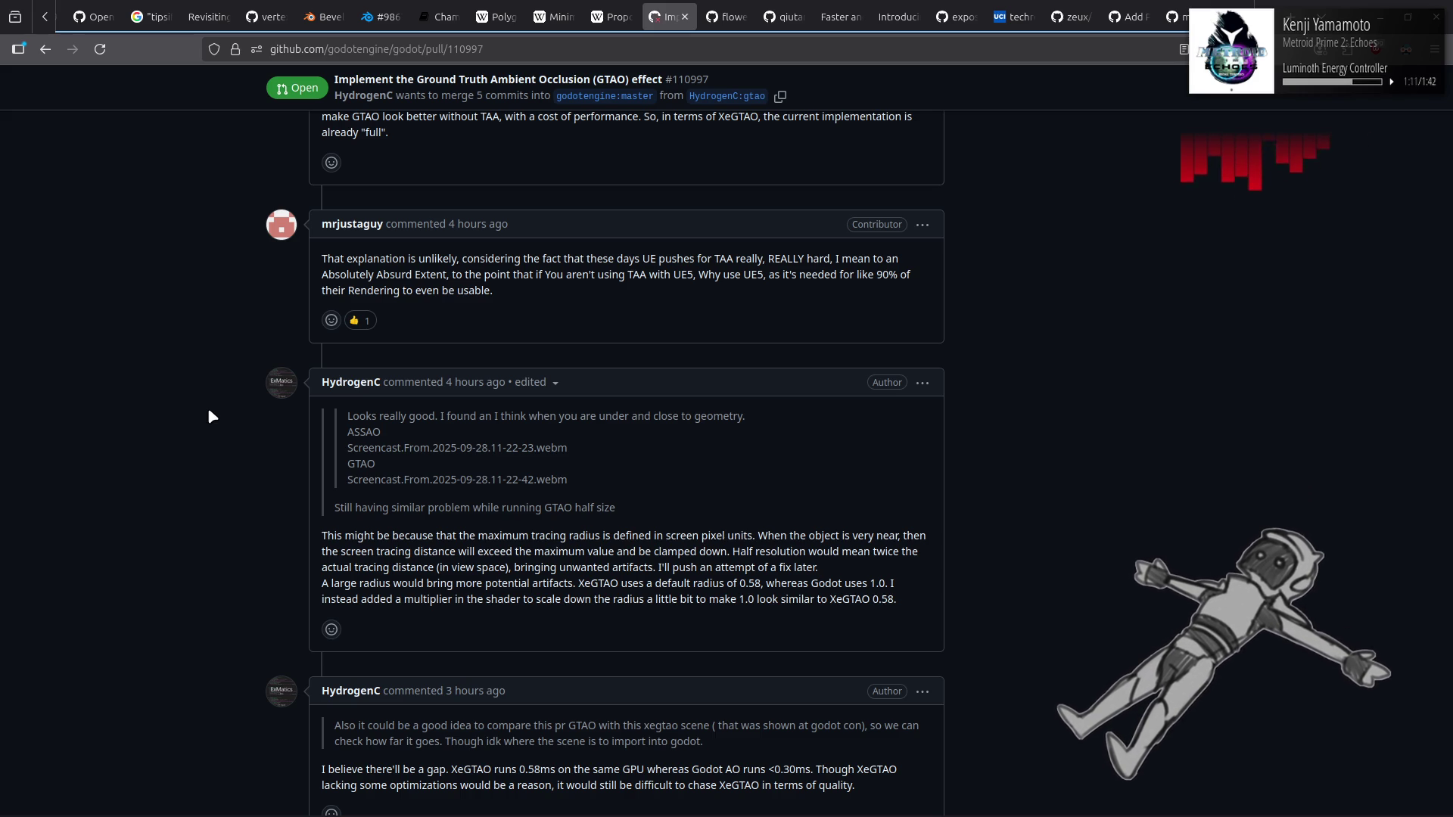
{"action": "scroll", "coordinate": [209, 417], "scroll_direction": "up", "scroll_amount": 3}
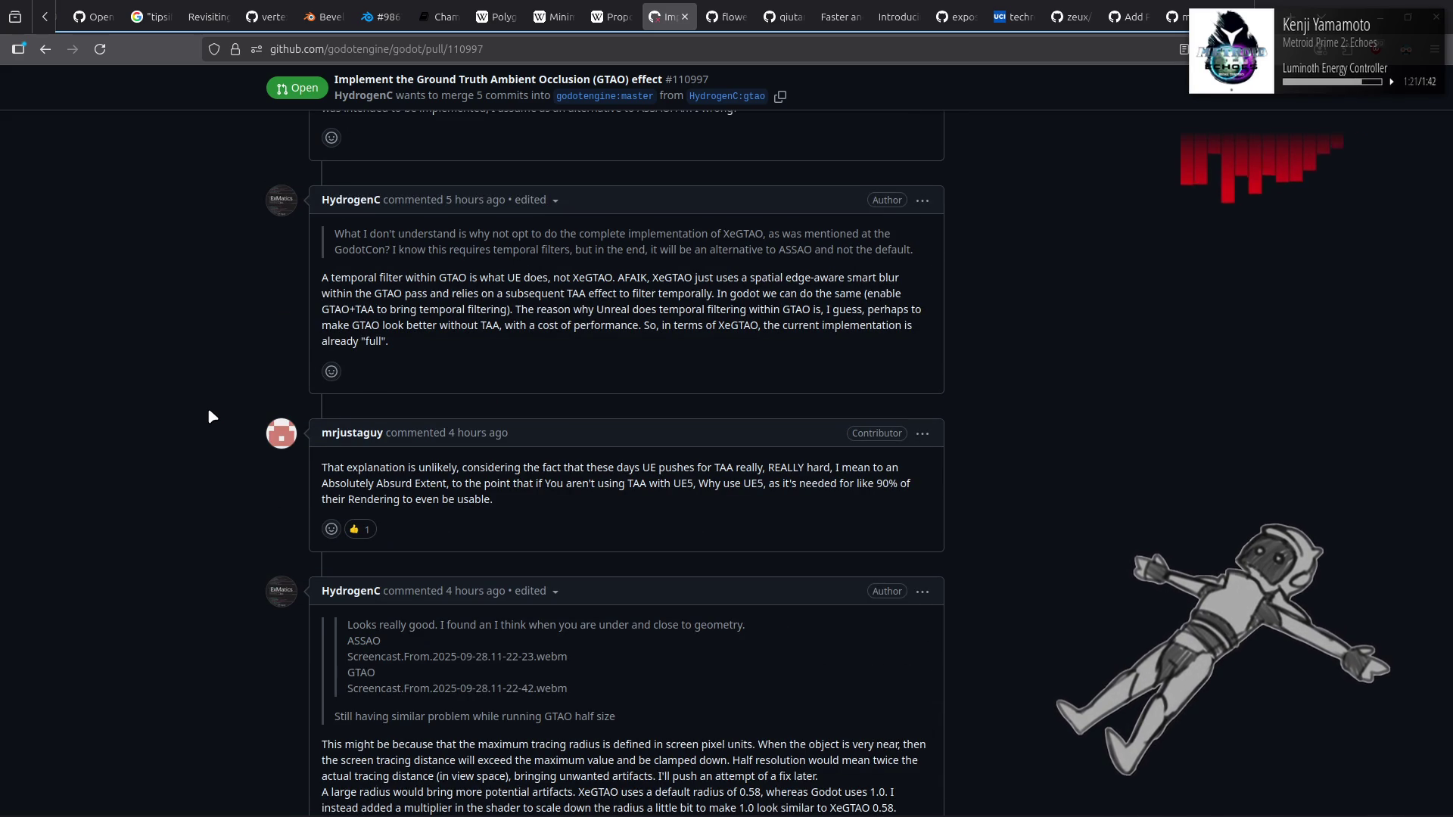
{"action": "scroll", "coordinate": [210, 416], "scroll_direction": "up", "scroll_amount": 2}
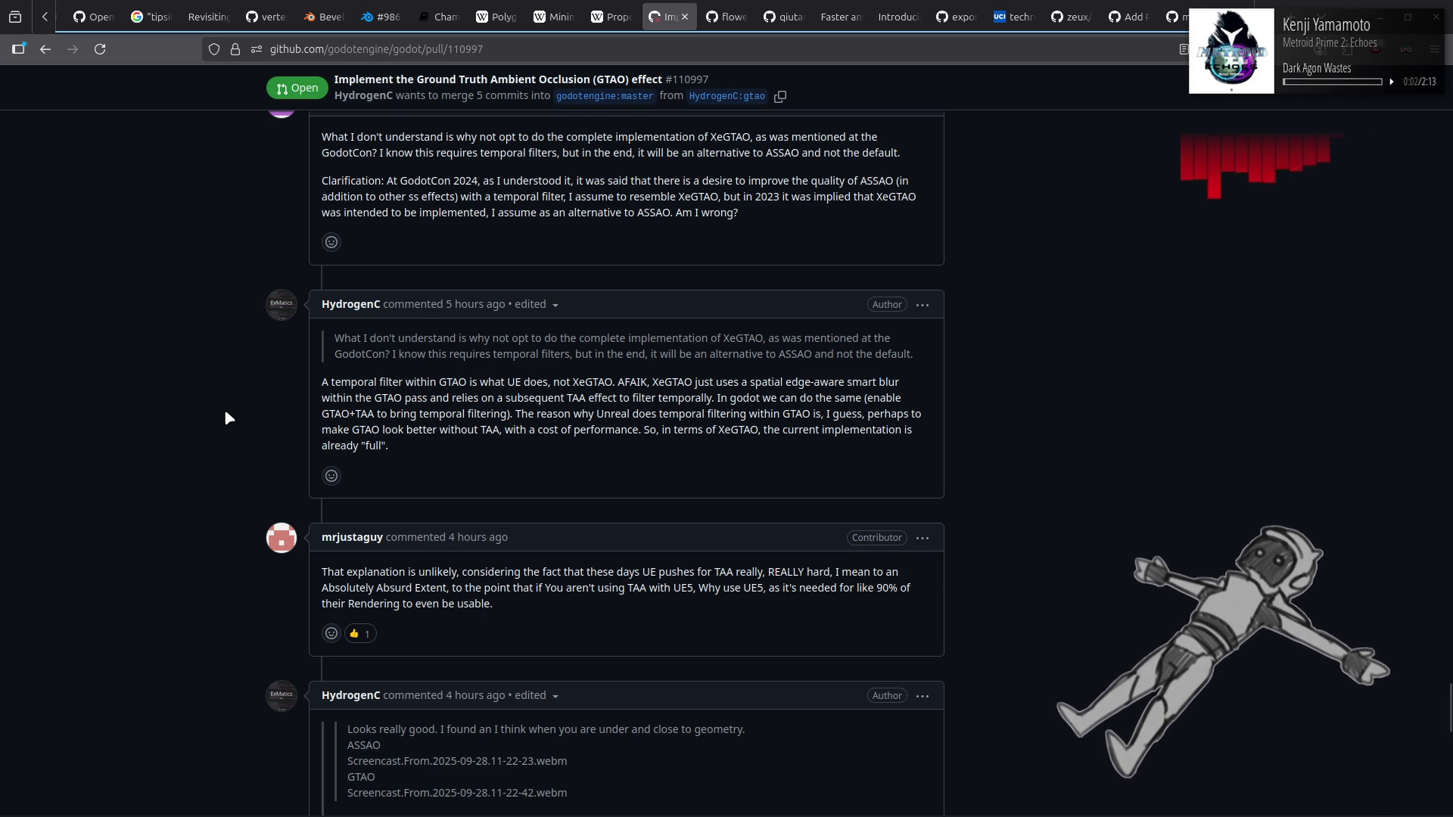
{"action": "key", "text": "alt+Left"}
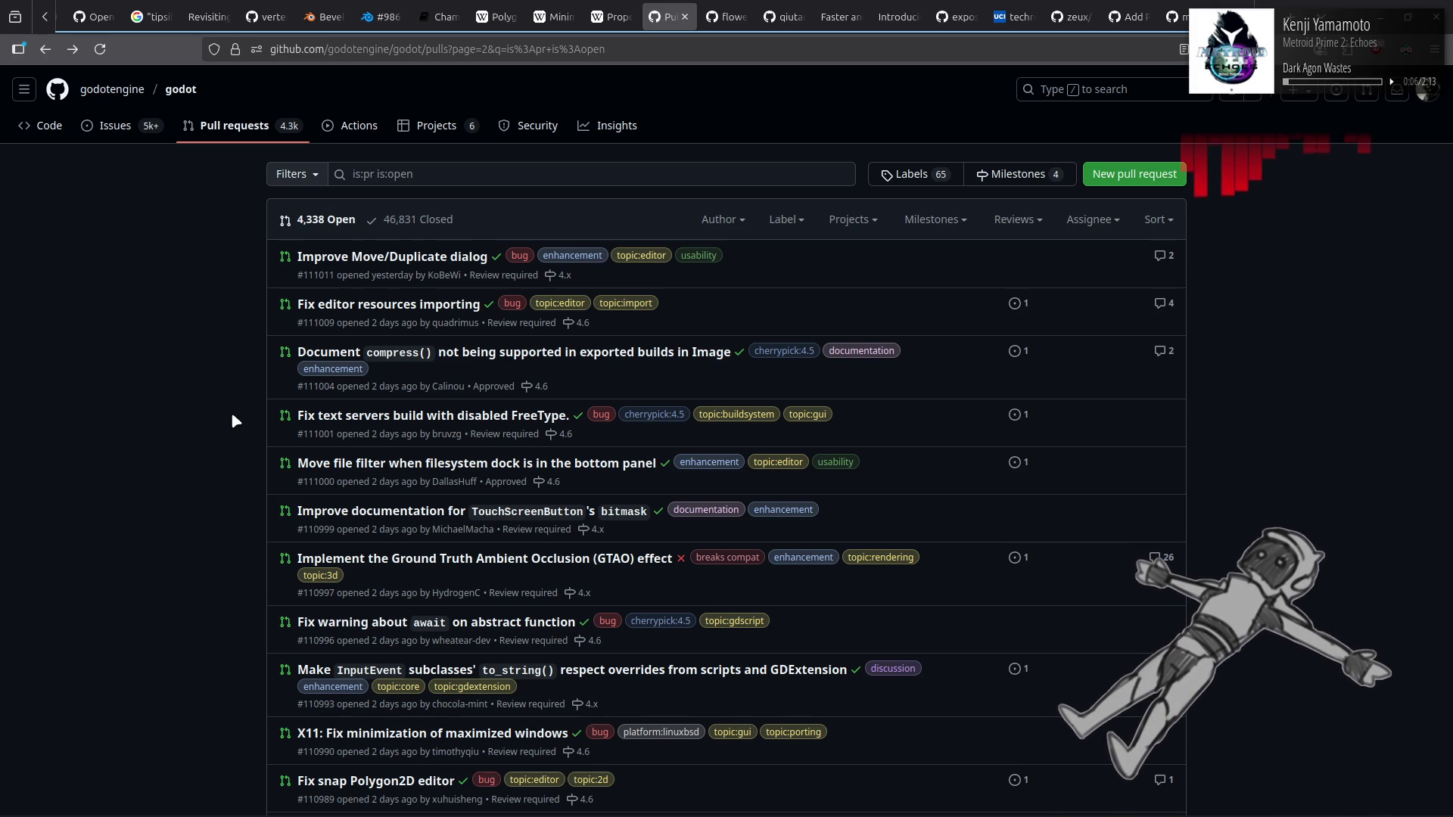
{"action": "key", "text": "alt+Right"}
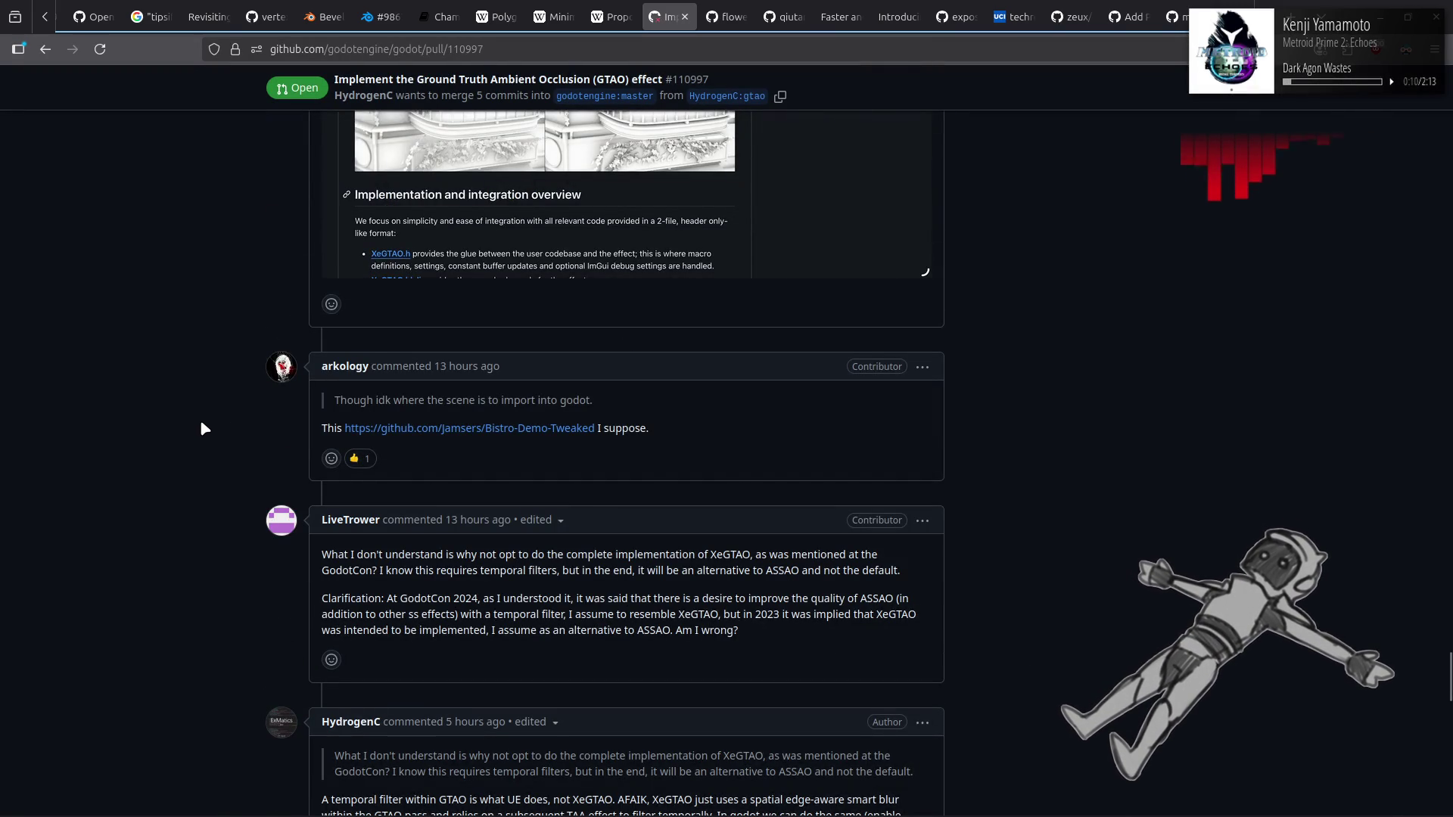
{"action": "scroll", "coordinate": [201, 424], "scroll_direction": "up", "scroll_amount": 4}
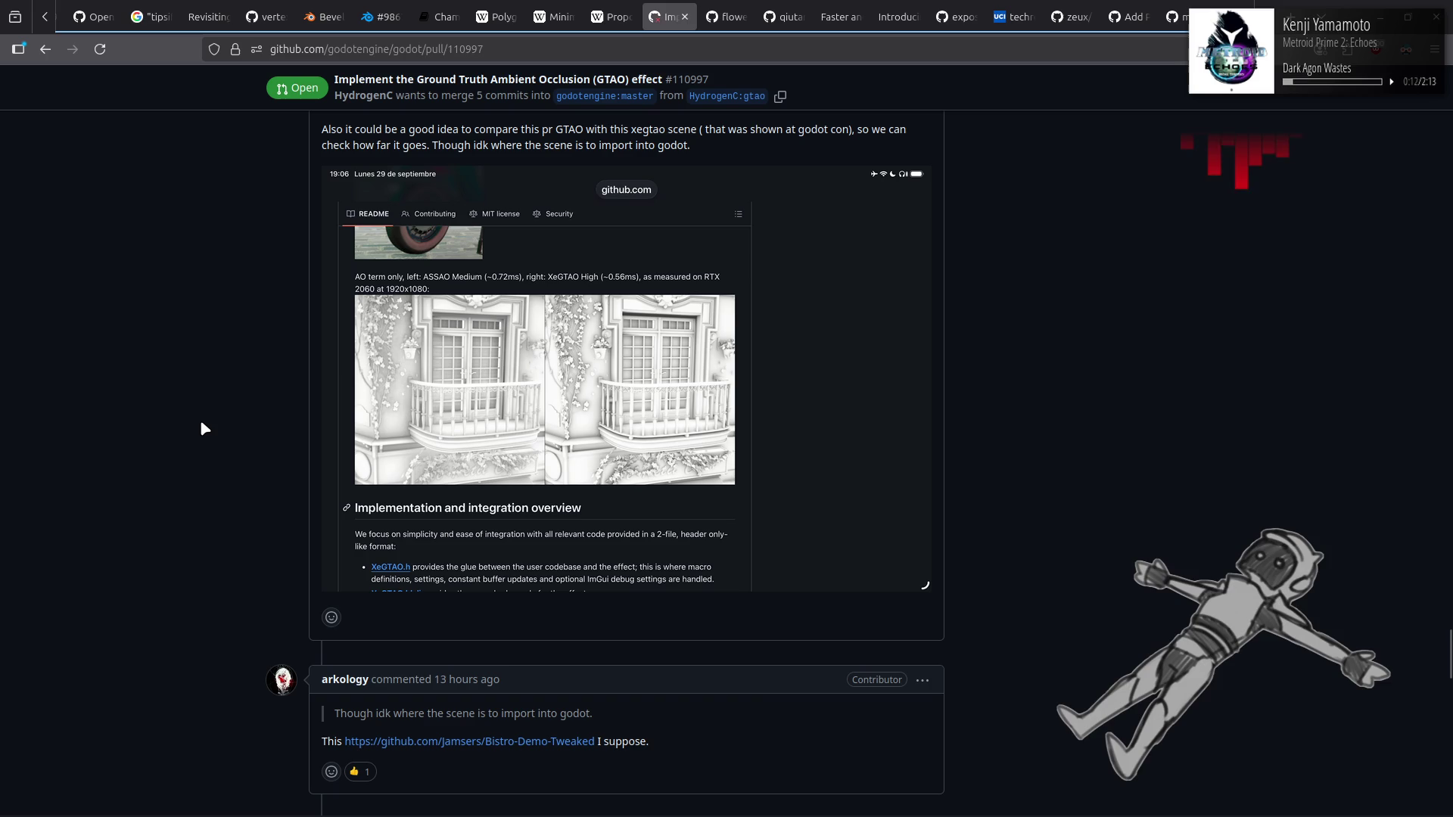
{"action": "scroll", "coordinate": [201, 429], "scroll_direction": "up", "scroll_amount": 1}
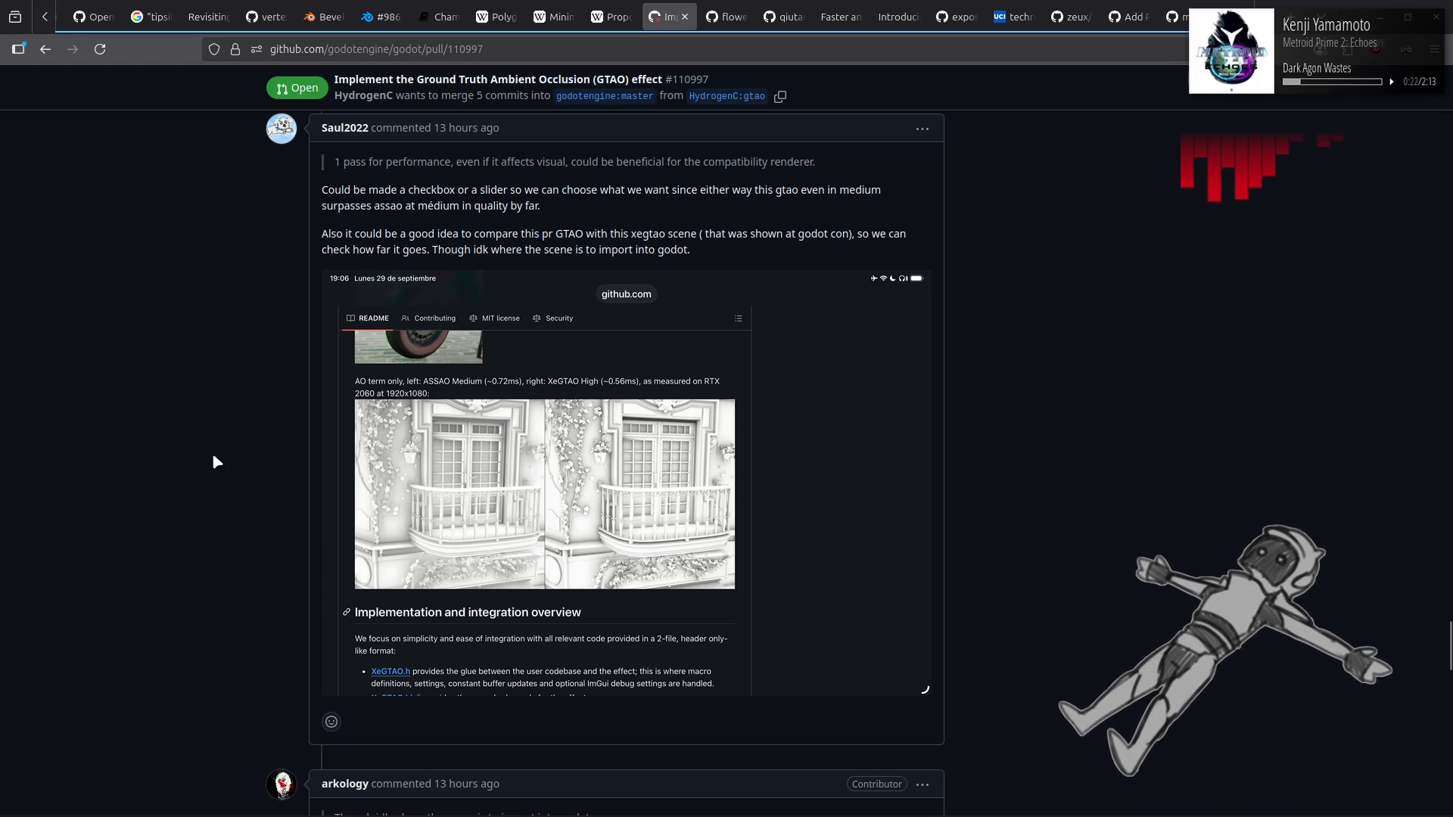
{"action": "scroll", "coordinate": [218, 458], "scroll_direction": "up", "scroll_amount": 1}
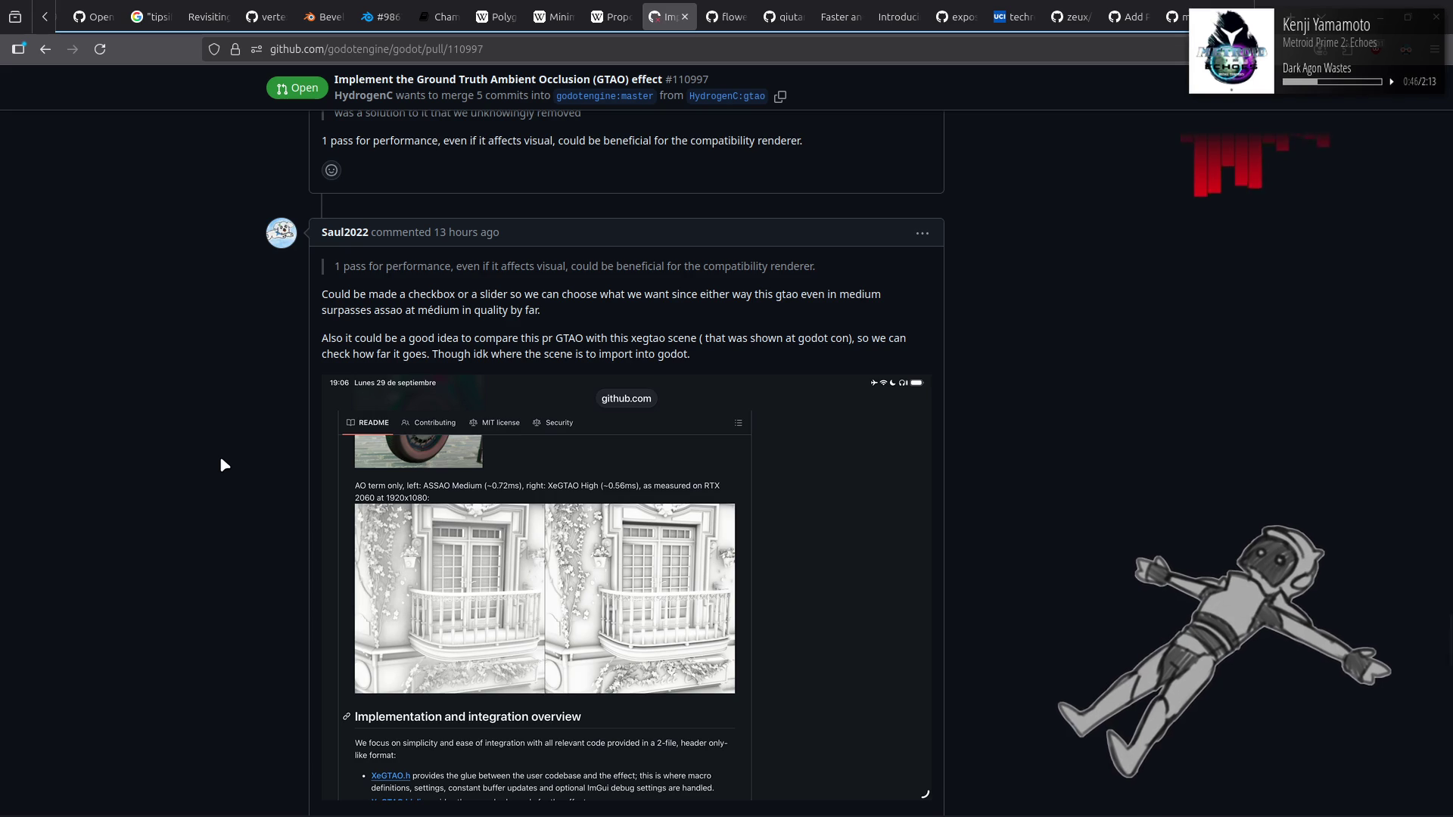
{"action": "scroll", "coordinate": [223, 464], "scroll_direction": "up", "scroll_amount": 4}
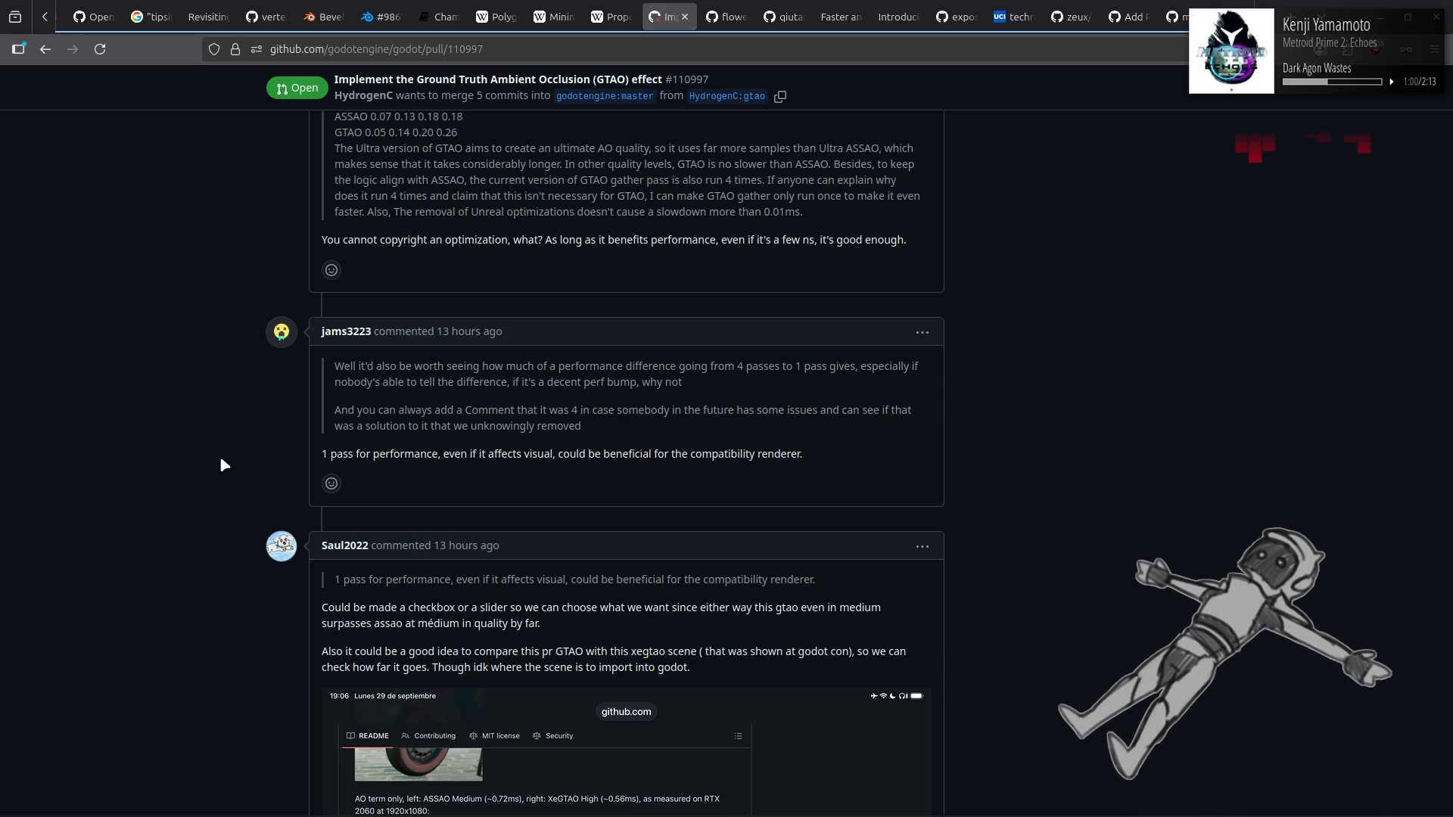
{"action": "scroll", "coordinate": [221, 463], "scroll_direction": "up", "scroll_amount": 4}
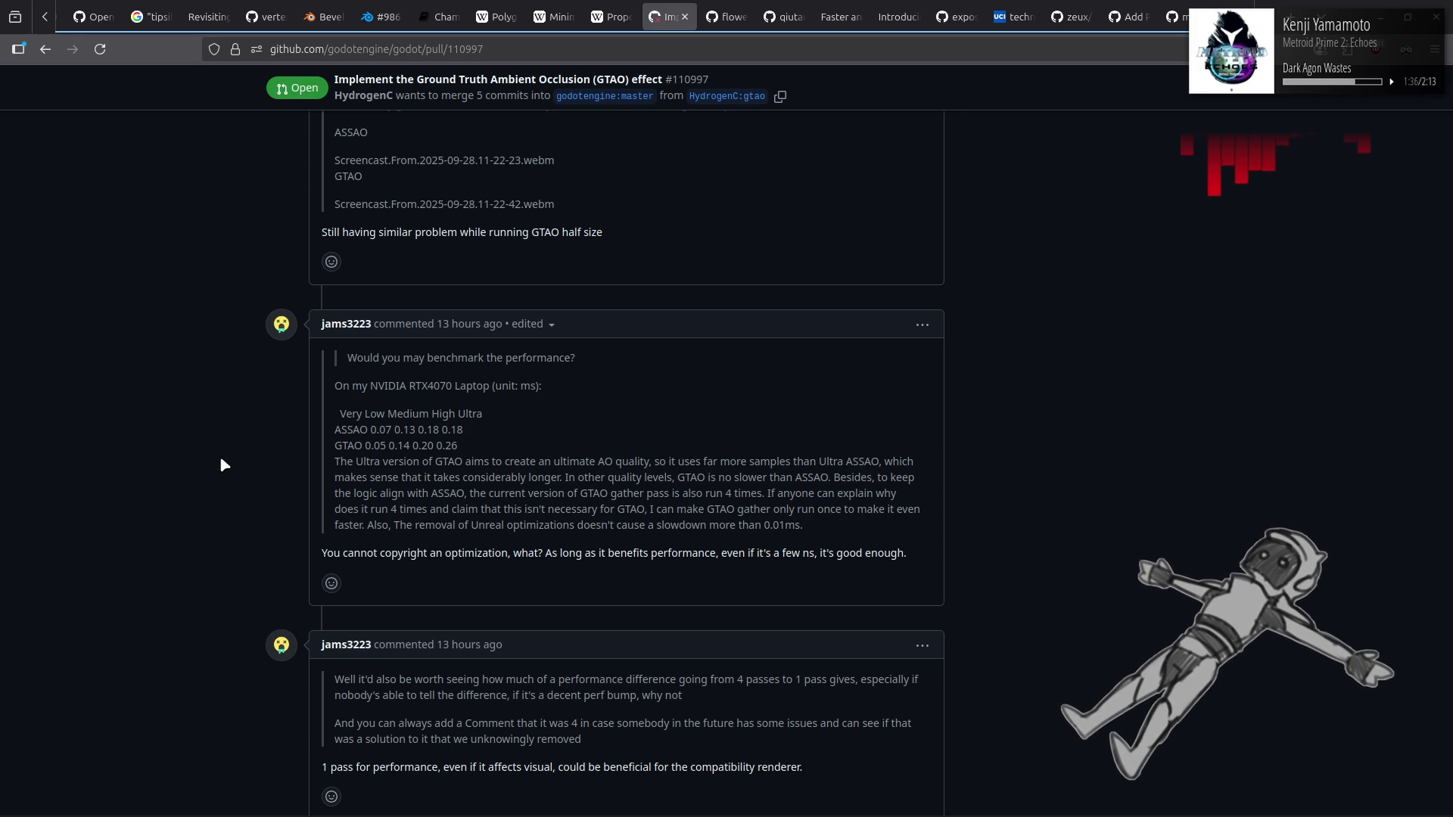
{"action": "scroll", "coordinate": [220, 459], "scroll_direction": "up", "scroll_amount": 4}
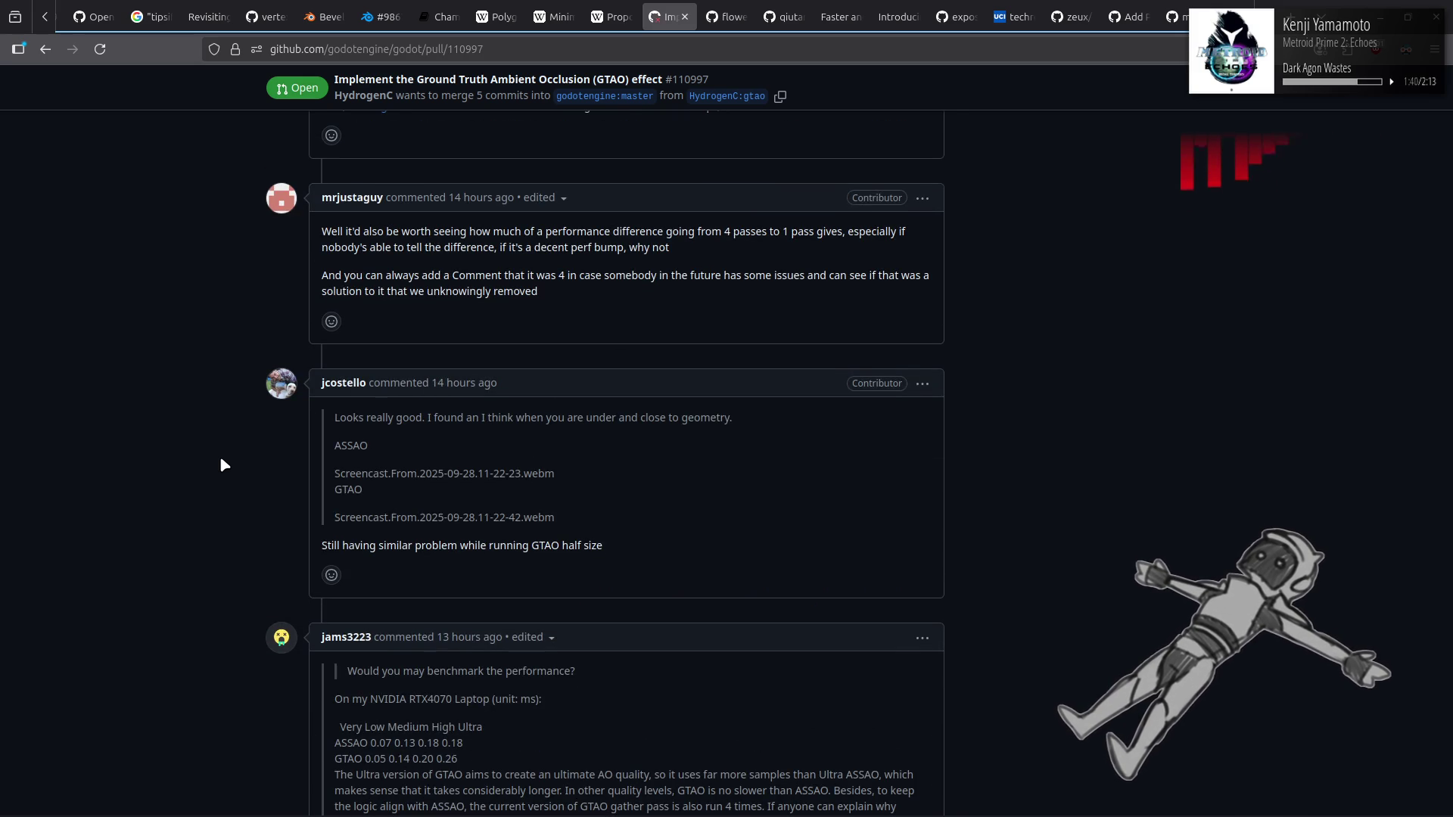
{"action": "scroll", "coordinate": [221, 460], "scroll_direction": "up", "scroll_amount": 3}
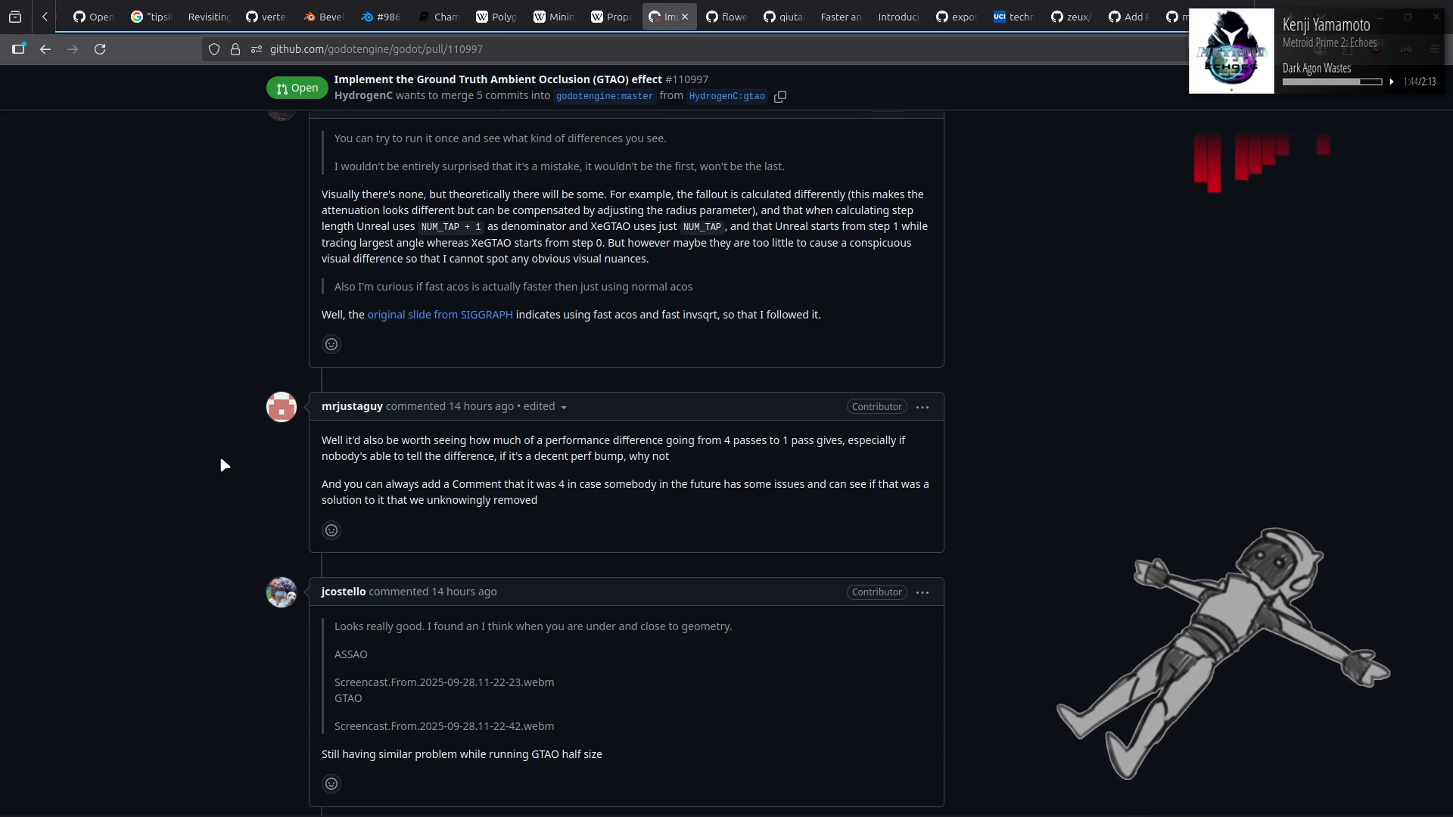
{"action": "scroll", "coordinate": [222, 460], "scroll_direction": "up", "scroll_amount": 2}
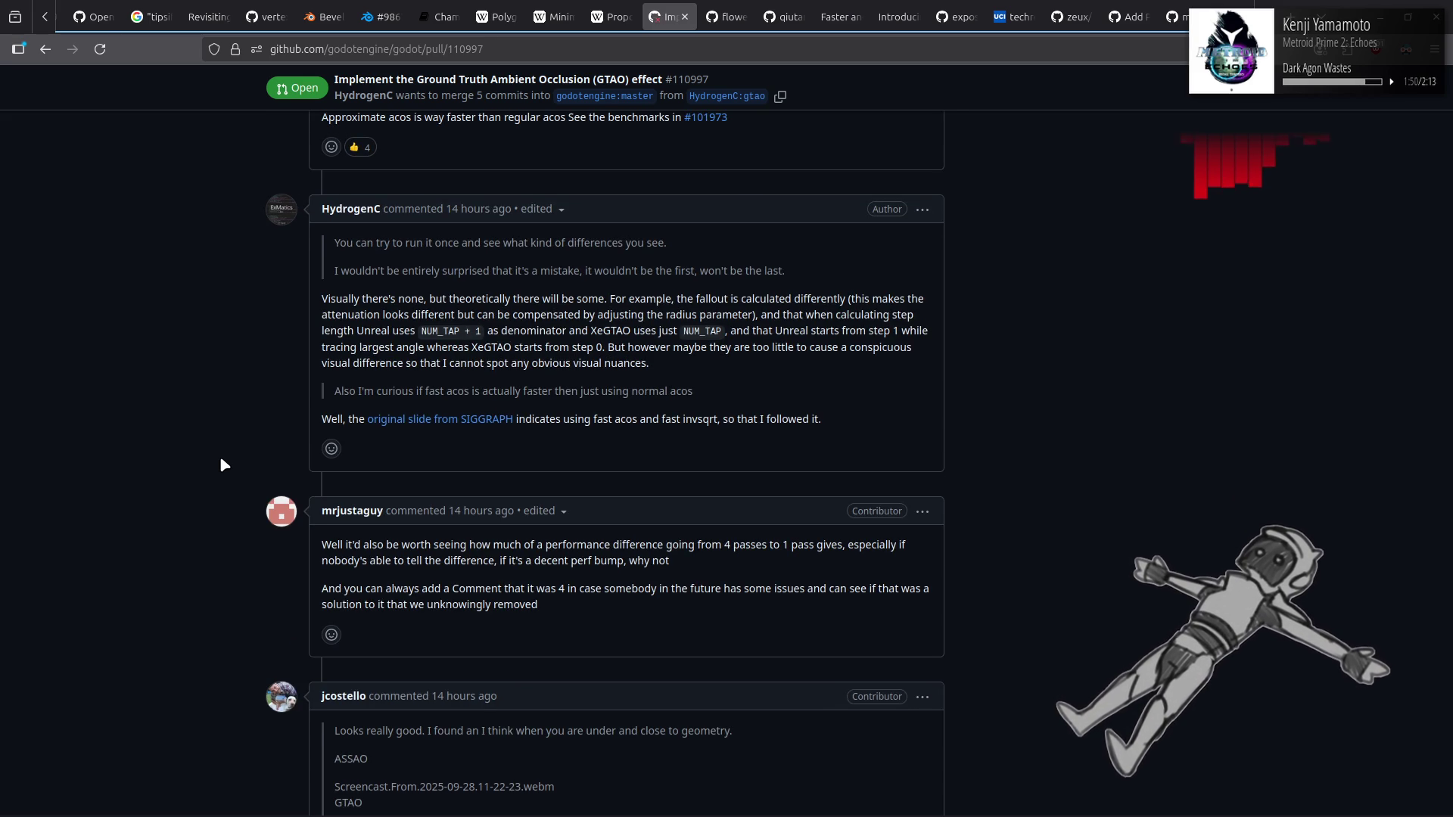
{"action": "scroll", "coordinate": [222, 463], "scroll_direction": "up", "scroll_amount": 4}
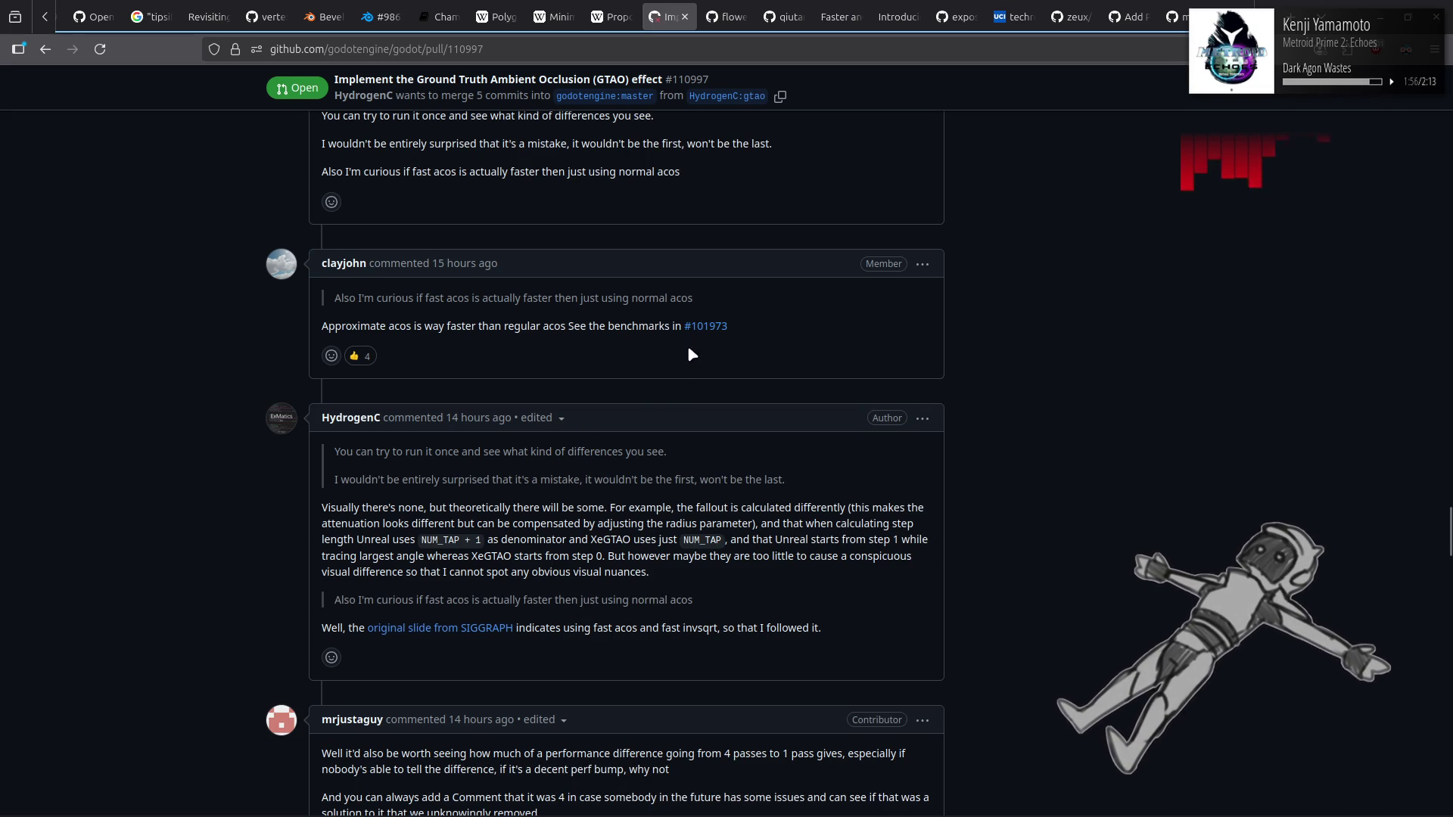
{"action": "mouse_move", "coordinate": [700, 326]}
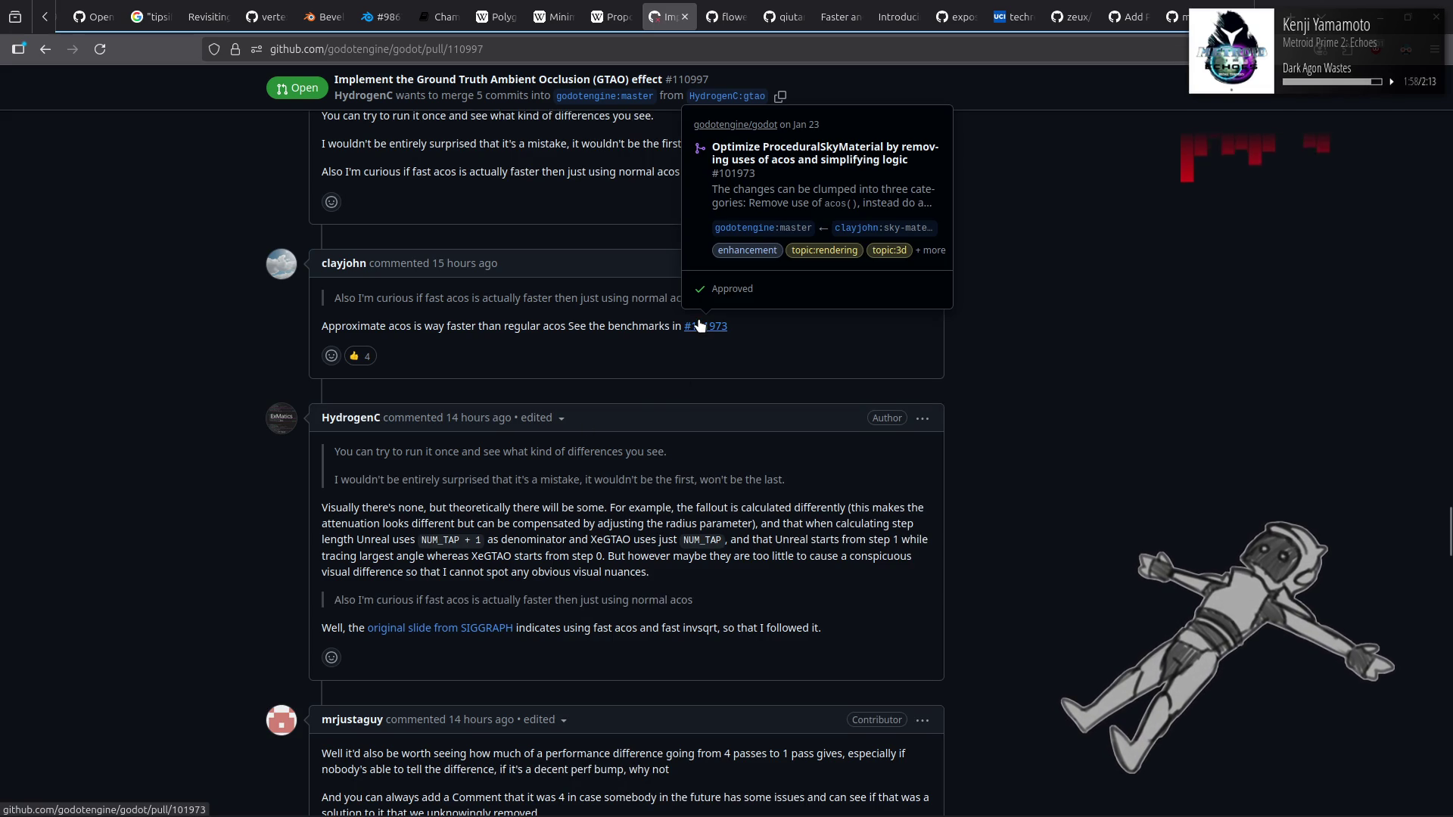
{"action": "scroll", "coordinate": [233, 448], "scroll_direction": "up", "scroll_amount": 1}
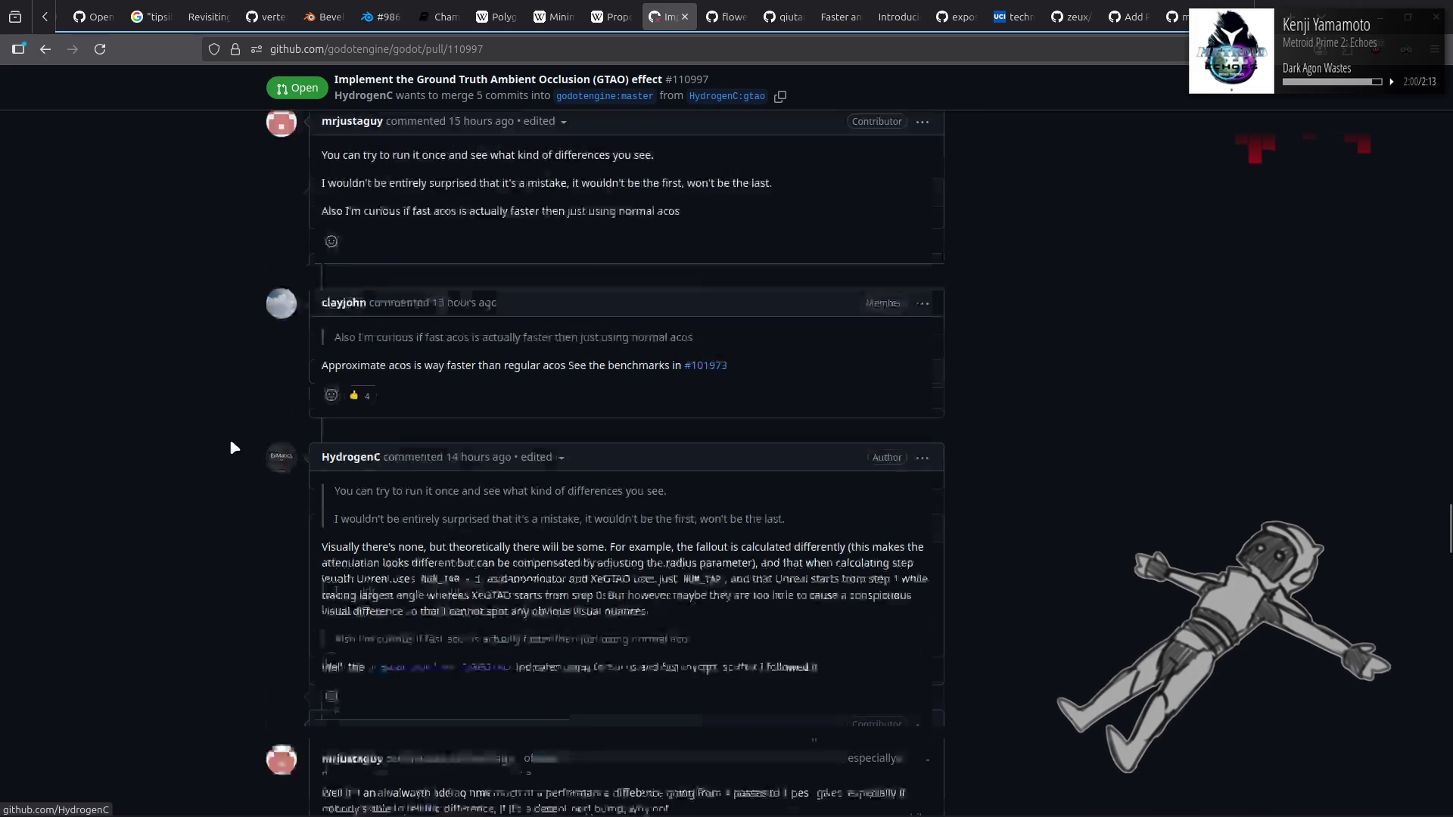
{"action": "scroll", "coordinate": [231, 448], "scroll_direction": "up", "scroll_amount": 3}
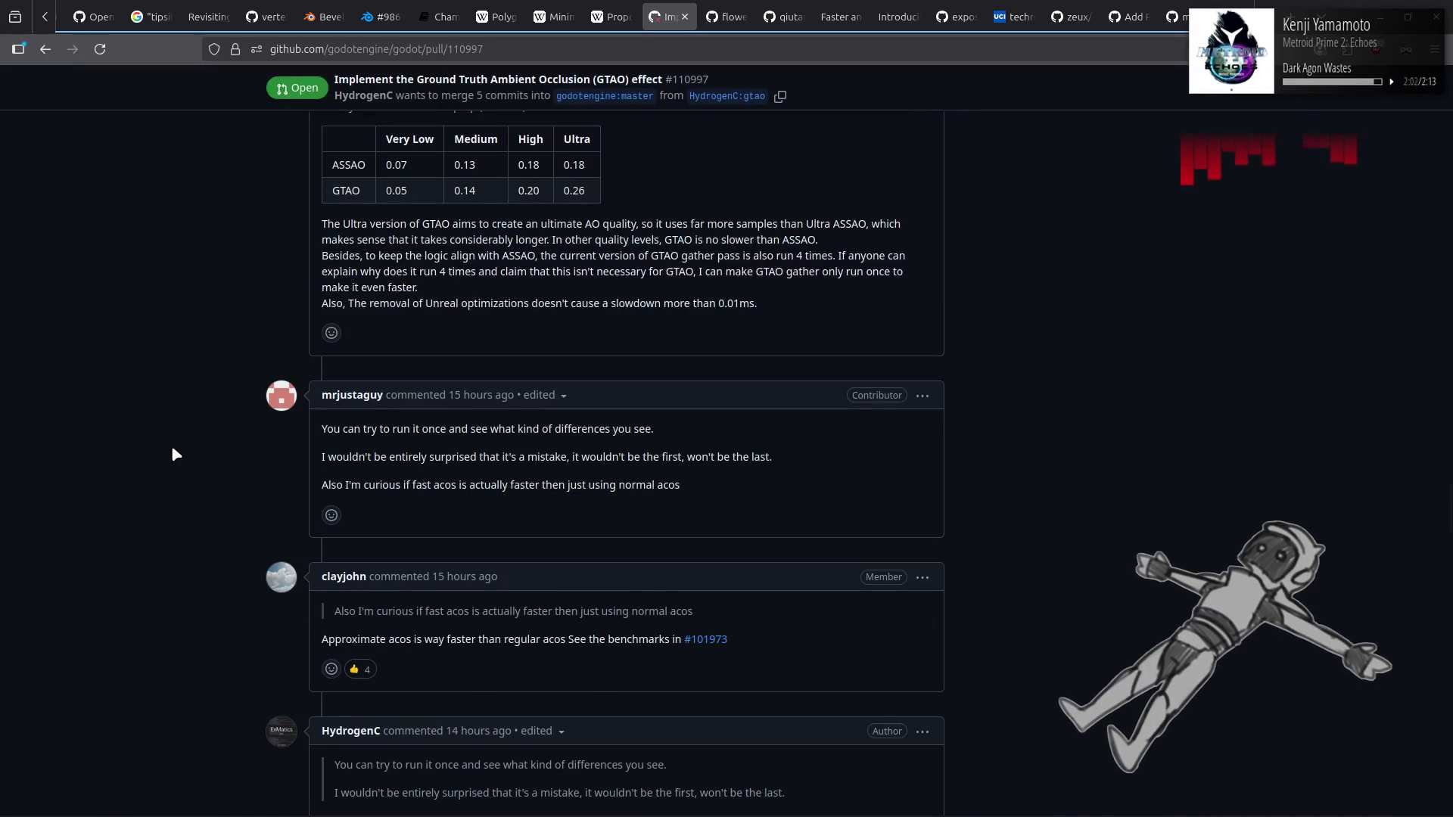
{"action": "scroll", "coordinate": [174, 454], "scroll_direction": "up", "scroll_amount": 4}
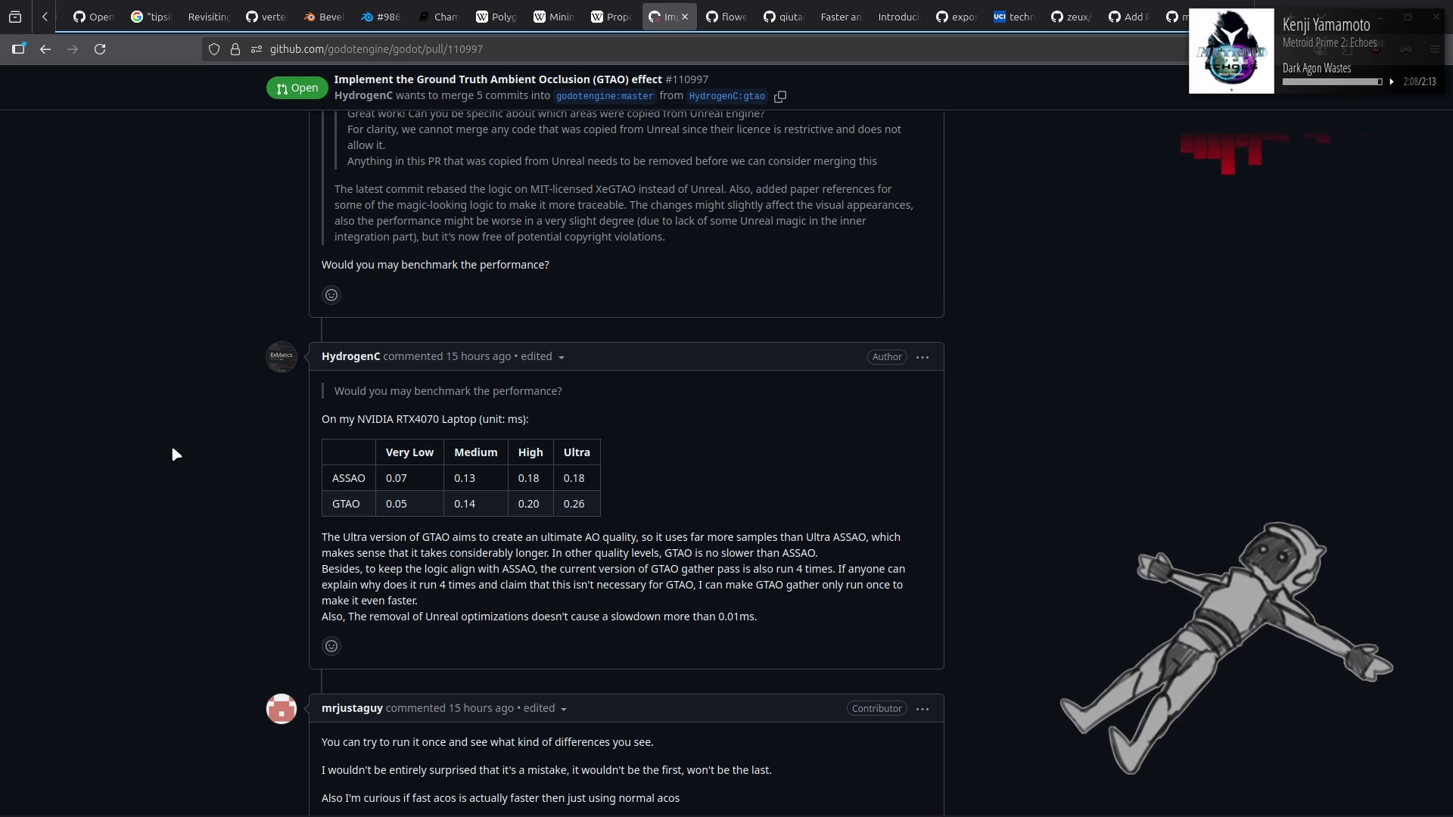
{"action": "scroll", "coordinate": [176, 454], "scroll_direction": "up", "scroll_amount": 4}
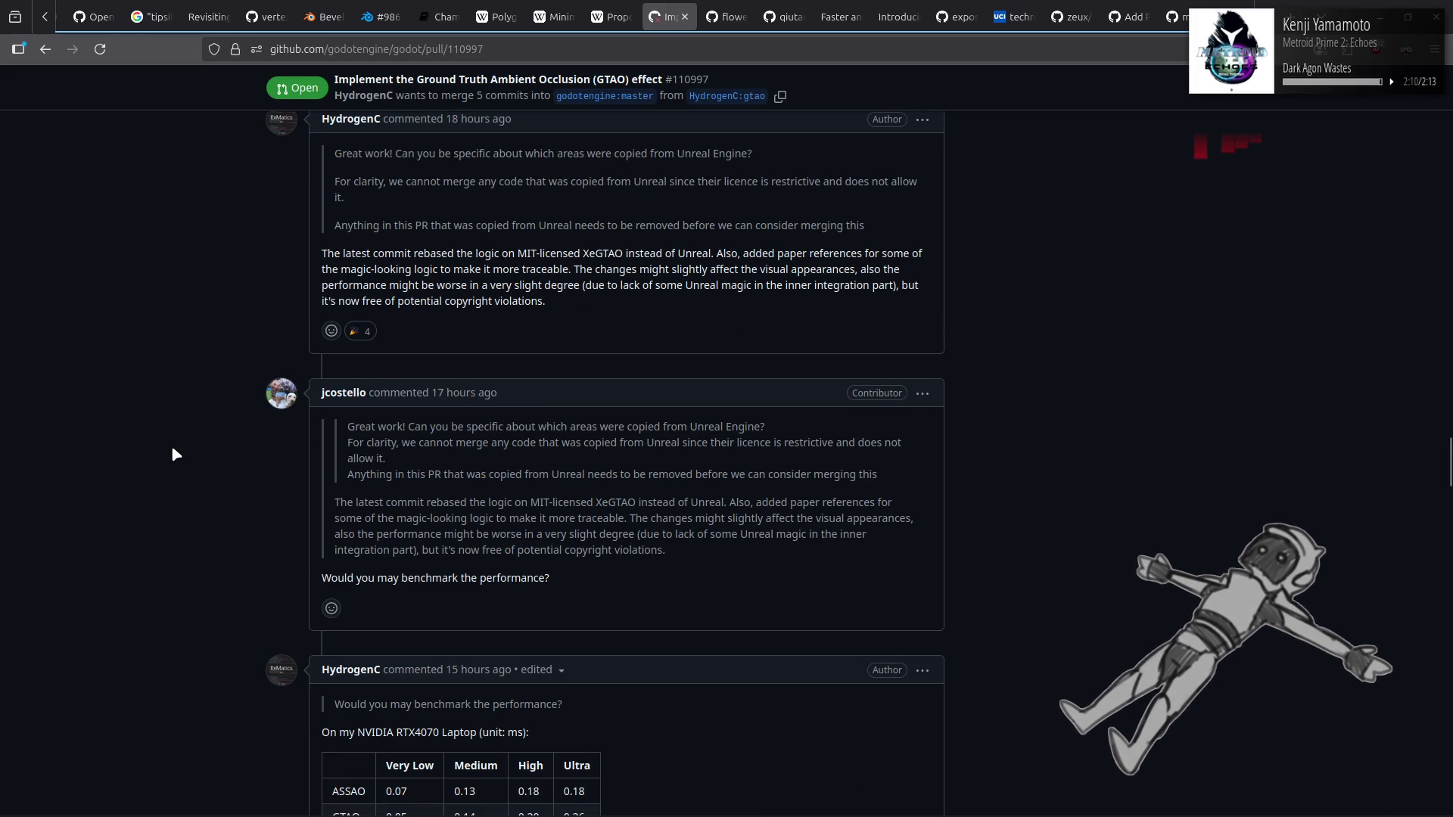
{"action": "scroll", "coordinate": [176, 454], "scroll_direction": "up", "scroll_amount": 4}
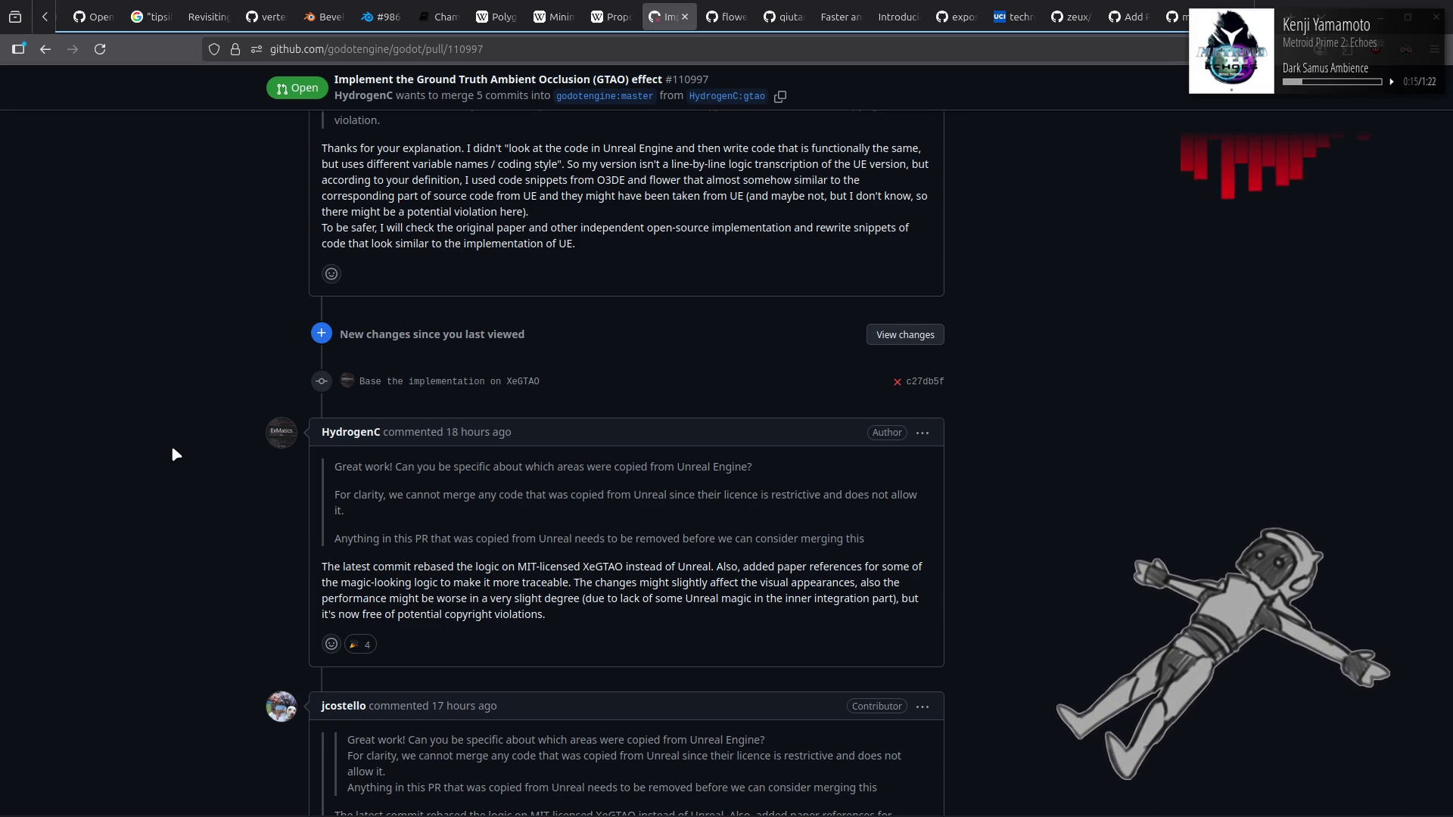
{"action": "scroll", "coordinate": [173, 452], "scroll_direction": "up", "scroll_amount": 2}
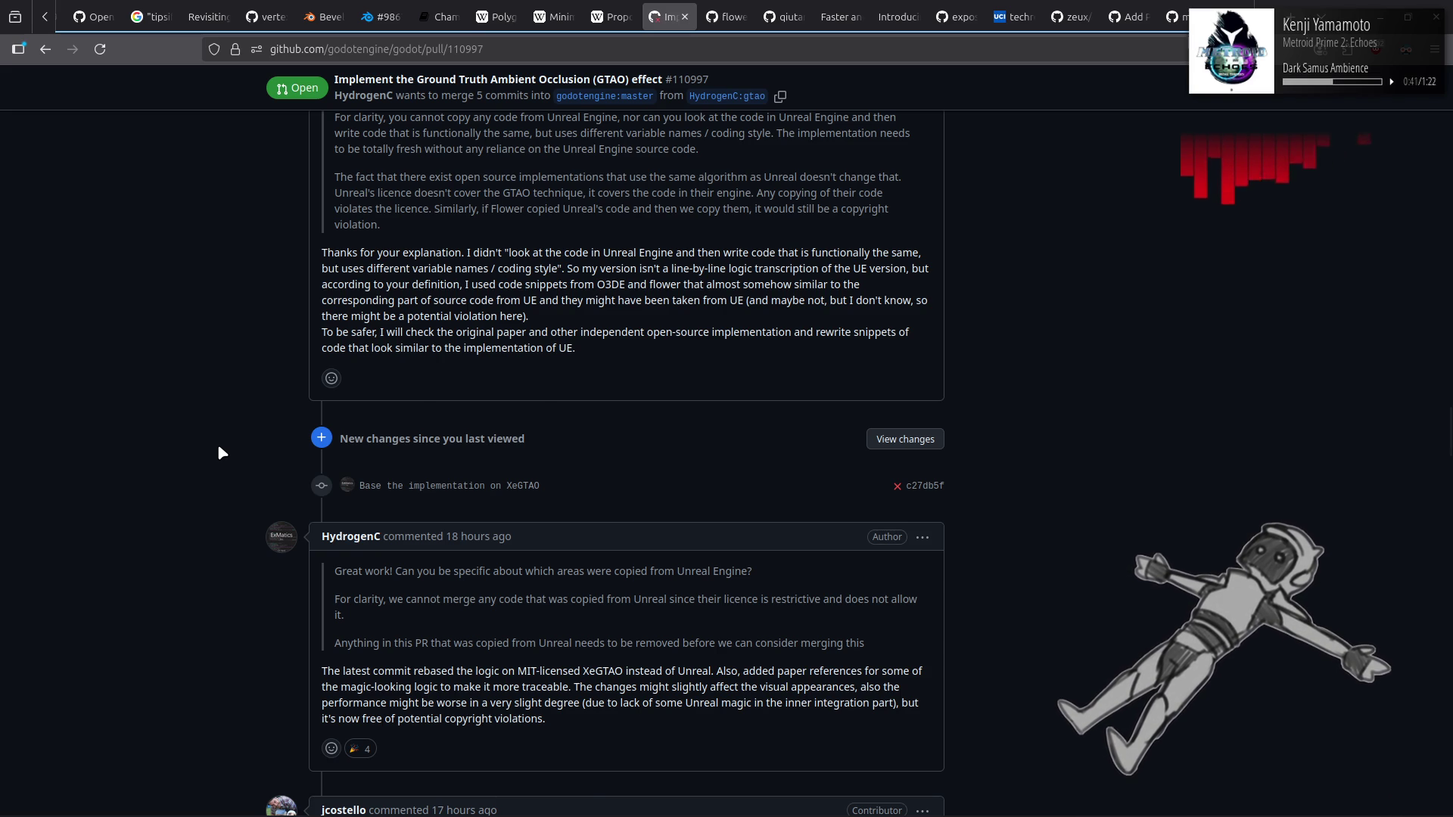
Step: Go back to the PR list and read #111011 'Improve Move/Duplicate dialog' description
{"action": "key", "text": "alt+Left"}
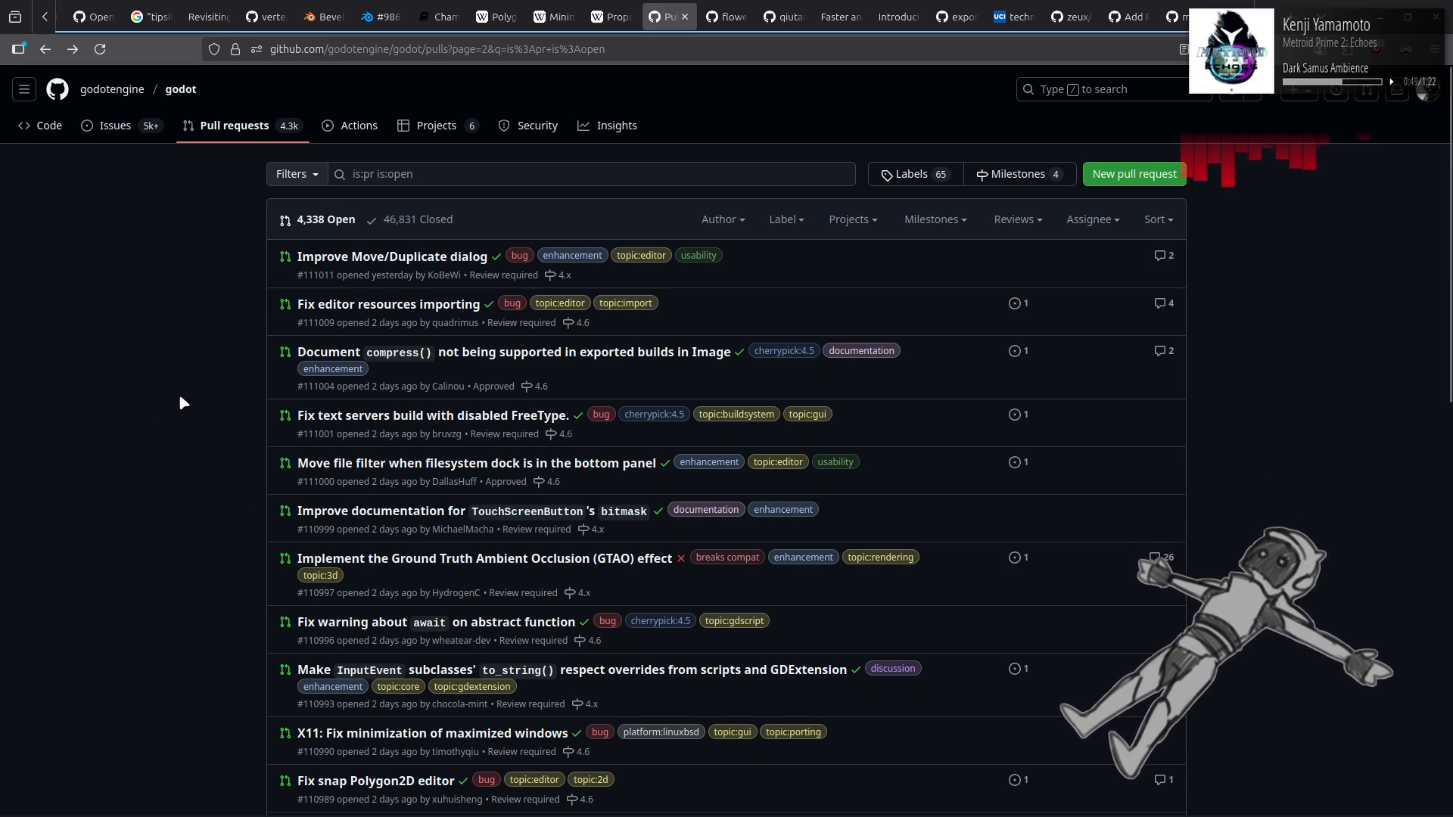
{"action": "left_click", "coordinate": [357, 263]}
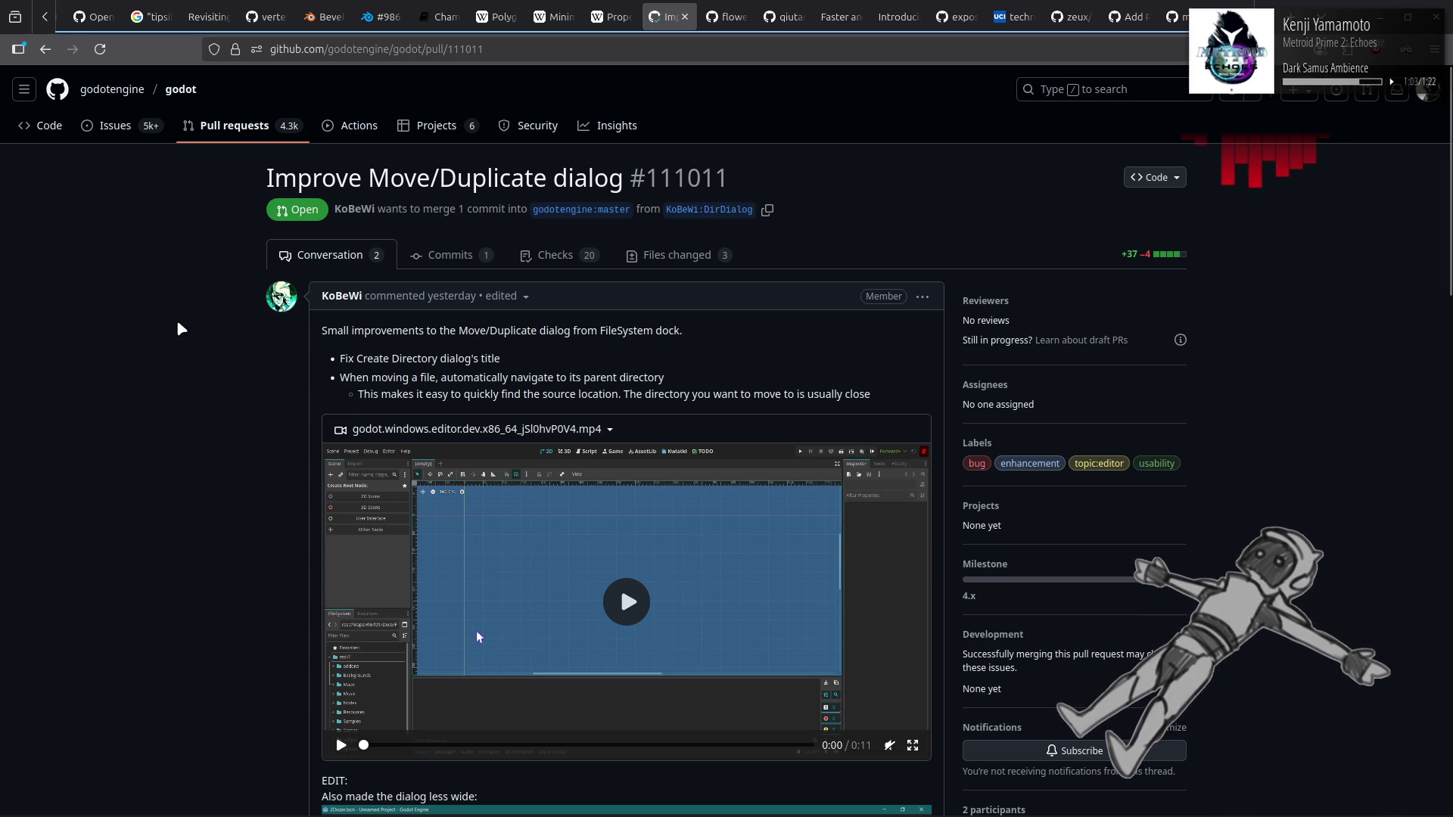
{"action": "scroll", "coordinate": [178, 324], "scroll_direction": "down", "scroll_amount": 2}
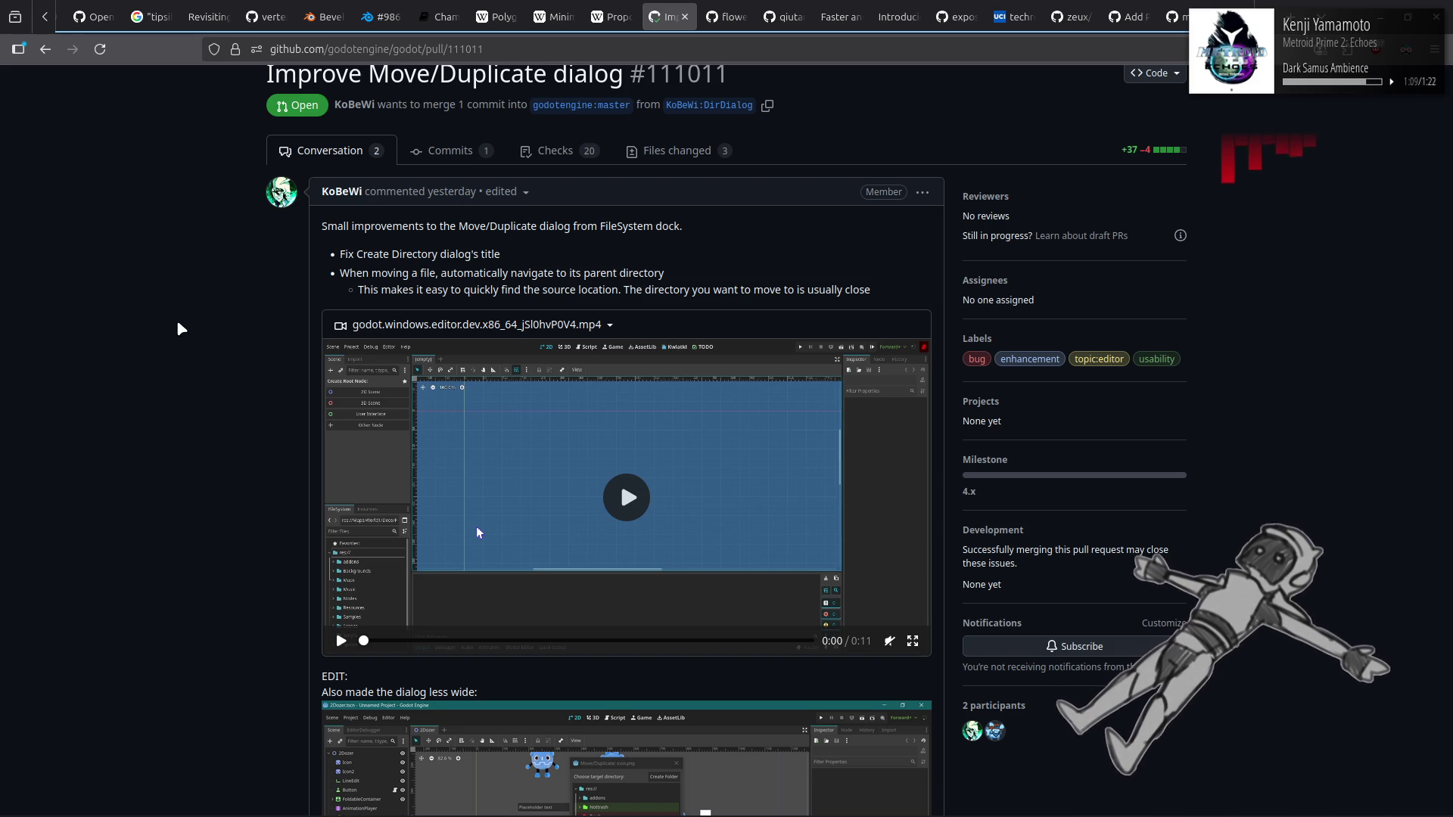
{"action": "scroll", "coordinate": [177, 322], "scroll_direction": "down", "scroll_amount": 5}
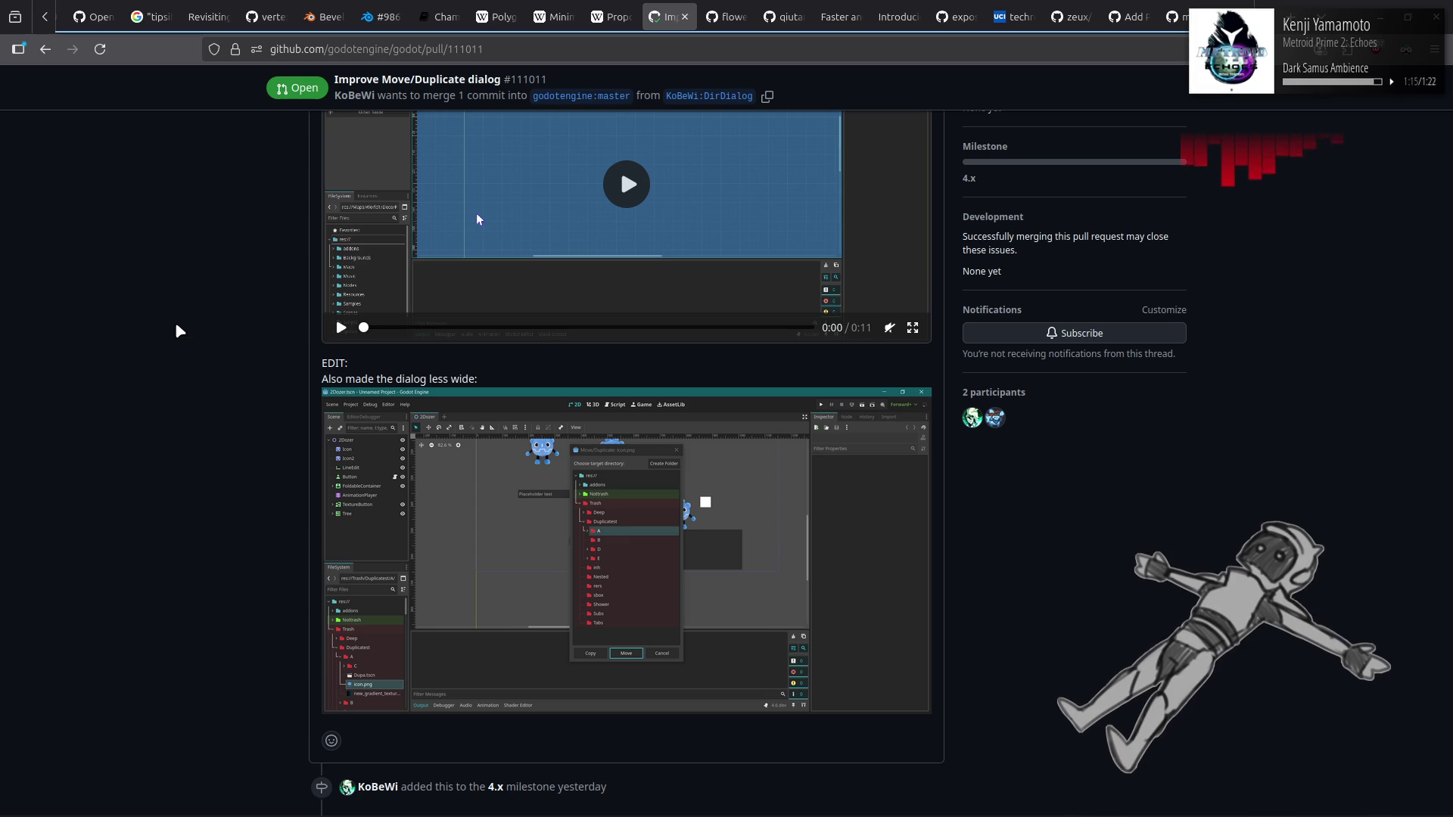
{"action": "scroll", "coordinate": [176, 325], "scroll_direction": "down", "scroll_amount": 2}
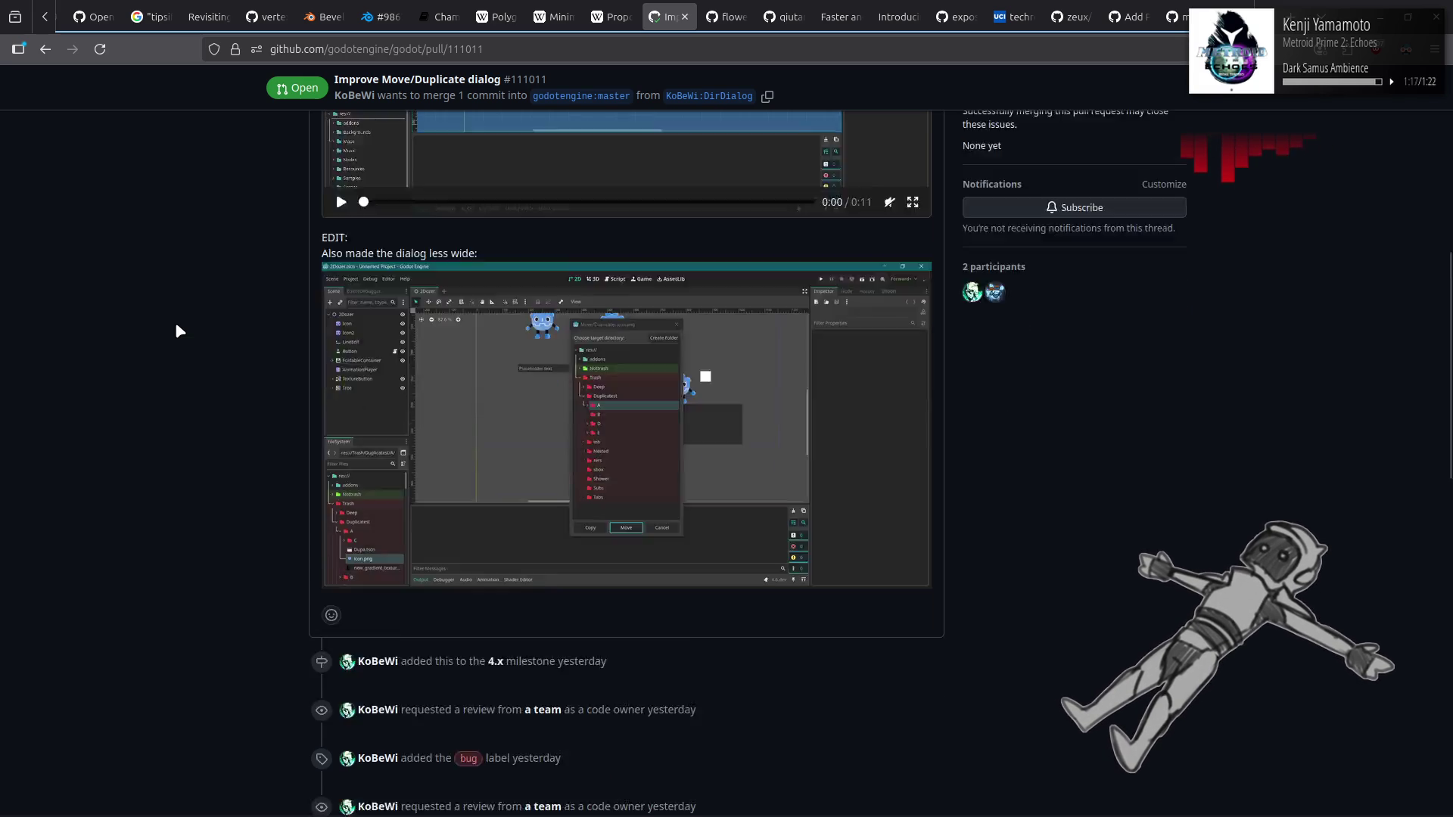
{"action": "scroll", "coordinate": [177, 325], "scroll_direction": "down", "scroll_amount": 3}
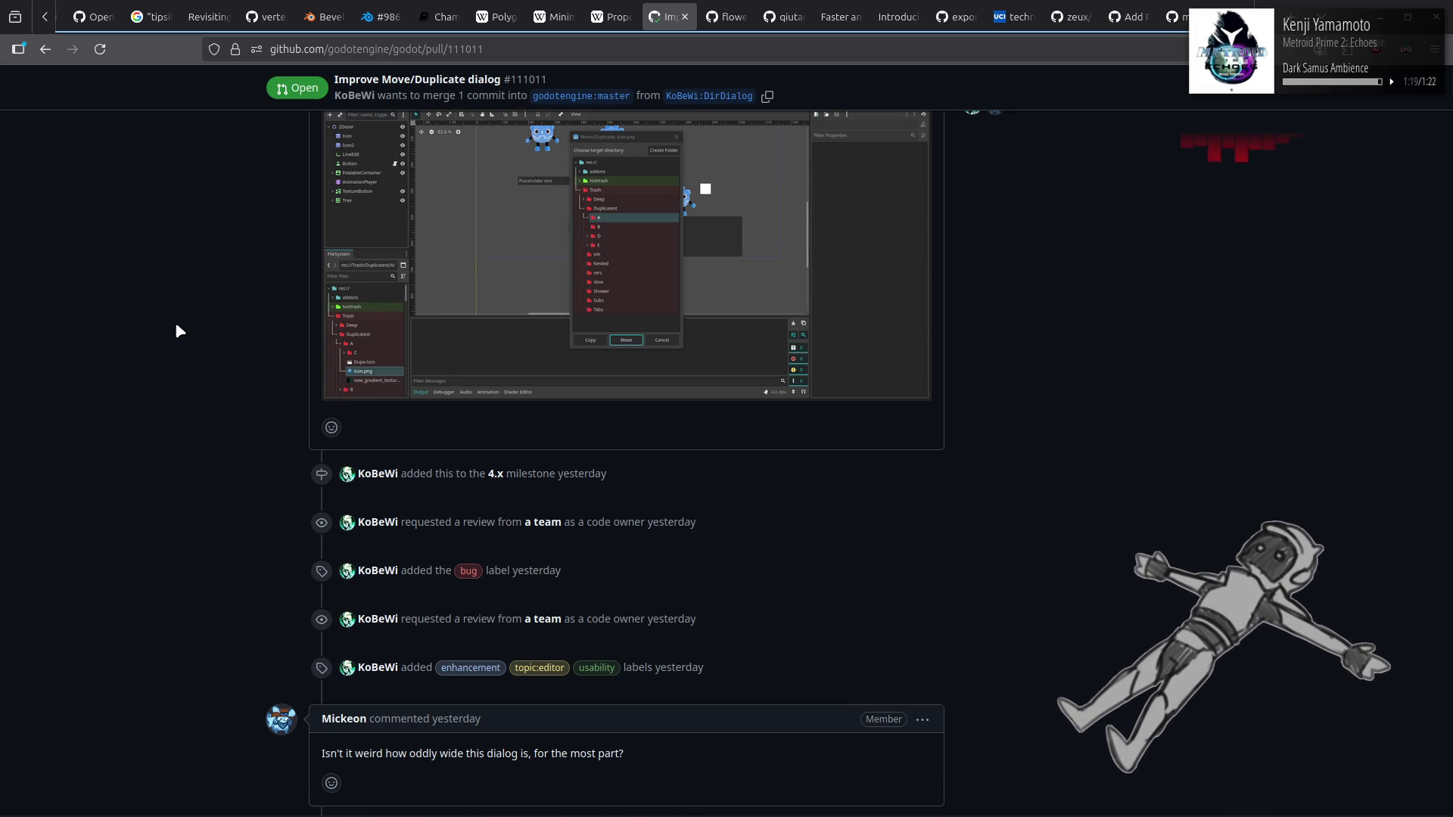
{"action": "scroll", "coordinate": [176, 326], "scroll_direction": "up", "scroll_amount": 7}
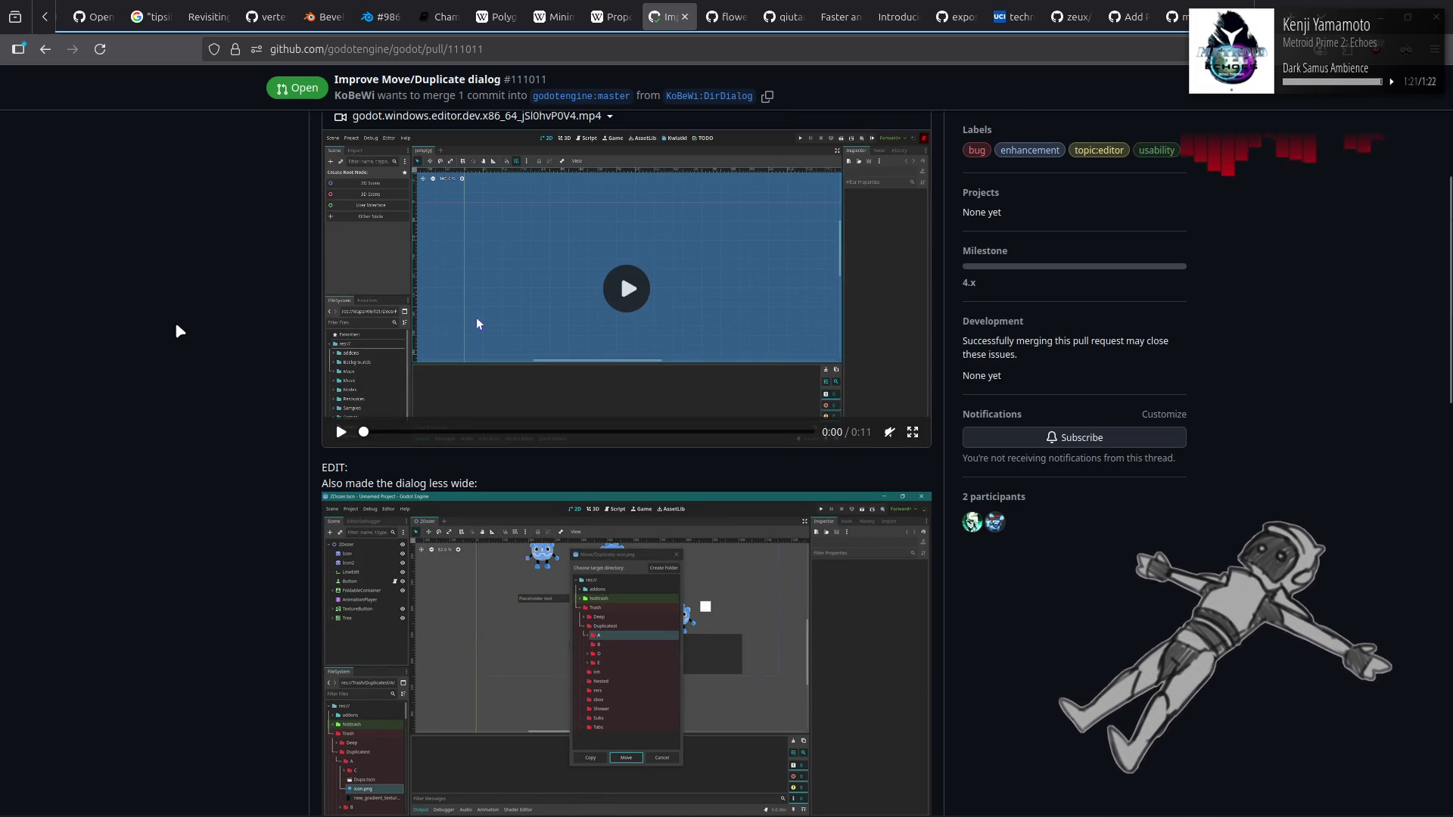
Step: Close the GitHub tab to view the Wikipedia PID pseudocode, then switch to Godot's pid_controller.gd
{"action": "key", "text": "ctrl+w"}
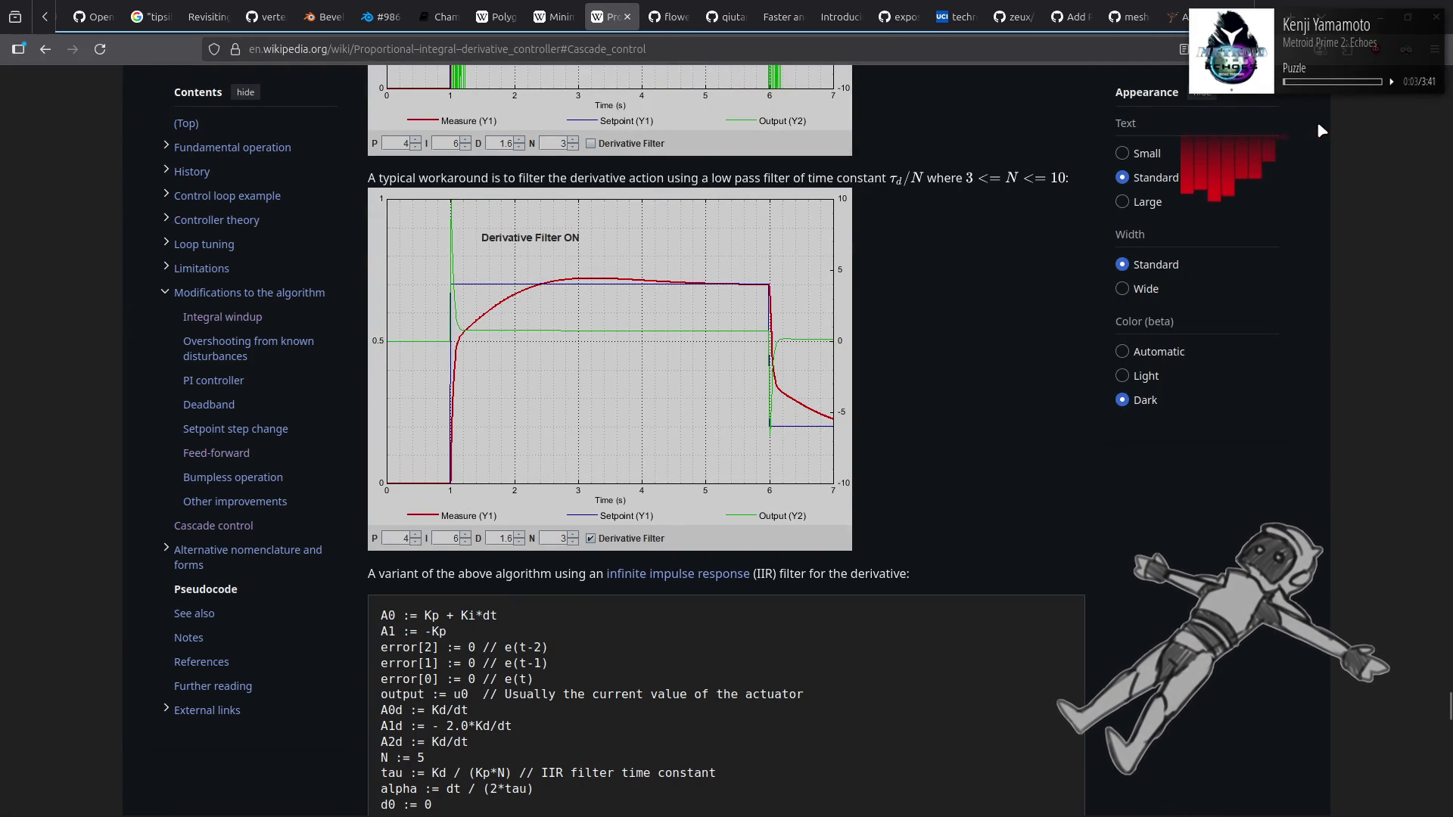
{"action": "key", "text": "alt+Tab"}
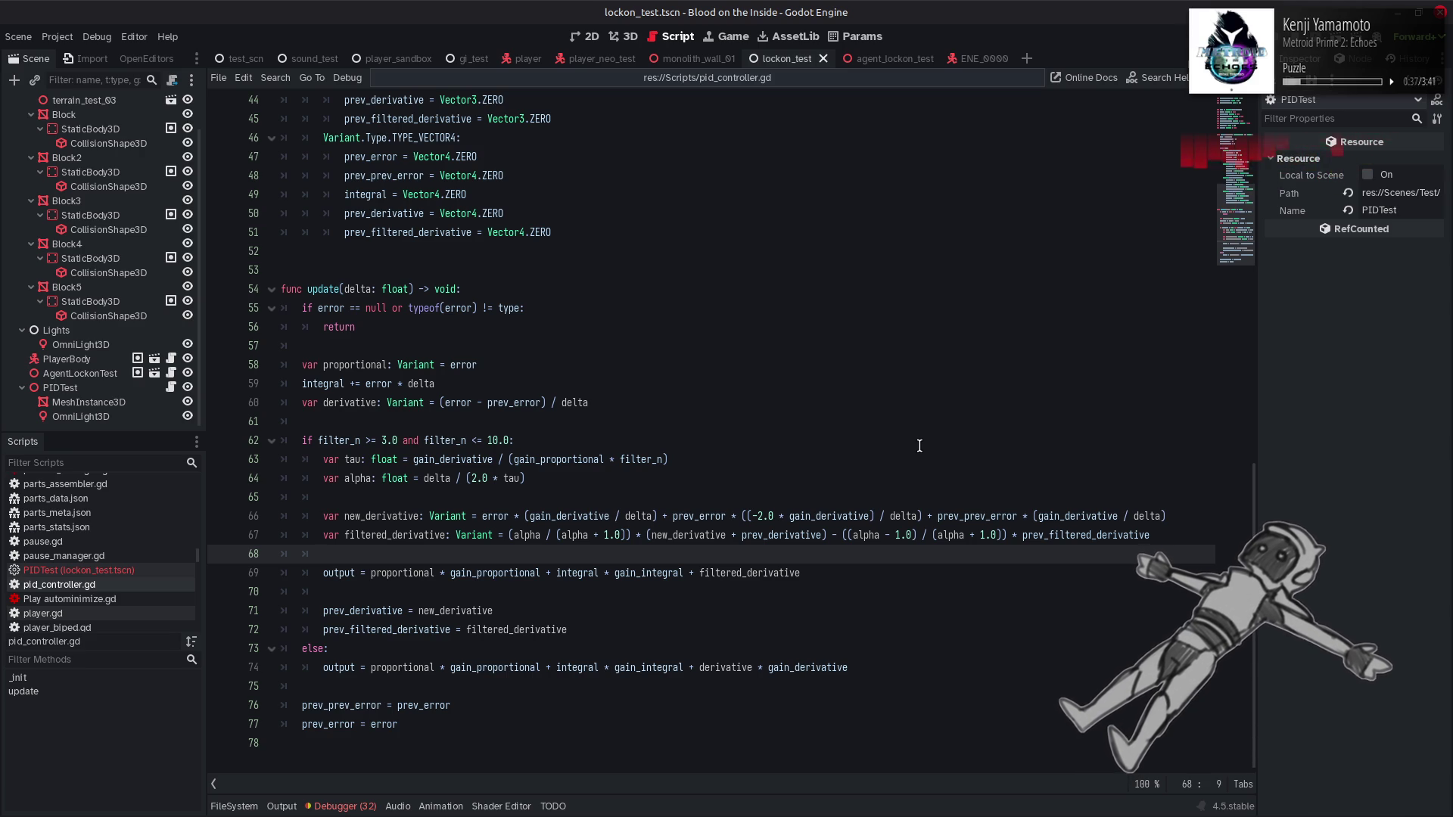
{"action": "mouse_move", "coordinate": [1026, 814]}
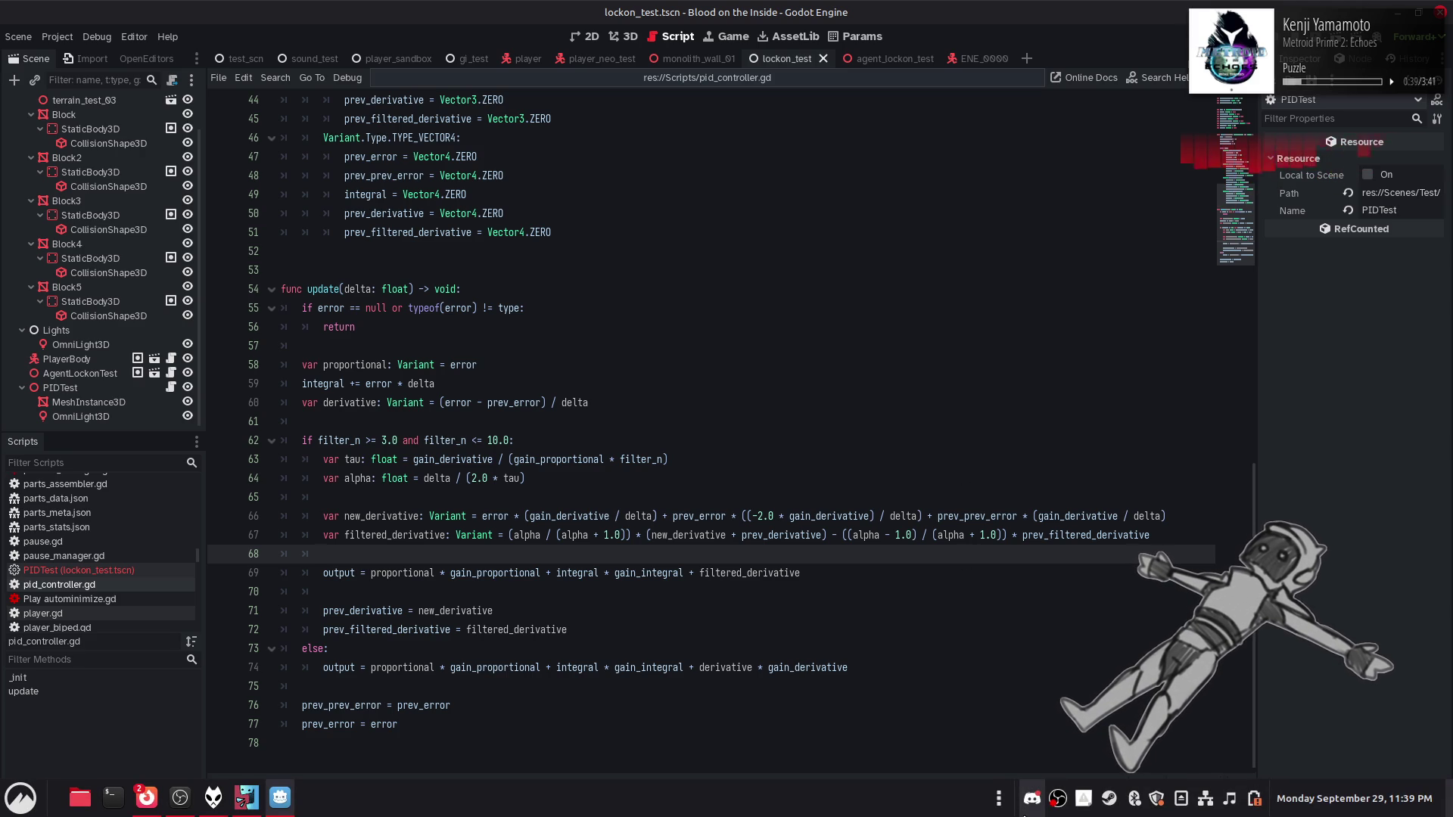
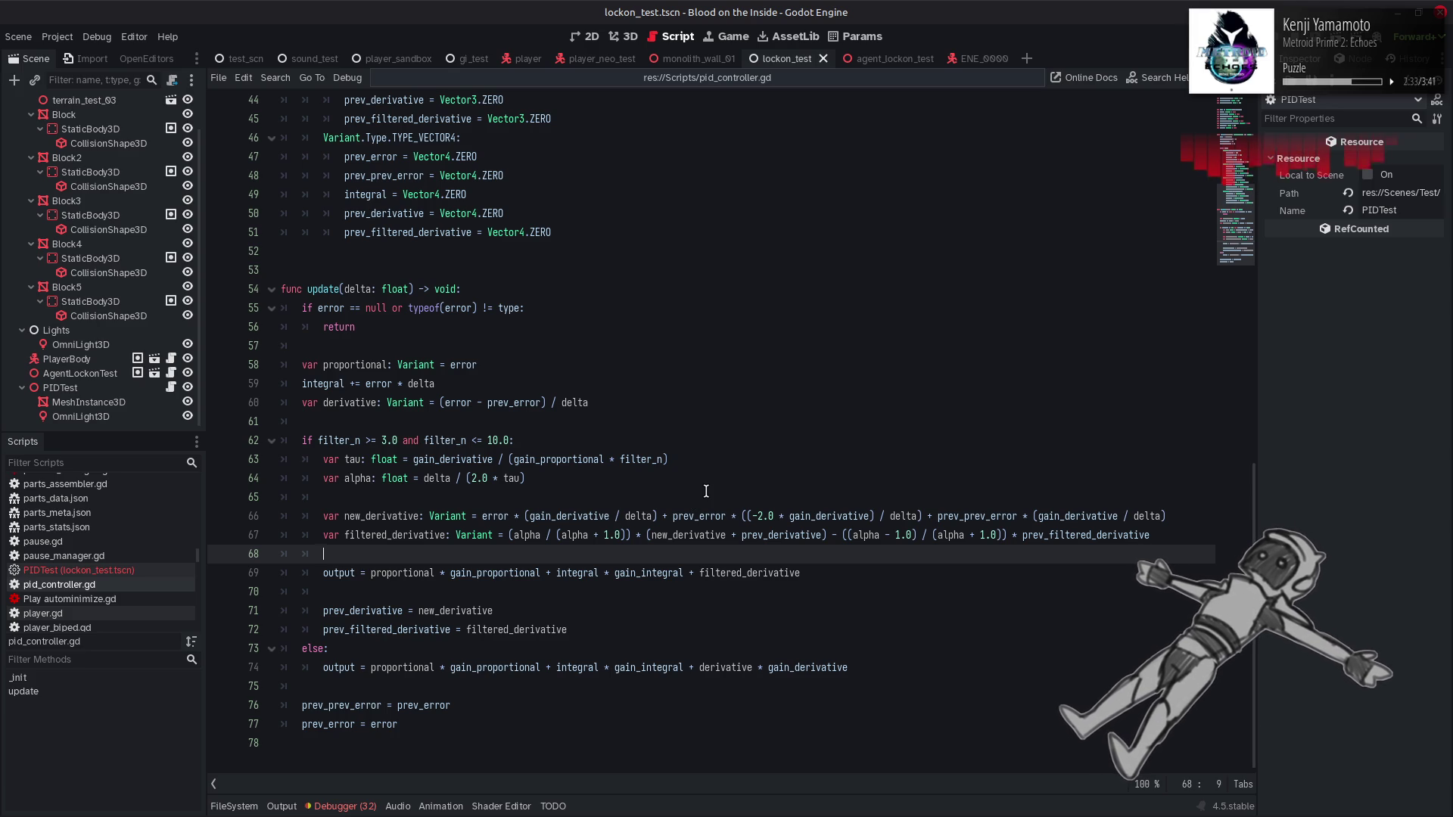
Step: Look over the pending system updates list and close it without installing anything
{"action": "mouse_move", "coordinate": [999, 811]}
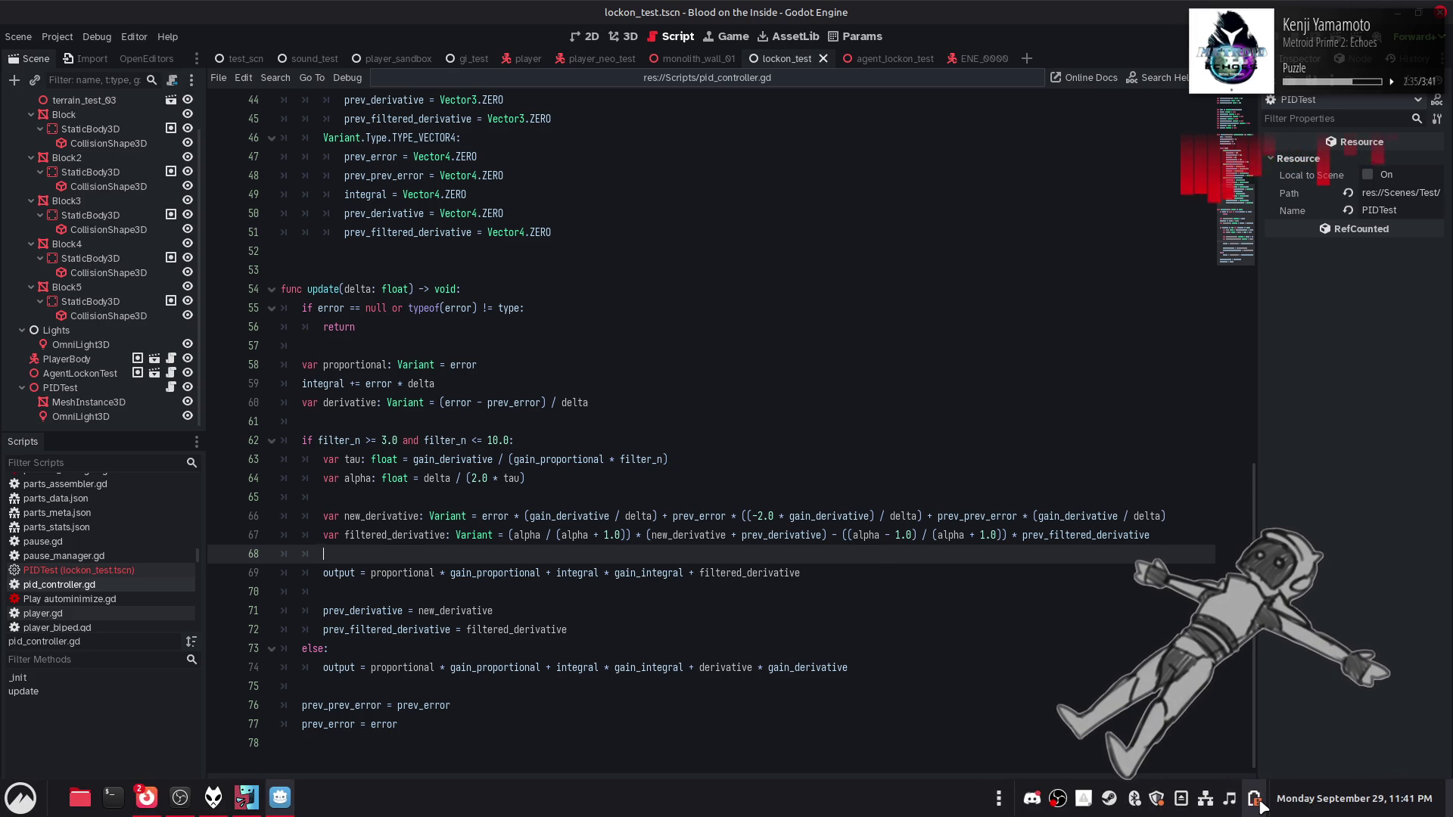
{"action": "scroll", "coordinate": [1240, 802], "scroll_direction": "down", "scroll_amount": 1}
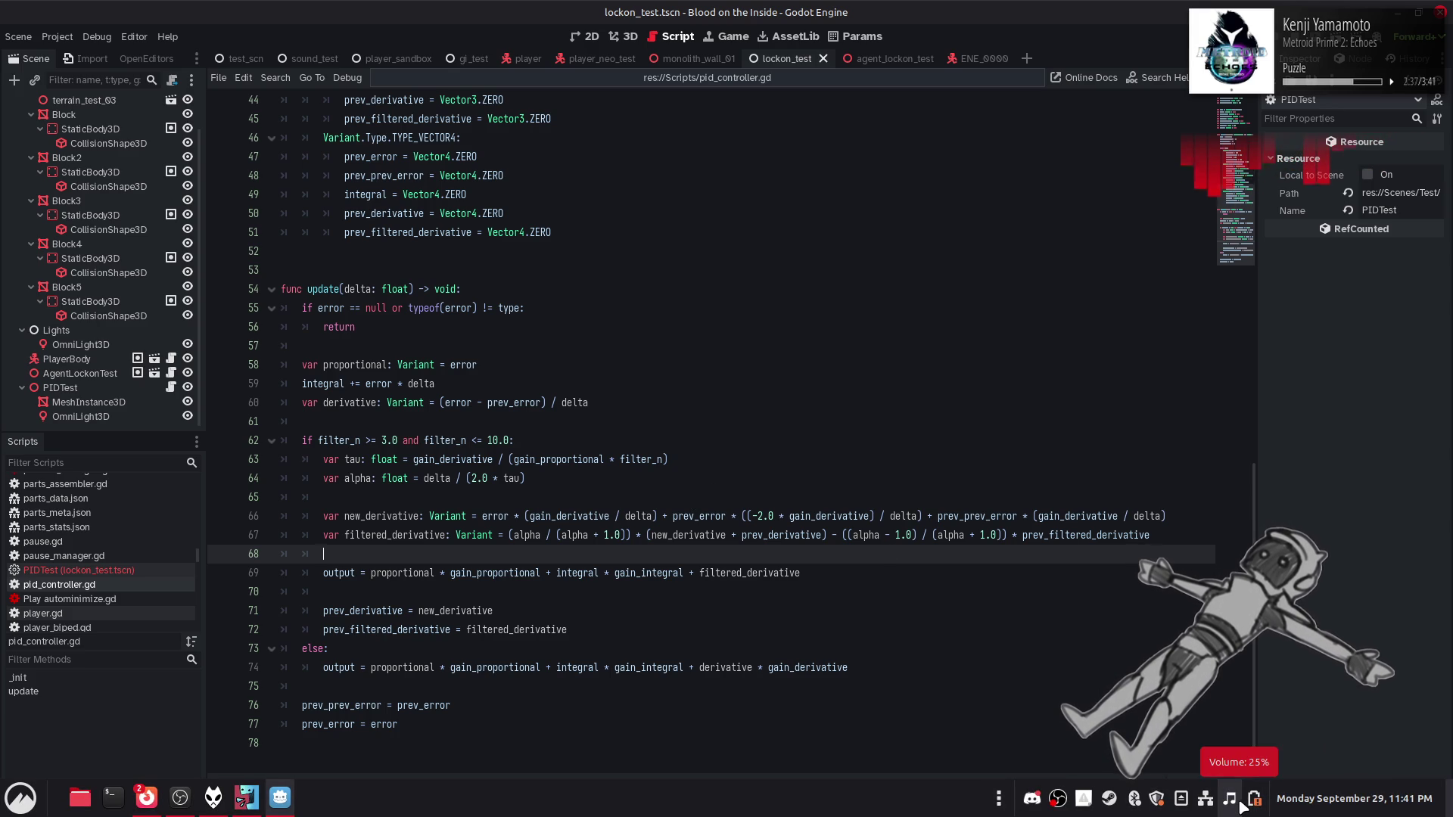
{"action": "left_click", "coordinate": [1156, 798]}
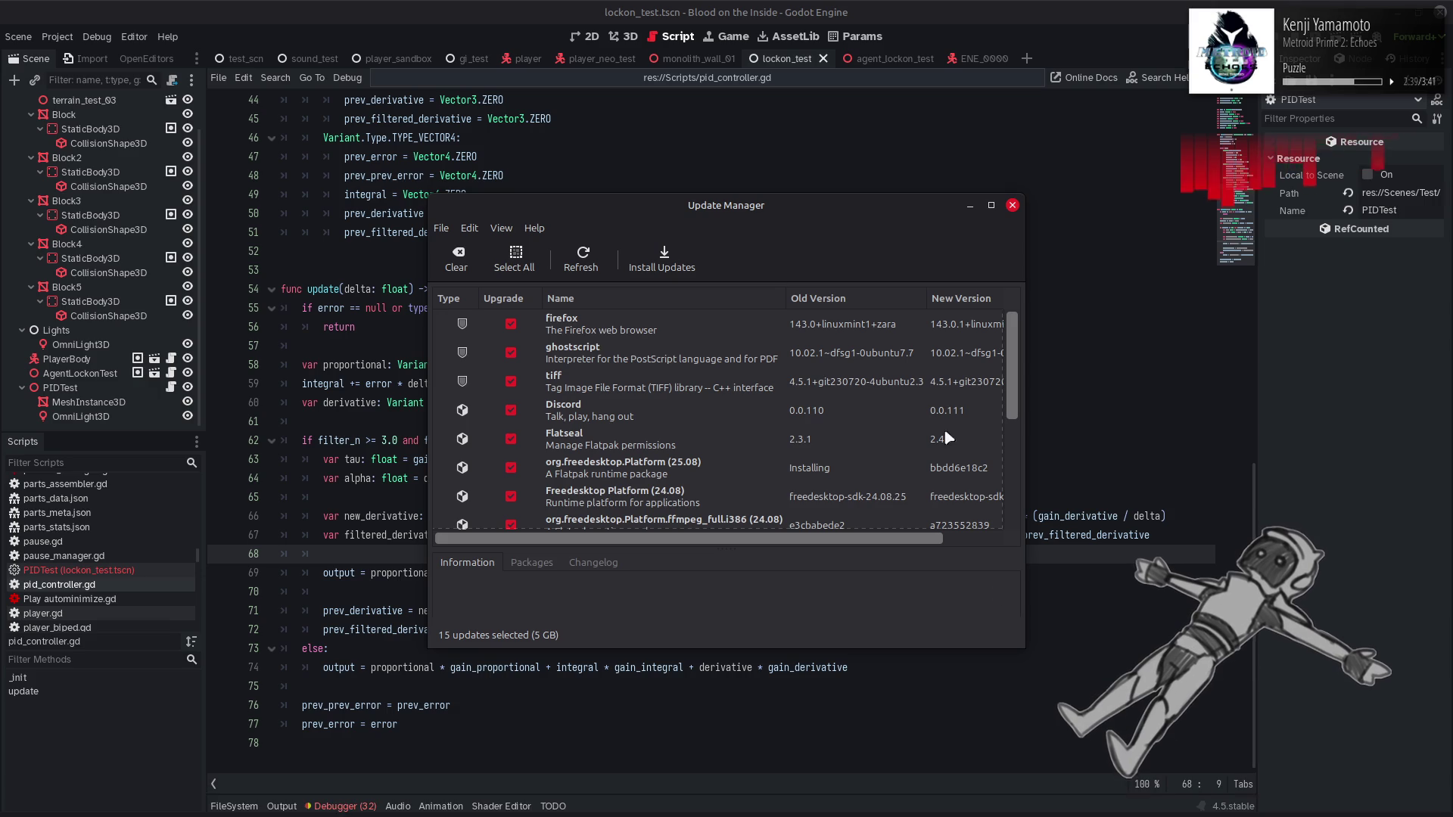
{"action": "scroll", "coordinate": [945, 390], "scroll_direction": "down", "scroll_amount": 3}
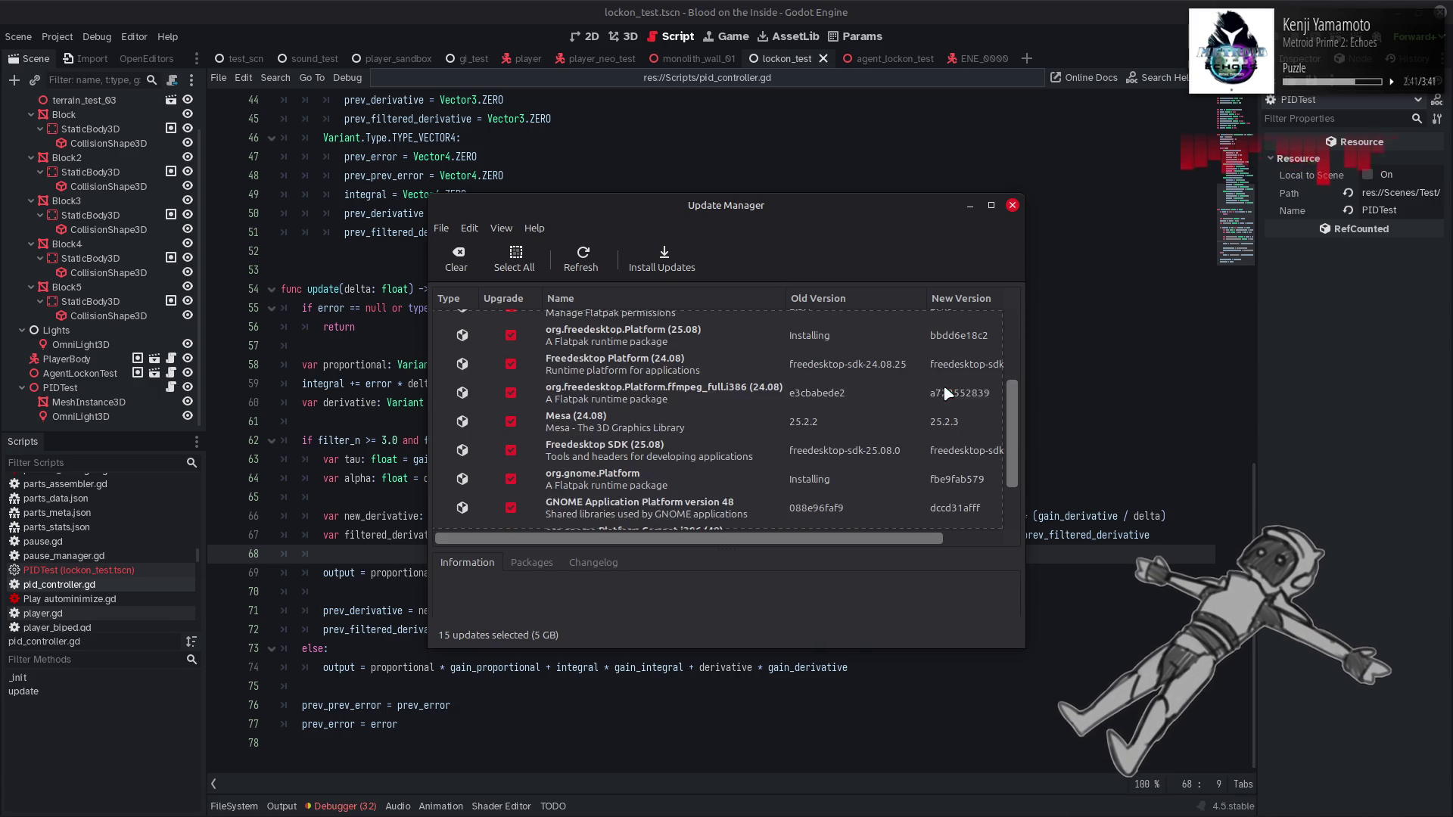
{"action": "scroll", "coordinate": [945, 391], "scroll_direction": "down", "scroll_amount": 2}
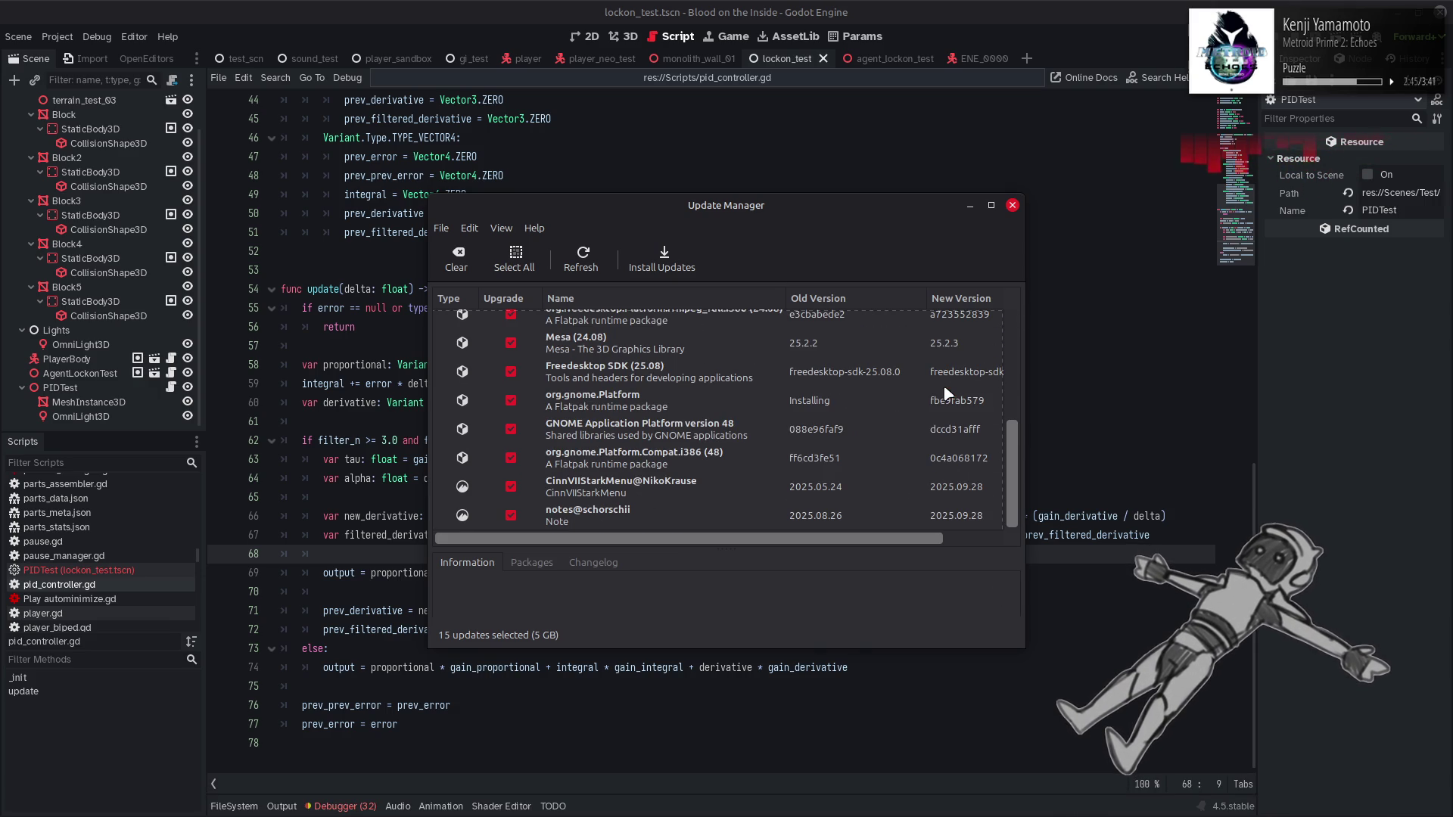
{"action": "scroll", "coordinate": [945, 392], "scroll_direction": "up", "scroll_amount": 5}
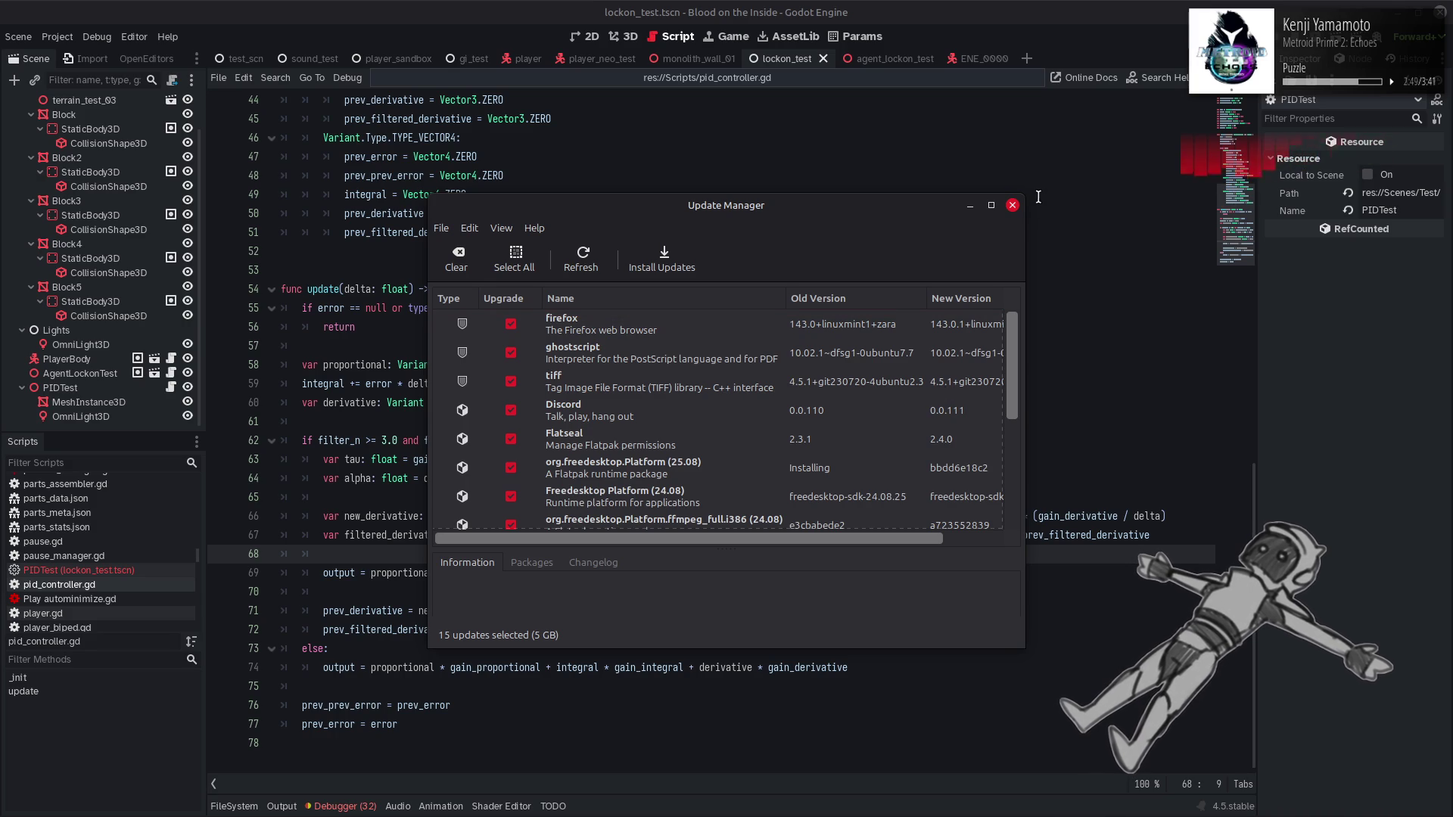
{"action": "left_click", "coordinate": [1012, 205]}
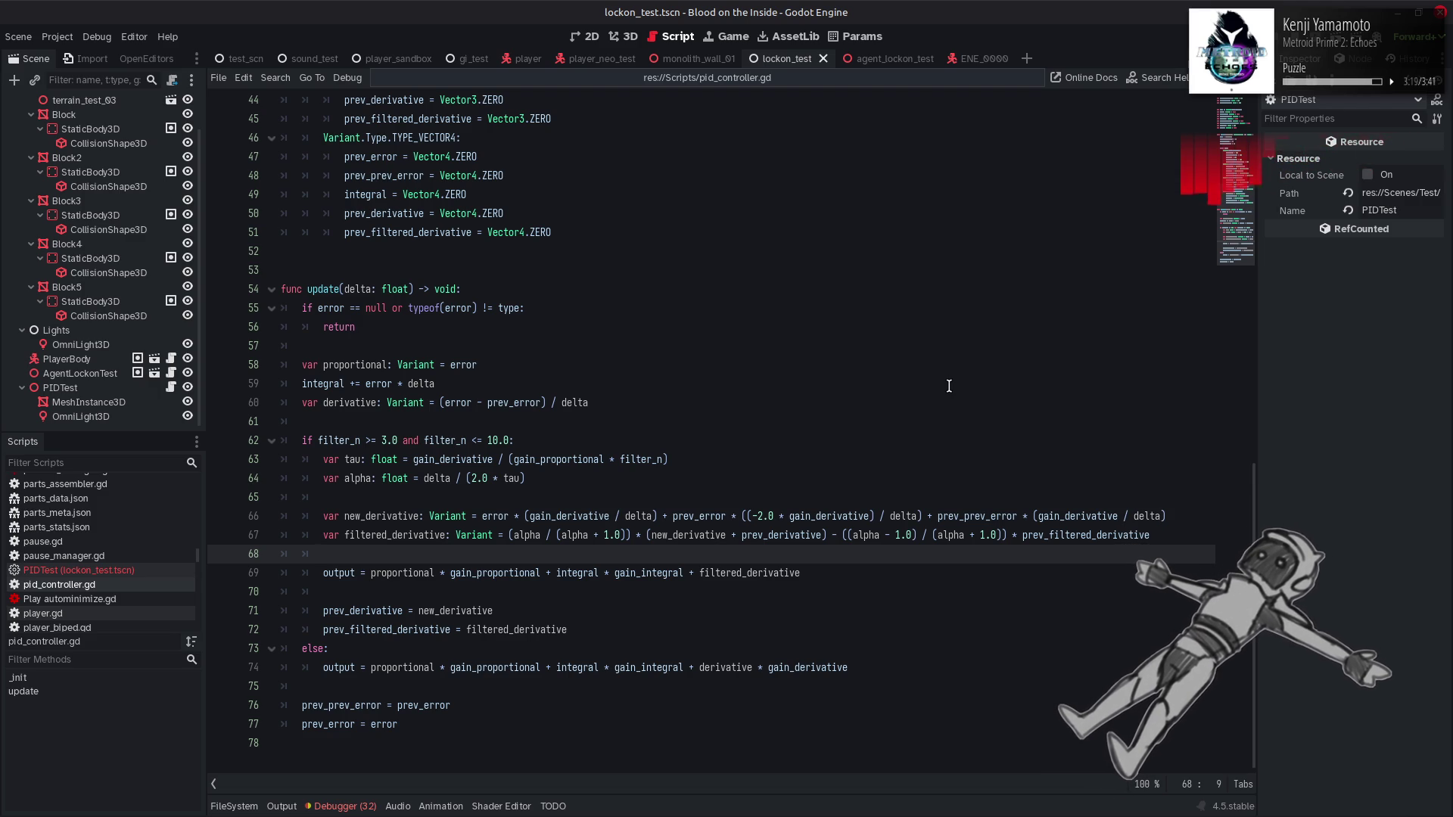
Step: Launch Blender from the application launcher by searching 'bl'
{"action": "key", "text": "super"}
{"action": "type", "text": "bl"}
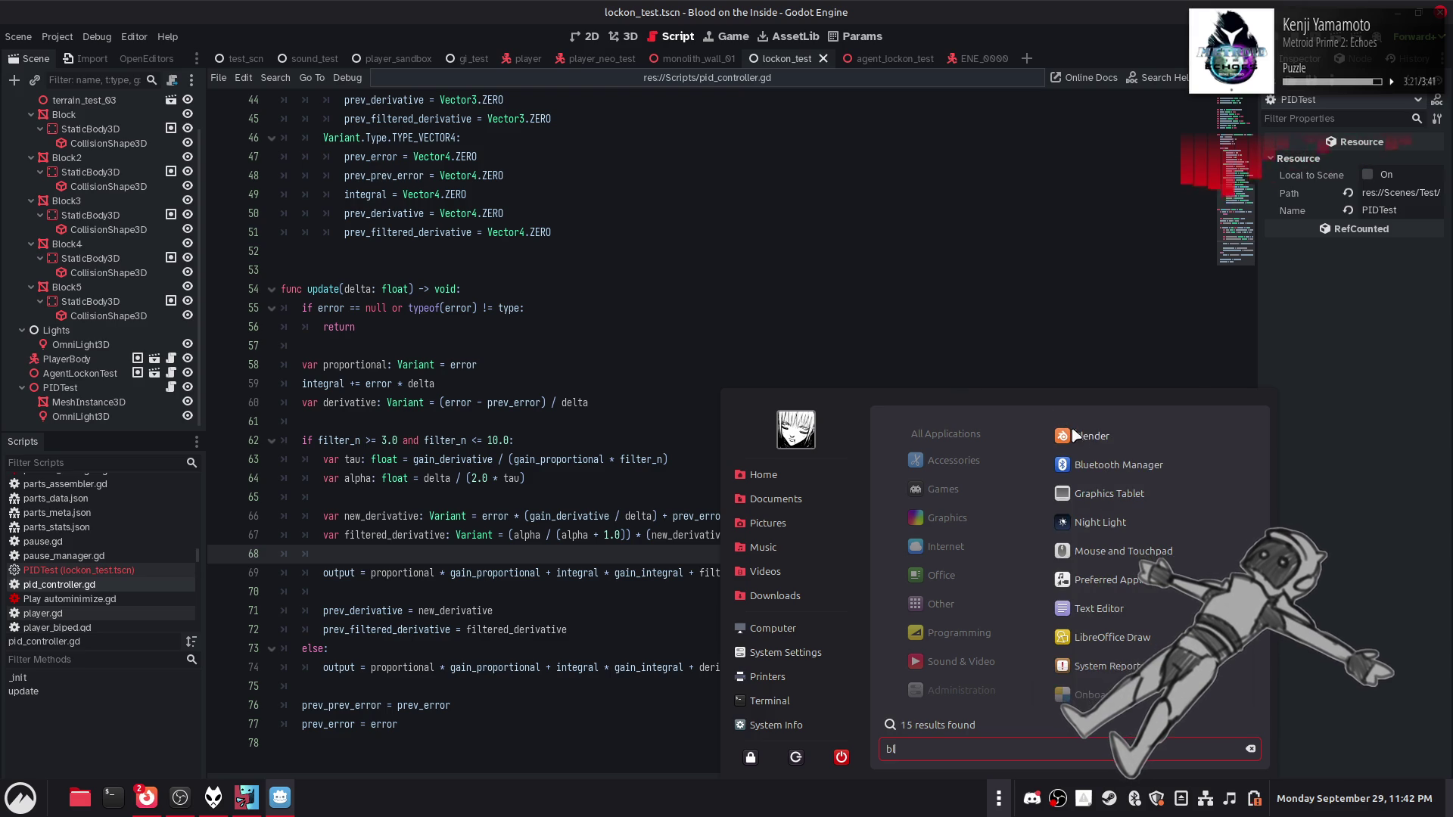
{"action": "left_click", "coordinate": [1109, 439]}
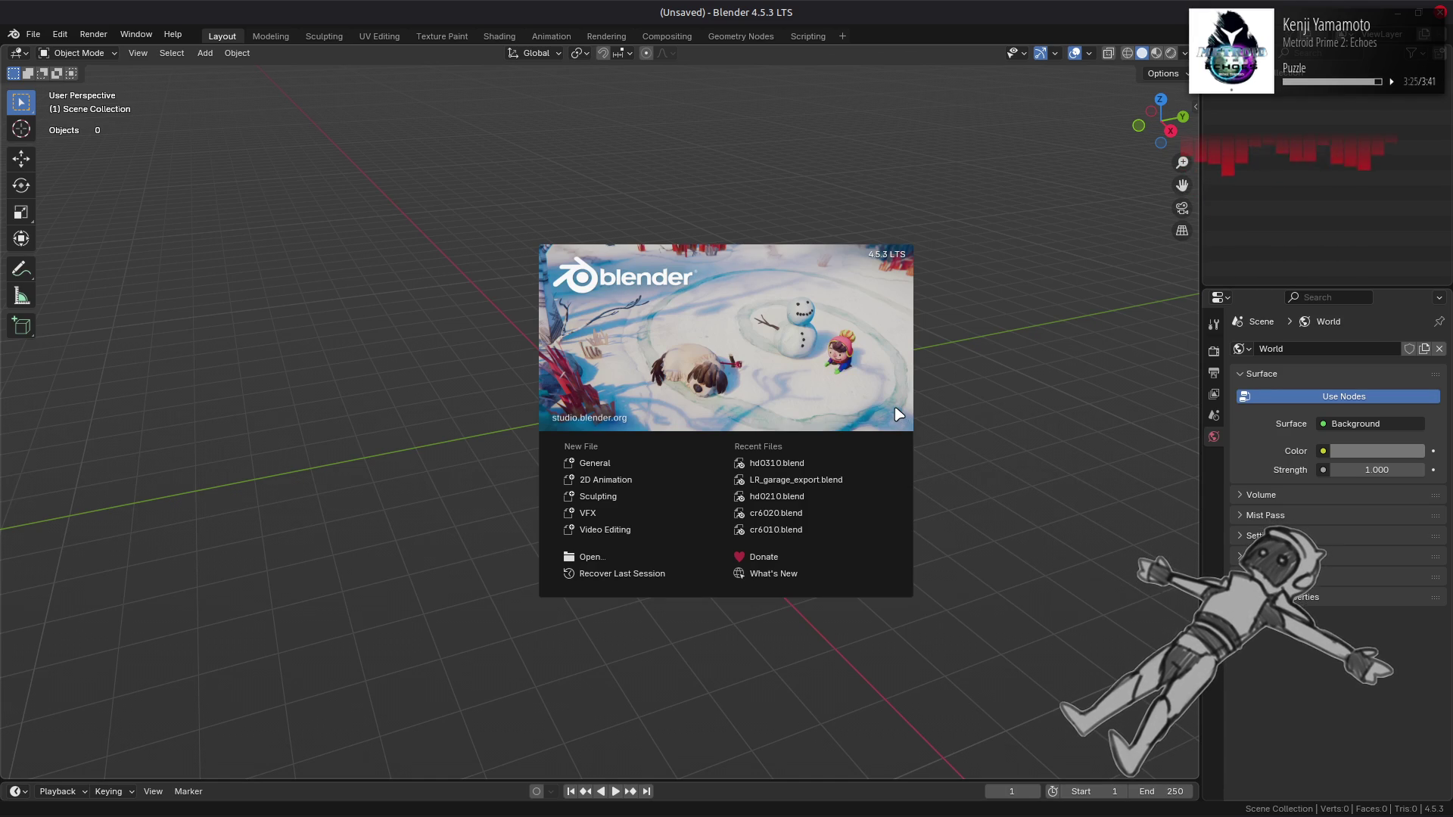
Step: Dismiss the Blender splash and browse to Emulation/X360/Games/Armored Core - Verdict Day (USA)
{"action": "left_click", "coordinate": [340, 237]}
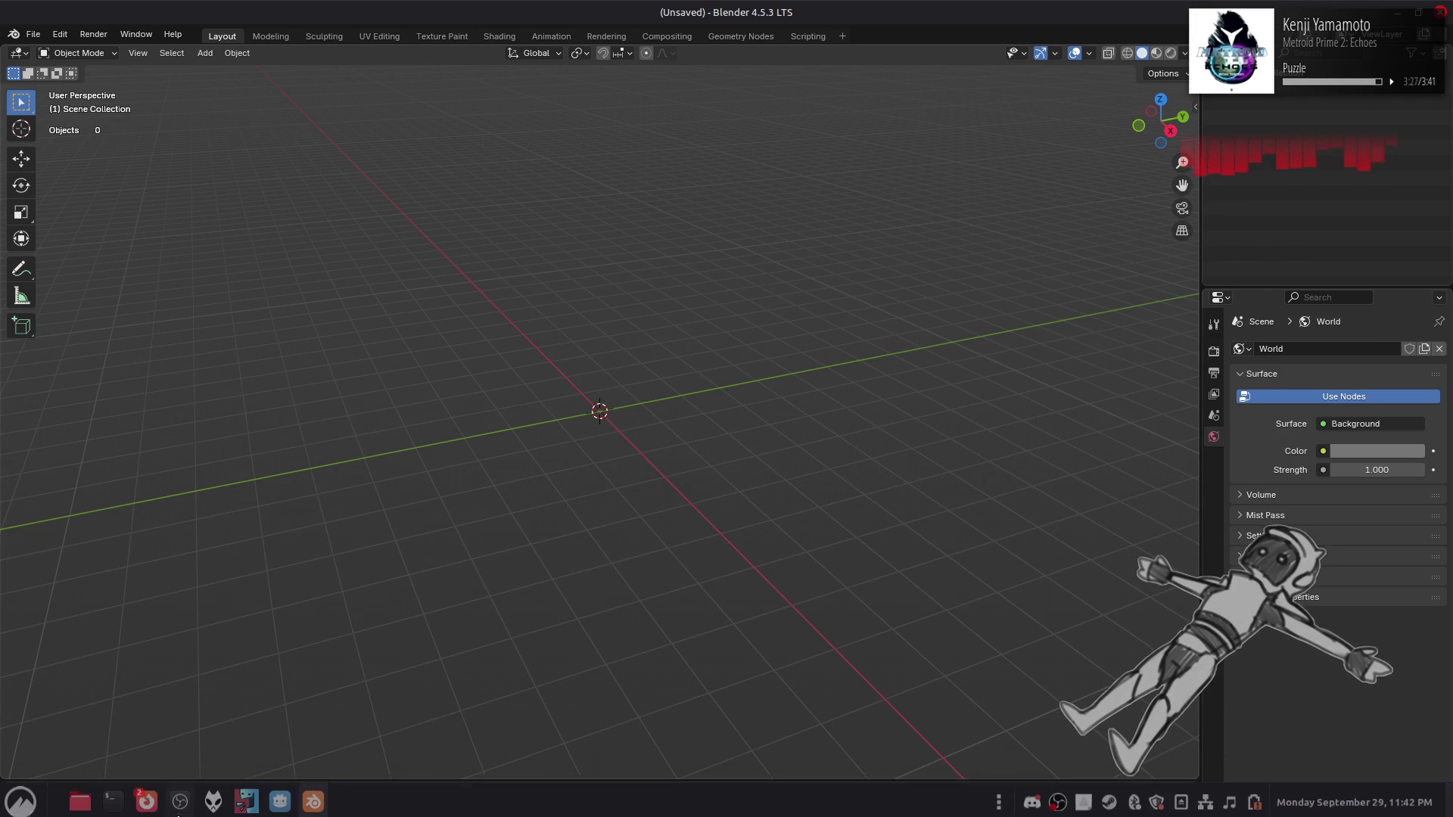
{"action": "left_click", "coordinate": [80, 801]}
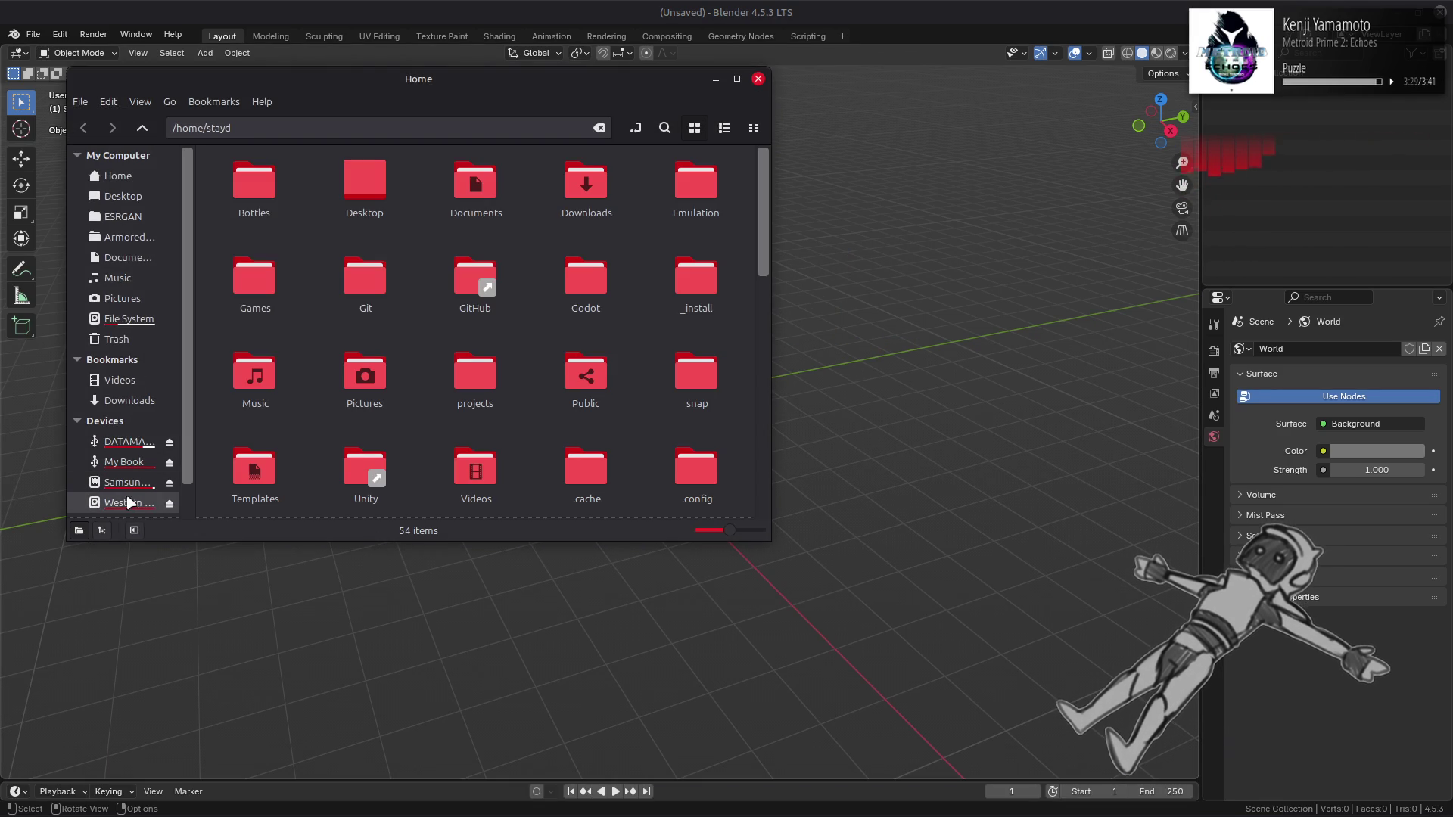
{"action": "double_click", "coordinate": [685, 184]}
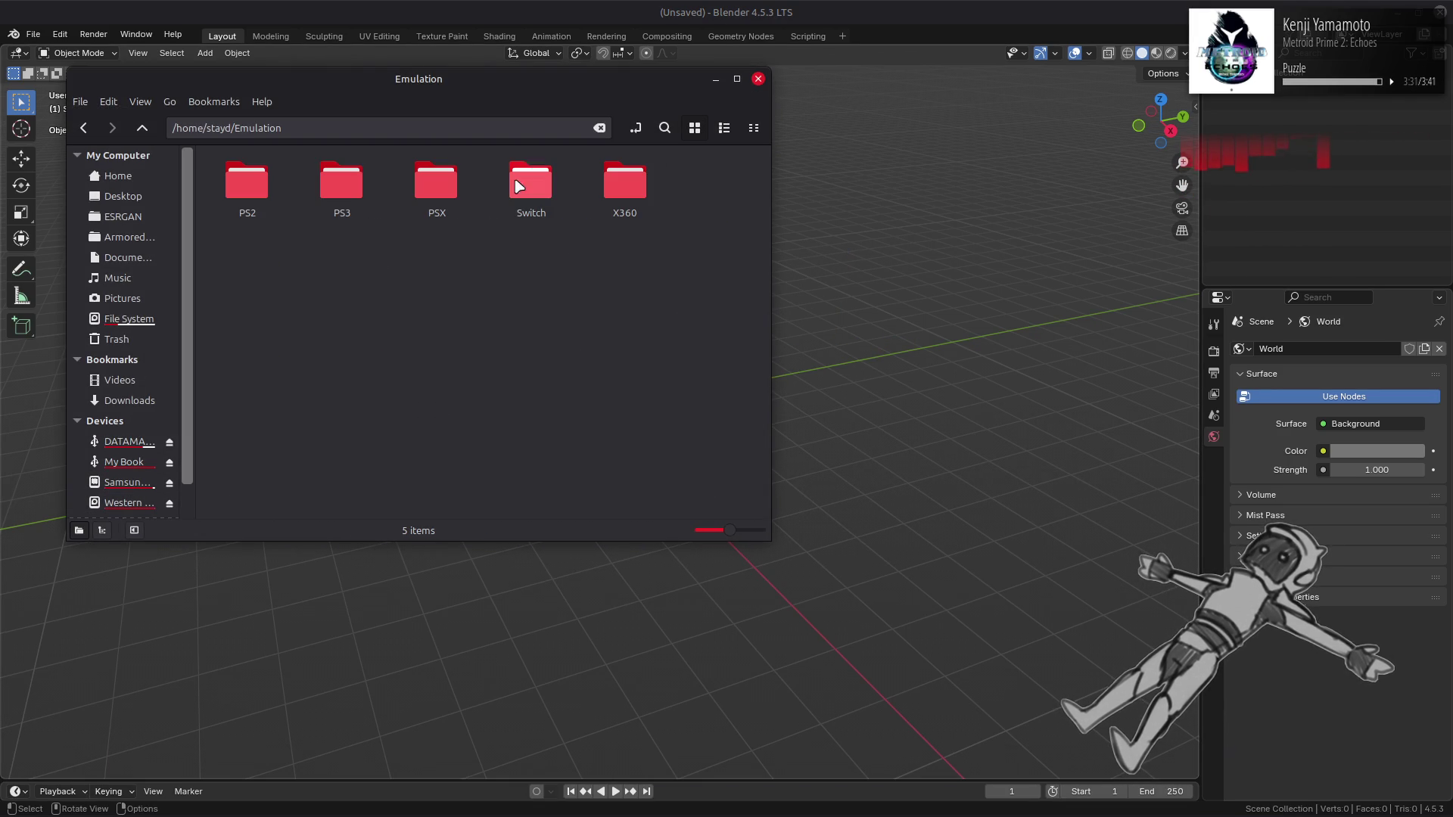
{"action": "double_click", "coordinate": [625, 185]}
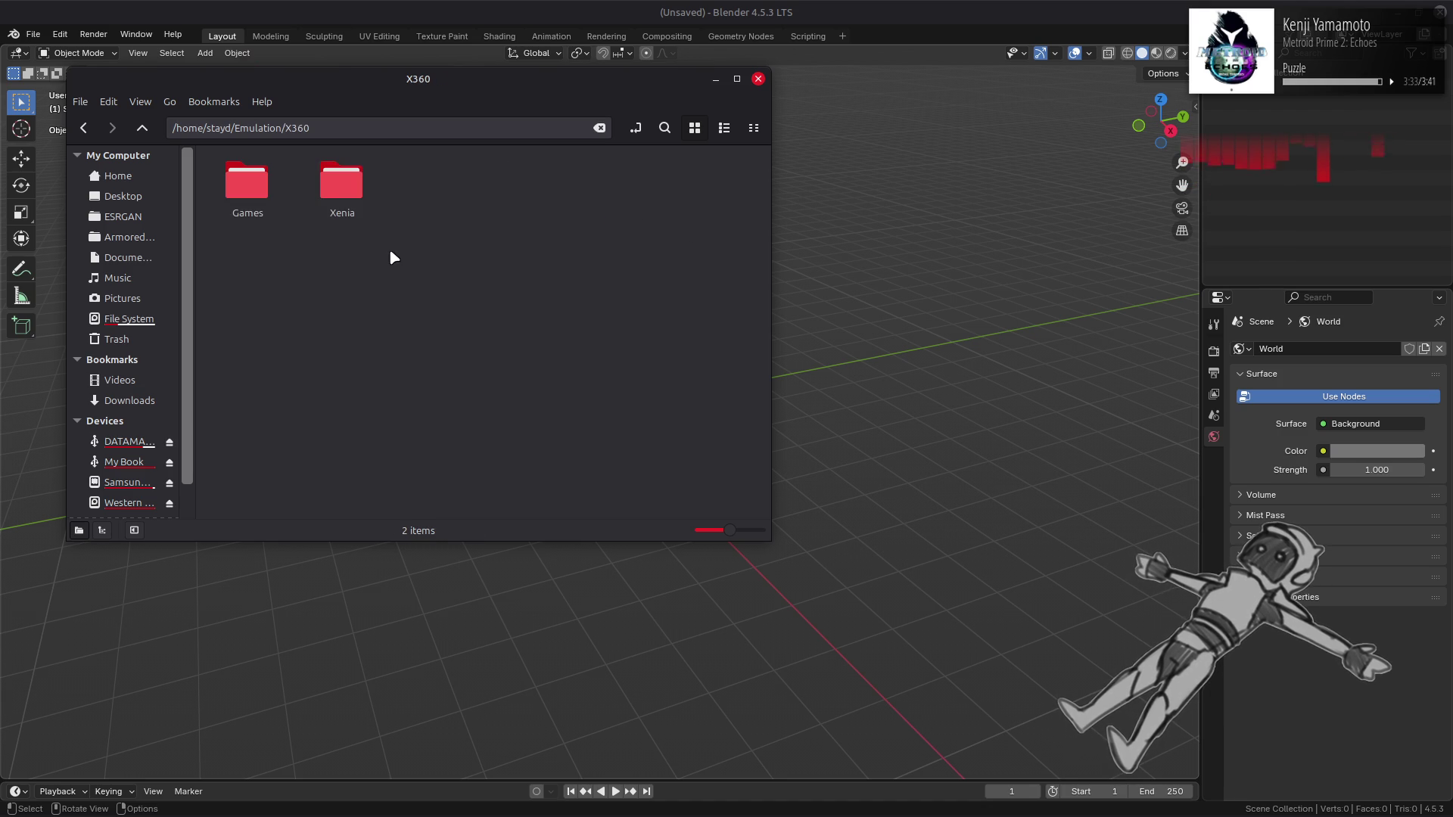
{"action": "double_click", "coordinate": [250, 186]}
{"action": "left_click", "coordinate": [249, 193]}
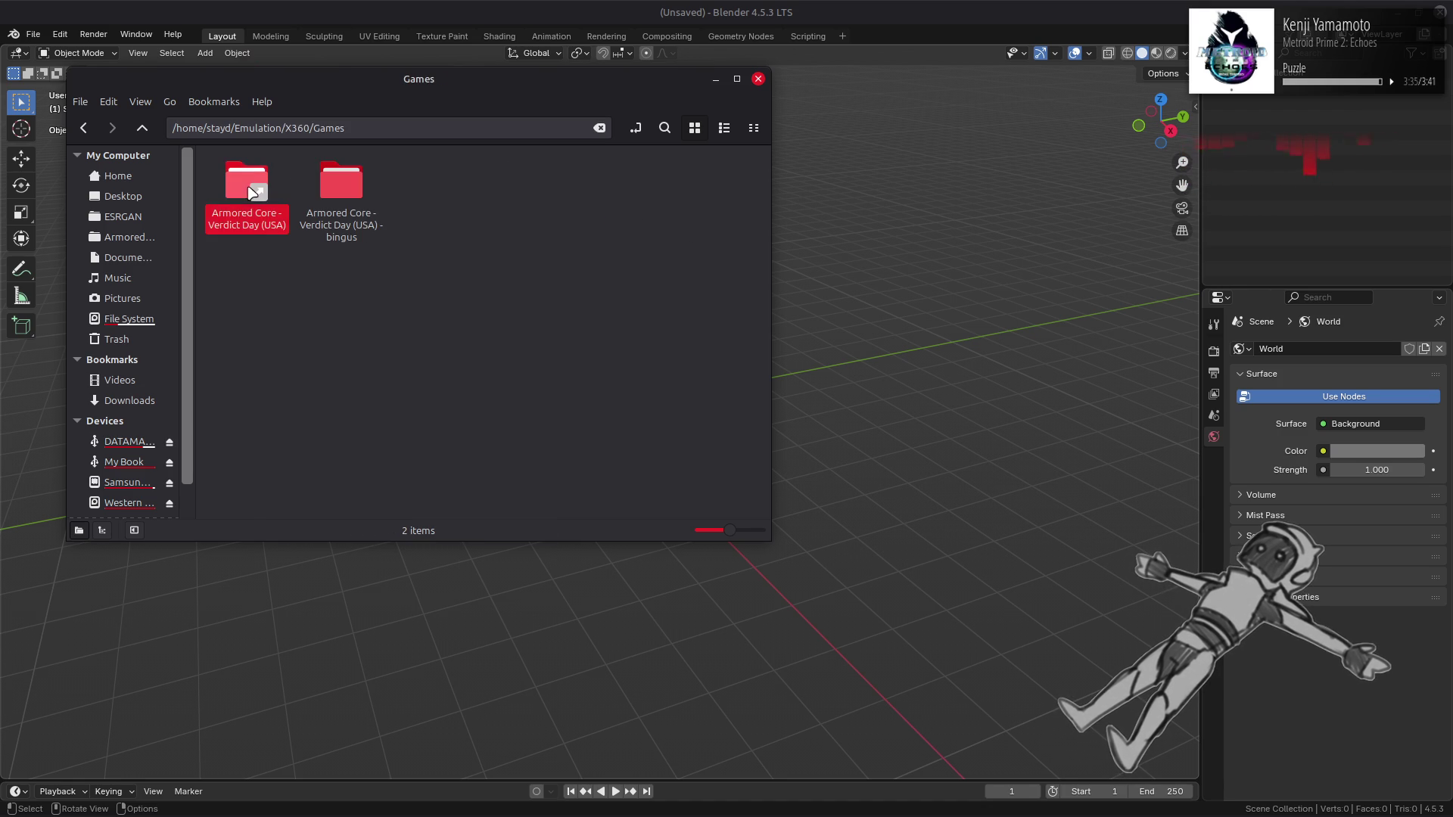
{"action": "double_click", "coordinate": [248, 189]}
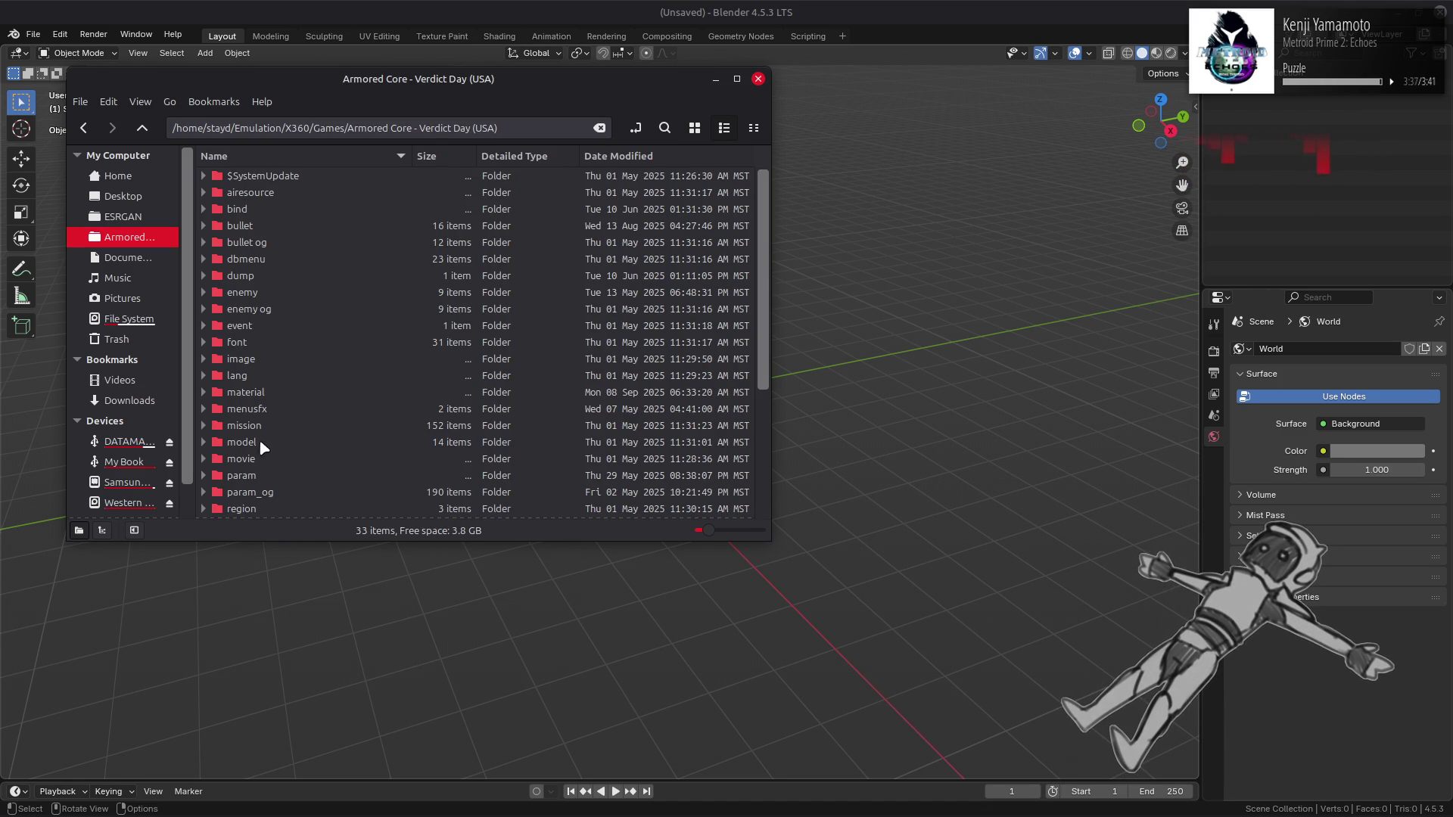
Step: Browse into model/ac/parts/head/hd0410
{"action": "double_click", "coordinate": [257, 445]}
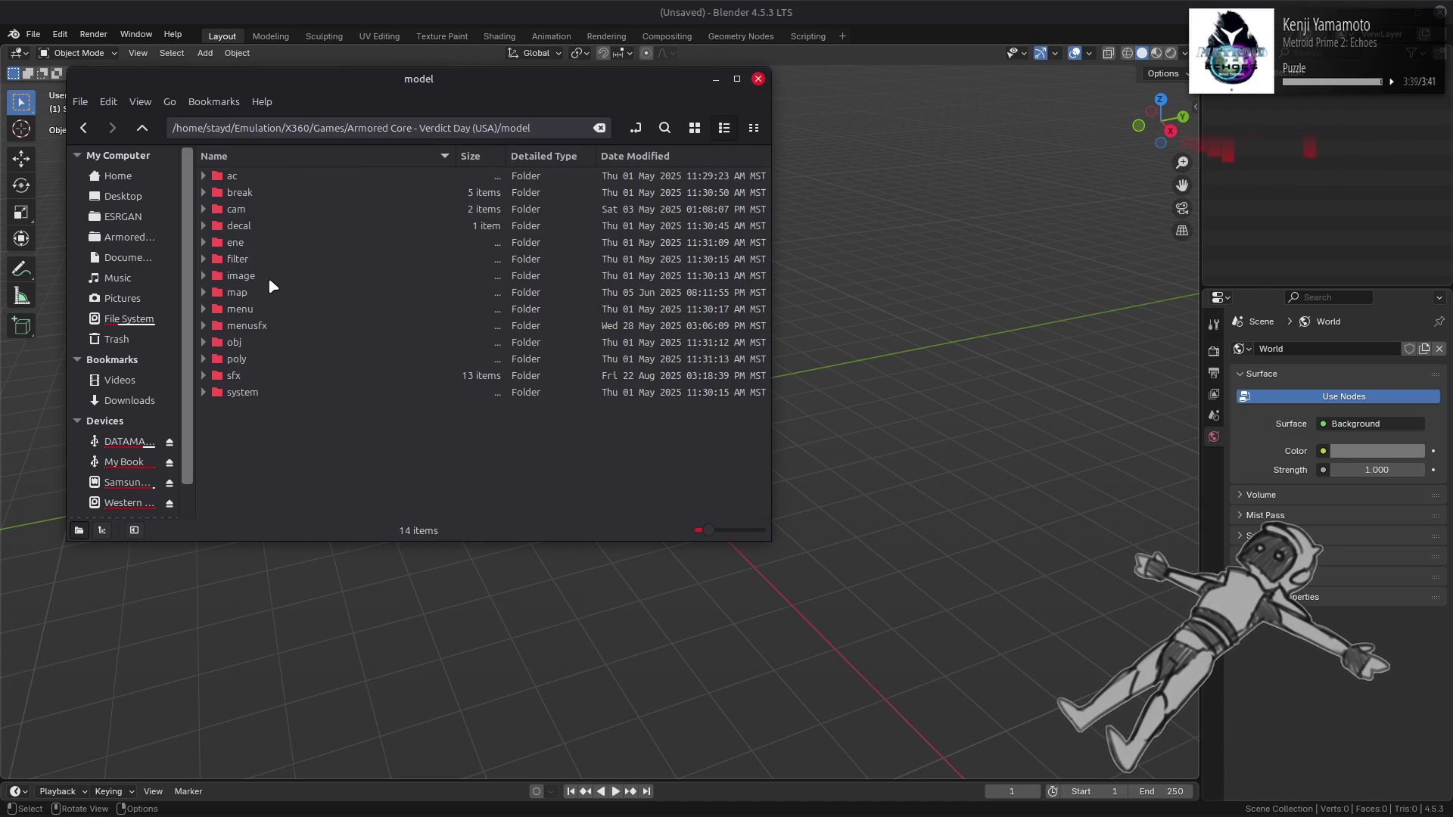
{"action": "double_click", "coordinate": [264, 176]}
{"action": "double_click", "coordinate": [262, 192]}
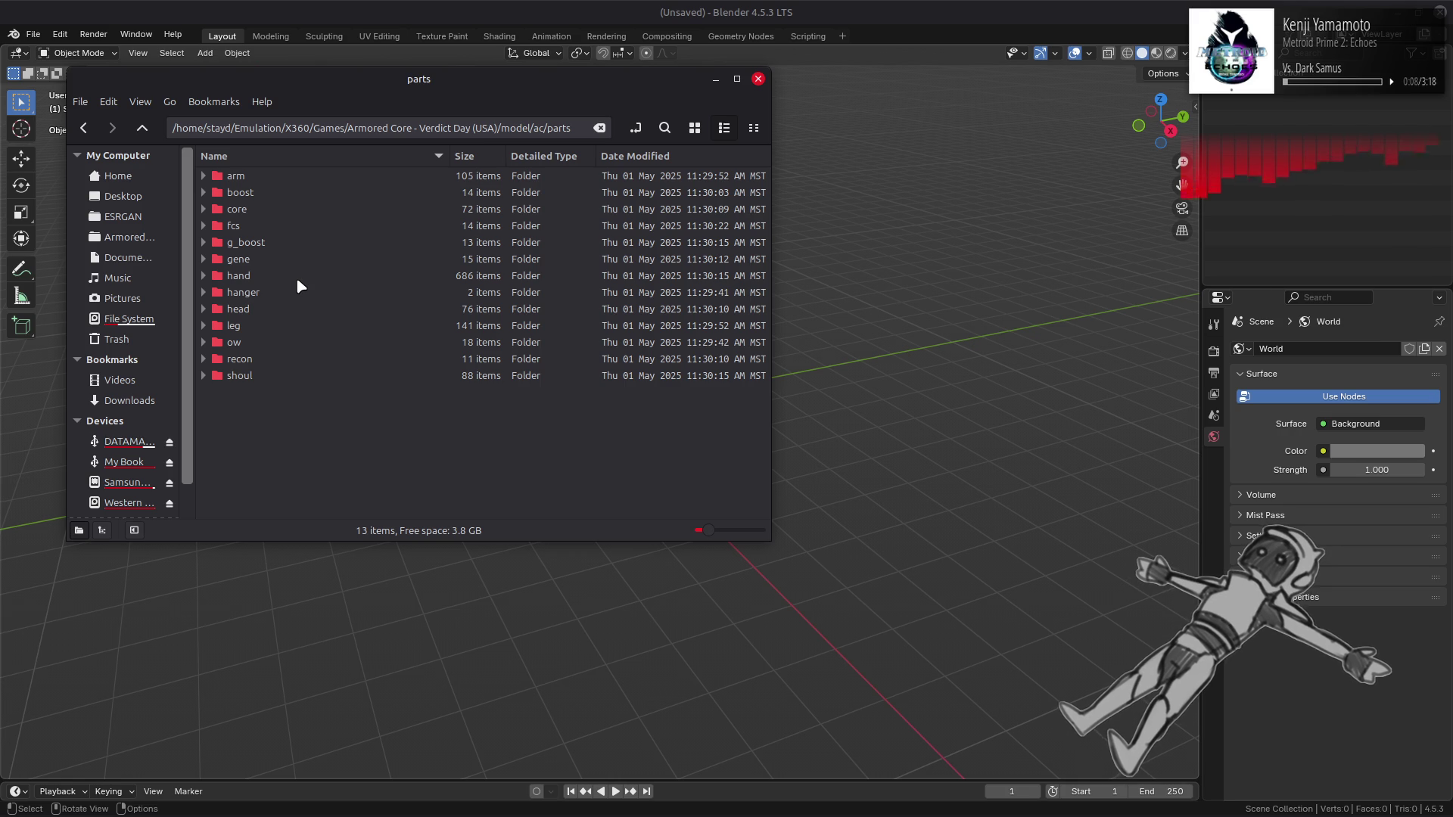
{"action": "double_click", "coordinate": [266, 309]}
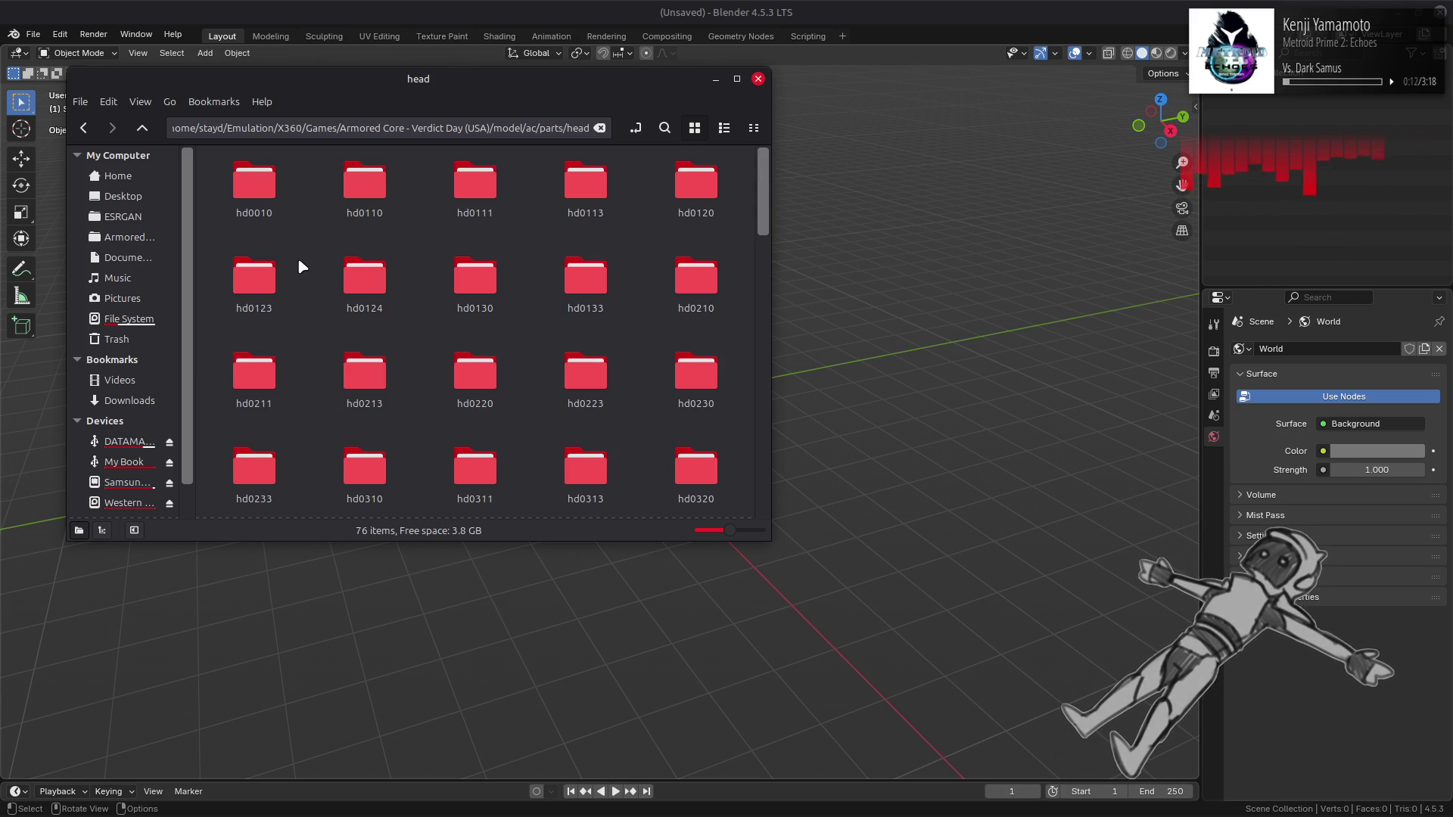
{"action": "scroll", "coordinate": [300, 261], "scroll_direction": "down", "scroll_amount": 3}
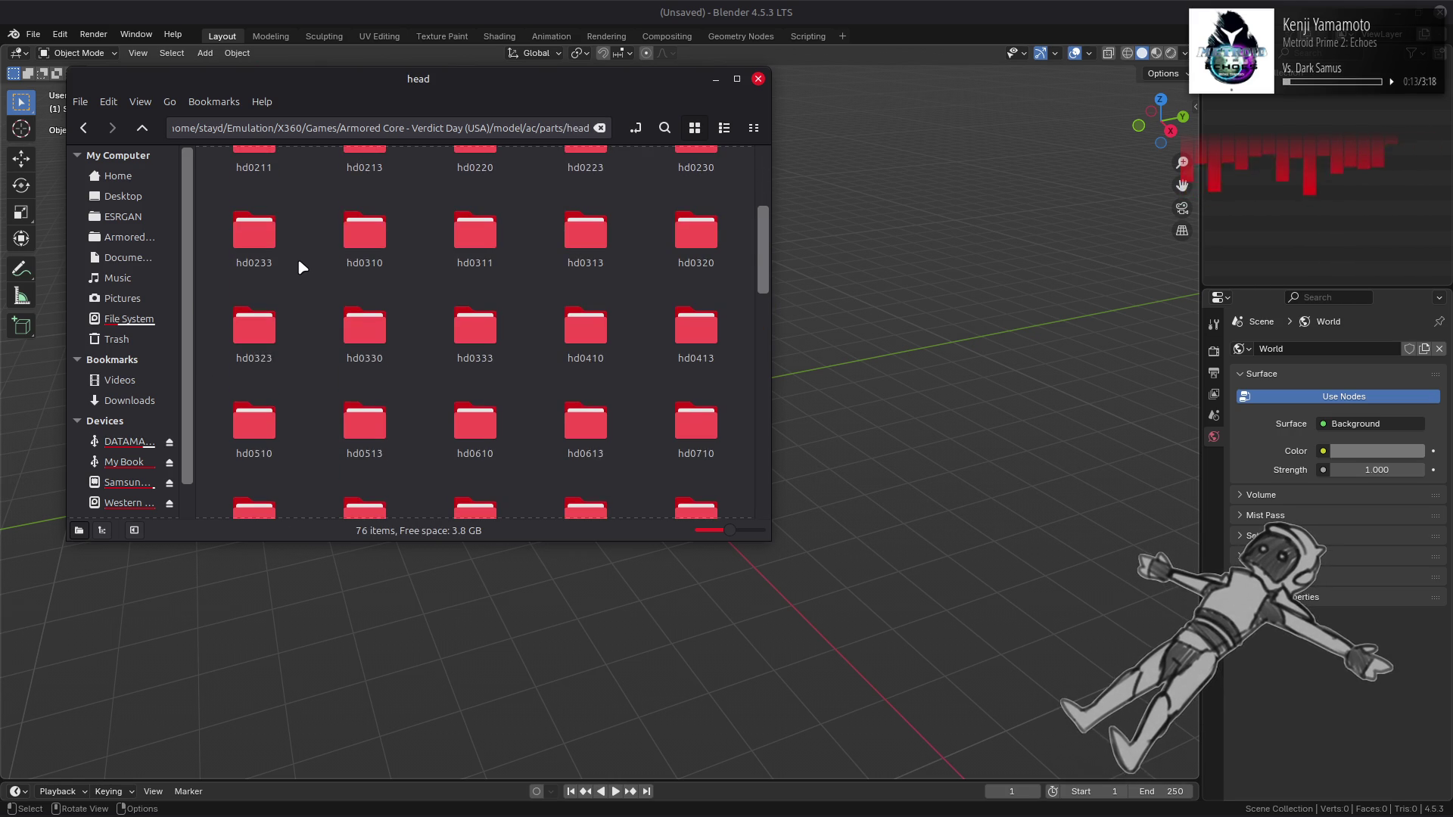
{"action": "double_click", "coordinate": [579, 326]}
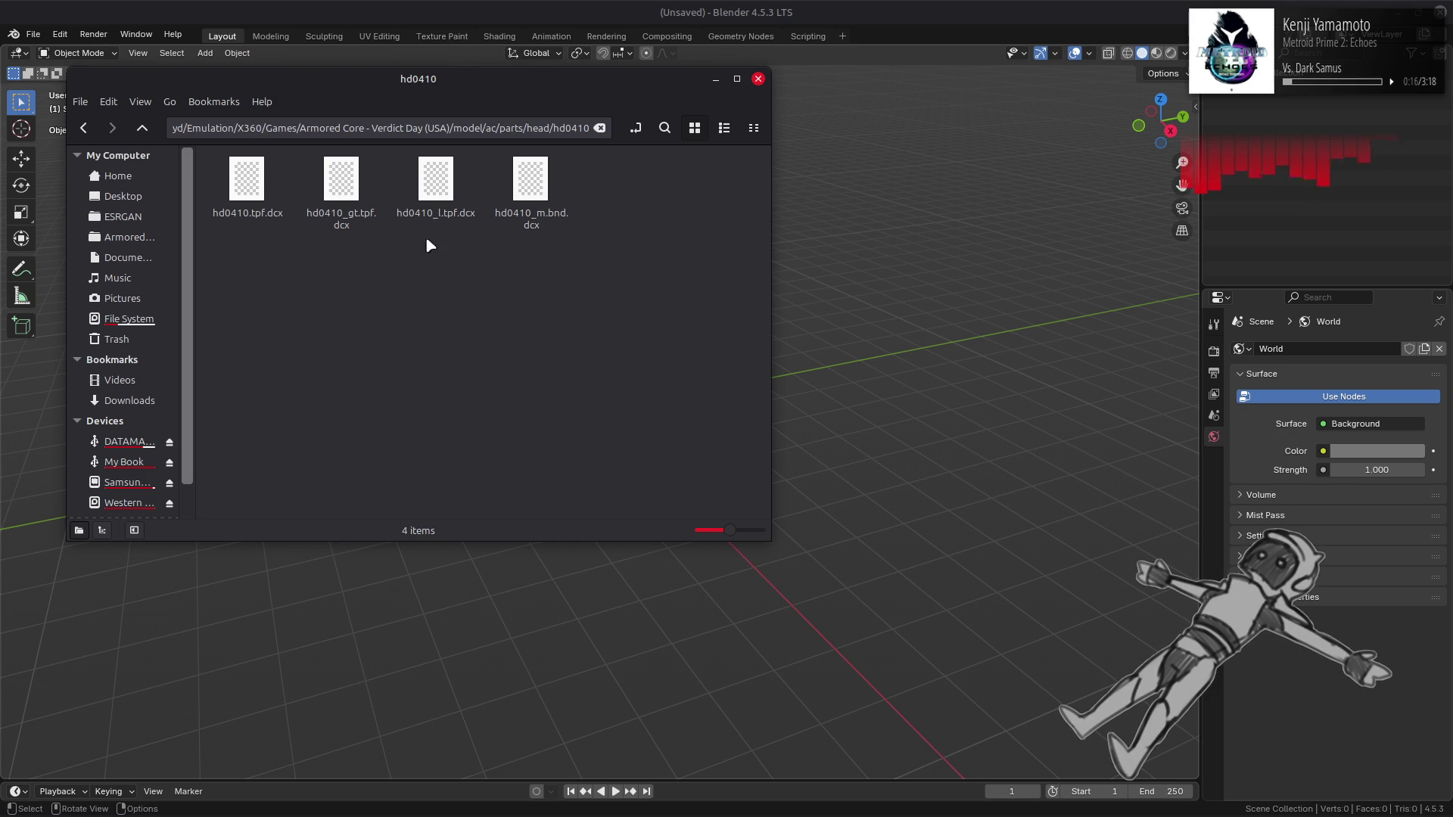
Step: Unpack hd0410_m.bnd.dcx and hd0410_gt.tpf.dcx, then open the hd0410_m-bnd-dcx folder
{"action": "left_click", "coordinate": [540, 186]}
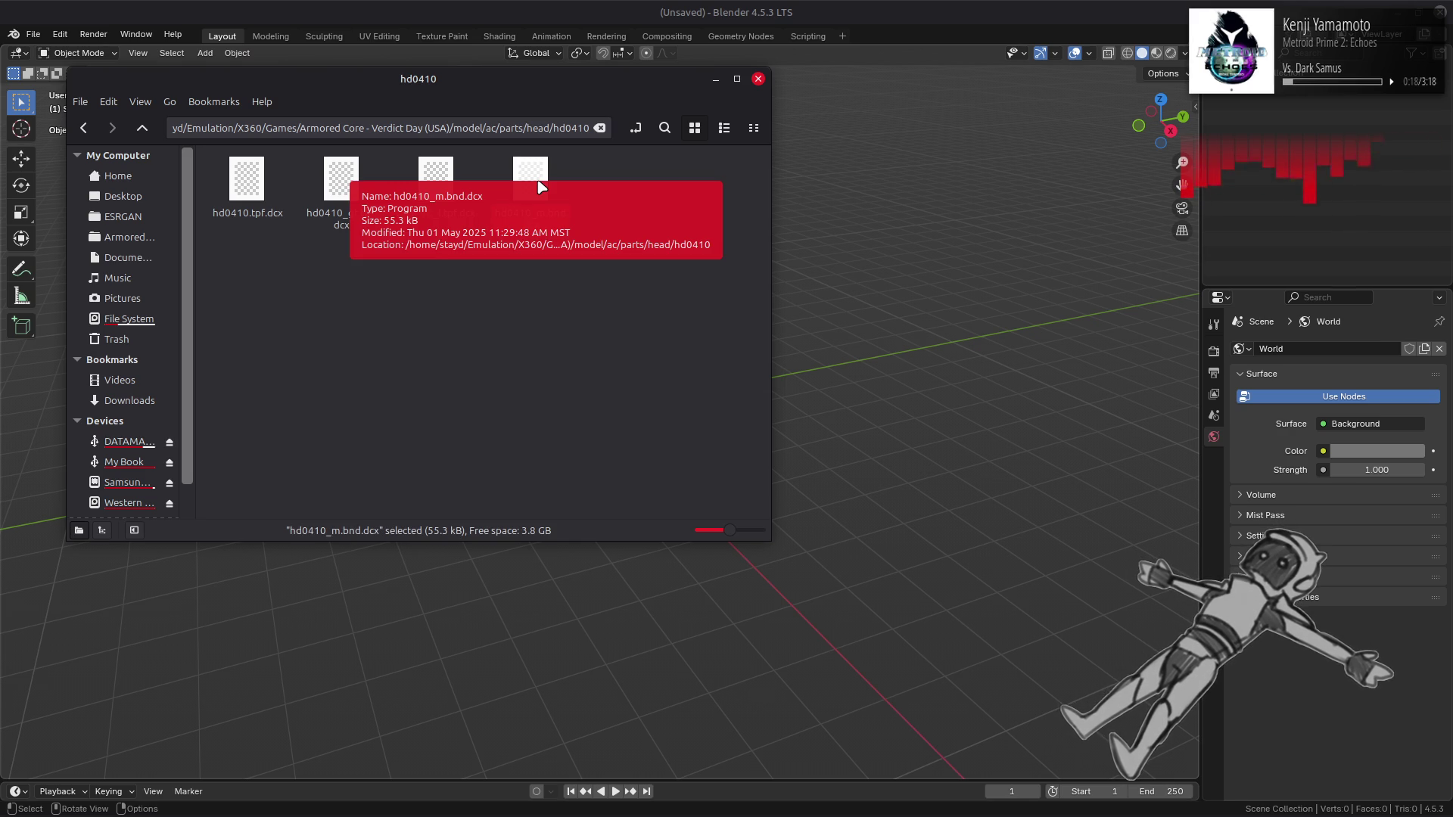
{"action": "right_click", "coordinate": [539, 186]}
{"action": "left_click", "coordinate": [571, 194]}
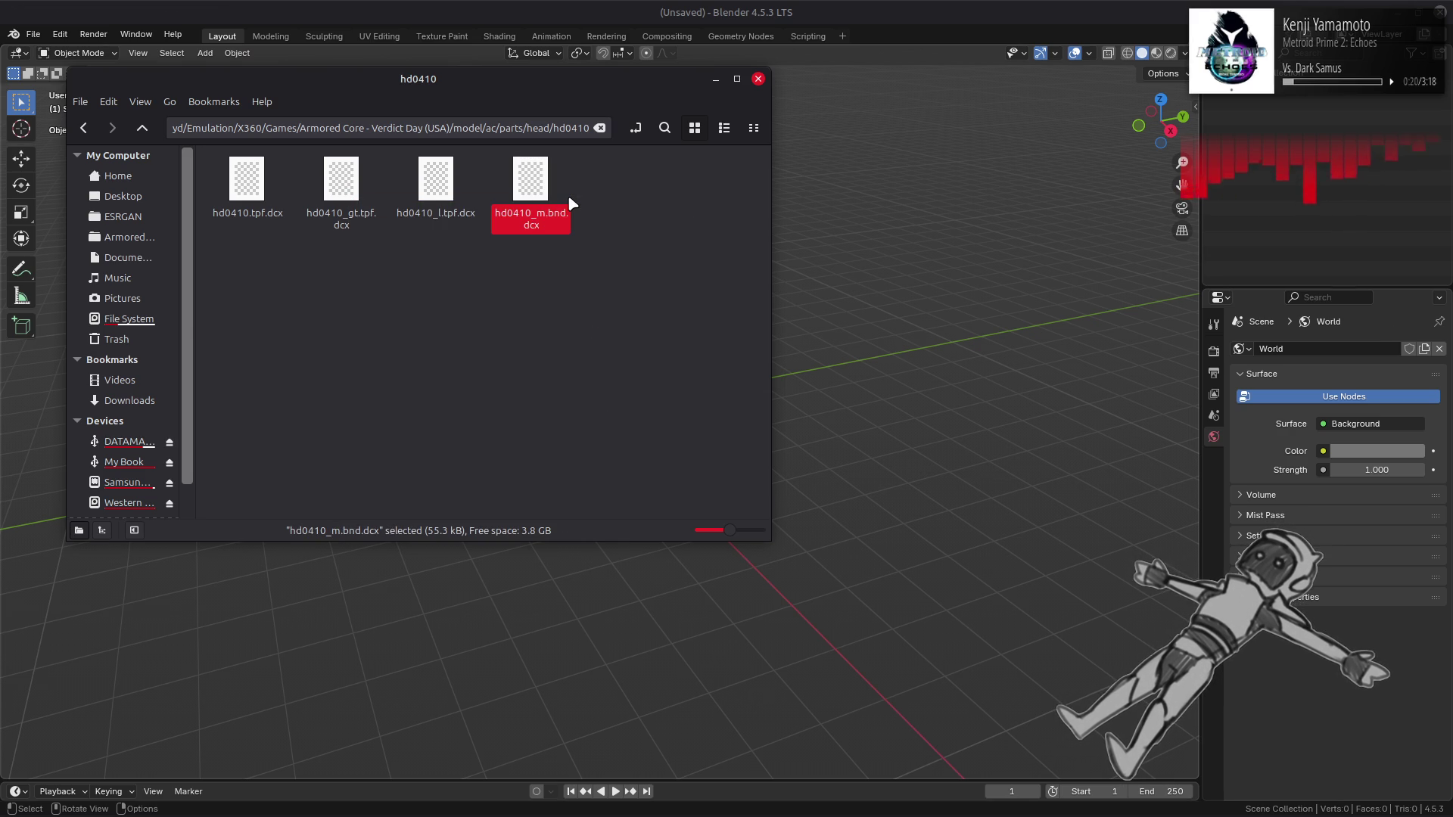
{"action": "left_click", "coordinate": [434, 185]}
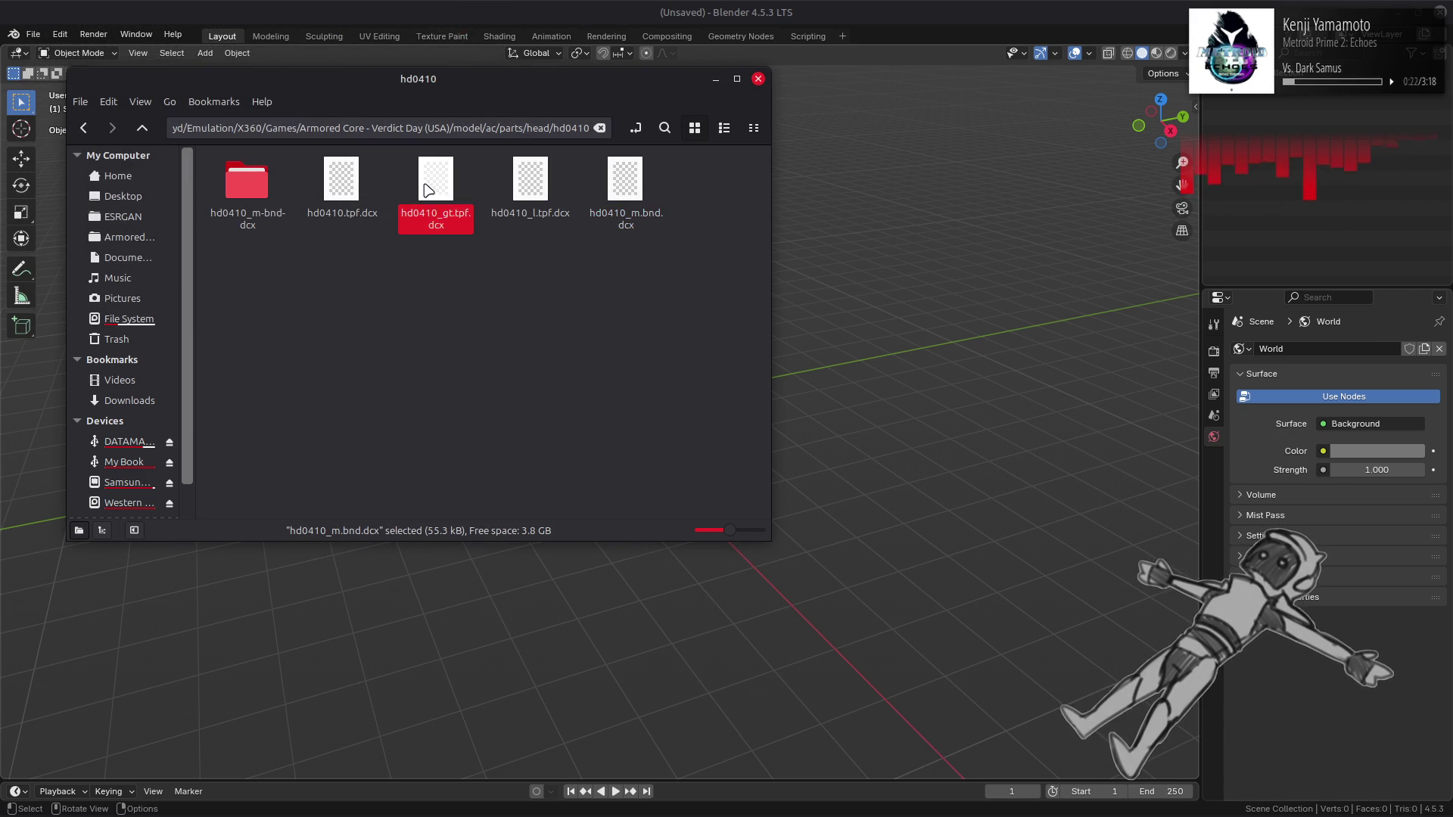
{"action": "right_click", "coordinate": [426, 187]}
{"action": "left_click", "coordinate": [447, 198]}
{"action": "double_click", "coordinate": [344, 181]}
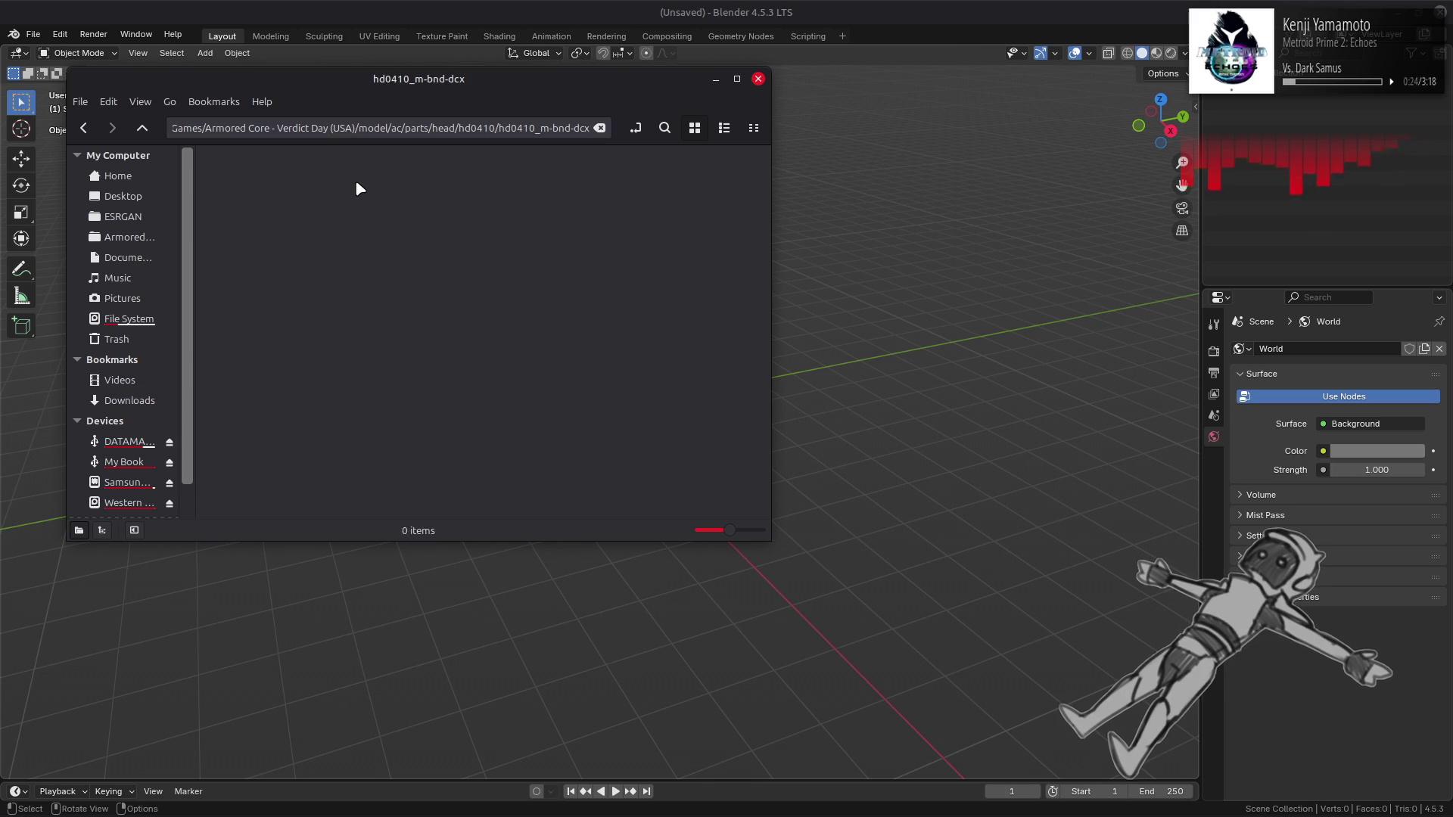
Step: Import hd0410.flv into the scene and frame it in view
{"action": "left_click_drag", "start_coordinate": [246, 185], "coordinate": [883, 239]}
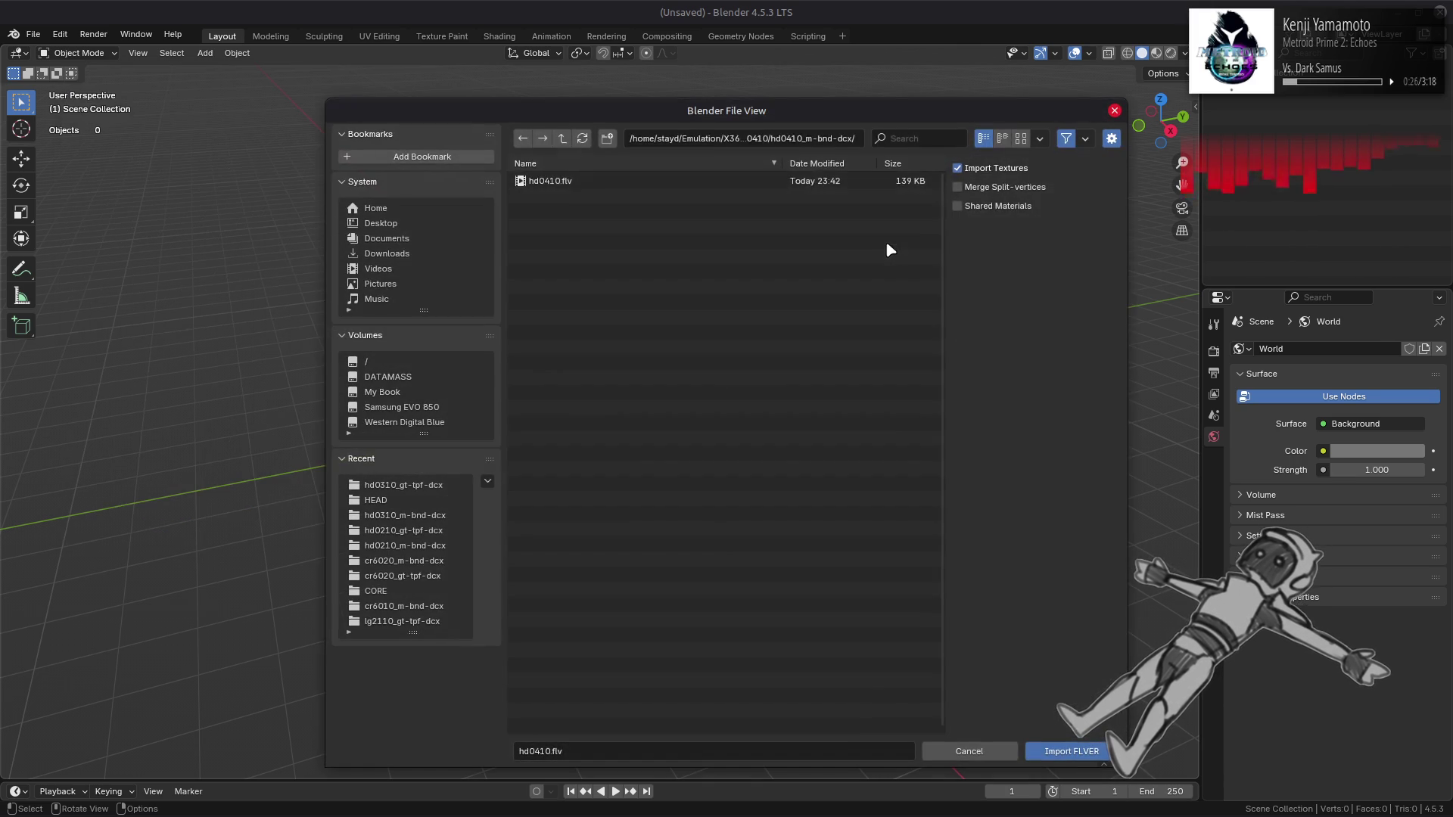
{"action": "double_click", "coordinate": [765, 181]}
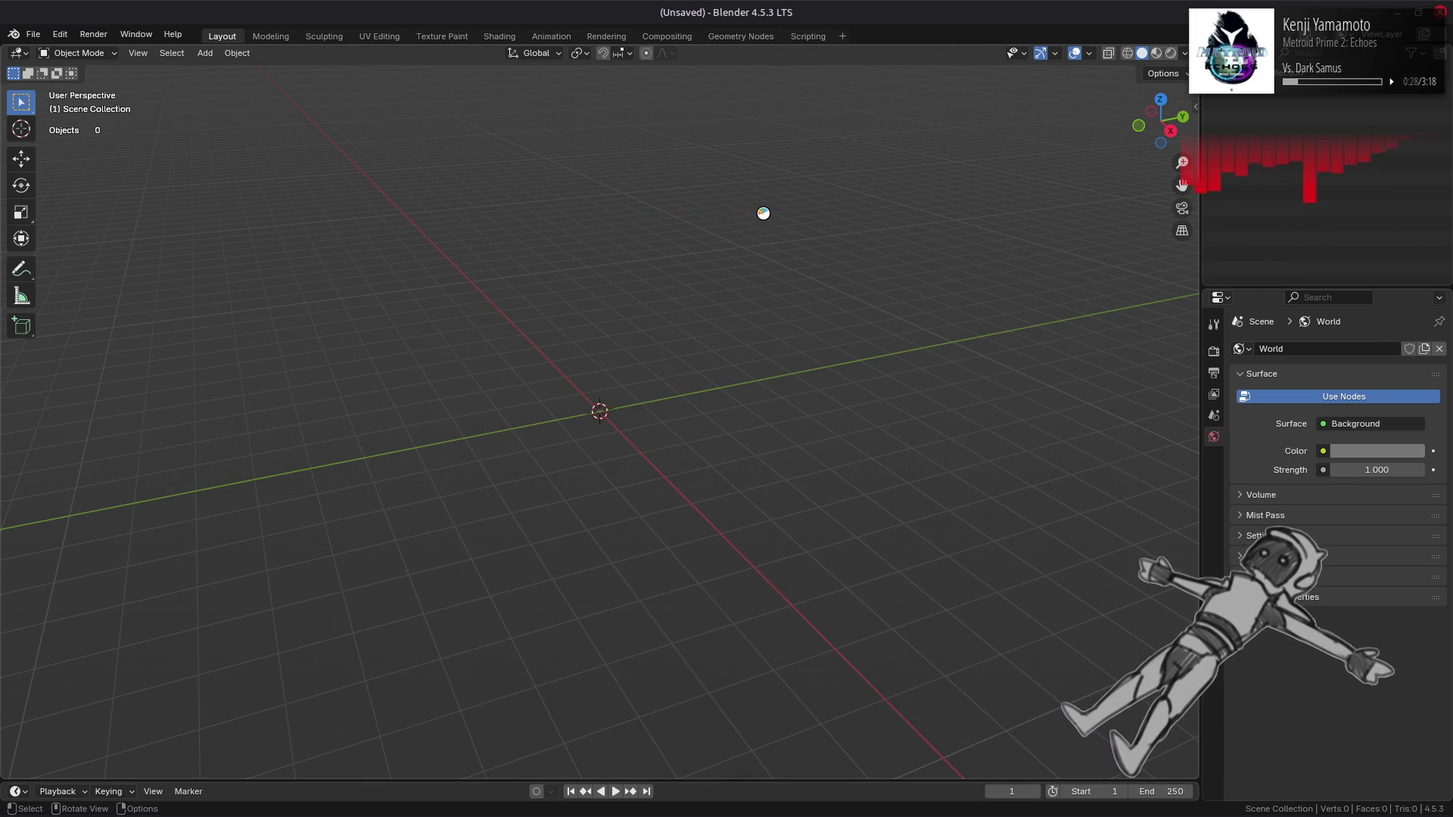
{"action": "key", "text": "Home"}
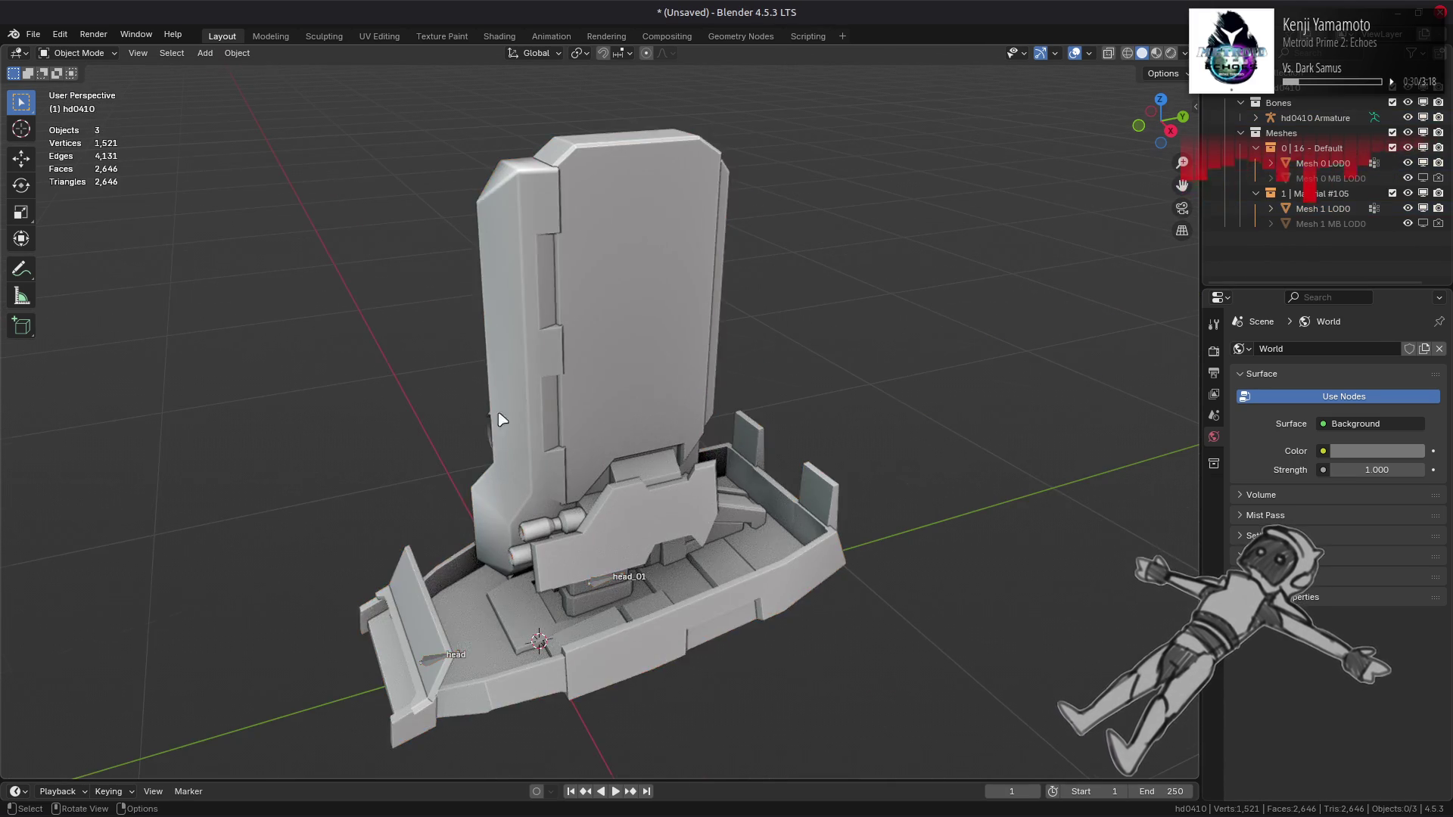
Step: Orbit around the head model and hide the bone name labels in the overlays
{"action": "middle_click_drag", "start_coordinate": [501, 415], "coordinate": [651, 339]}
{"action": "mouse_move", "coordinate": [444, 380]}
{"action": "middle_mouse_down"}
{"action": "mouse_move", "coordinate": [528, 388]}
{"action": "mouse_move", "coordinate": [450, 410]}
{"action": "mouse_move", "coordinate": [603, 367]}
{"action": "mouse_move", "coordinate": [603, 330]}
{"action": "middle_mouse_up"}
{"action": "mouse_move", "coordinate": [598, 331]}
{"action": "middle_mouse_down"}
{"action": "mouse_move", "coordinate": [448, 389]}
{"action": "mouse_move", "coordinate": [524, 408]}
{"action": "mouse_move", "coordinate": [568, 347]}
{"action": "middle_mouse_up"}
{"action": "left_click", "coordinate": [1089, 53]}
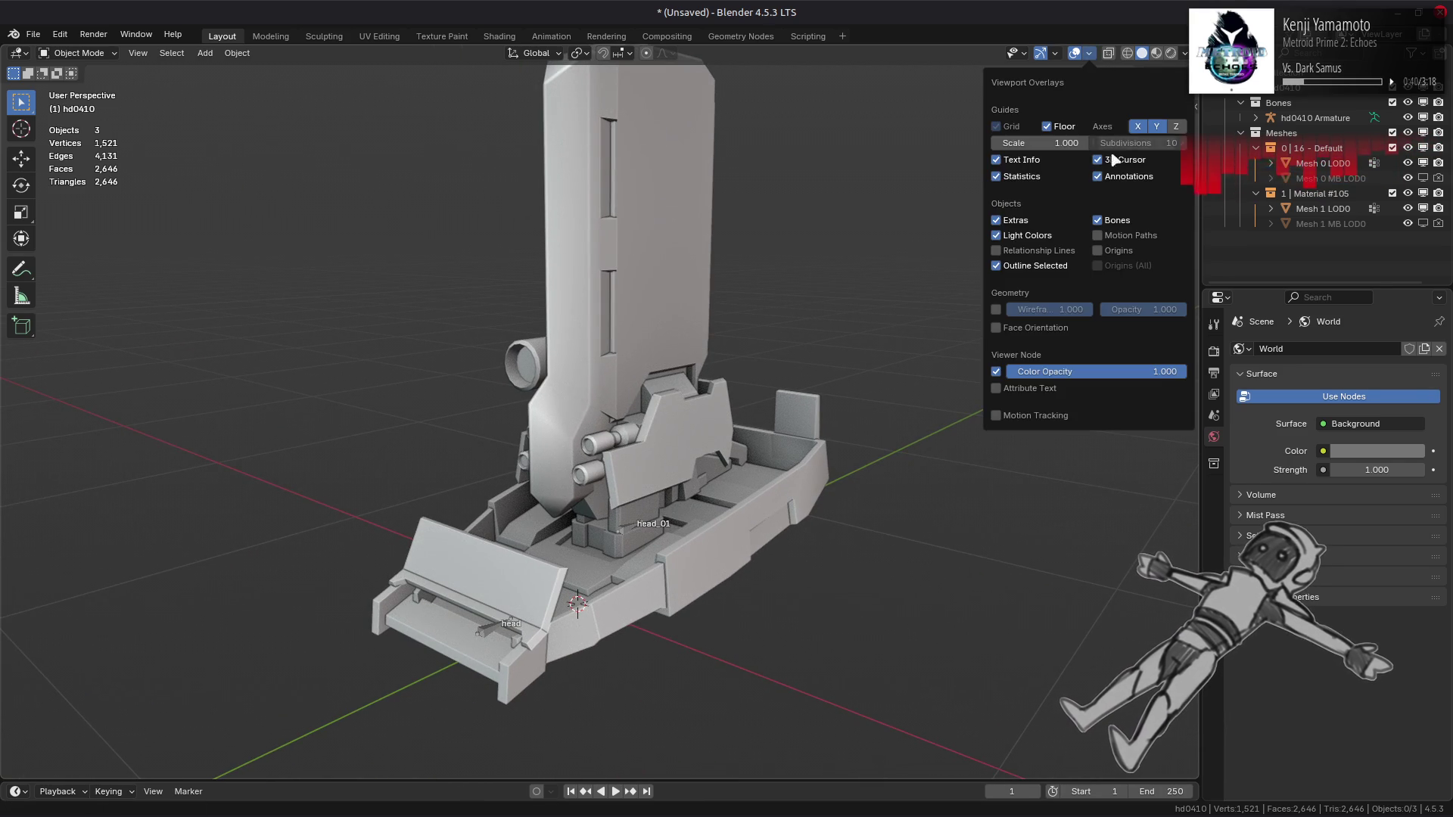
{"action": "left_click", "coordinate": [1118, 221]}
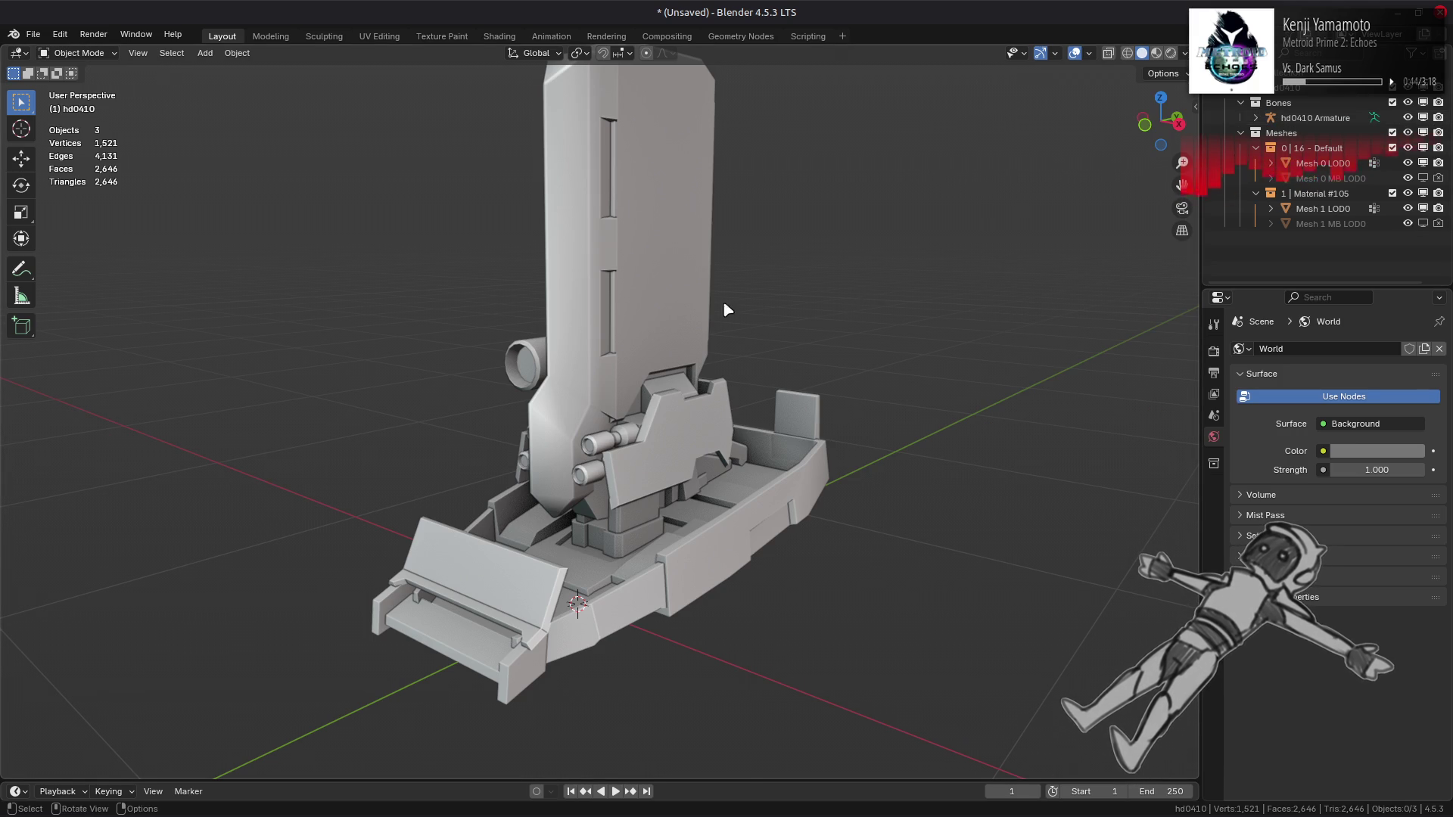
Step: Settle on a three-quarter view of the part and bring up the save dialog
{"action": "mouse_move", "coordinate": [726, 311]}
{"action": "middle_mouse_down"}
{"action": "mouse_move", "coordinate": [837, 302]}
{"action": "mouse_move", "coordinate": [714, 315]}
{"action": "mouse_move", "coordinate": [438, 227]}
{"action": "mouse_move", "coordinate": [447, 324]}
{"action": "mouse_move", "coordinate": [646, 282]}
{"action": "mouse_move", "coordinate": [757, 295]}
{"action": "middle_mouse_up"}
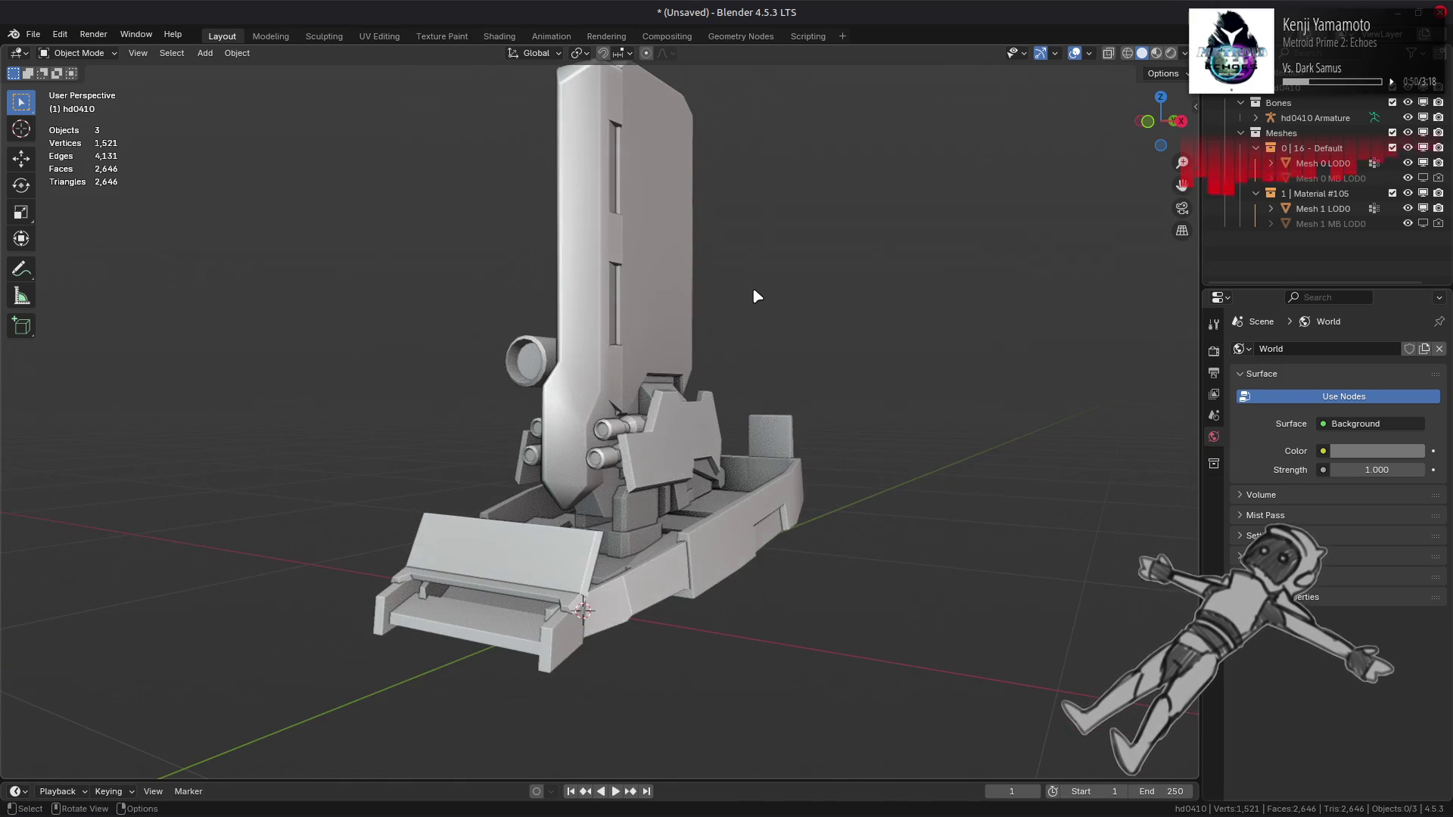
{"action": "scroll", "coordinate": [512, 480], "scroll_direction": "up", "scroll_amount": 10}
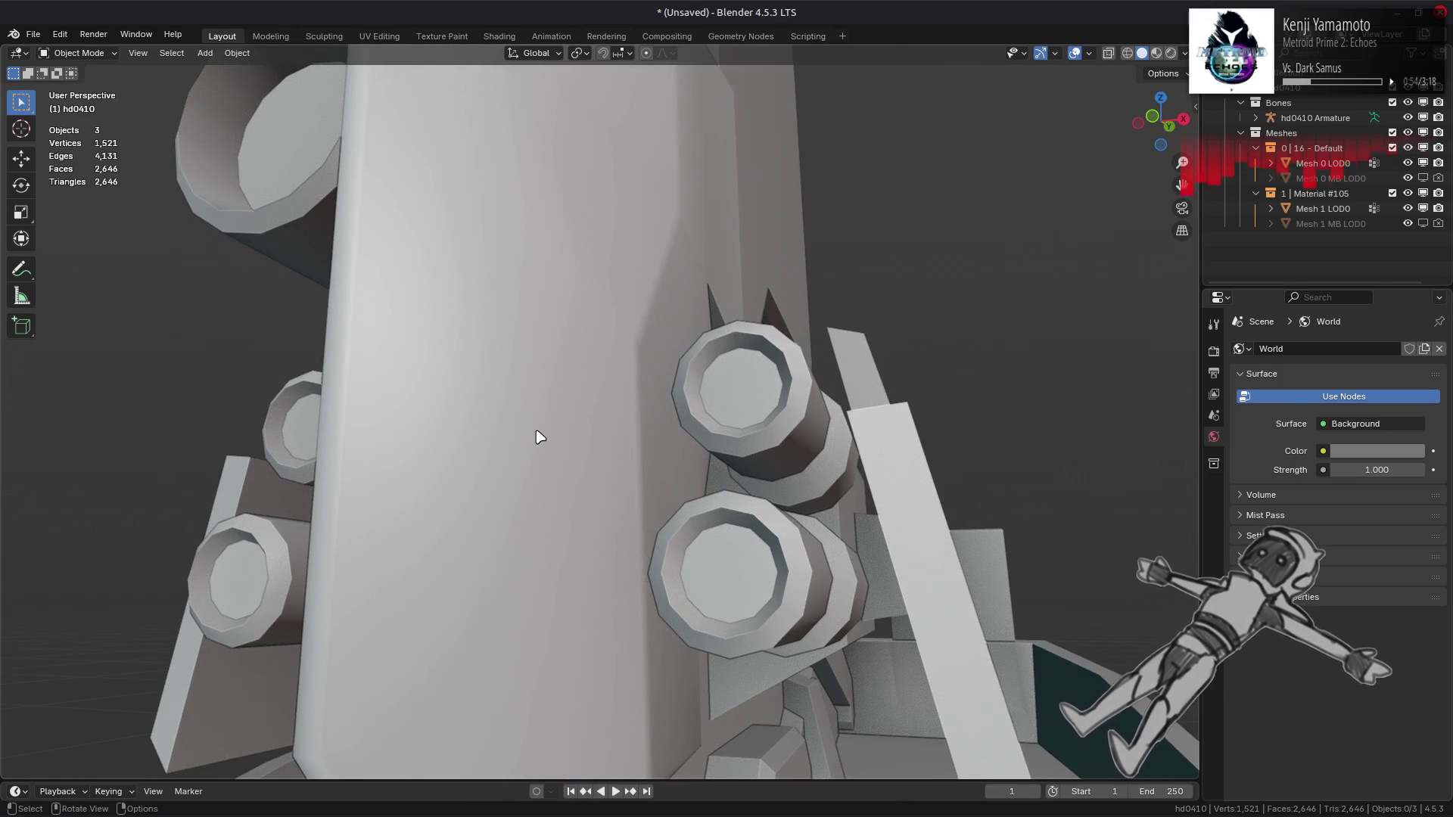
{"action": "scroll", "coordinate": [538, 437], "scroll_direction": "down", "scroll_amount": 5}
{"action": "mouse_move", "coordinate": [530, 454]}
{"action": "middle_mouse_down"}
{"action": "mouse_move", "coordinate": [509, 476]}
{"action": "mouse_move", "coordinate": [520, 470]}
{"action": "middle_mouse_up"}
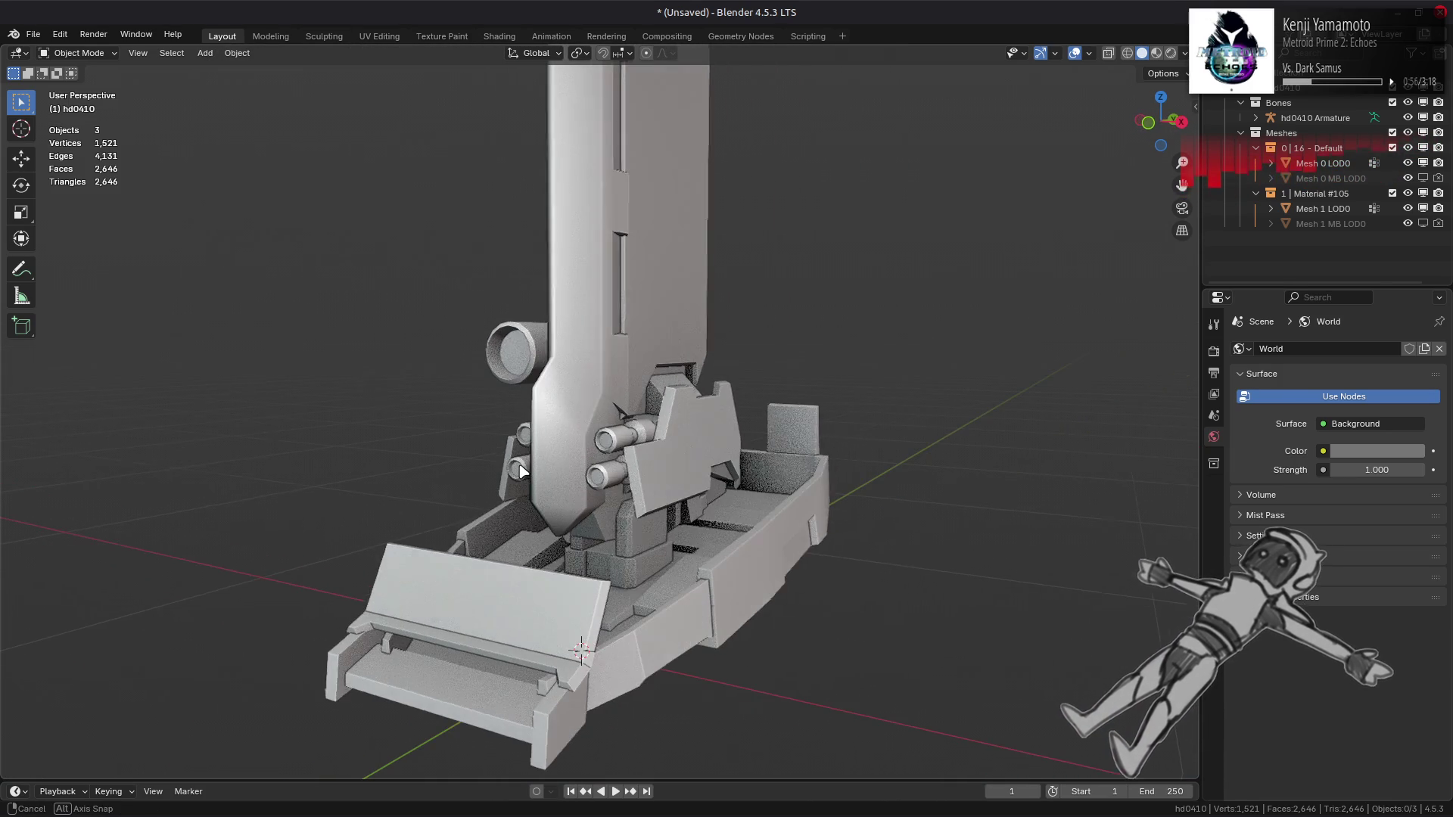
{"action": "key", "text": "ctrl+s"}
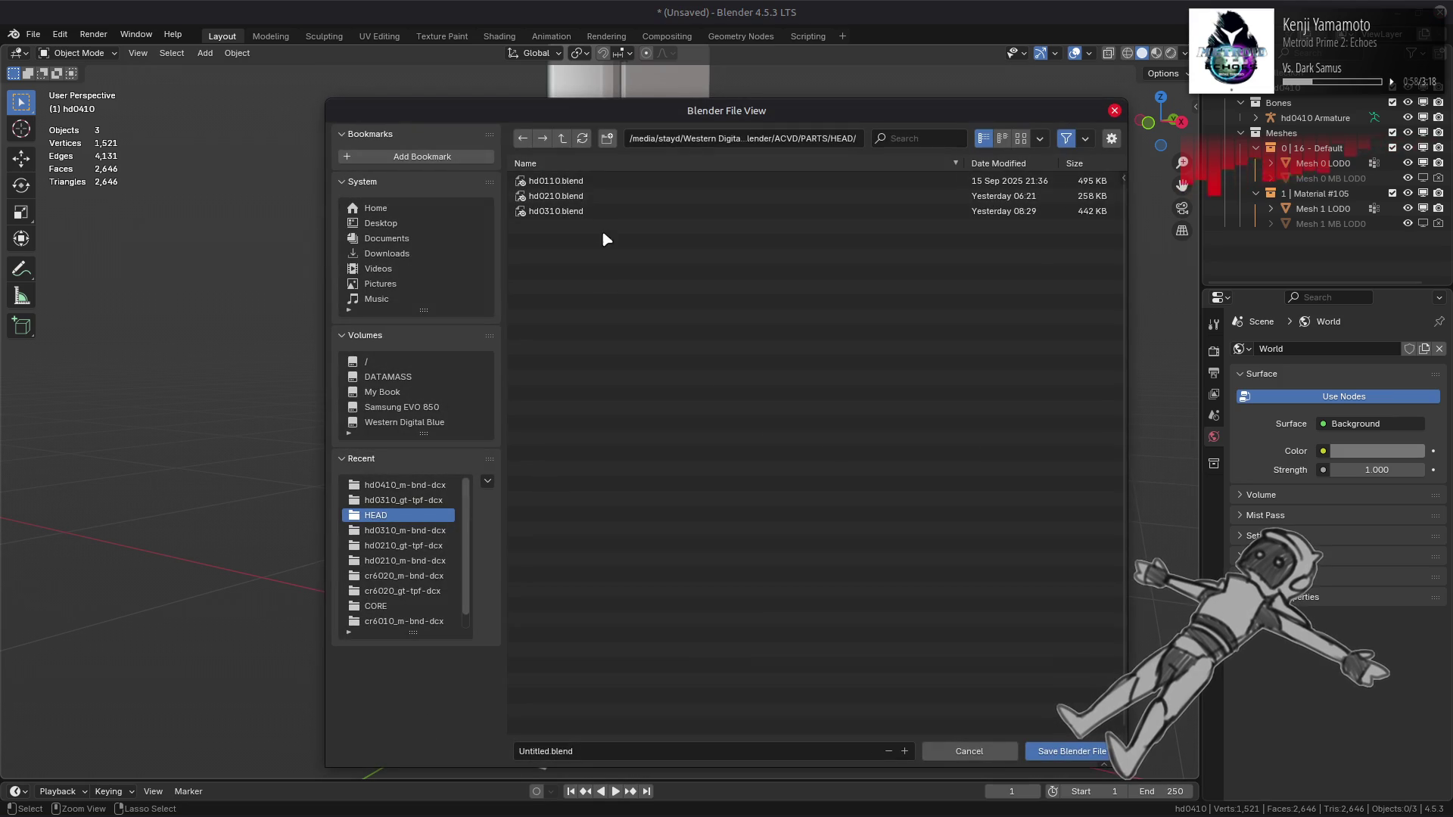
Step: Save the file as hd0410.blend in the HEAD folder
{"action": "left_click", "coordinate": [627, 743]}
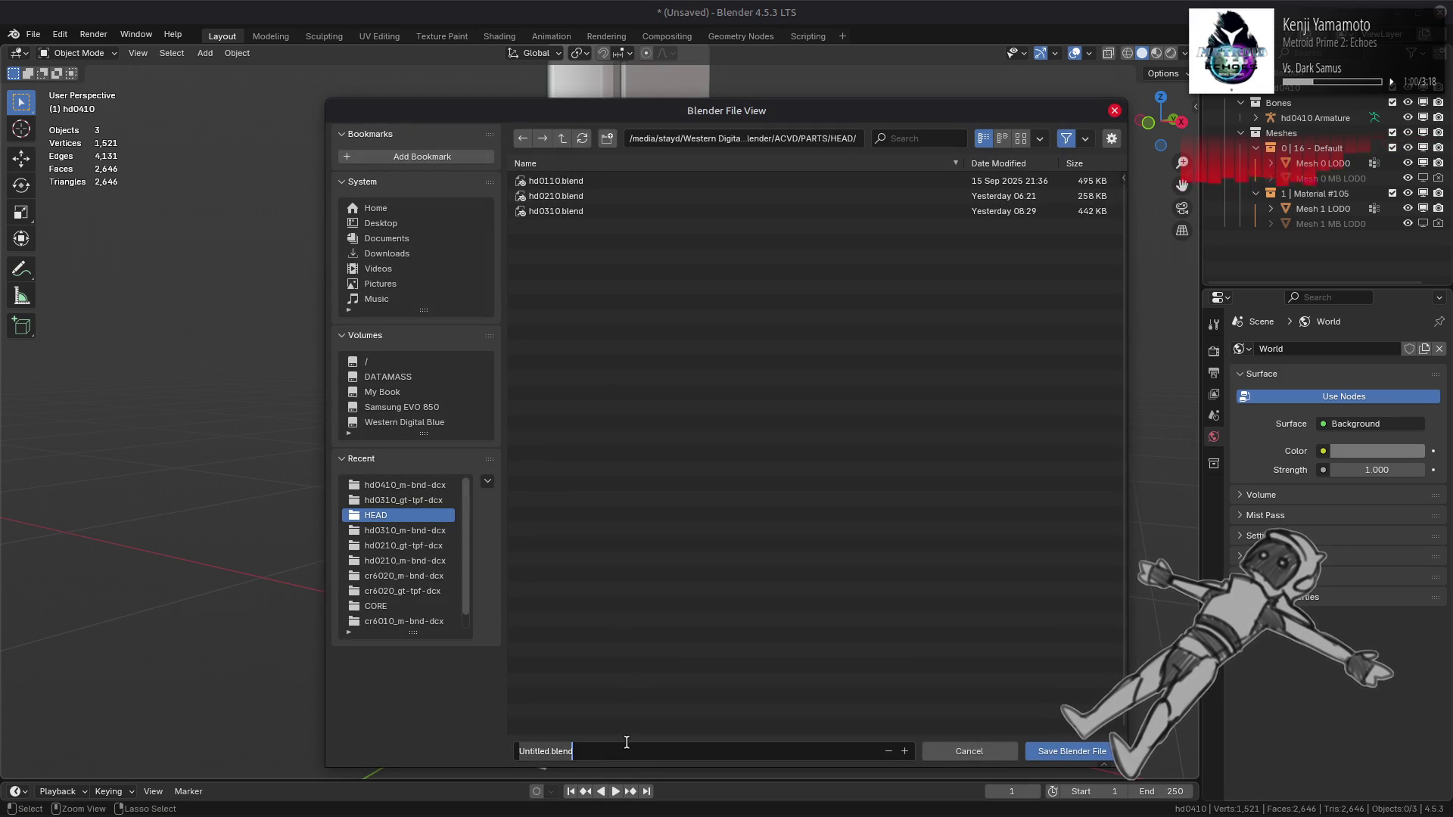
{"action": "type", "text": "hd041"}
{"action": "key", "text": "Return"}
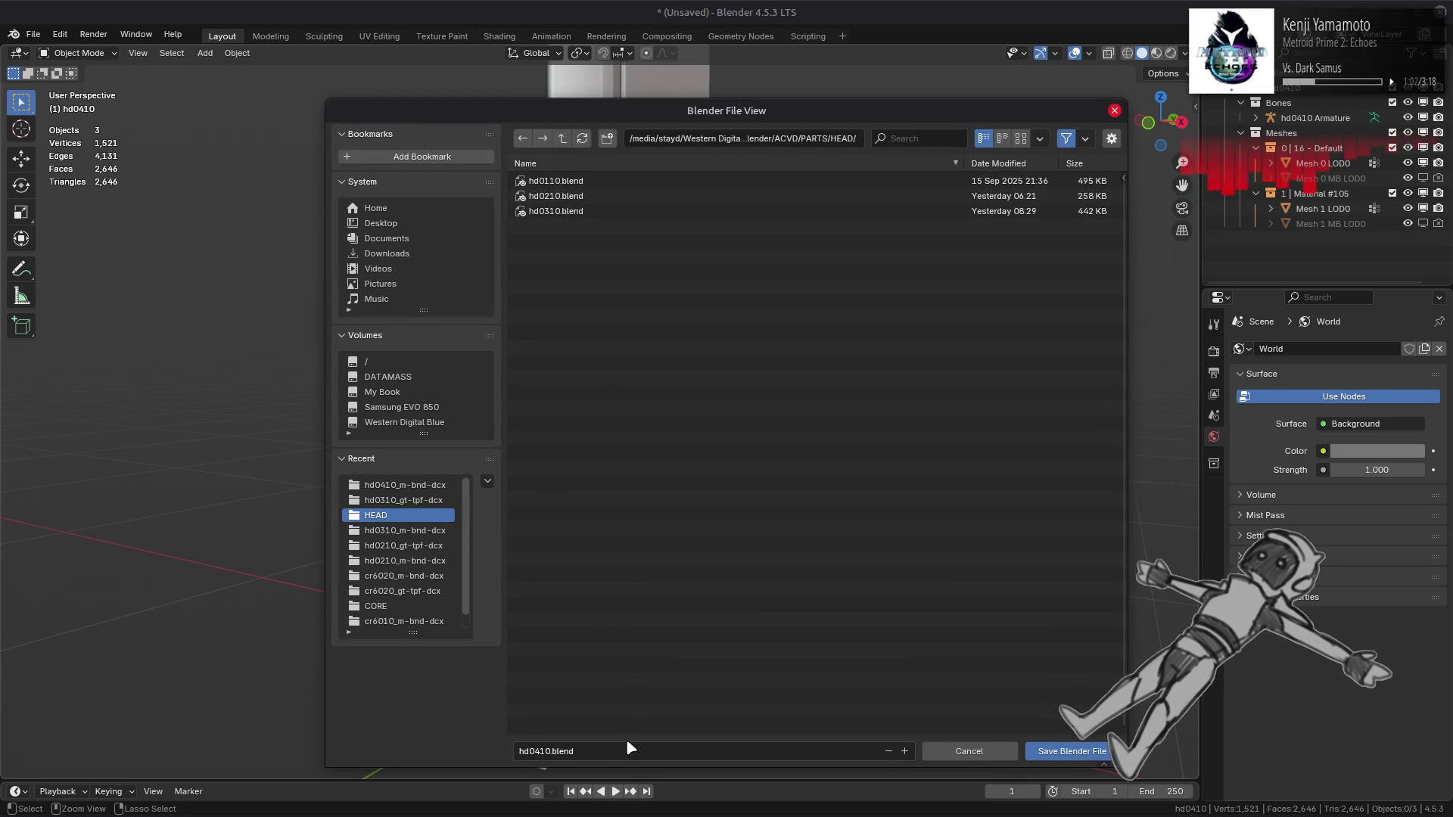
{"action": "left_click", "coordinate": [1063, 751]}
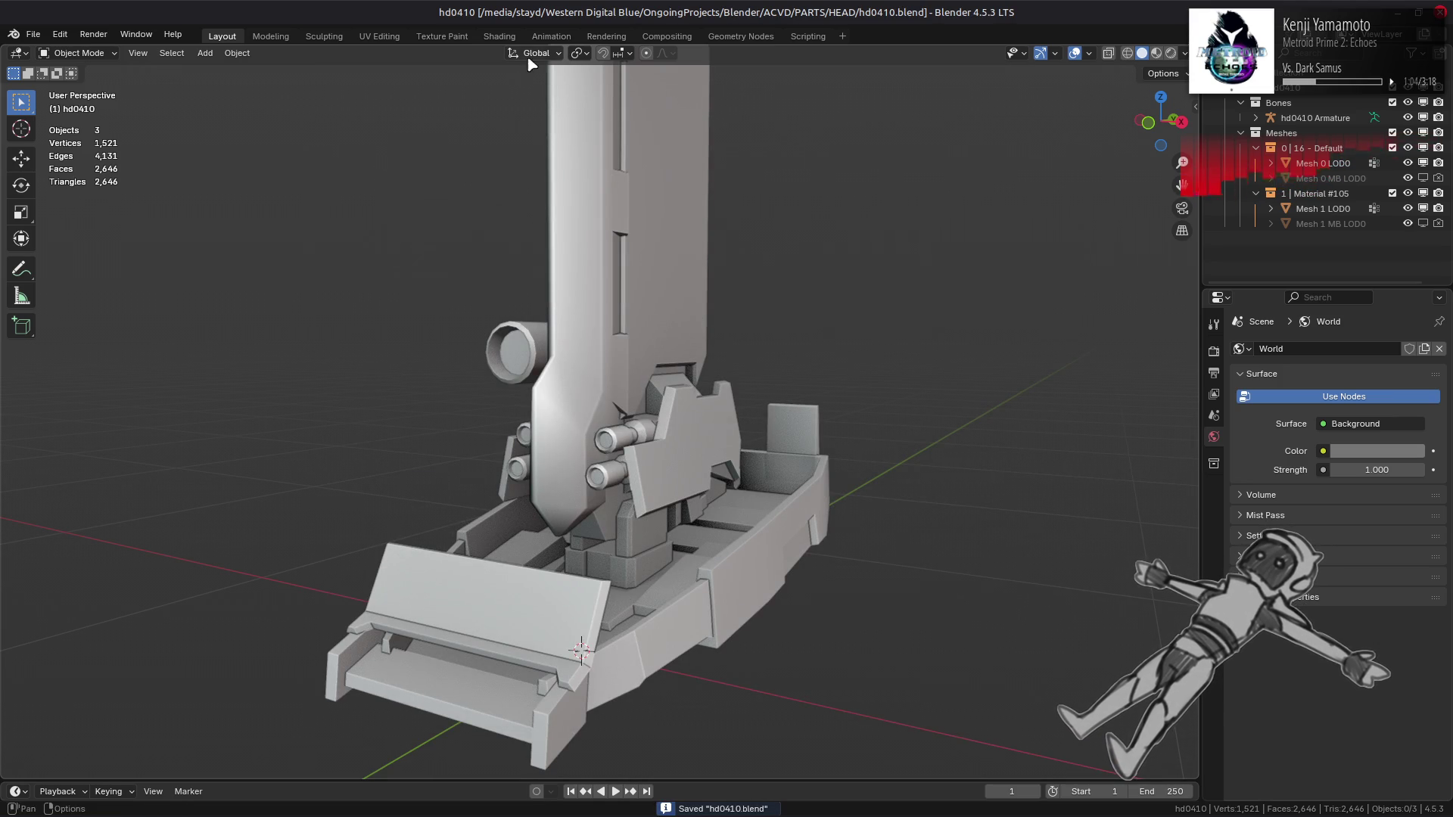
Step: Show the head mesh's material nodes in the Shading workspace and save again
{"action": "left_click", "coordinate": [500, 36]}
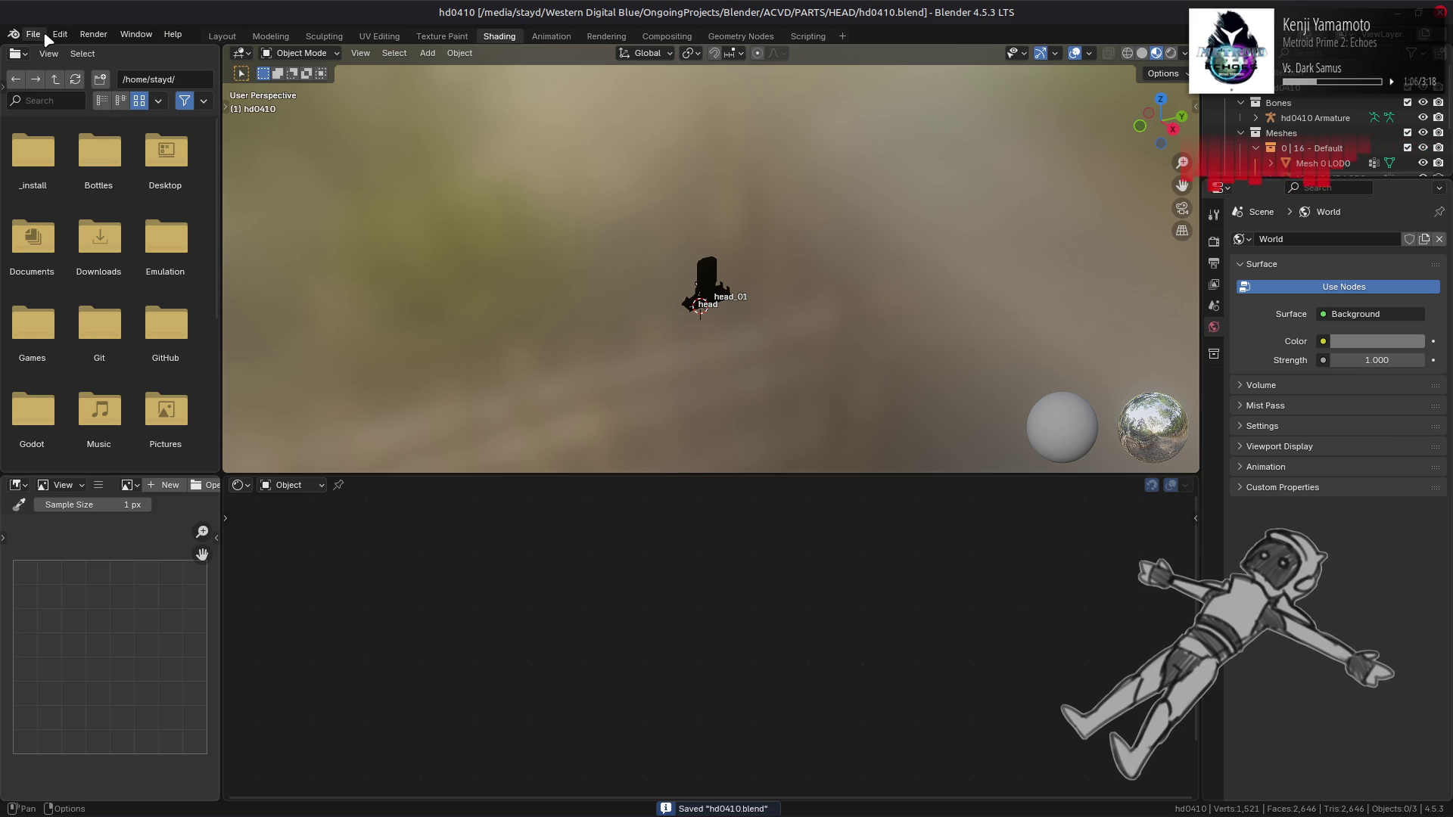
{"action": "left_click", "coordinate": [709, 274]}
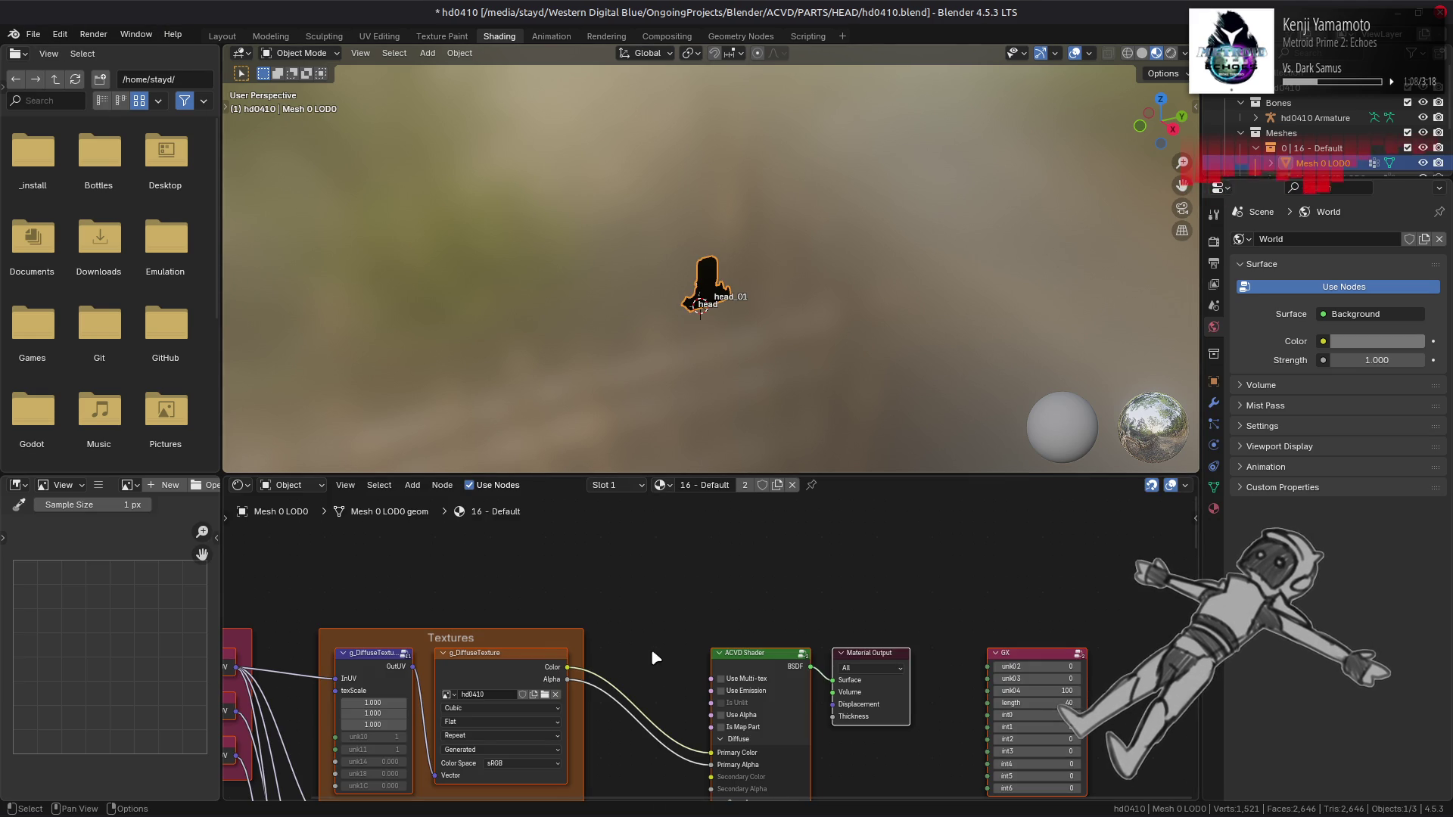
{"action": "key", "text": "ctrl+s"}
Step: Open hd0310.blend from recent files and inspect its texture and Multiply nodes
{"action": "left_click", "coordinate": [34, 34]}
{"action": "mouse_move", "coordinate": [82, 85]}
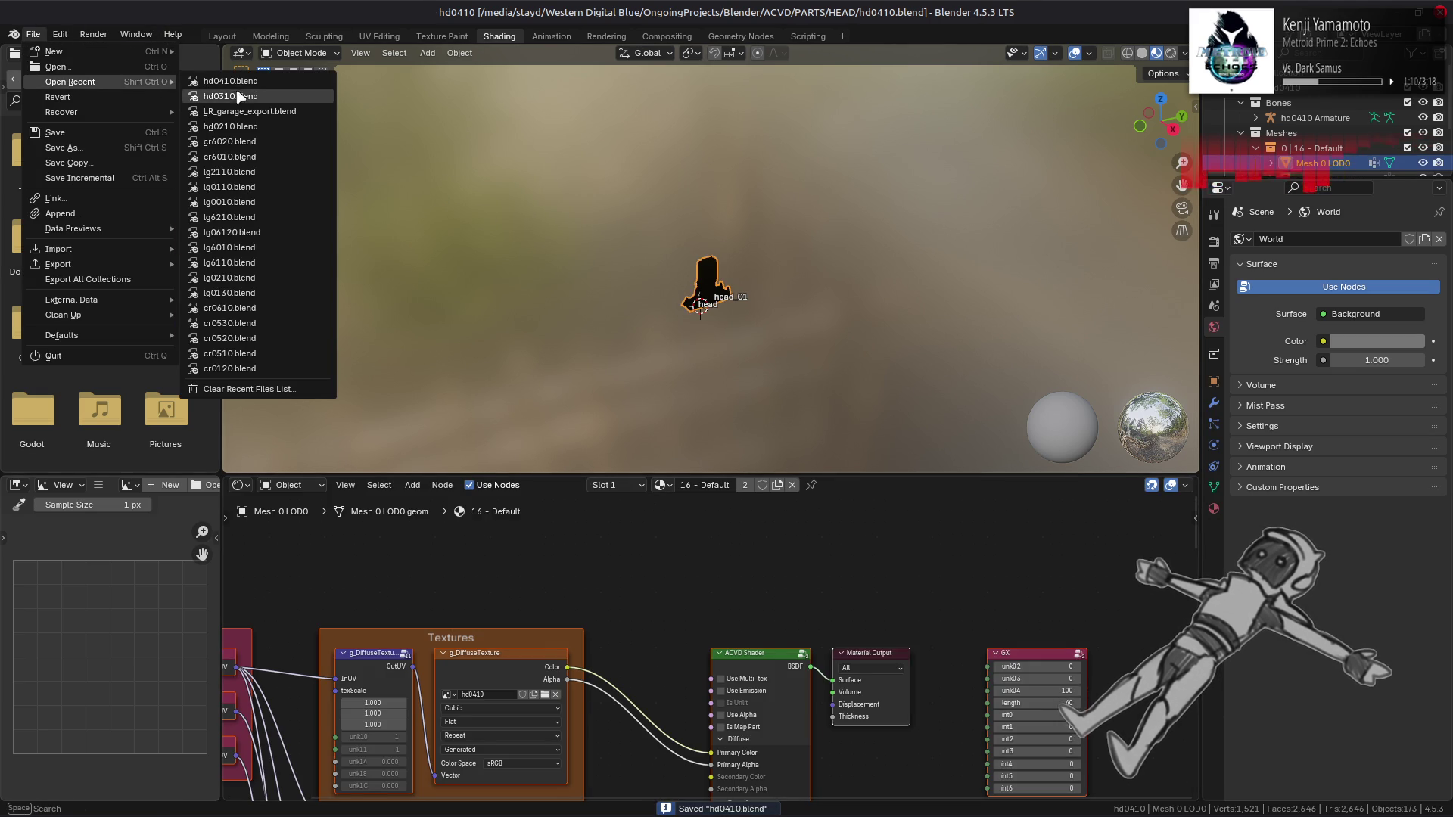
{"action": "left_click", "coordinate": [244, 97]}
{"action": "left_click", "coordinate": [501, 36]}
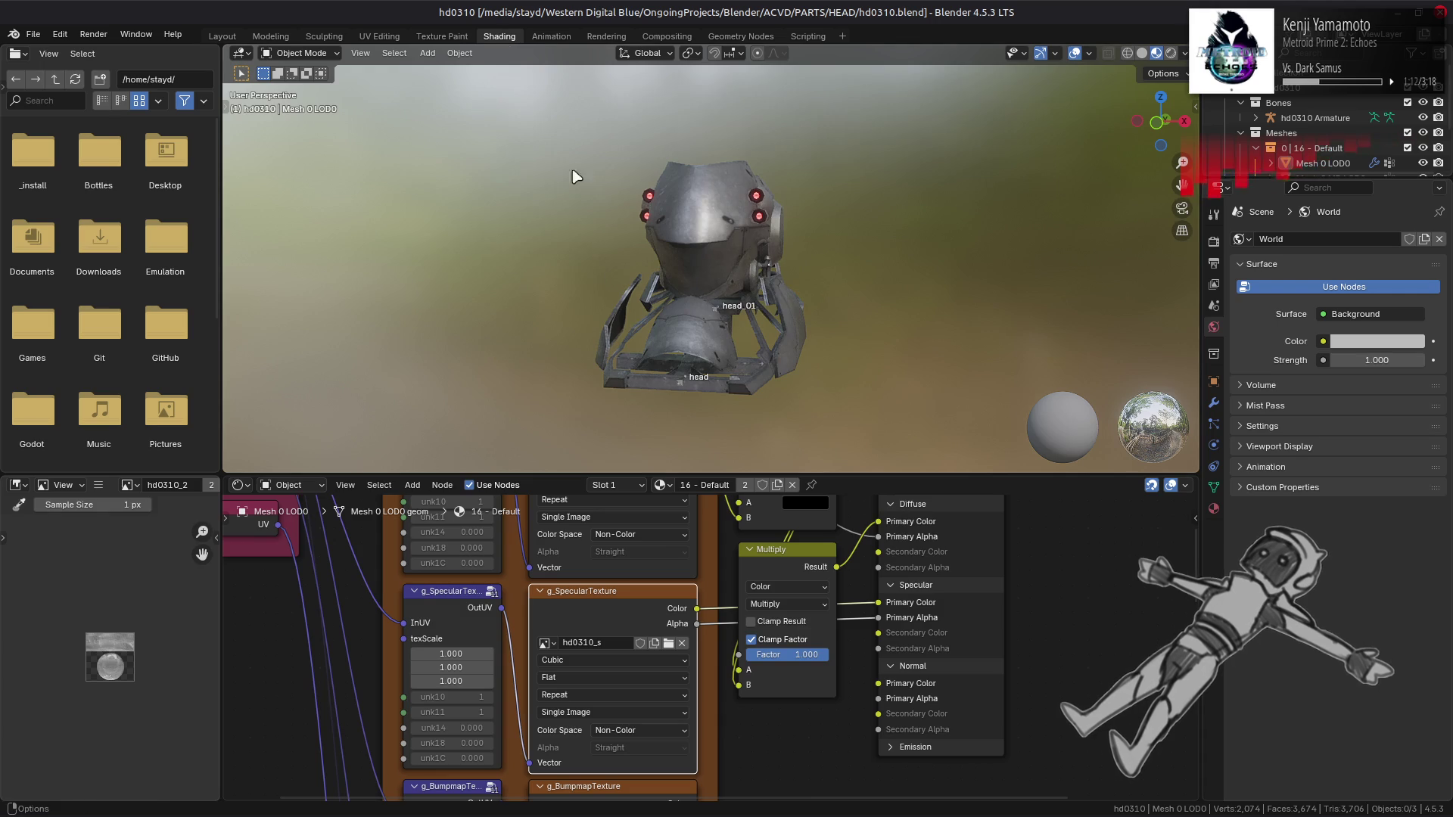
{"action": "middle_click_drag", "start_coordinate": [712, 561], "coordinate": [637, 653]}
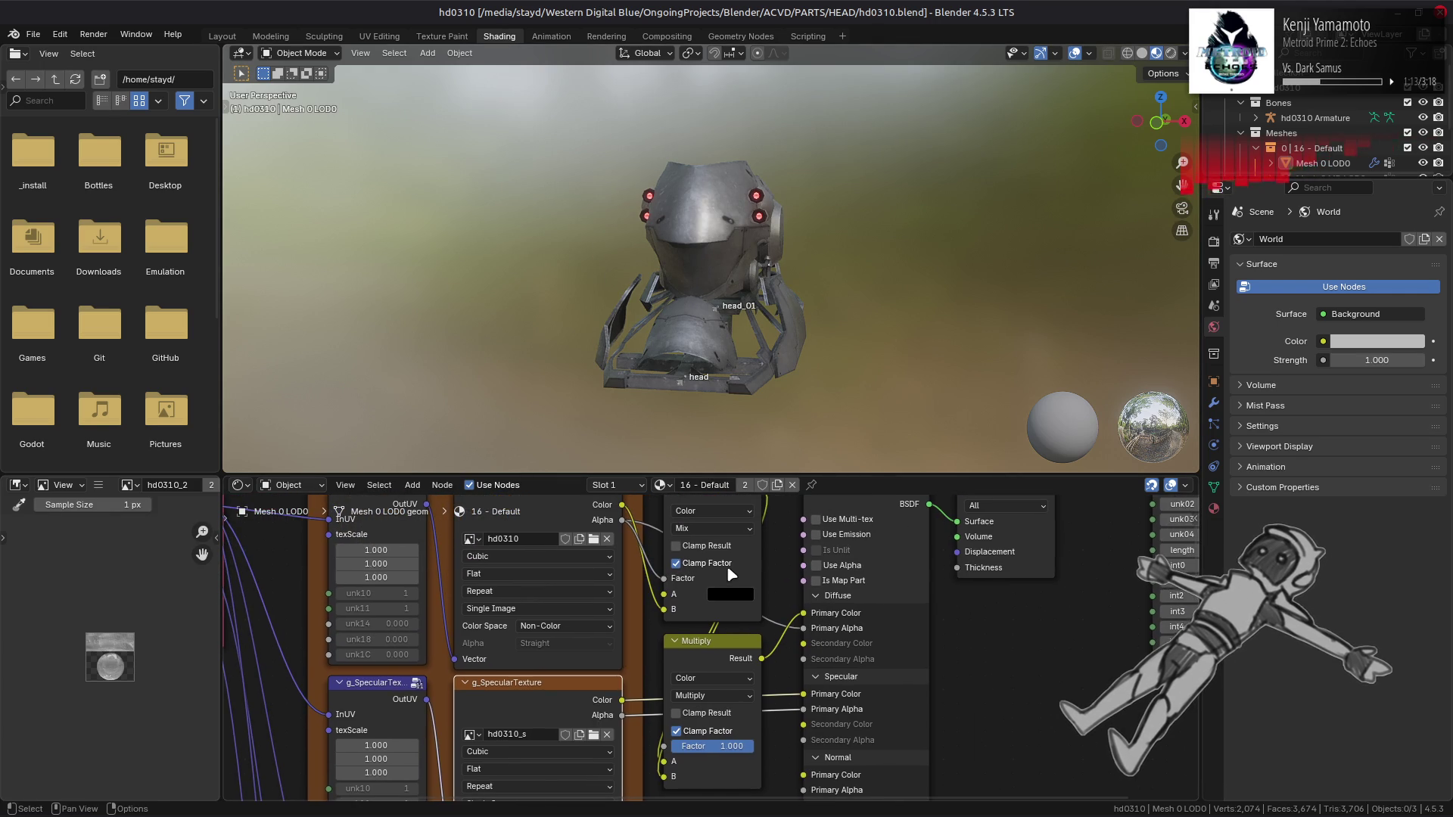
{"action": "right_click", "coordinate": [707, 655]}
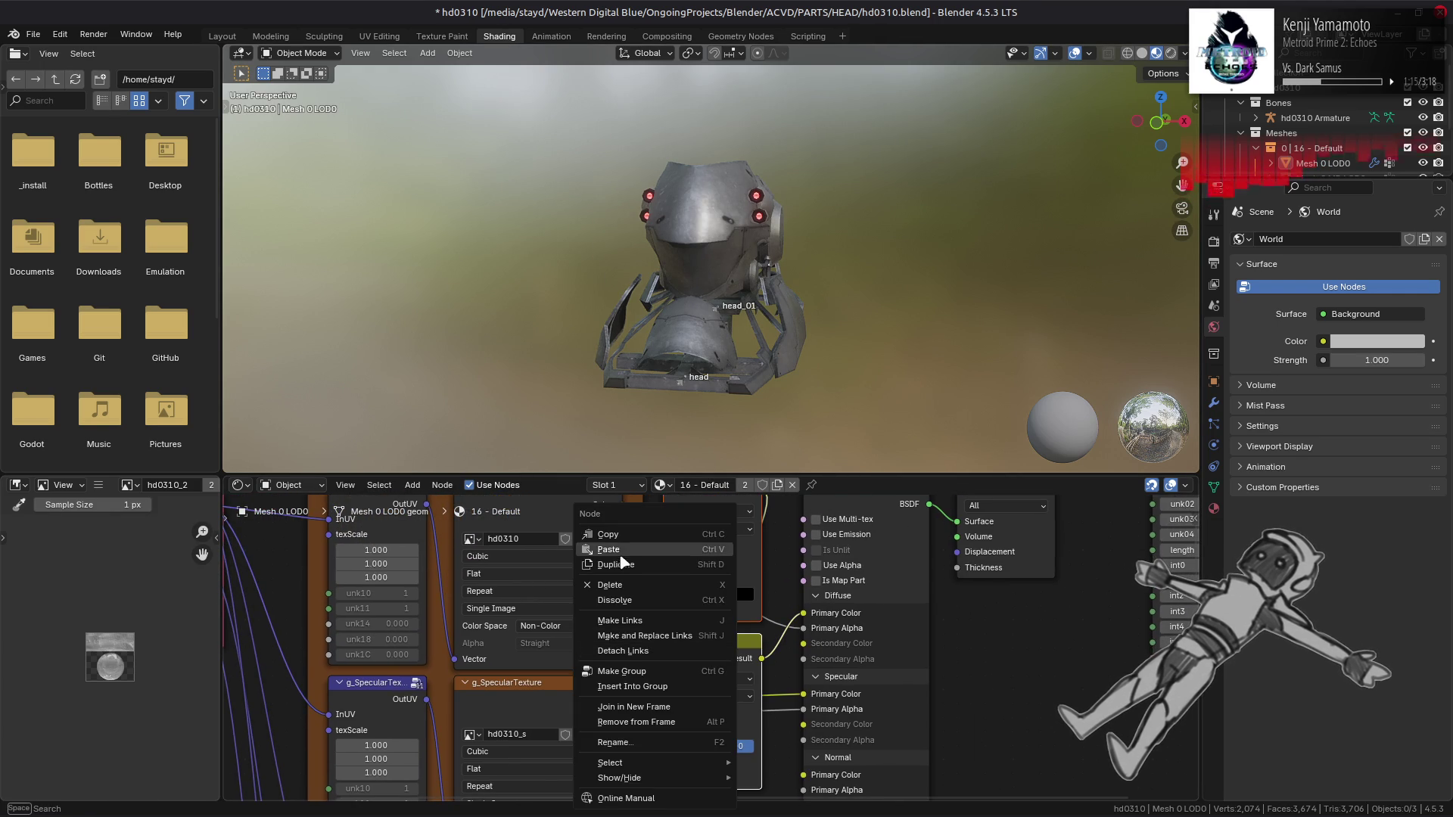
Step: Reopen hd0410.blend without saving hd0310 and bring up its shader graph node options
{"action": "left_click", "coordinate": [33, 34]}
{"action": "mouse_move", "coordinate": [60, 79]}
{"action": "left_click", "coordinate": [227, 98]}
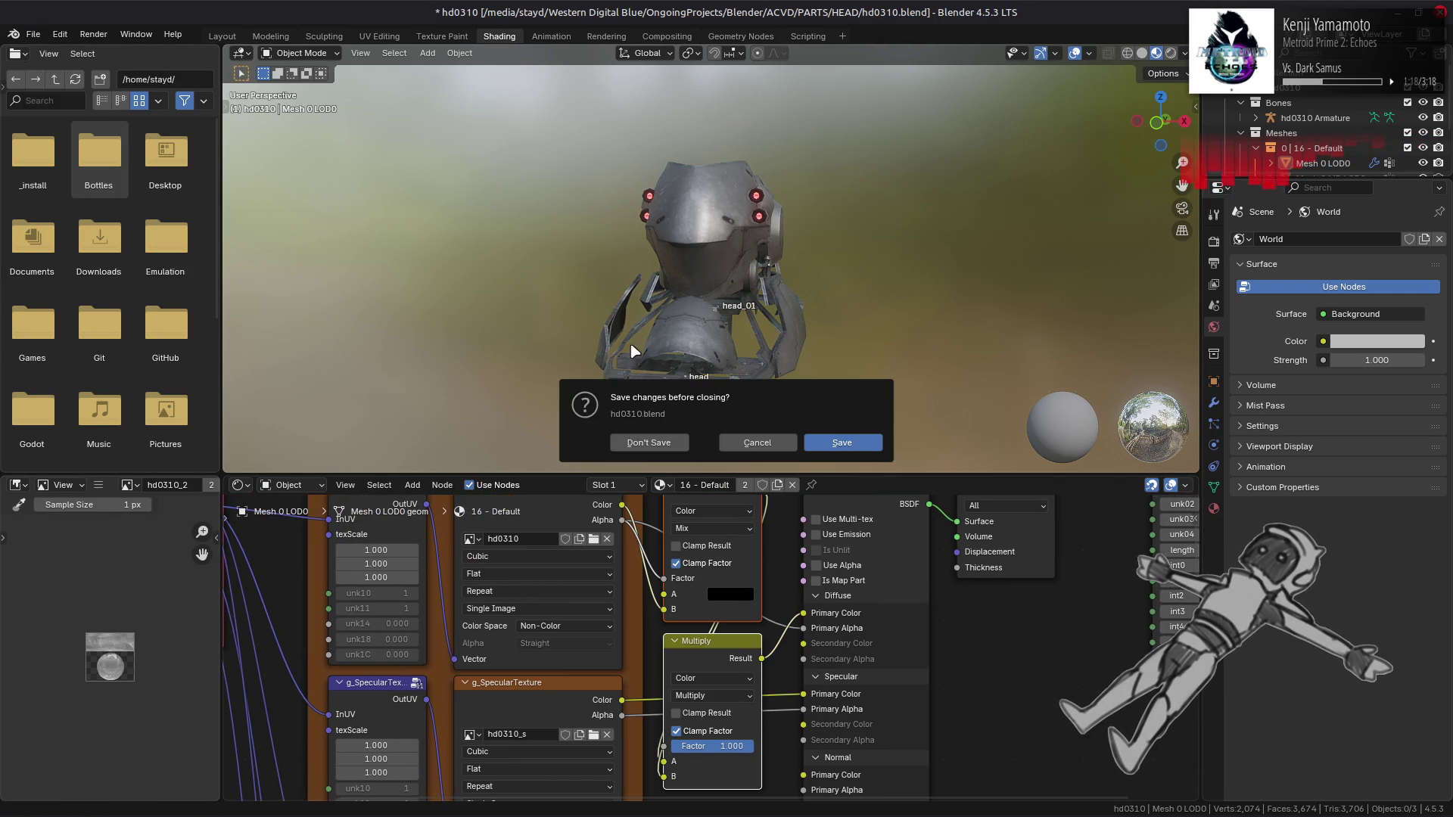
{"action": "left_click", "coordinate": [661, 442]}
{"action": "right_click", "coordinate": [666, 706]}
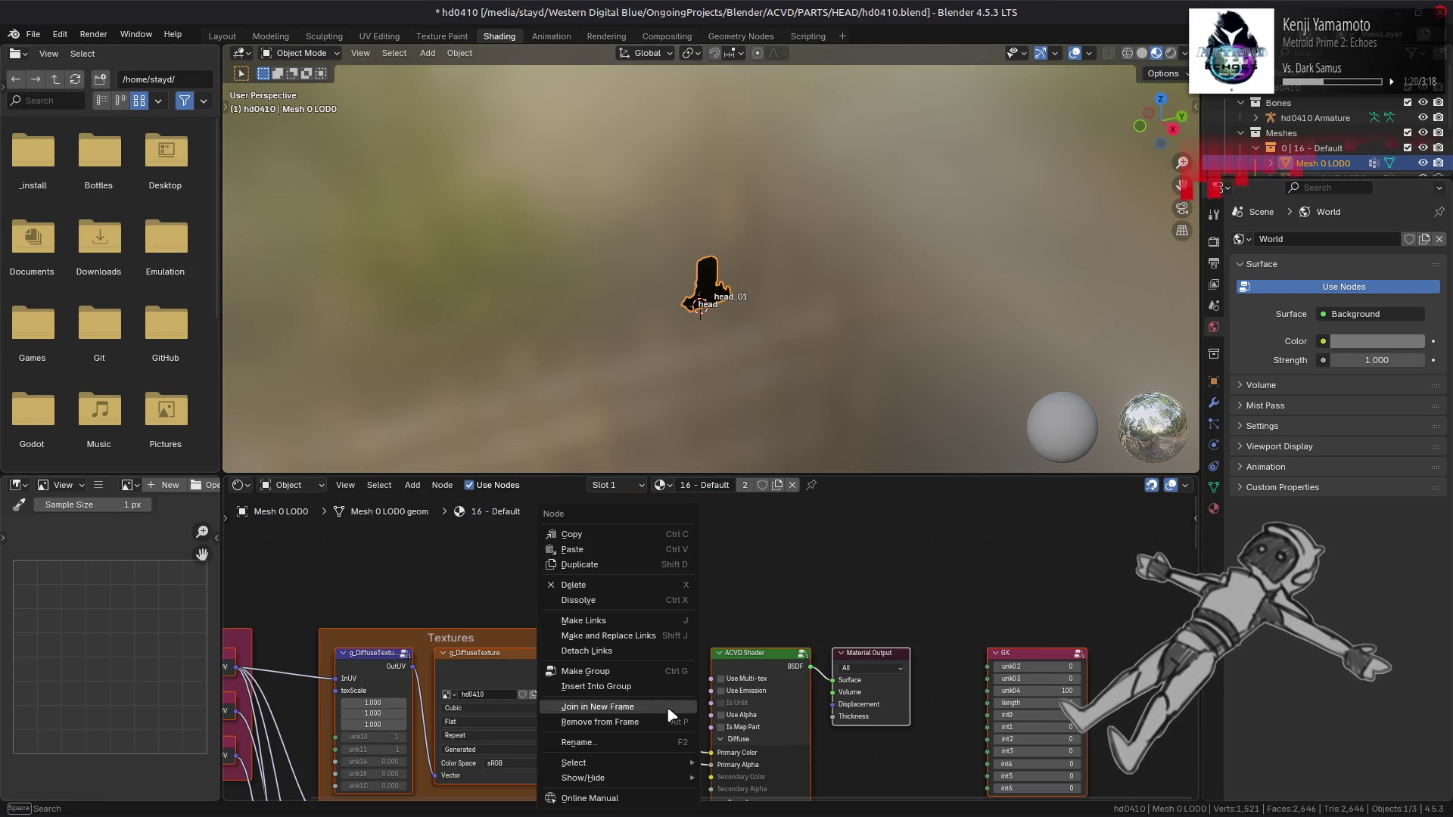
Step: Paste the Mix and Multiply nodes and link the Bumpmap texture to the Normal inputs
{"action": "left_click", "coordinate": [613, 551]}
{"action": "scroll", "coordinate": [616, 510], "scroll_direction": "up", "scroll_amount": 3}
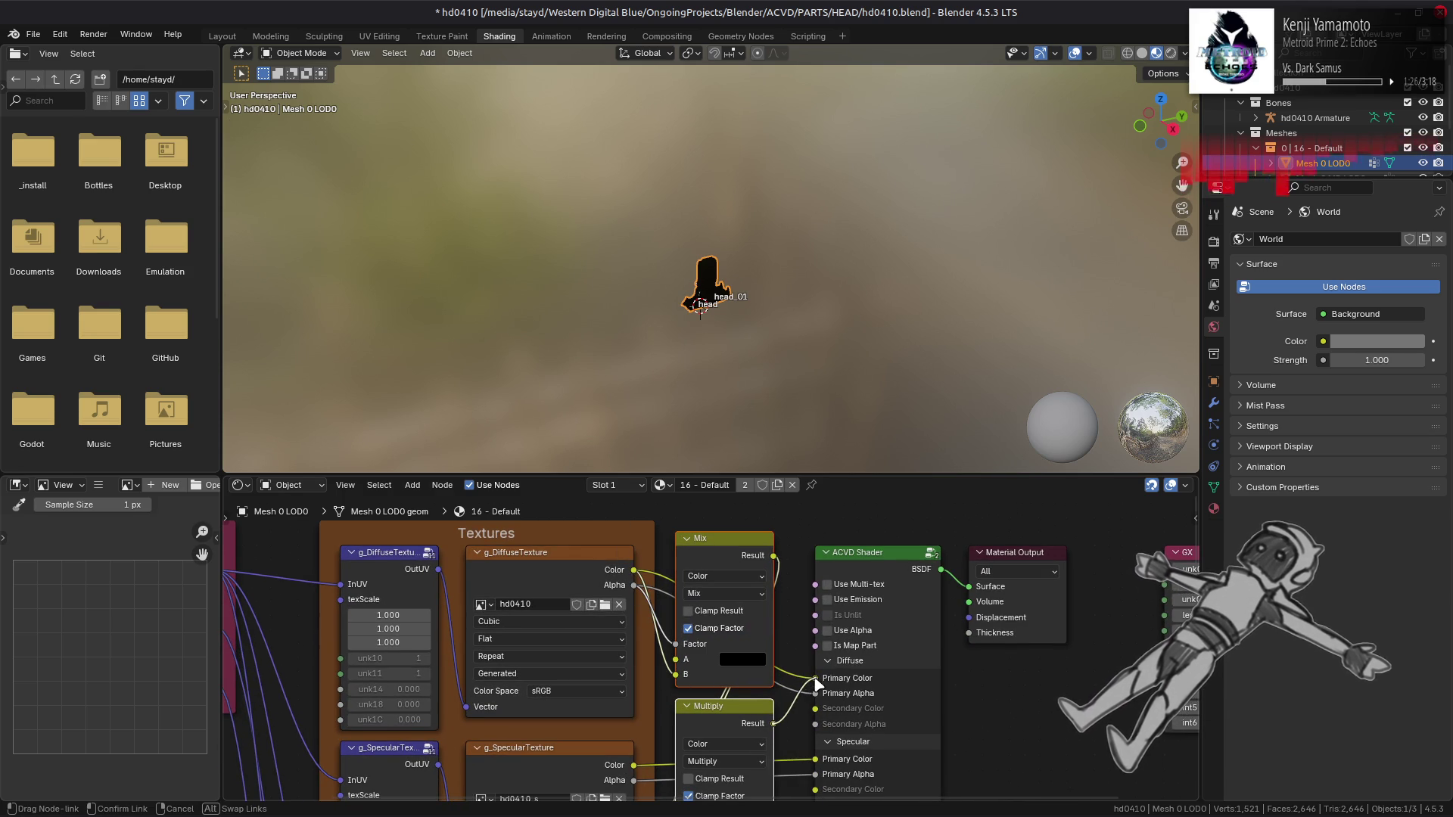
{"action": "mouse_move", "coordinate": [817, 685]}
{"action": "left_mouse_down"}
{"action": "mouse_move", "coordinate": [747, 775]}
{"action": "mouse_move", "coordinate": [810, 589]}
{"action": "left_mouse_up"}
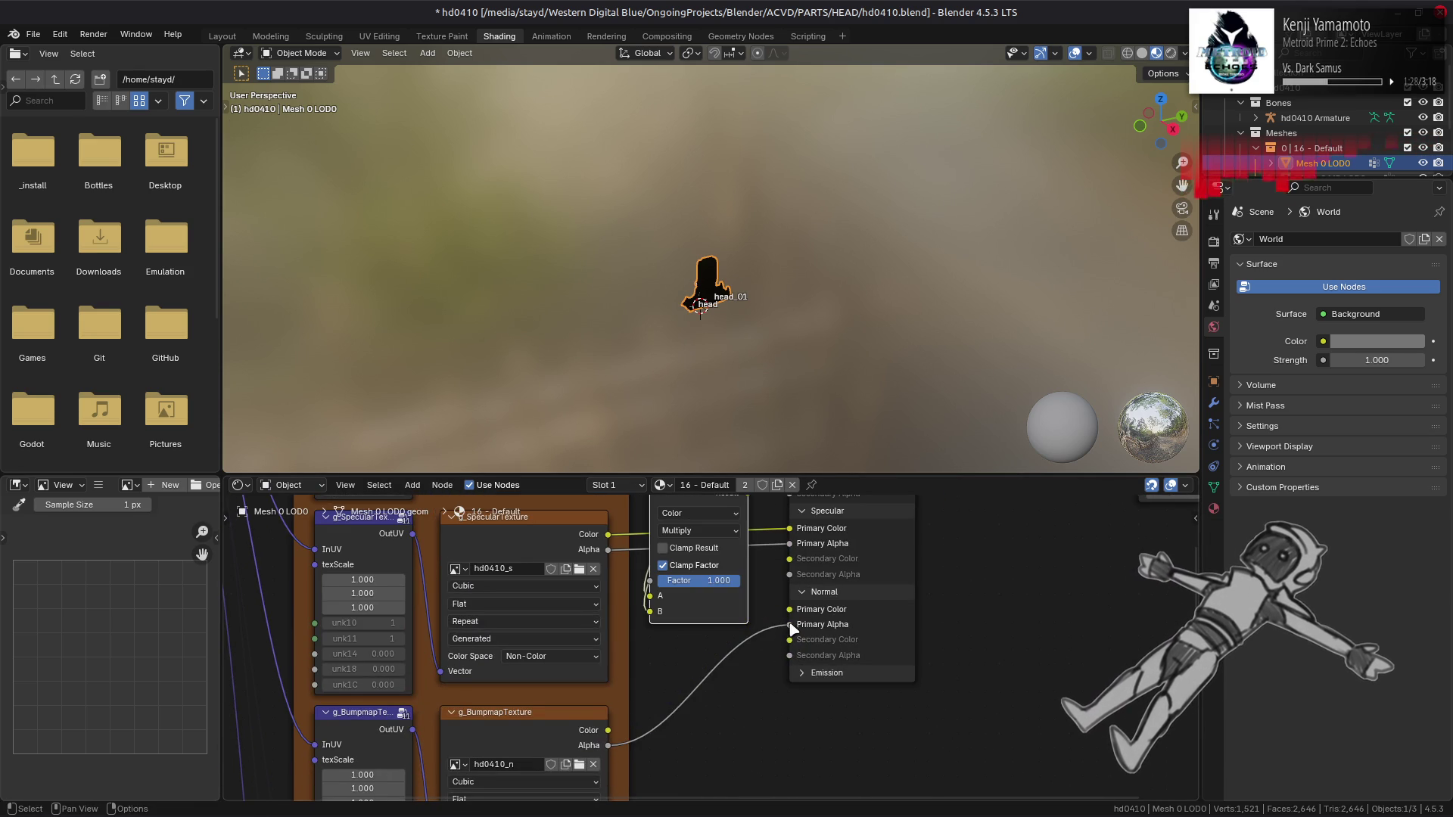
{"action": "scroll", "coordinate": [606, 551], "scroll_direction": "up", "scroll_amount": 5}
{"action": "scroll", "coordinate": [606, 550], "scroll_direction": "left", "scroll_amount": 2}
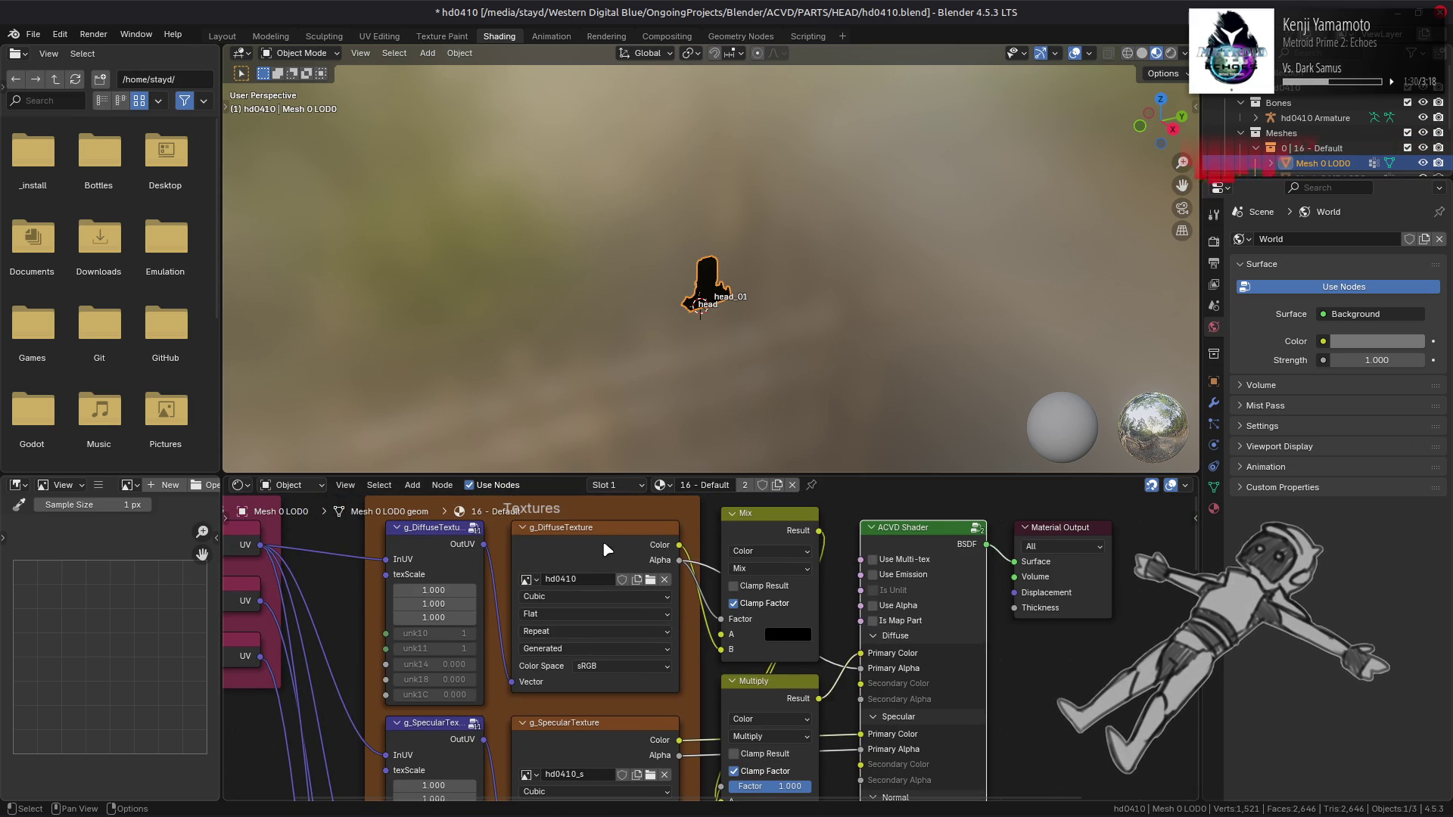
Step: Replace the diffuse image with hd0410.dds from hd0410_gt-tpf-dcx and set it to Non-Color
{"action": "left_click", "coordinate": [606, 550]}
{"action": "left_click", "coordinate": [104, 489]}
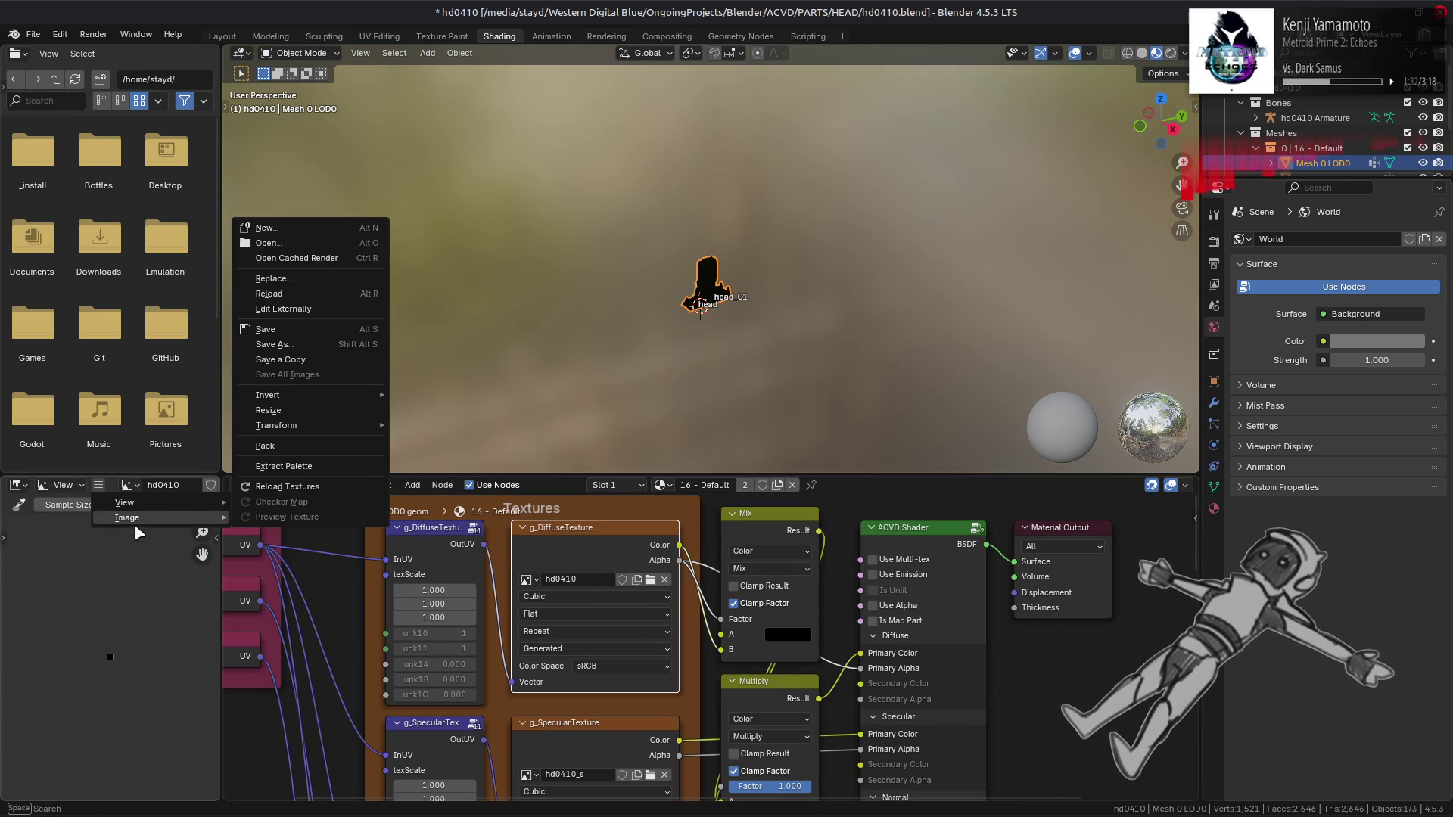
{"action": "left_click", "coordinate": [286, 274]}
{"action": "left_click", "coordinate": [415, 501]}
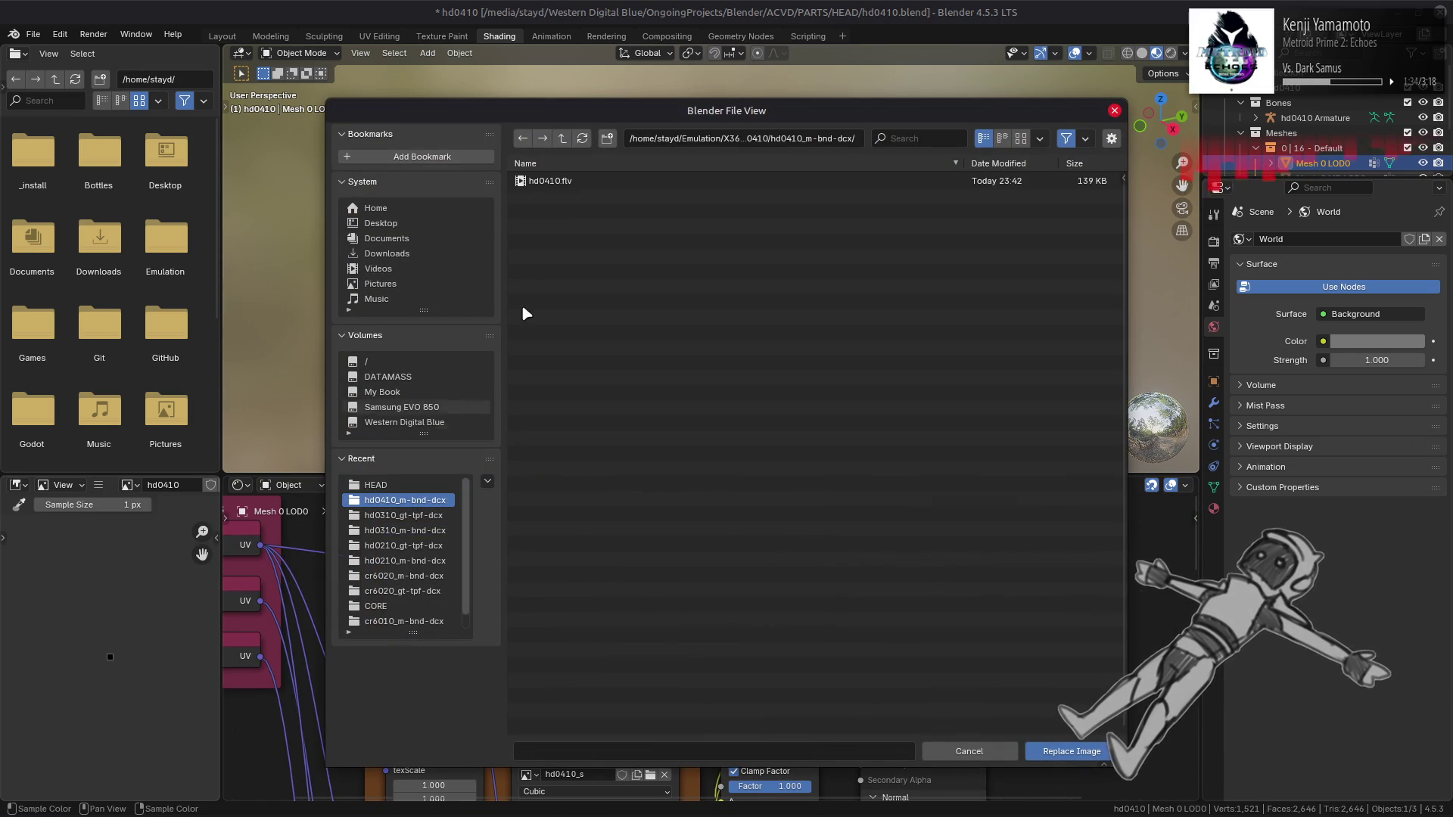
{"action": "left_click", "coordinate": [561, 138]}
{"action": "double_click", "coordinate": [596, 184]}
{"action": "double_click", "coordinate": [592, 183]}
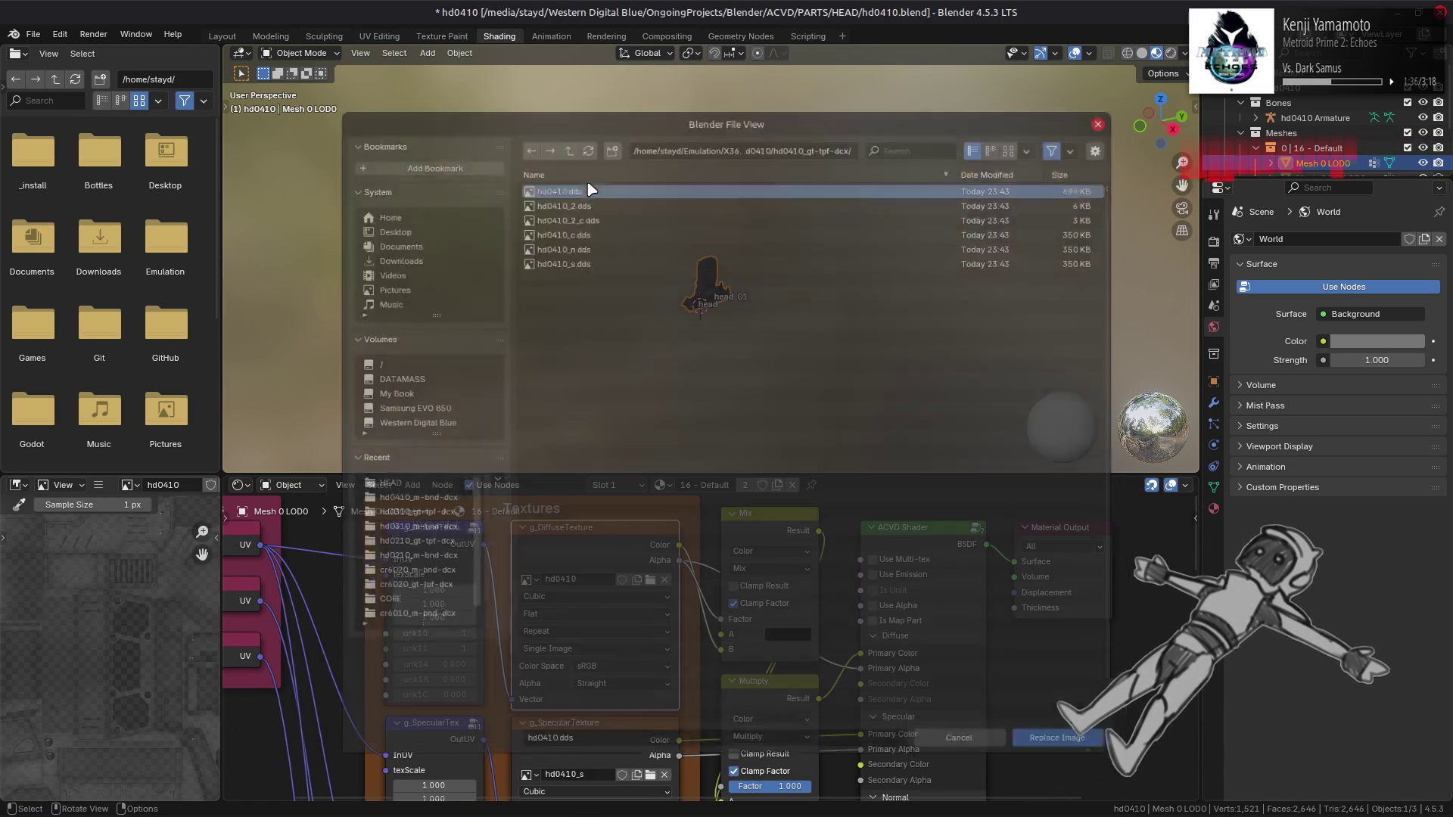
{"action": "left_click", "coordinate": [620, 669]}
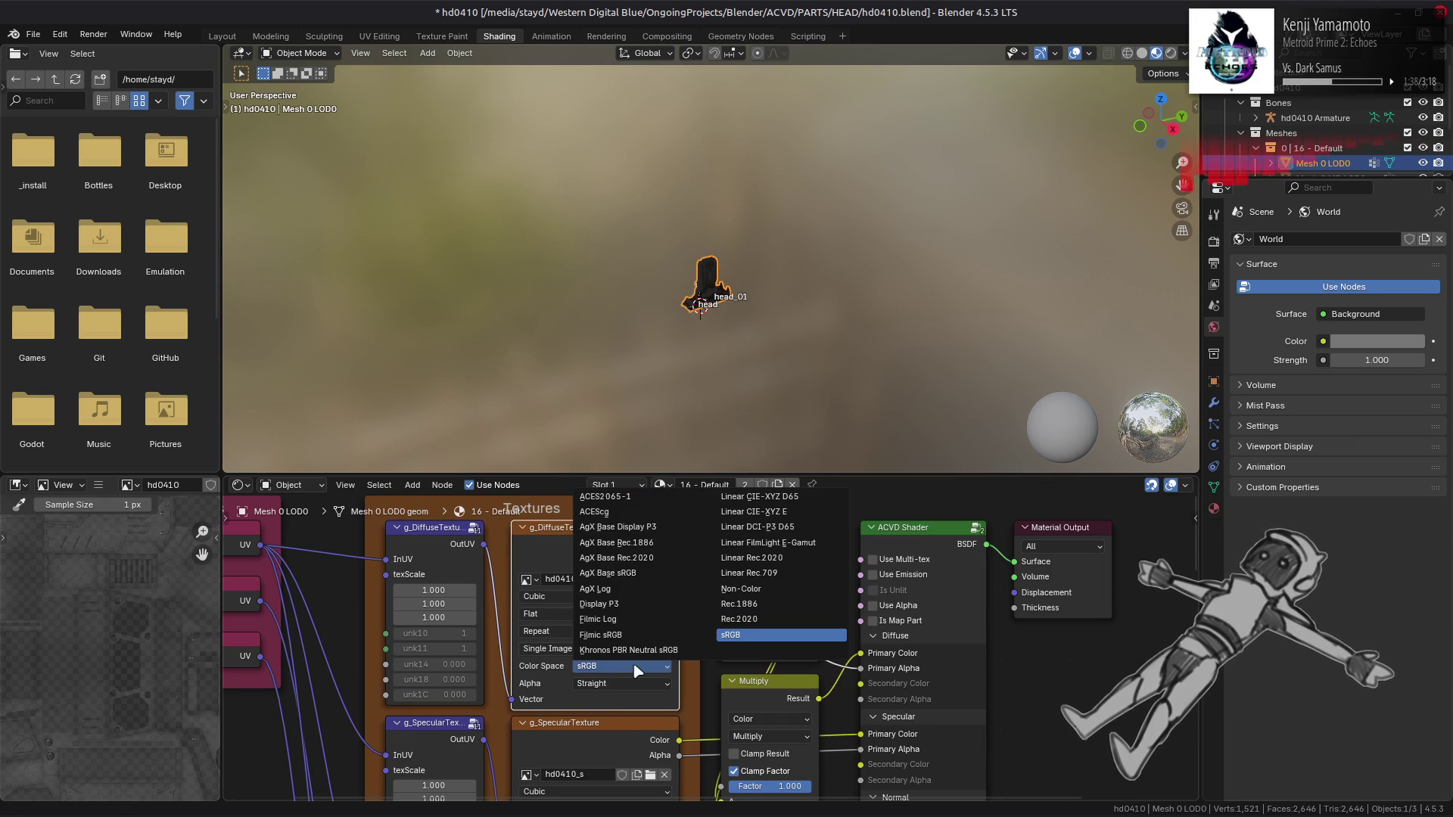
{"action": "left_click", "coordinate": [743, 598]}
Step: Replace the specular image with hd0410_s.dds and return to the Layout workspace
{"action": "left_click", "coordinate": [530, 723]}
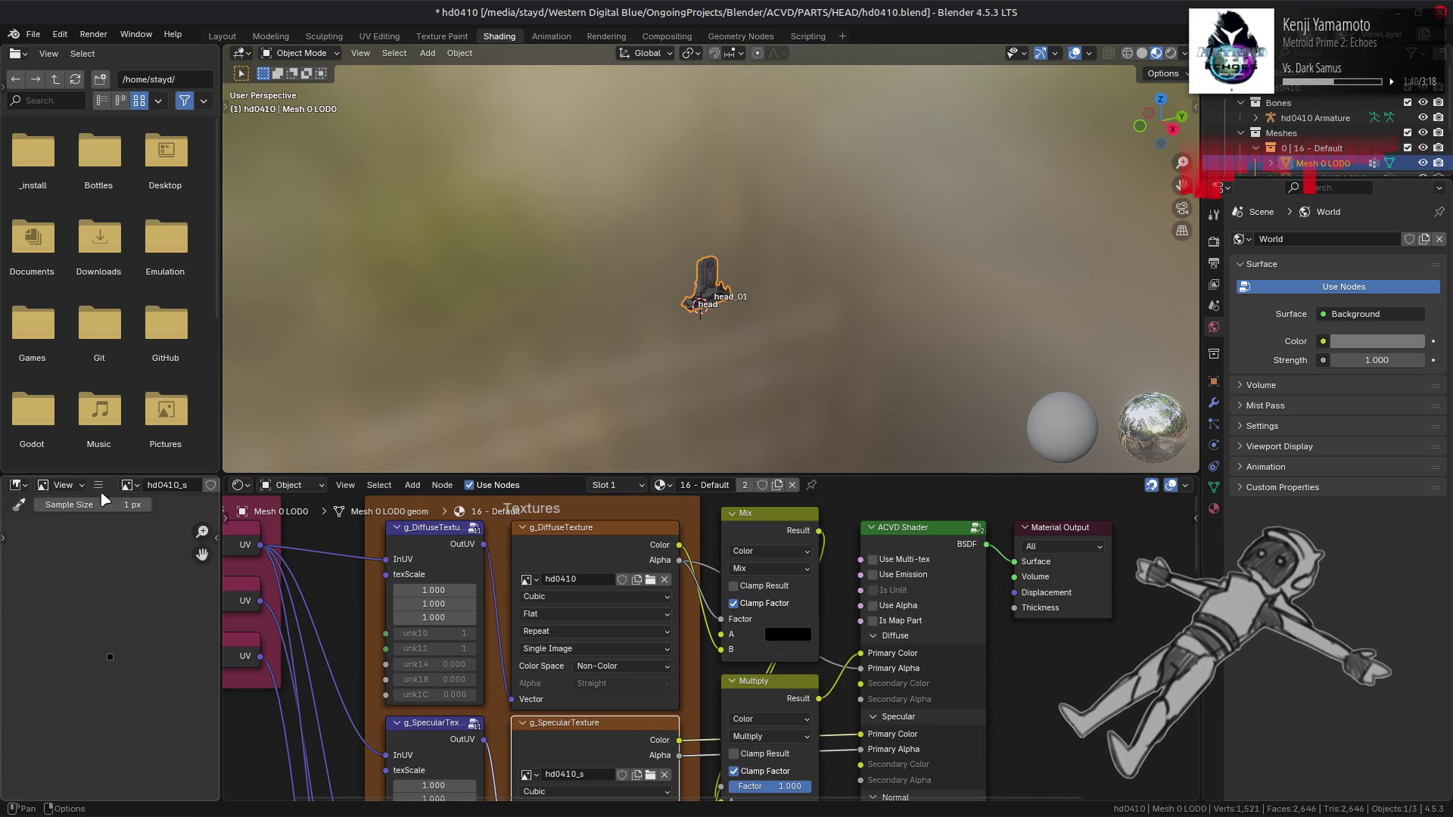
{"action": "mouse_move", "coordinate": [121, 520]}
{"action": "left_click", "coordinate": [287, 293]}
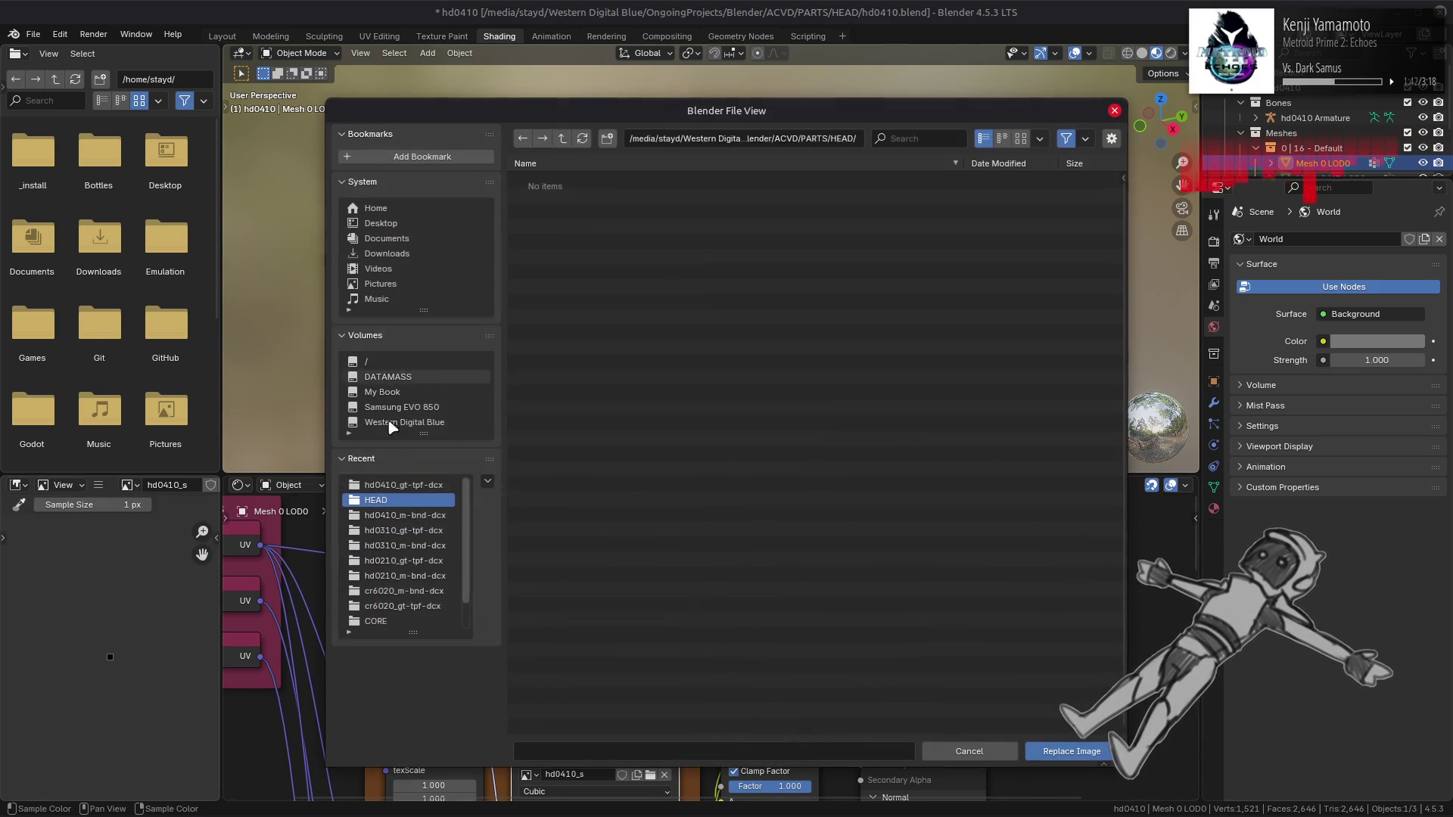
{"action": "left_click", "coordinate": [421, 486]}
{"action": "double_click", "coordinate": [575, 259]}
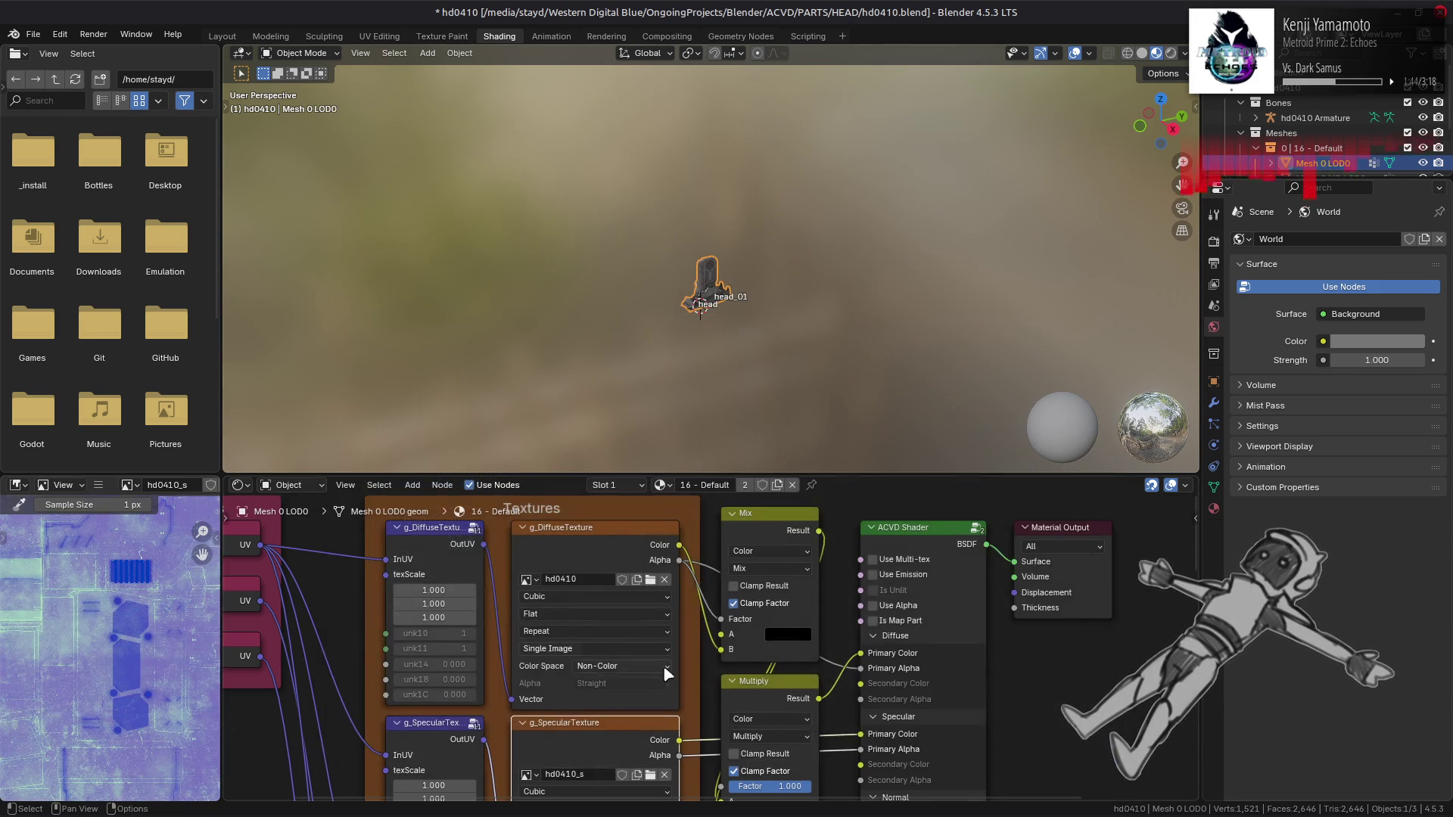
{"action": "scroll", "coordinate": [554, 291], "scroll_direction": "up", "scroll_amount": 5}
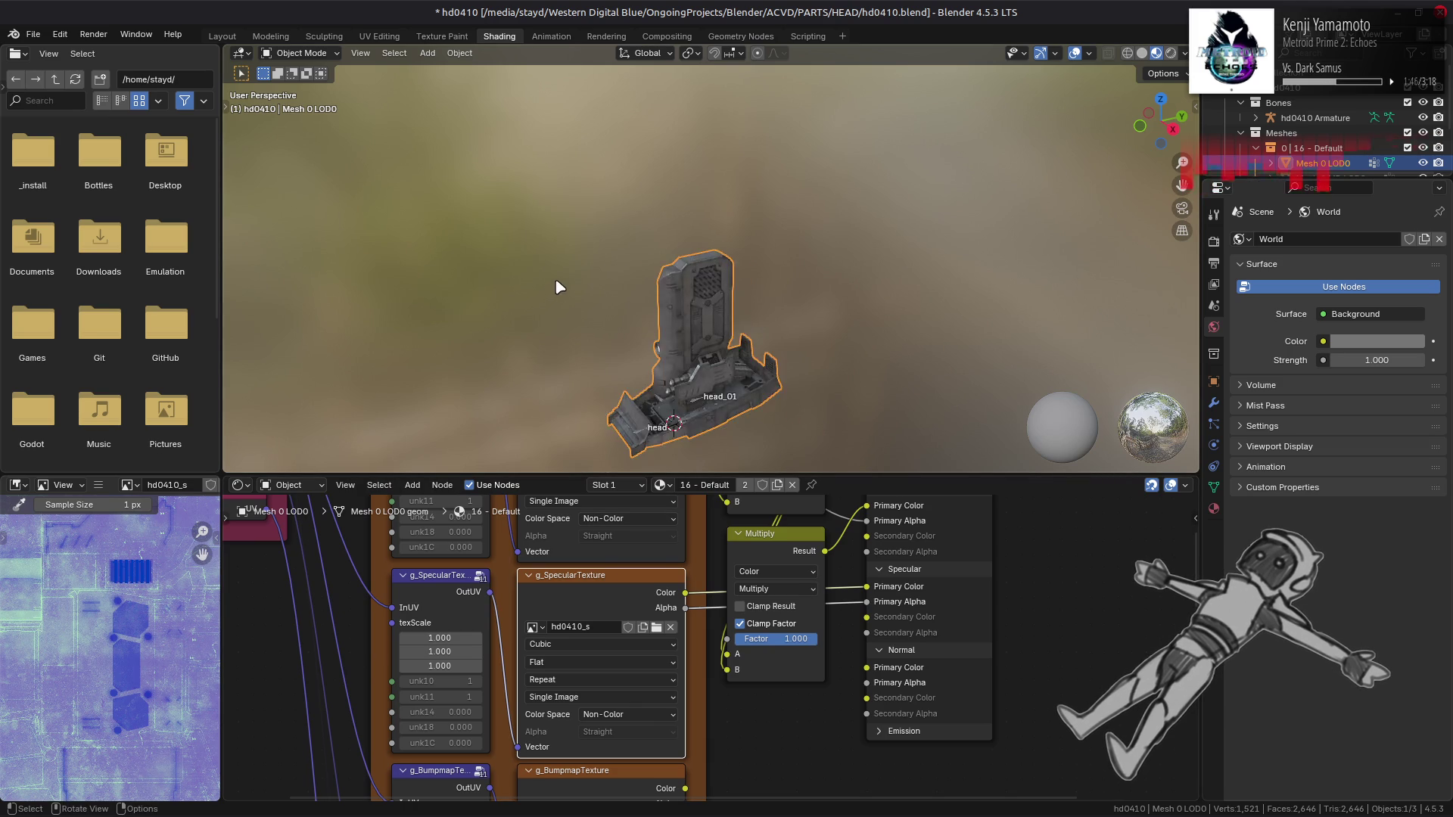
{"action": "left_click", "coordinate": [233, 36]}
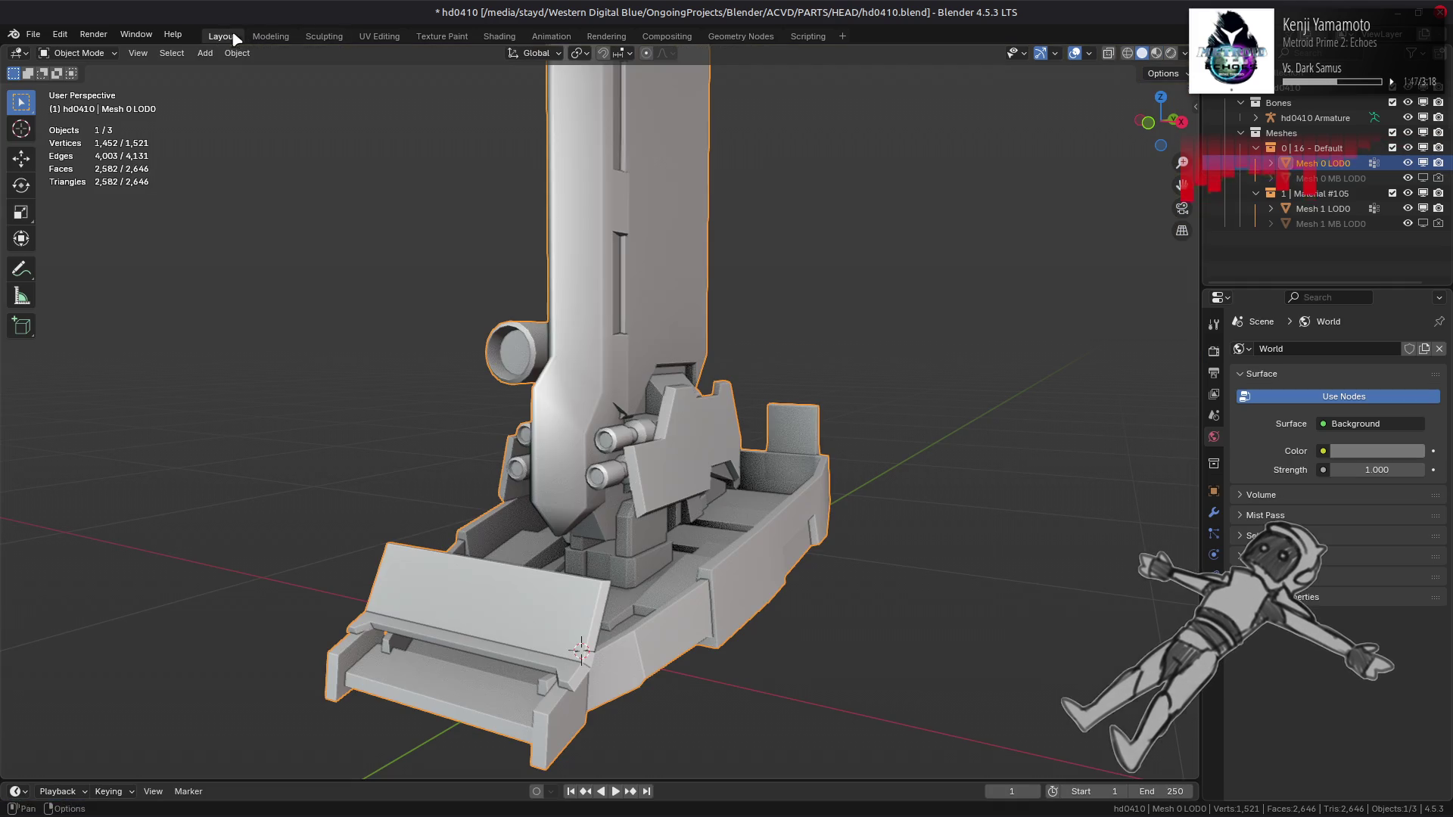
Step: Switch to Material Preview shading and toggle Edit Mode to inspect the head mesh geometry
{"action": "left_click", "coordinate": [1156, 54]}
{"action": "key", "text": "alt+a"}
{"action": "mouse_move", "coordinate": [638, 378]}
{"action": "middle_mouse_down"}
{"action": "mouse_move", "coordinate": [606, 361]}
{"action": "mouse_move", "coordinate": [614, 322]}
{"action": "mouse_move", "coordinate": [714, 302]}
{"action": "mouse_move", "coordinate": [719, 273]}
{"action": "mouse_move", "coordinate": [626, 453]}
{"action": "mouse_move", "coordinate": [611, 443]}
{"action": "mouse_move", "coordinate": [585, 273]}
{"action": "mouse_move", "coordinate": [612, 336]}
{"action": "mouse_move", "coordinate": [649, 344]}
{"action": "mouse_move", "coordinate": [593, 416]}
{"action": "mouse_move", "coordinate": [551, 434]}
{"action": "mouse_move", "coordinate": [619, 427]}
{"action": "middle_mouse_up"}
{"action": "key", "text": "Tab"}
{"action": "scroll", "coordinate": [585, 273], "scroll_direction": "up", "scroll_amount": 3}
{"action": "key", "text": "Tab"}
{"action": "key", "text": "Tab"}
{"action": "key", "text": "Tab"}
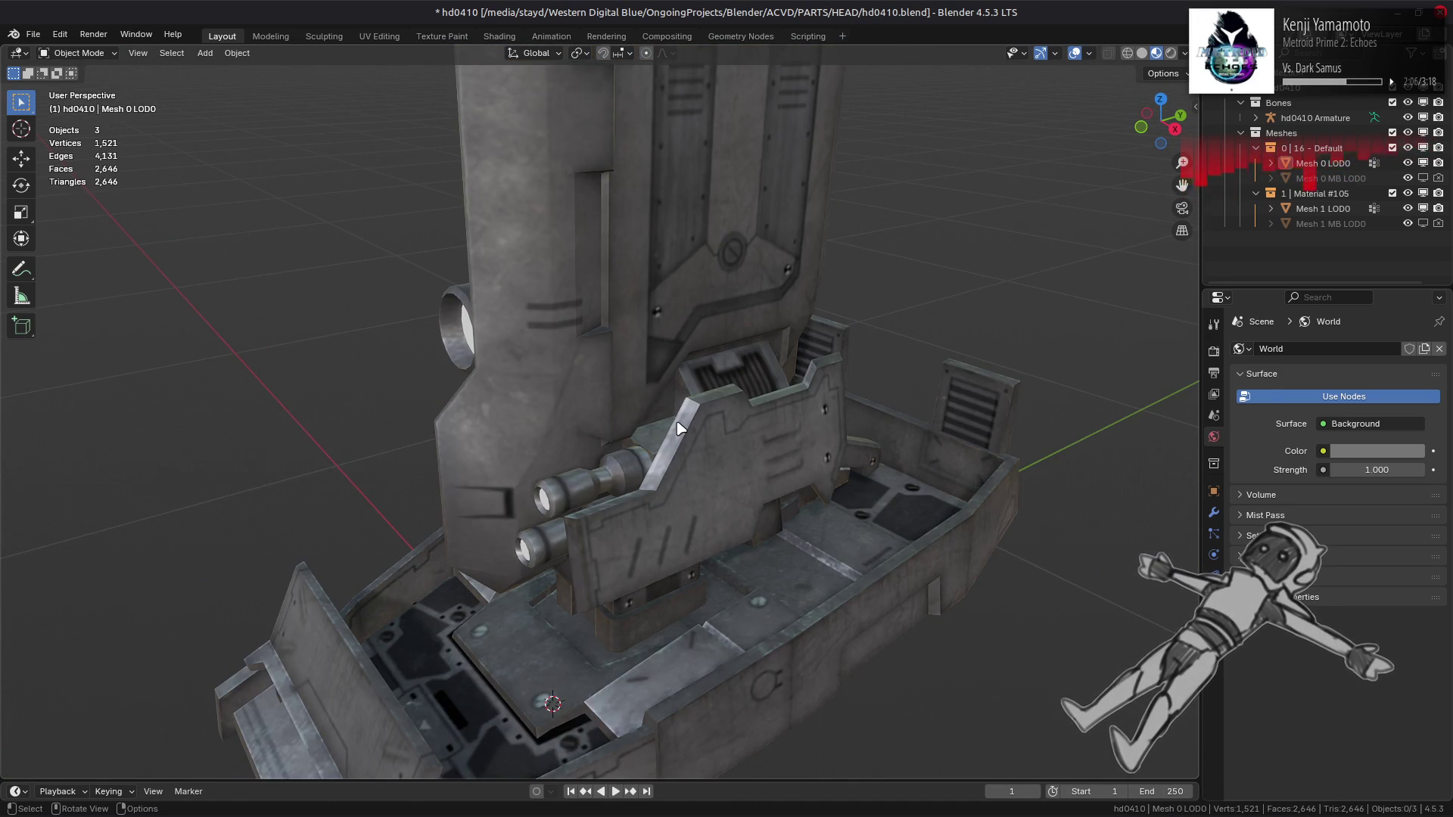
{"action": "scroll", "coordinate": [681, 424], "scroll_direction": "up", "scroll_amount": 5}
{"action": "key", "text": "Tab"}
{"action": "mouse_move", "coordinate": [632, 400]}
{"action": "middle_mouse_down"}
{"action": "mouse_move", "coordinate": [681, 397]}
{"action": "mouse_move", "coordinate": [697, 457]}
{"action": "mouse_move", "coordinate": [804, 464]}
{"action": "middle_mouse_up"}
{"action": "key", "text": "Tab"}
Step: Add a Weighted Normal modifier using Corner Angle with Keep Sharp, toggling it to compare
{"action": "left_click", "coordinate": [1216, 512]}
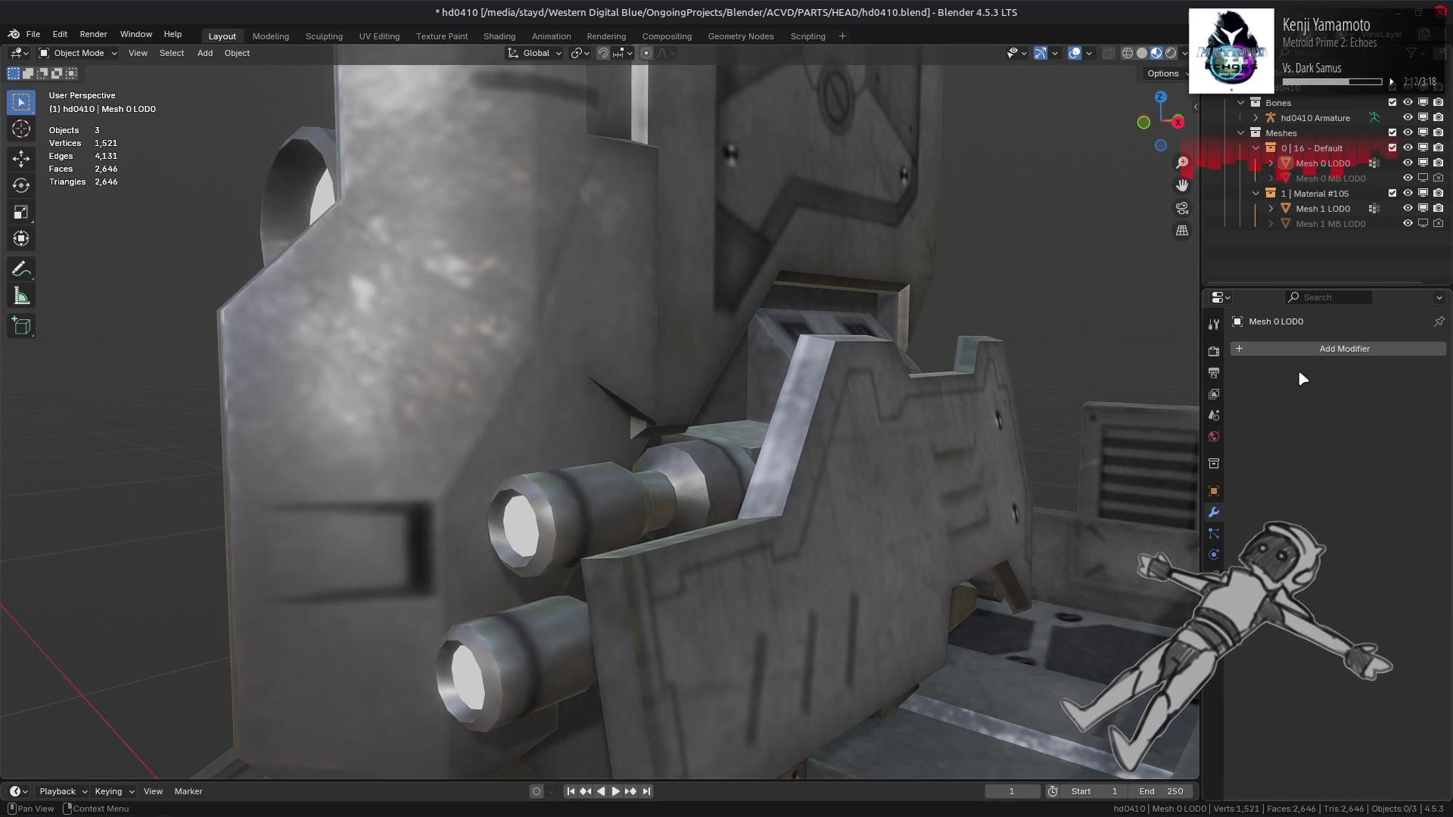
{"action": "left_click", "coordinate": [1300, 352]}
{"action": "mouse_move", "coordinate": [1277, 435]}
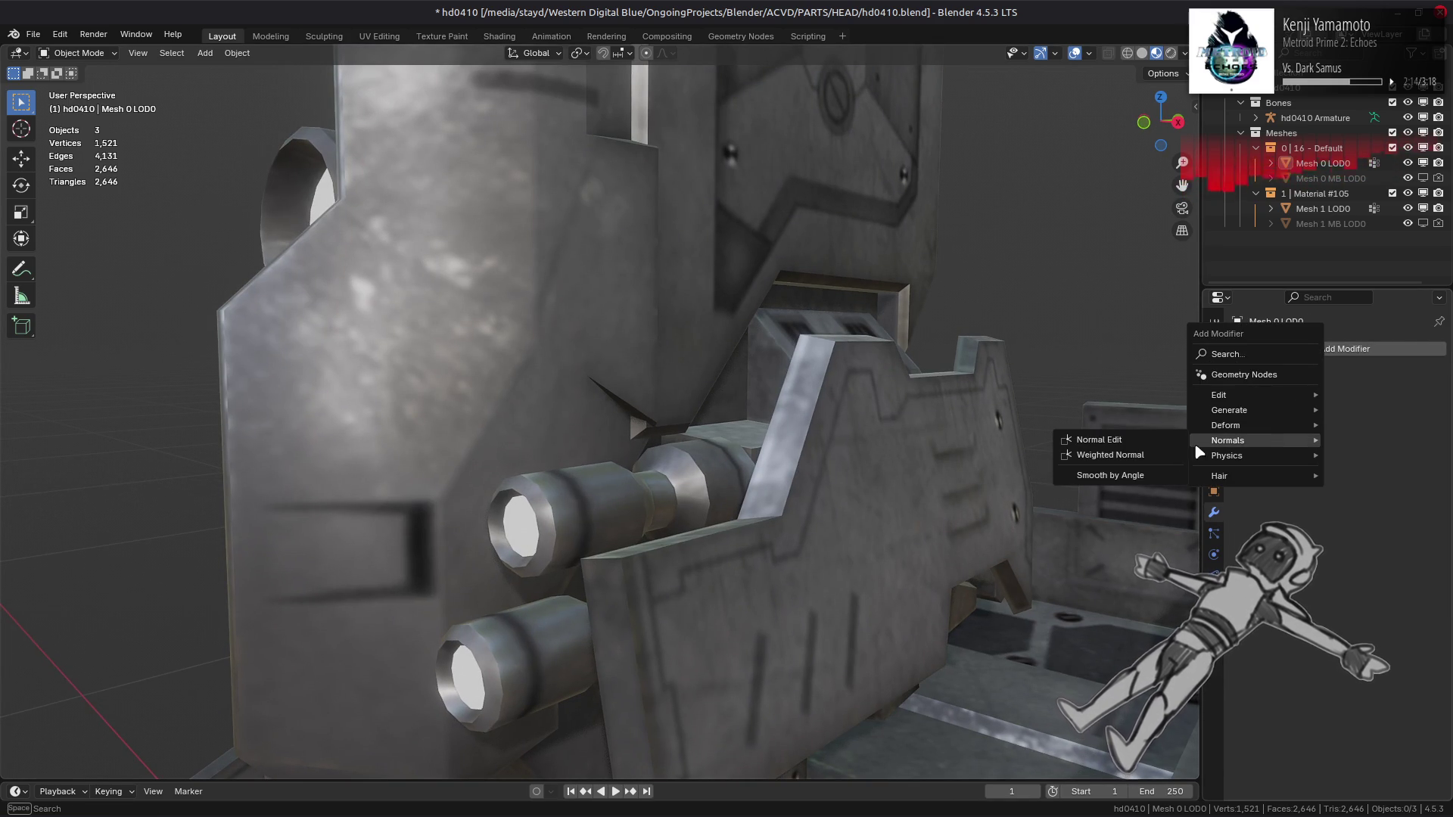
{"action": "left_click", "coordinate": [1113, 456]}
{"action": "left_click", "coordinate": [1333, 491]}
{"action": "left_click", "coordinate": [1370, 431]}
{"action": "left_click", "coordinate": [1355, 454]}
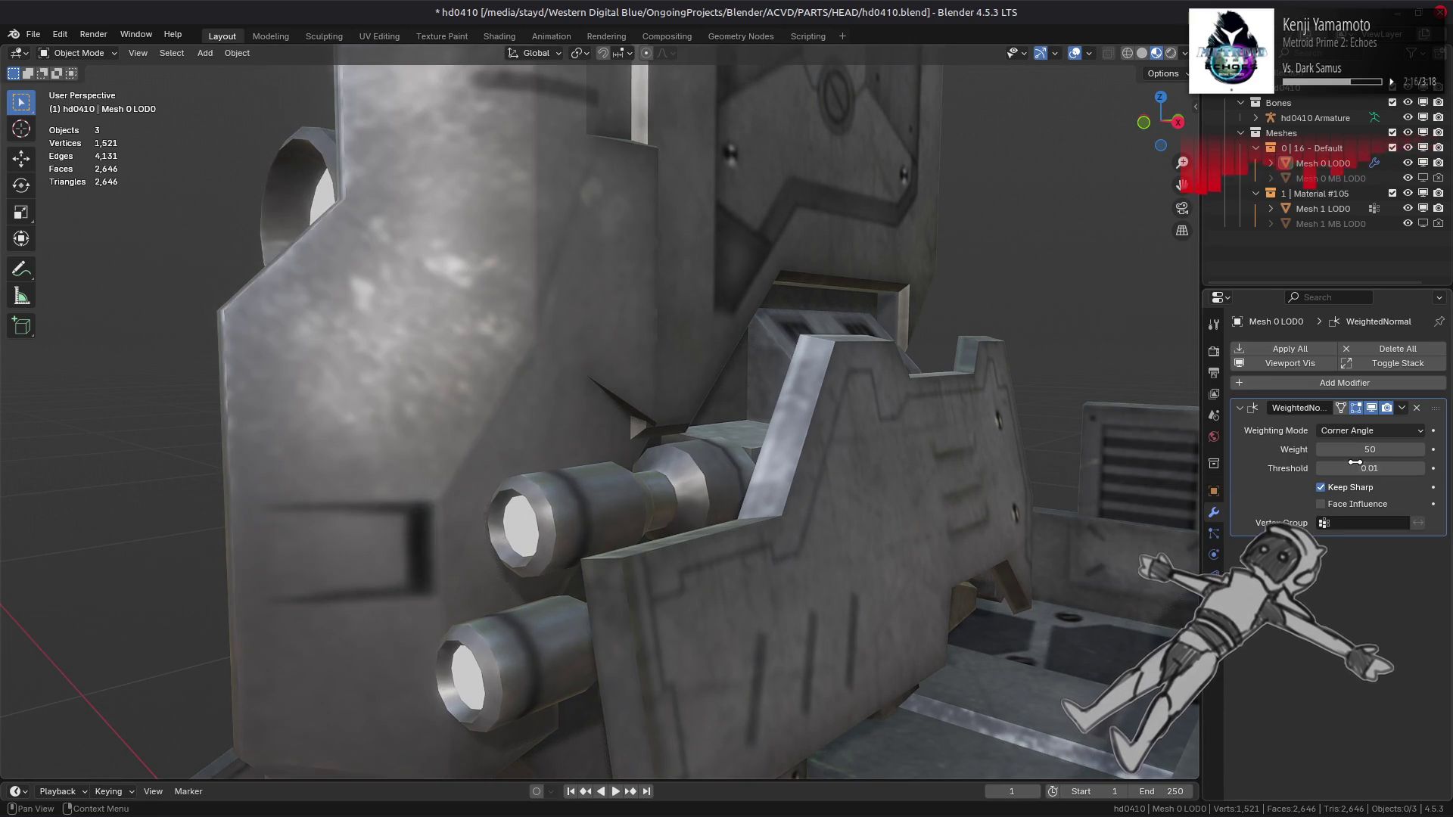
{"action": "scroll", "coordinate": [1146, 456], "scroll_direction": "down", "scroll_amount": 5}
{"action": "left_click", "coordinate": [1371, 408]}
{"action": "left_click", "coordinate": [1371, 408]}
{"action": "left_click", "coordinate": [1372, 408]}
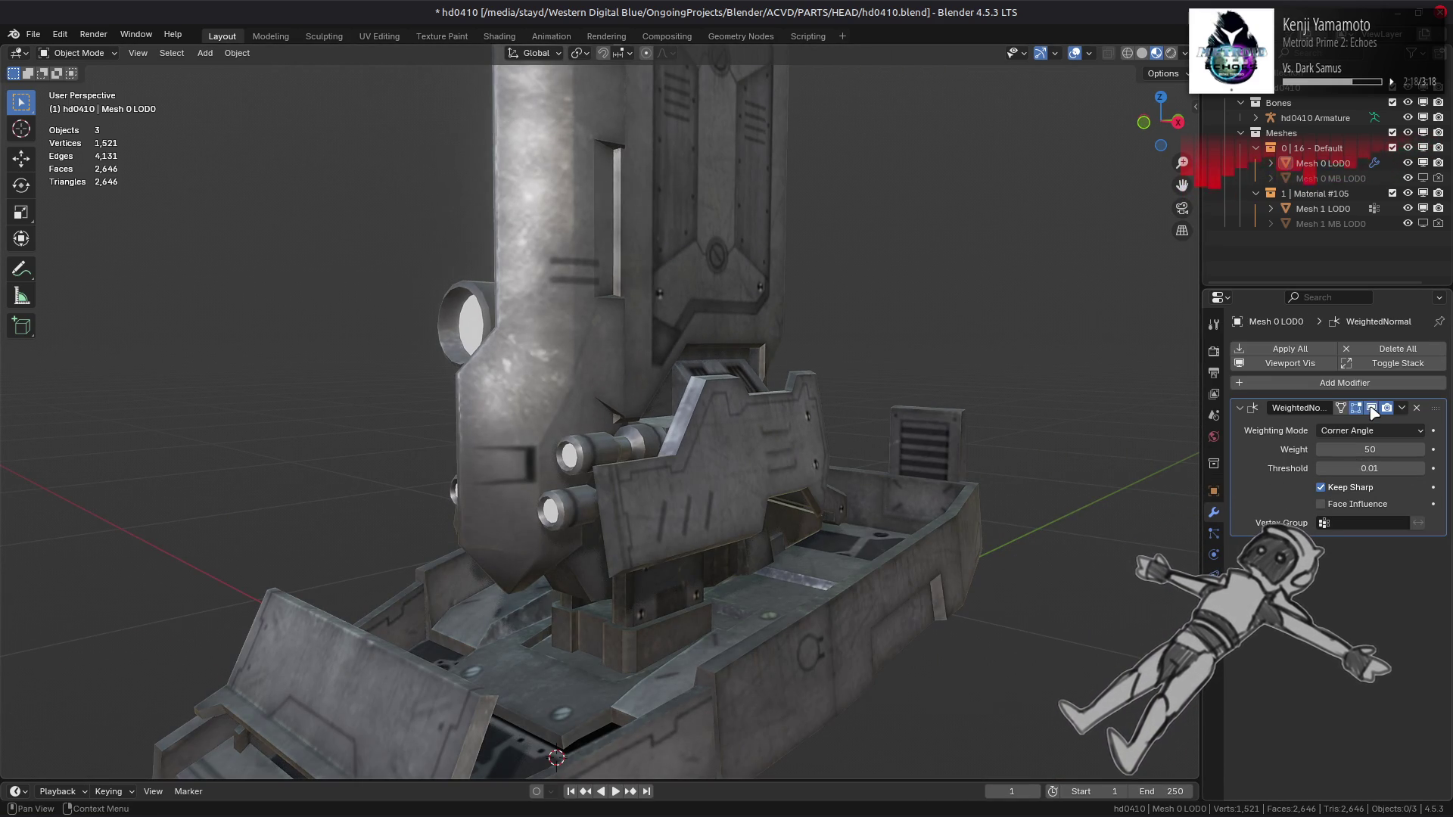
{"action": "left_click", "coordinate": [1371, 407]}
{"action": "left_click", "coordinate": [1371, 408]}
{"action": "left_click", "coordinate": [1371, 408]}
Step: In face select mode, select and frame the thin sliver face on the head mesh
{"action": "middle_click_drag", "start_coordinate": [1048, 480], "coordinate": [1001, 549]}
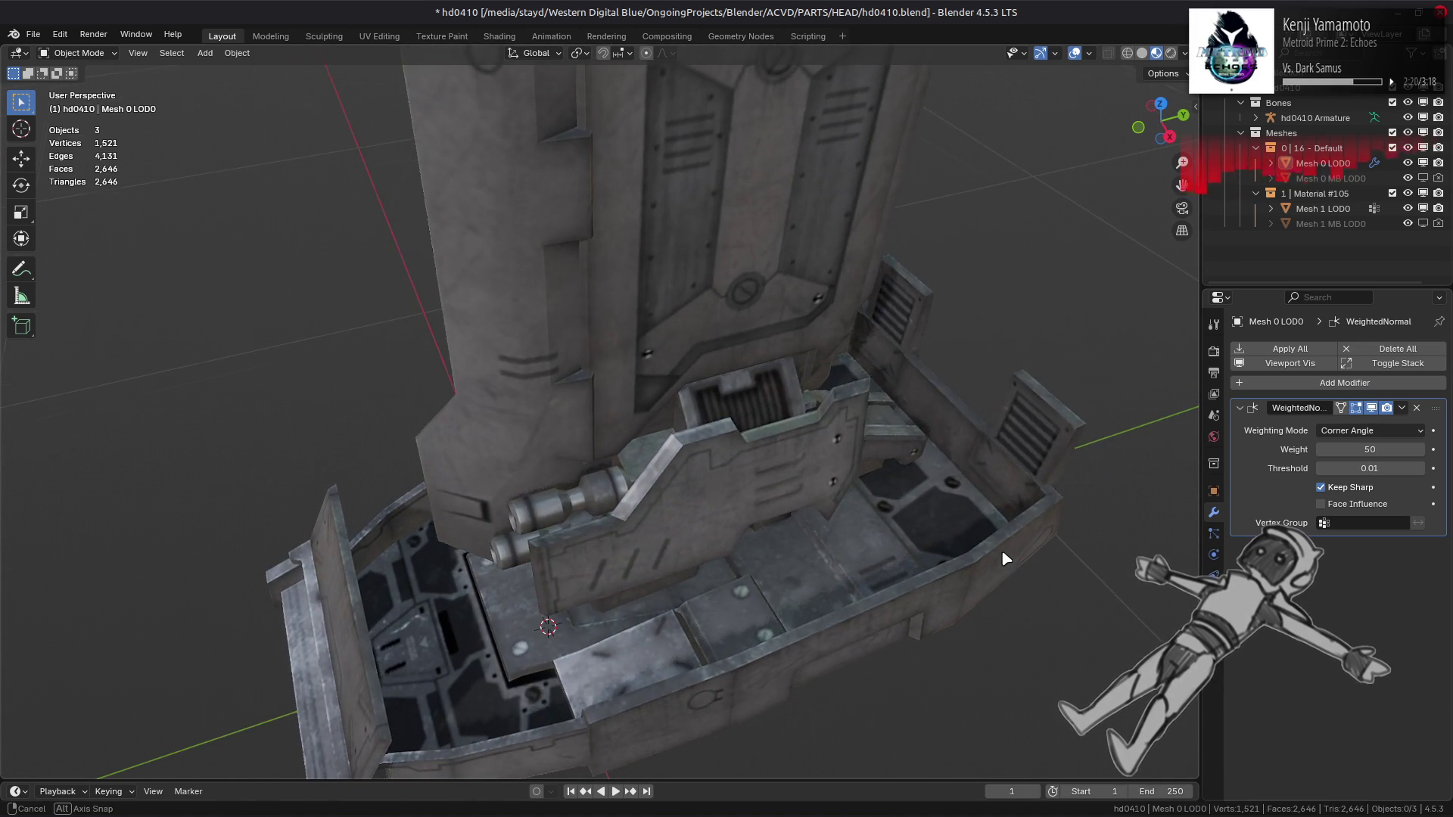
{"action": "key", "text": "Tab"}
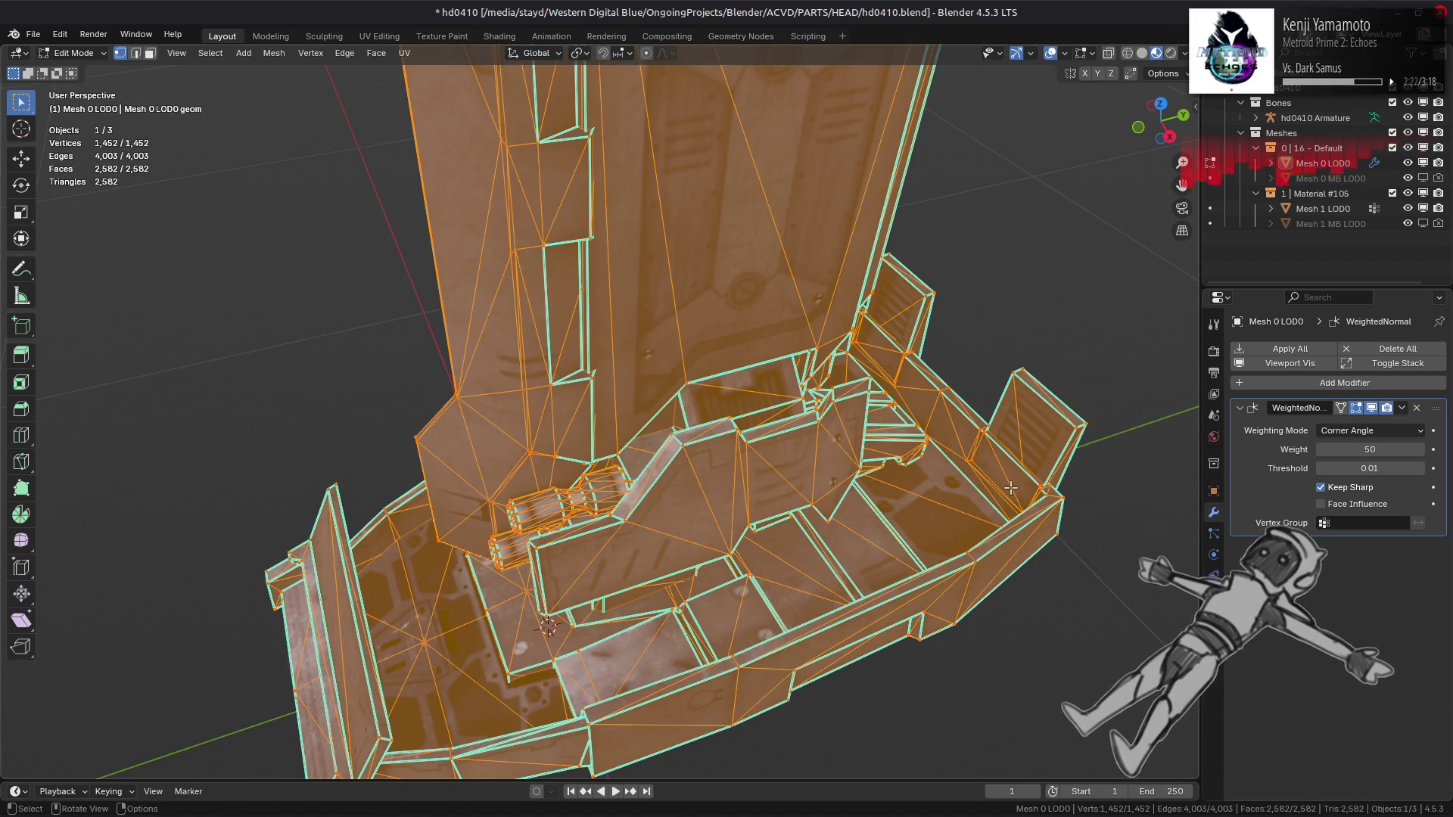
{"action": "key", "text": "3"}
{"action": "left_click", "coordinate": [1011, 488]}
{"action": "key", "text": "KP_Decimal"}
{"action": "mouse_move", "coordinate": [1011, 488]}
{"action": "middle_mouse_down"}
{"action": "mouse_move", "coordinate": [704, 519]}
{"action": "mouse_move", "coordinate": [820, 451]}
{"action": "mouse_move", "coordinate": [792, 464]}
{"action": "mouse_move", "coordinate": [804, 597]}
{"action": "mouse_move", "coordinate": [946, 575]}
{"action": "middle_mouse_up"}
{"action": "key", "text": "Tab"}
Step: Compare the inner wall's smoothing in Solid and Material Preview shading, then enter Edit Mode
{"action": "middle_click_drag", "start_coordinate": [996, 444], "coordinate": [787, 392]}
{"action": "left_click", "coordinate": [1142, 55]}
{"action": "scroll", "coordinate": [1067, 265], "scroll_direction": "up", "scroll_amount": 2}
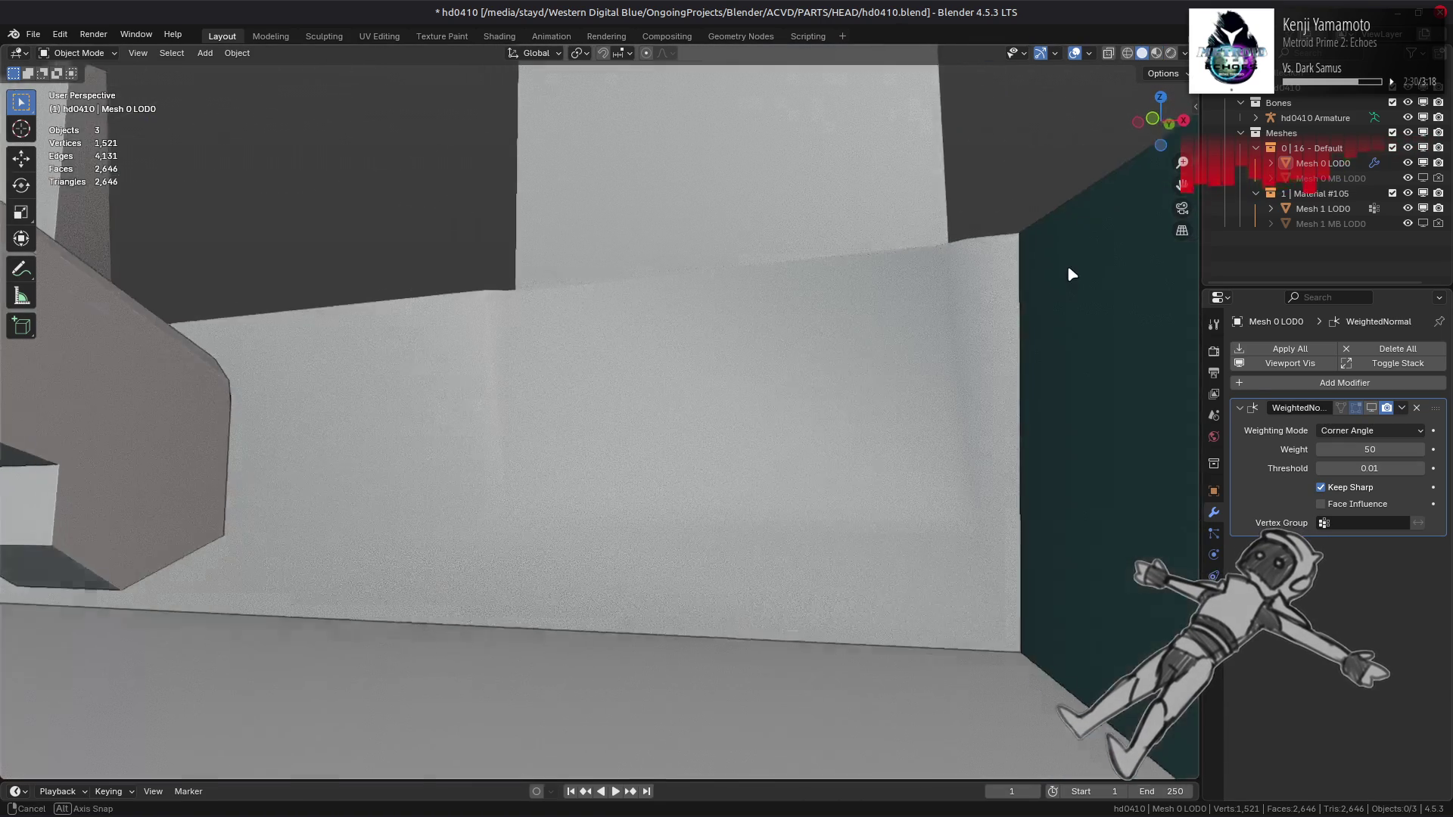
{"action": "mouse_move", "coordinate": [1067, 265]}
{"action": "middle_mouse_down"}
{"action": "mouse_move", "coordinate": [1064, 352]}
{"action": "mouse_move", "coordinate": [1249, 422]}
{"action": "middle_mouse_up"}
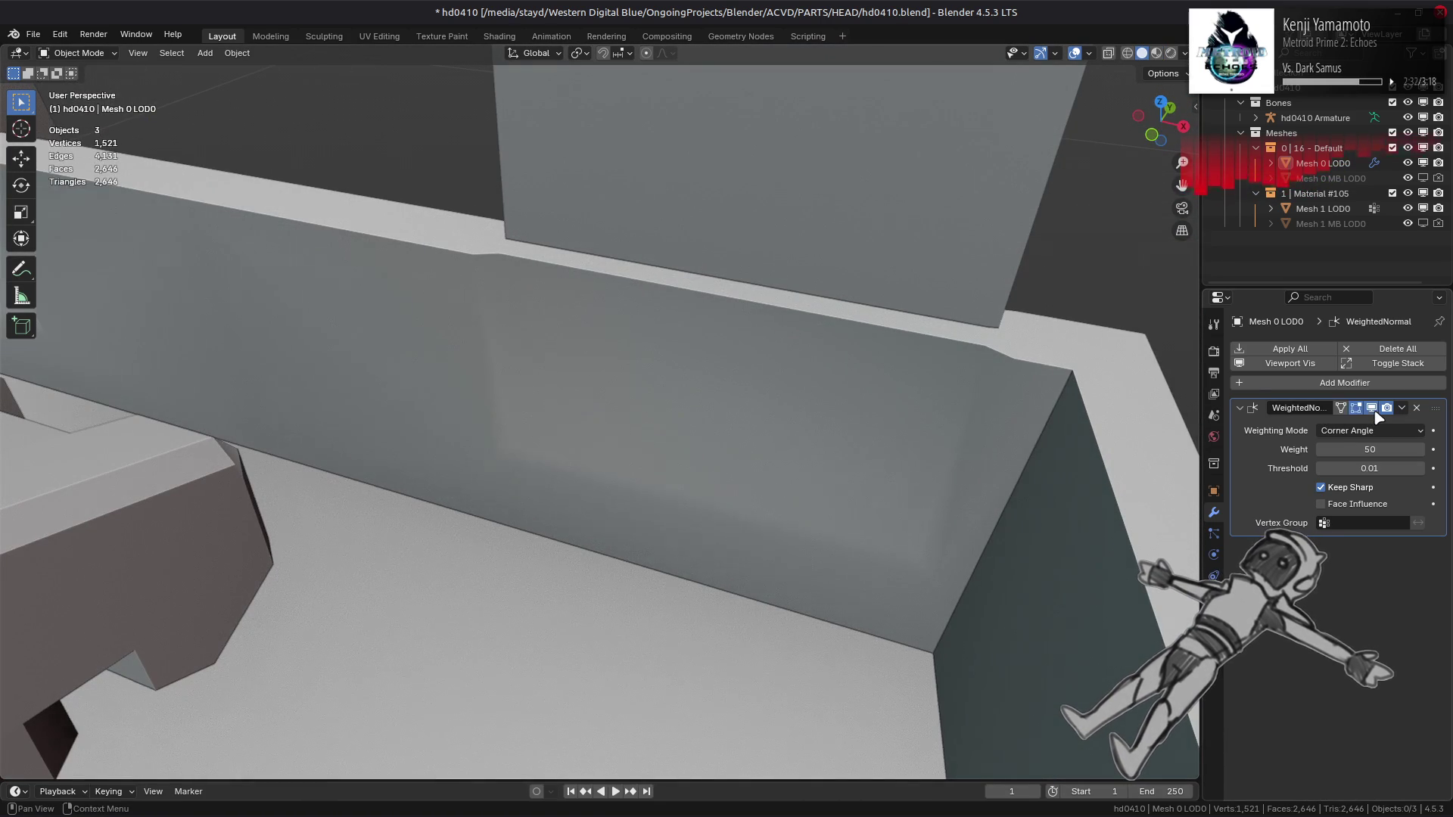
{"action": "left_click", "coordinate": [1155, 53]}
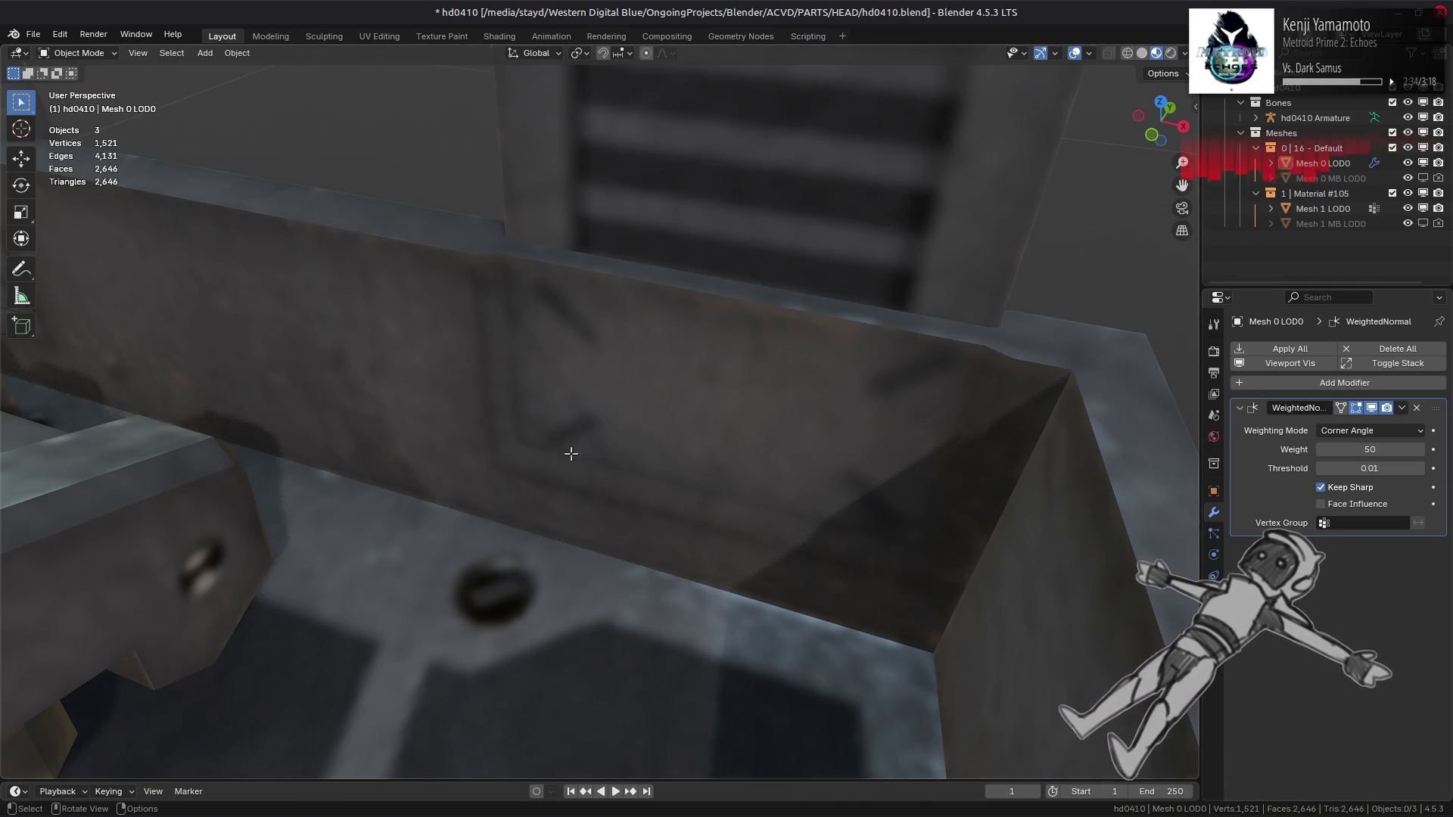
{"action": "key", "text": "Tab"}
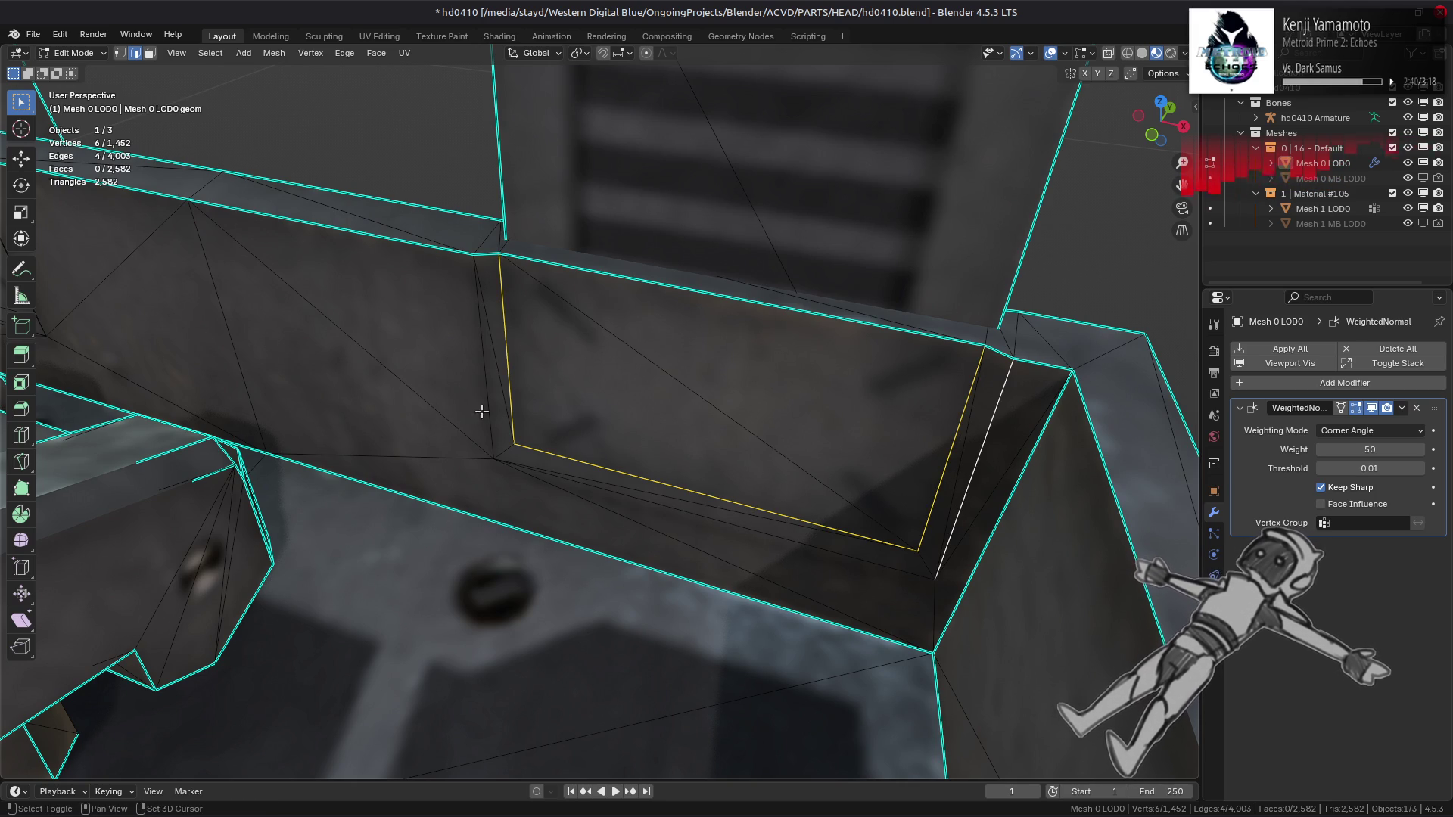
Step: Mark the selected edge loop sharp and check the result in Object Mode
{"action": "right_click", "coordinate": [486, 523]}
{"action": "left_click", "coordinate": [451, 654]}
{"action": "key", "text": "Tab"}
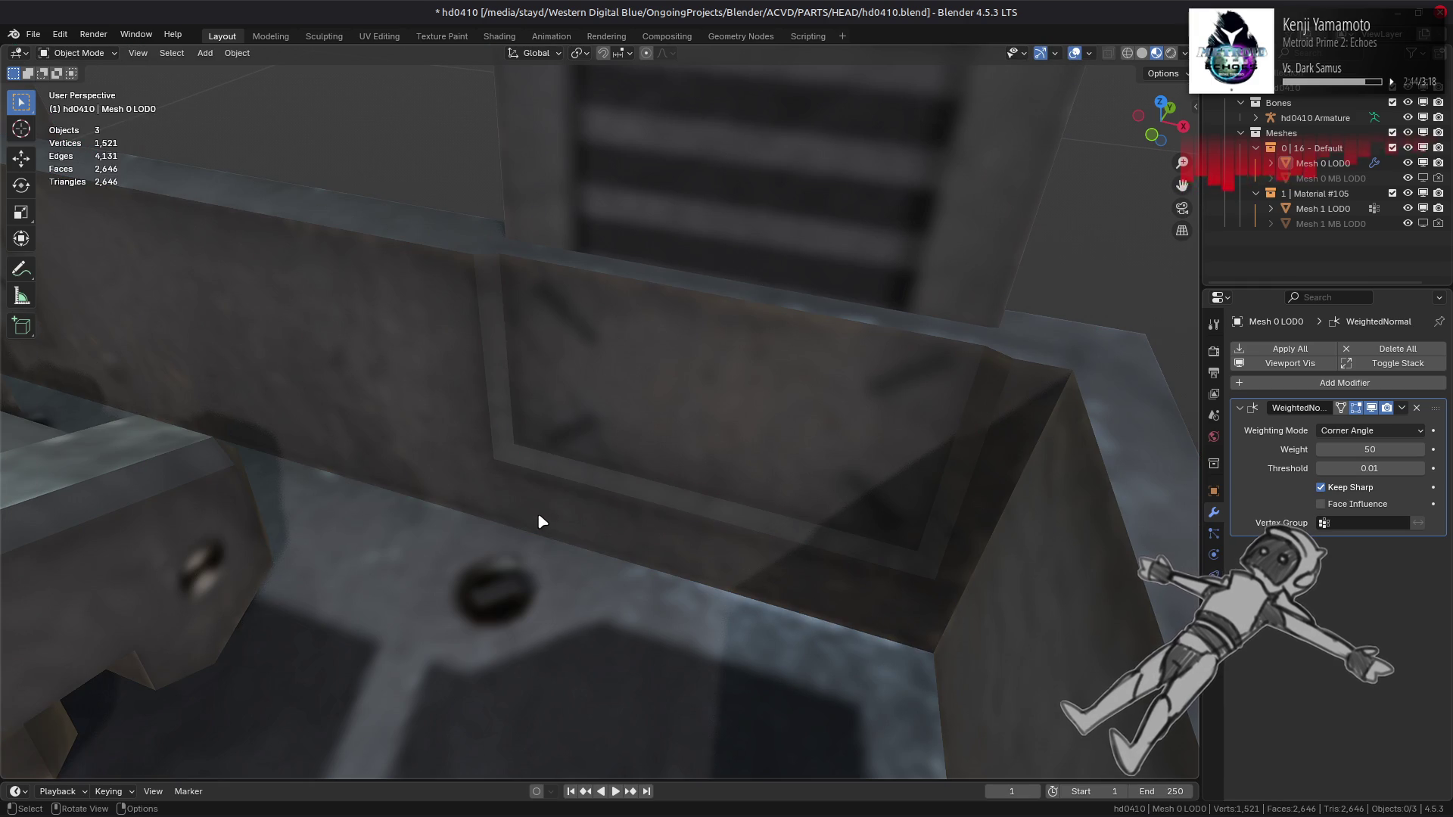
{"action": "middle_click_drag", "start_coordinate": [544, 517], "coordinate": [577, 416]}
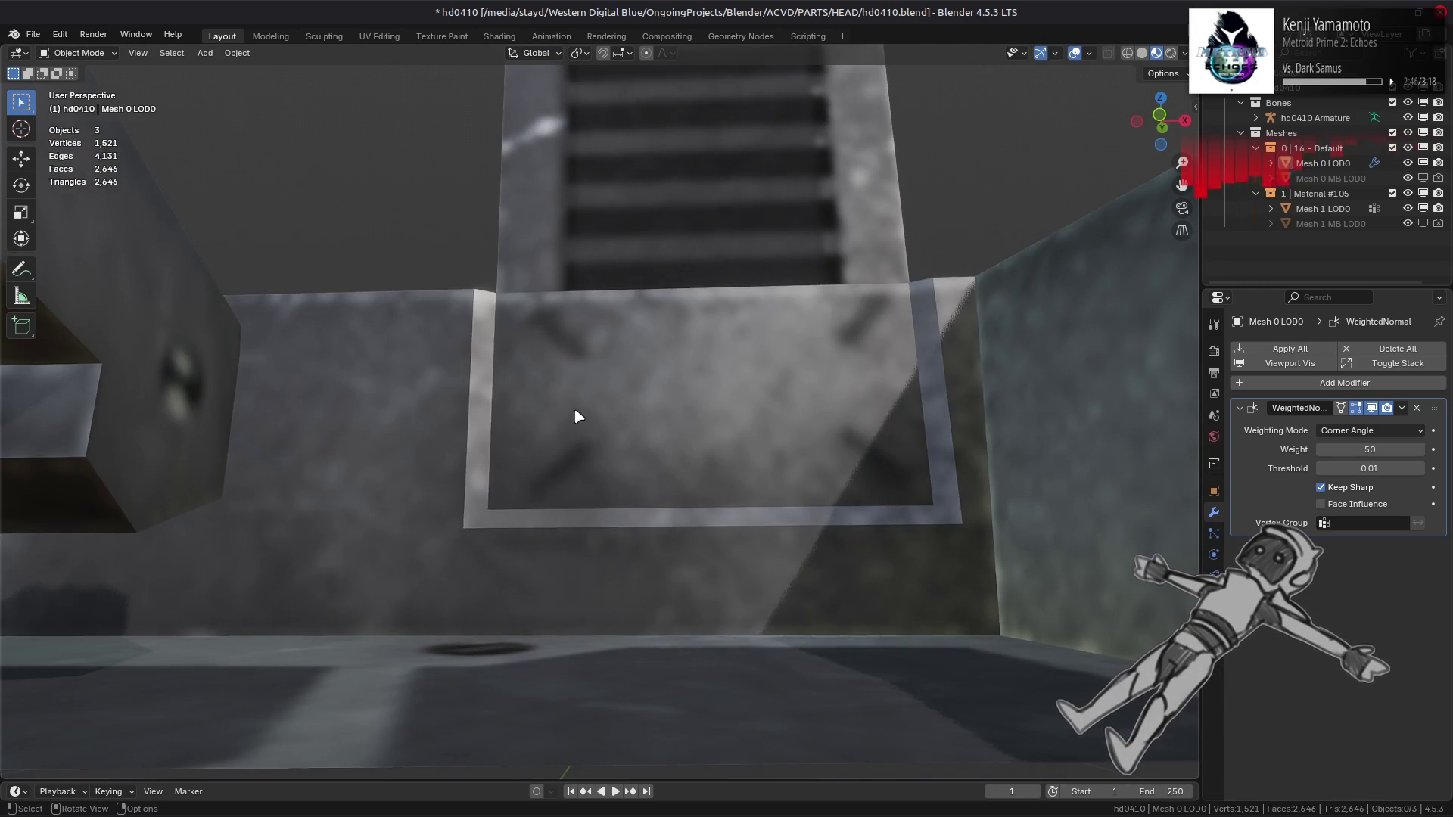
{"action": "key", "text": "Tab"}
Step: Mark the edge at the wall opening's corner sharp and recheck the shading
{"action": "left_click", "coordinate": [949, 502]}
{"action": "right_click", "coordinate": [657, 508]}
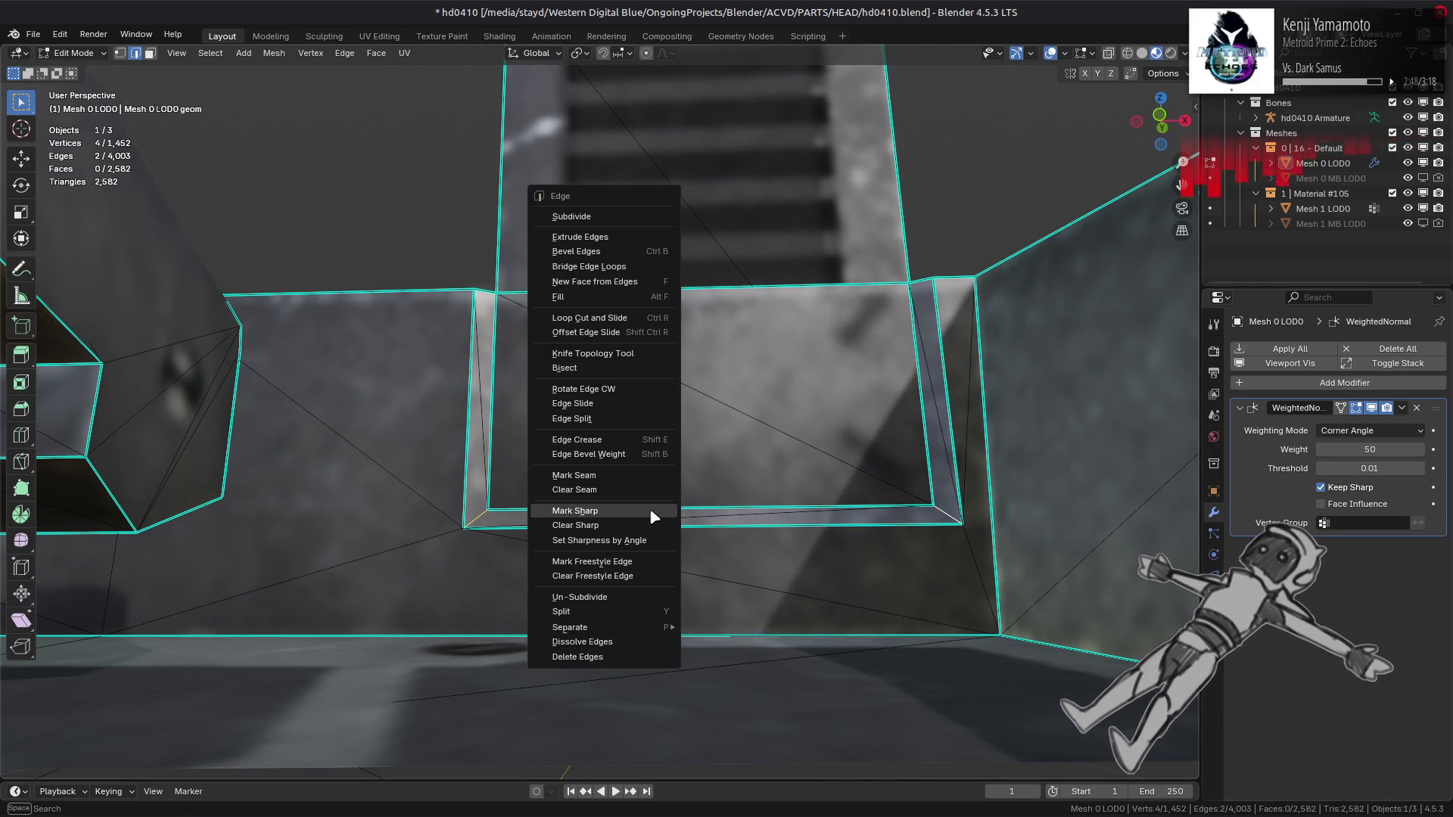
{"action": "left_click", "coordinate": [651, 513]}
{"action": "key", "text": "Tab"}
{"action": "mouse_move", "coordinate": [636, 402]}
{"action": "middle_mouse_down"}
{"action": "mouse_move", "coordinate": [606, 499]}
{"action": "mouse_move", "coordinate": [648, 401]}
{"action": "middle_mouse_up"}
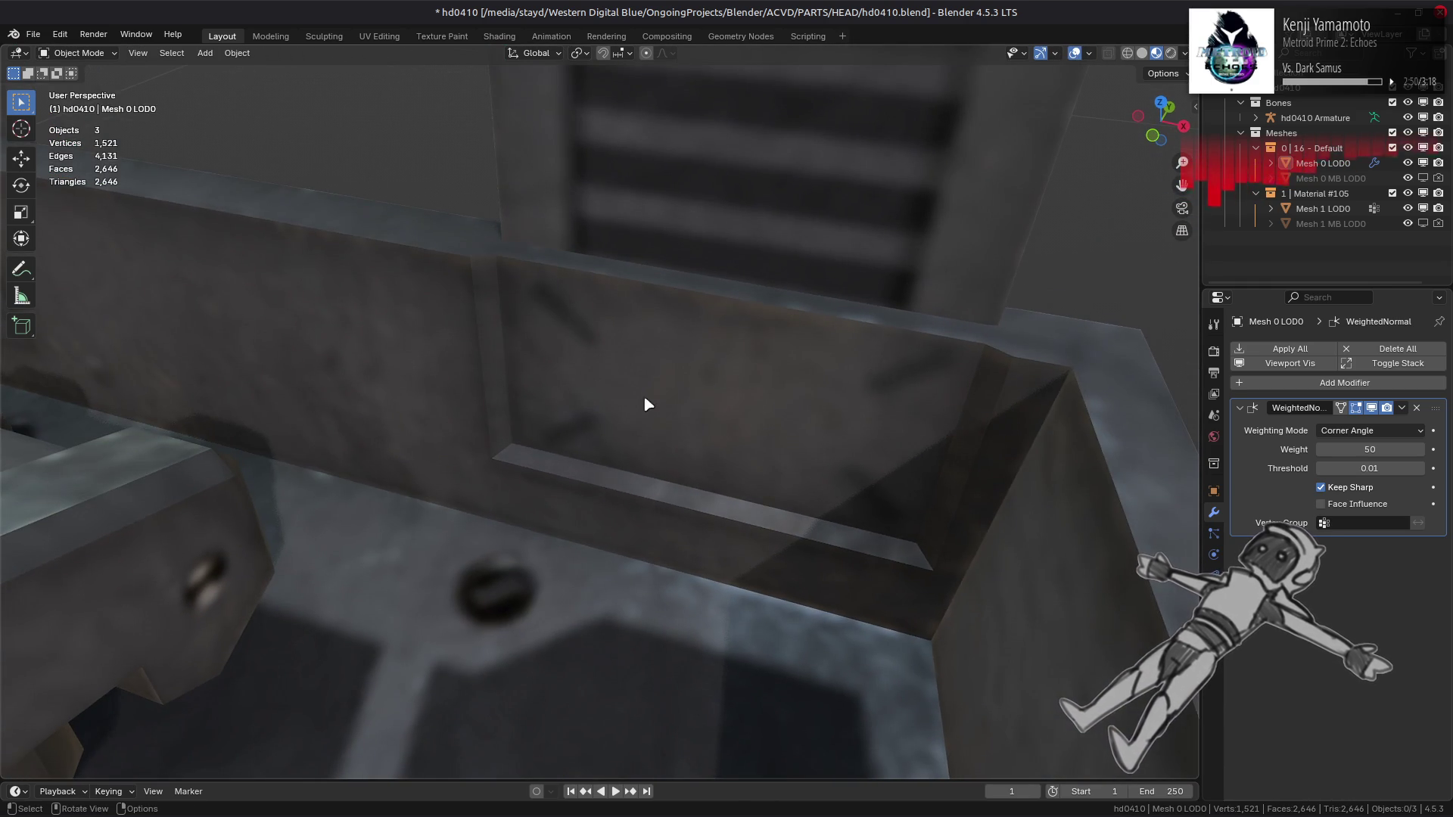
{"action": "key", "text": "Tab"}
Step: Select the edge path around the recess and mark it sharp
{"action": "mouse_move", "coordinate": [866, 409]}
{"action": "middle_mouse_down"}
{"action": "mouse_move", "coordinate": [601, 371]}
{"action": "mouse_move", "coordinate": [590, 333]}
{"action": "mouse_move", "coordinate": [567, 334]}
{"action": "mouse_move", "coordinate": [639, 473]}
{"action": "mouse_move", "coordinate": [692, 480]}
{"action": "mouse_move", "coordinate": [507, 352]}
{"action": "mouse_move", "coordinate": [811, 438]}
{"action": "mouse_move", "coordinate": [302, 376]}
{"action": "mouse_move", "coordinate": [877, 424]}
{"action": "mouse_move", "coordinate": [805, 428]}
{"action": "mouse_move", "coordinate": [577, 526]}
{"action": "mouse_move", "coordinate": [760, 417]}
{"action": "middle_mouse_up"}
{"action": "scroll", "coordinate": [691, 482], "scroll_direction": "down", "scroll_amount": 6}
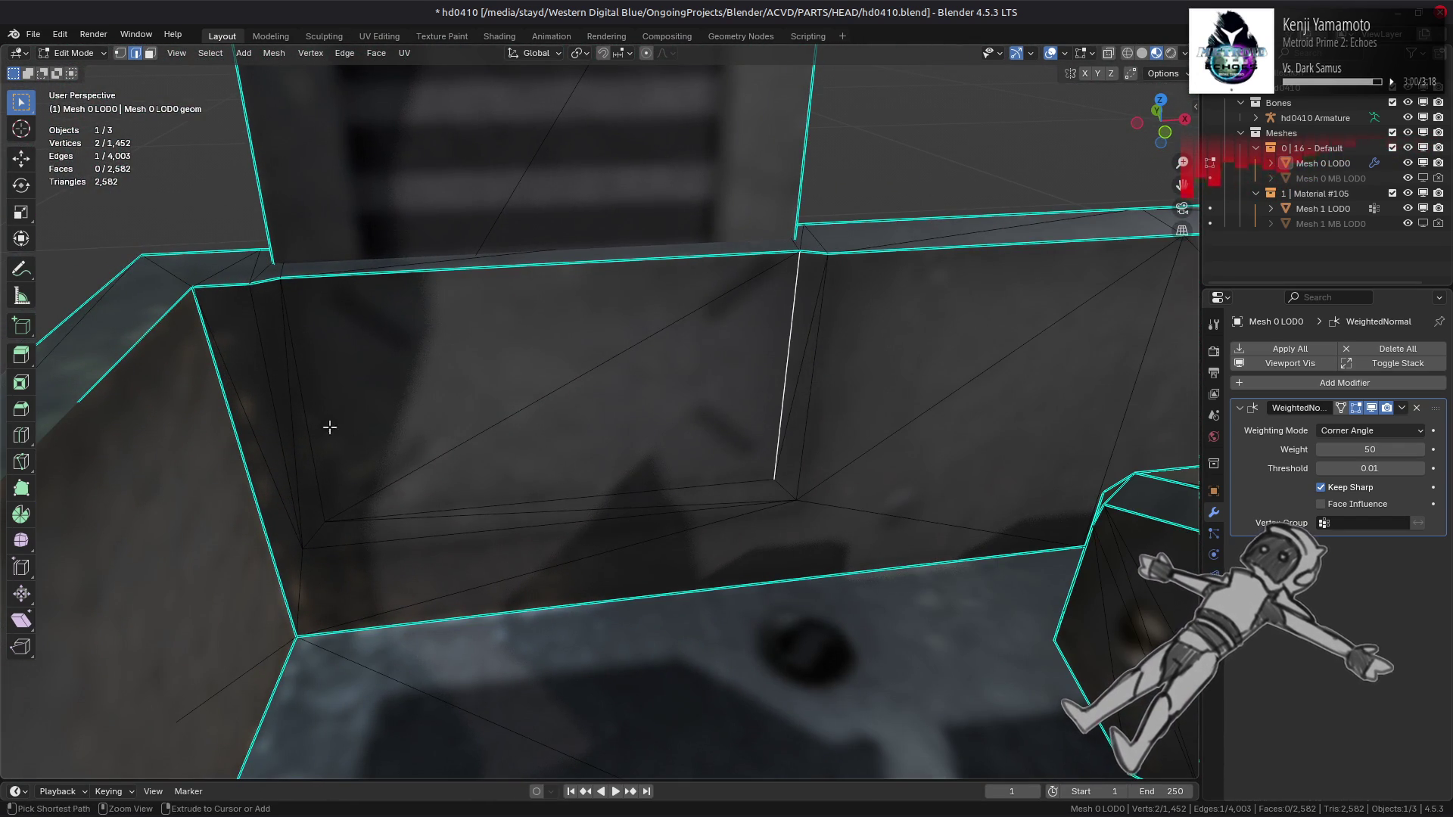
{"action": "left_click", "coordinate": [304, 445], "text": "ctrl"}
{"action": "key", "text": "ctrl+z"}
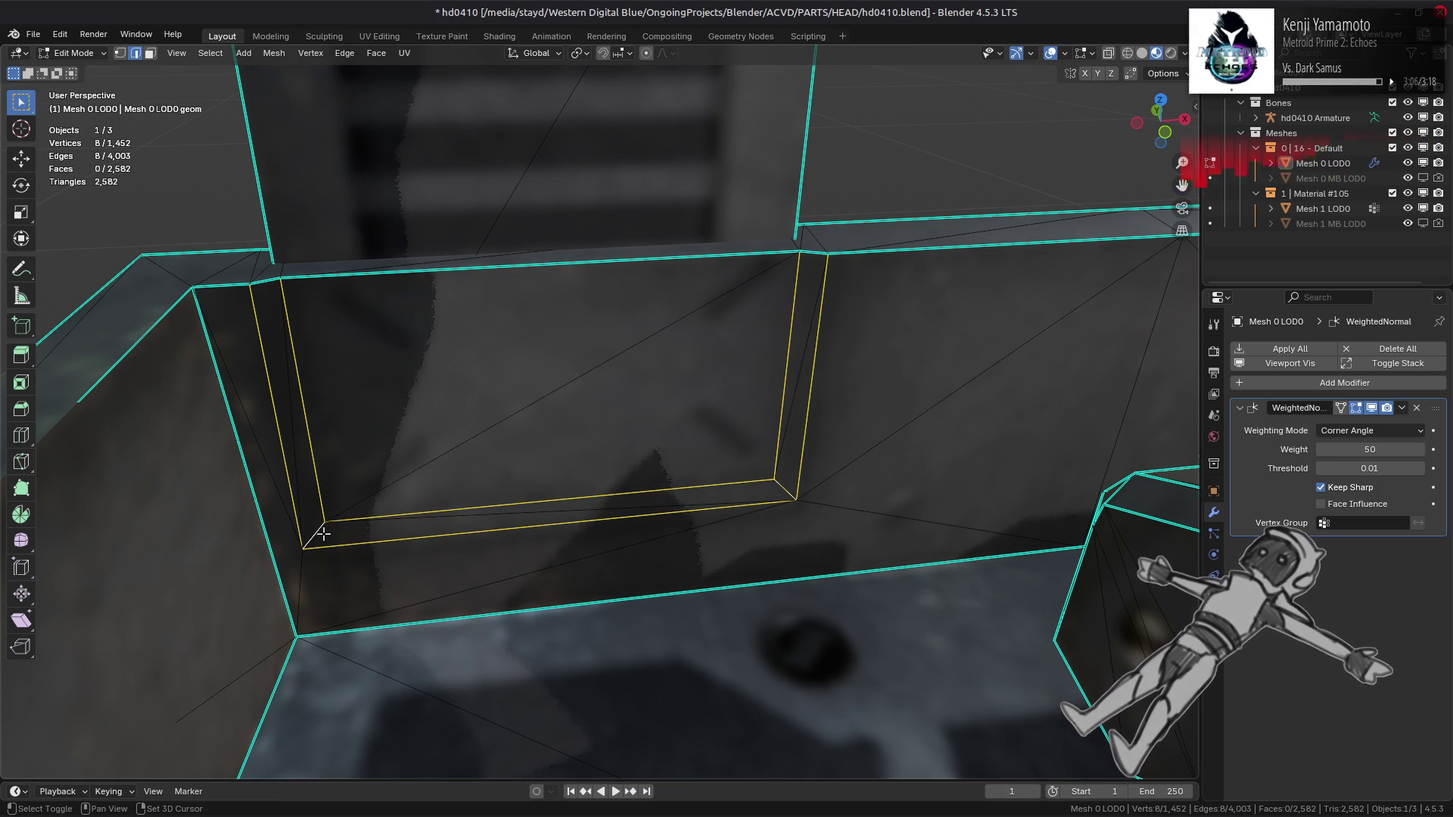
{"action": "right_click", "coordinate": [576, 534]}
{"action": "left_click", "coordinate": [575, 535]}
{"action": "mouse_move", "coordinate": [707, 415]}
{"action": "middle_mouse_down"}
{"action": "mouse_move", "coordinate": [859, 389]}
{"action": "mouse_move", "coordinate": [643, 443]}
{"action": "mouse_move", "coordinate": [617, 484]}
{"action": "mouse_move", "coordinate": [655, 496]}
{"action": "mouse_move", "coordinate": [648, 565]}
{"action": "mouse_move", "coordinate": [837, 386]}
{"action": "mouse_move", "coordinate": [739, 475]}
{"action": "mouse_move", "coordinate": [734, 410]}
{"action": "mouse_move", "coordinate": [765, 479]}
{"action": "mouse_move", "coordinate": [756, 520]}
{"action": "middle_mouse_up"}
Step: Return to Object Mode, save hd0410.blend, and clear the selection
{"action": "key", "text": "Tab"}
{"action": "scroll", "coordinate": [655, 496], "scroll_direction": "up", "scroll_amount": 1}
{"action": "key", "text": "ctrl+s"}
{"action": "left_click", "coordinate": [769, 457]}
{"action": "left_click", "coordinate": [756, 486], "text": "shift"}
Step: Clear the sharp mark from an outer side panel edge and check the shading
{"action": "key", "text": "Tab"}
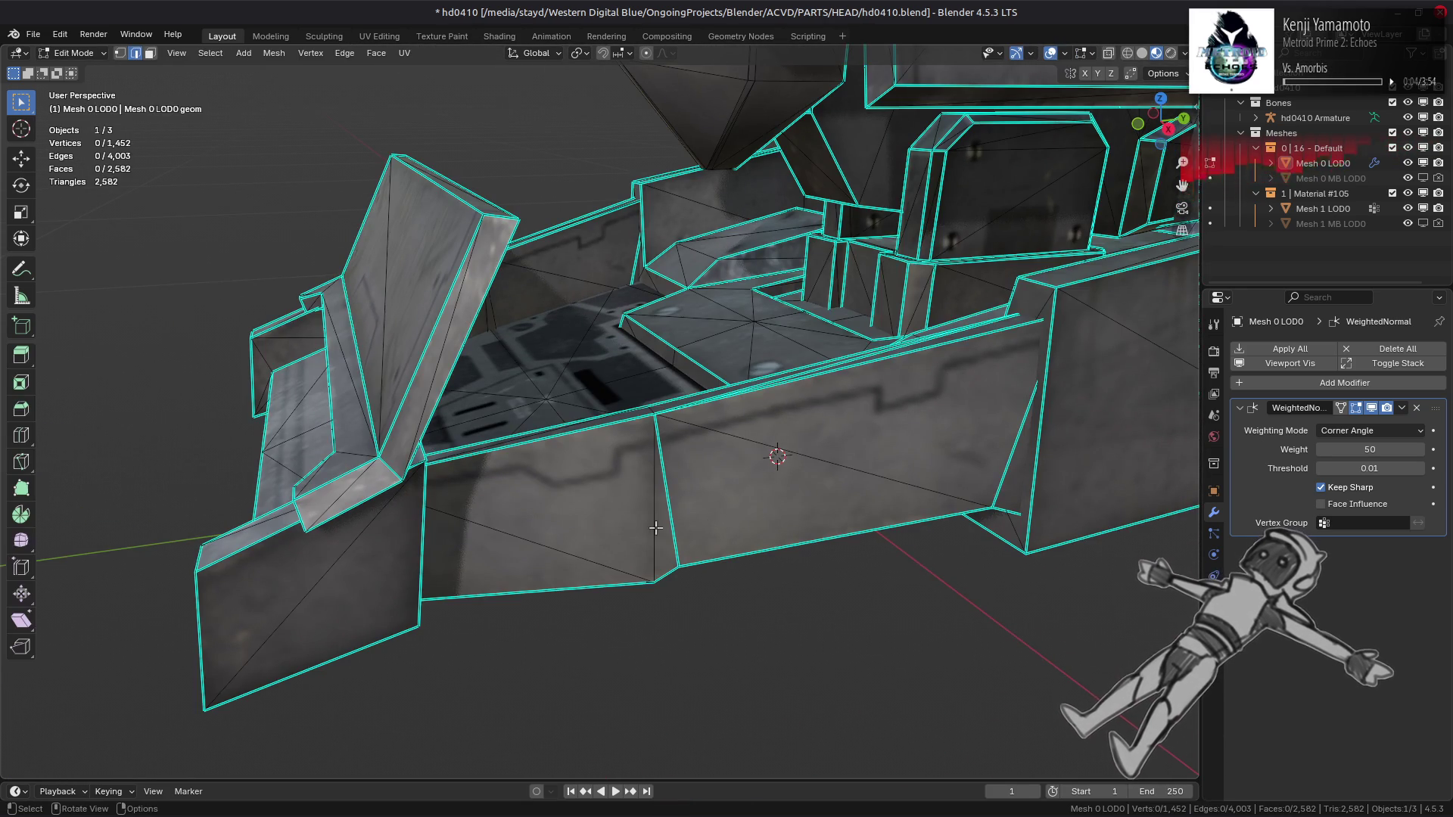
{"action": "left_click", "coordinate": [648, 527]}
{"action": "right_click", "coordinate": [655, 534]}
{"action": "left_click", "coordinate": [656, 534]}
{"action": "right_click", "coordinate": [568, 534]}
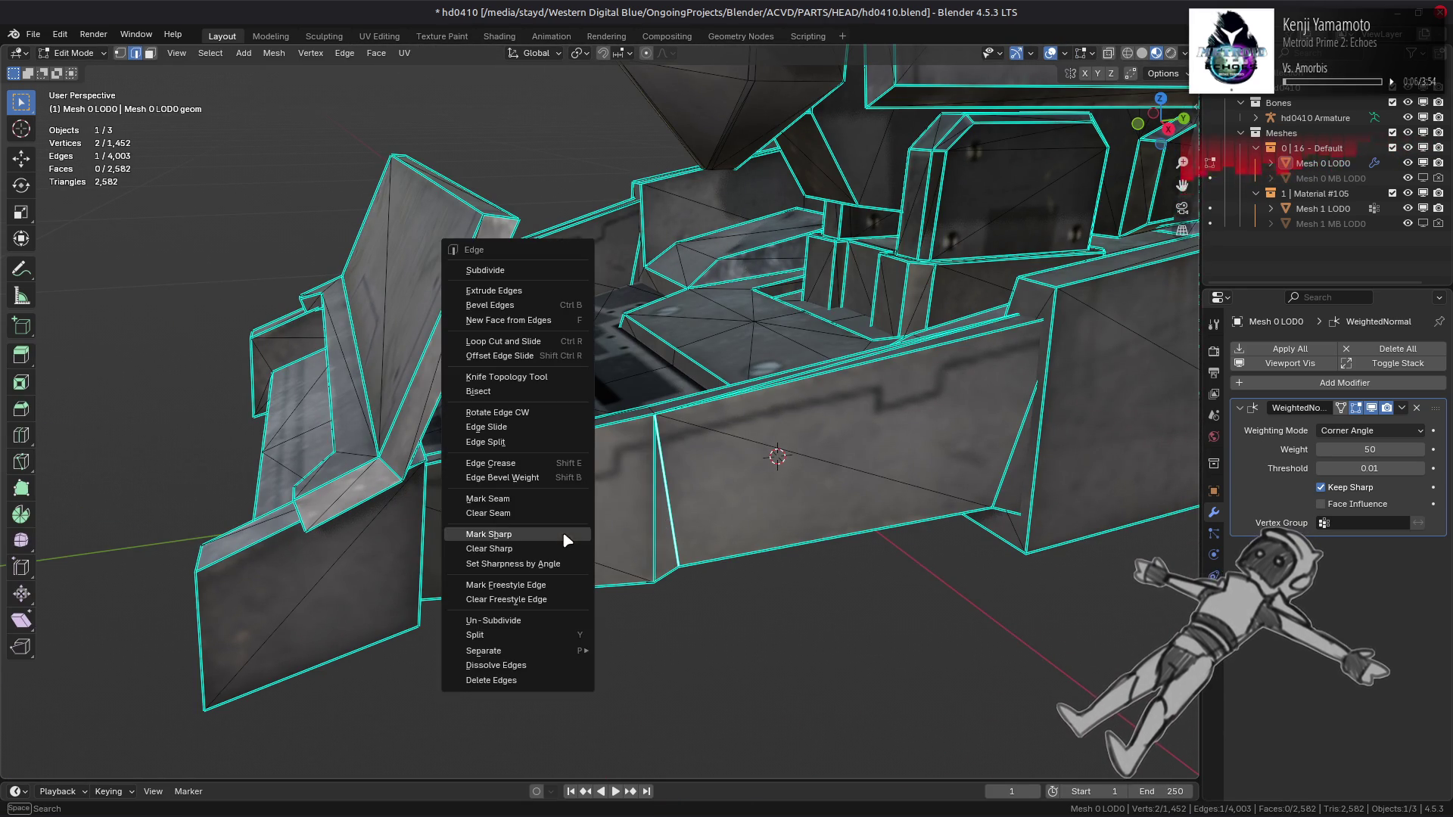
{"action": "left_click", "coordinate": [561, 549]}
{"action": "key", "text": "Tab"}
{"action": "mouse_move", "coordinate": [762, 519]}
{"action": "middle_mouse_down"}
{"action": "mouse_move", "coordinate": [739, 491]}
{"action": "mouse_move", "coordinate": [1017, 506]}
{"action": "mouse_move", "coordinate": [568, 486]}
{"action": "mouse_move", "coordinate": [599, 490]}
{"action": "middle_mouse_up"}
Step: Try marking a vertical side panel edge sharp, then clear it and recheck the shading
{"action": "key", "text": "Tab"}
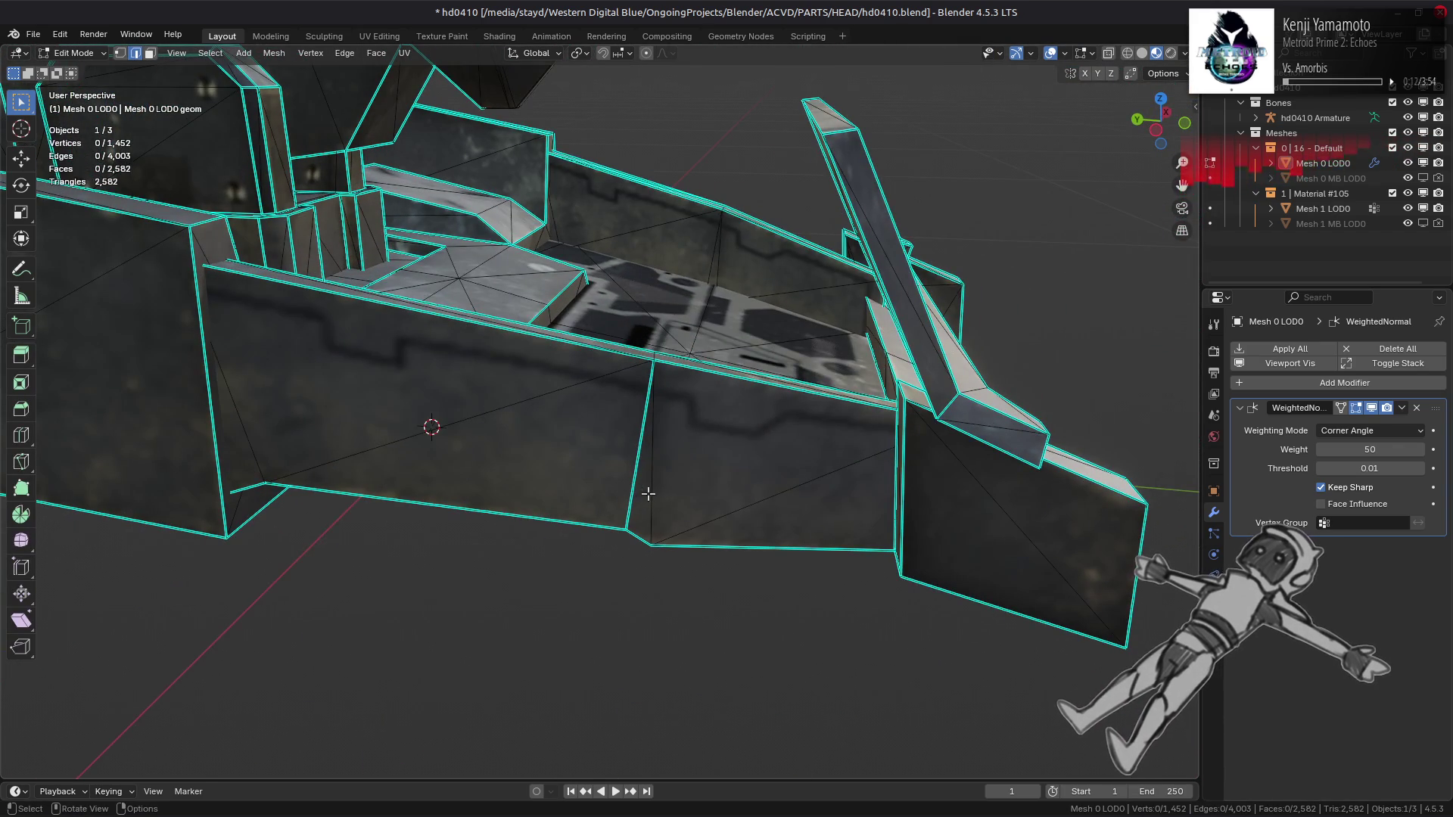
{"action": "left_click", "coordinate": [655, 493]}
{"action": "key", "text": "ctrl+e"}
{"action": "left_click", "coordinate": [503, 509]}
{"action": "key", "text": "ctrl+e"}
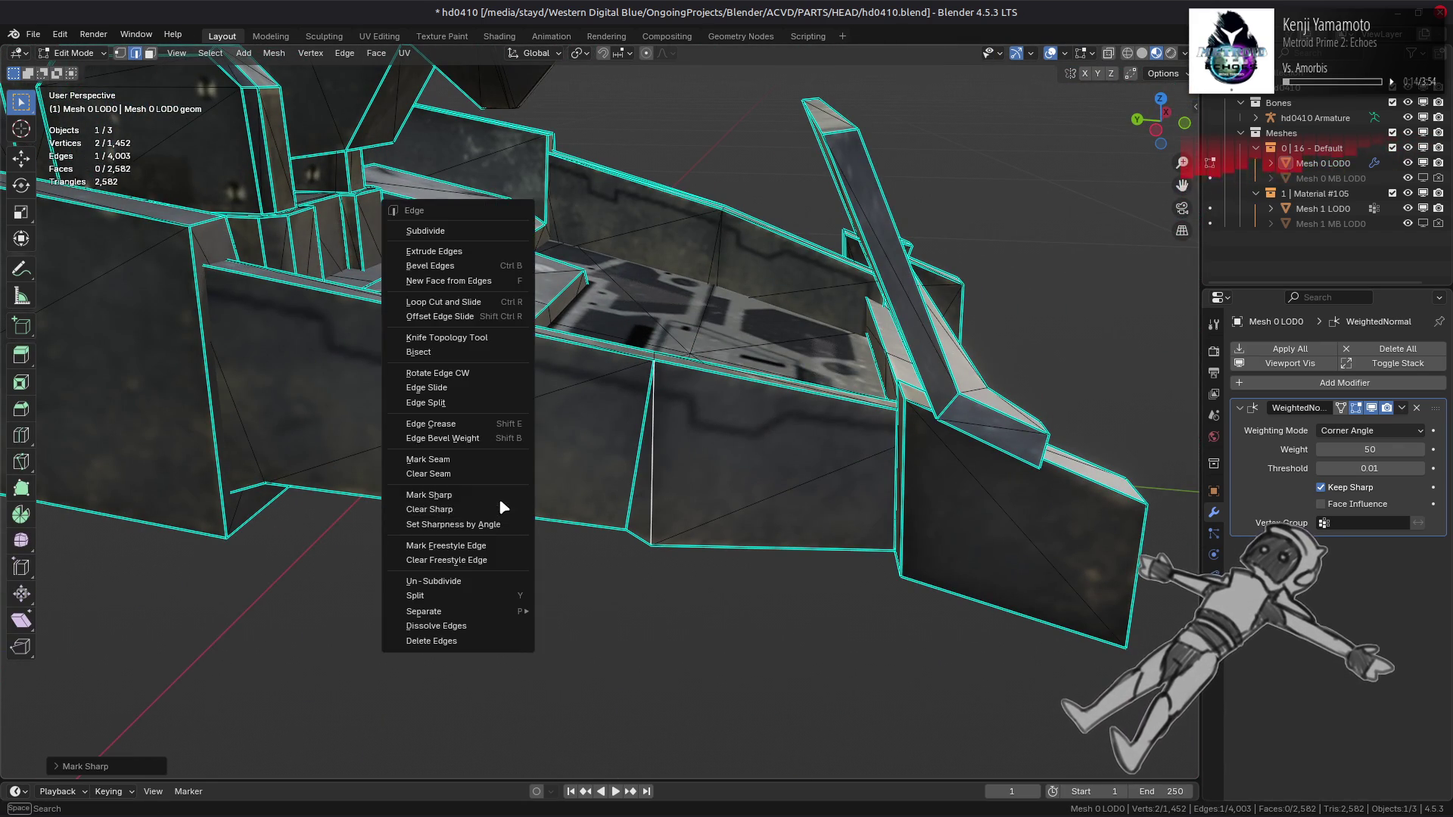
{"action": "left_click", "coordinate": [498, 498]}
{"action": "key", "text": "ctrl+e"}
{"action": "left_click", "coordinate": [567, 532]}
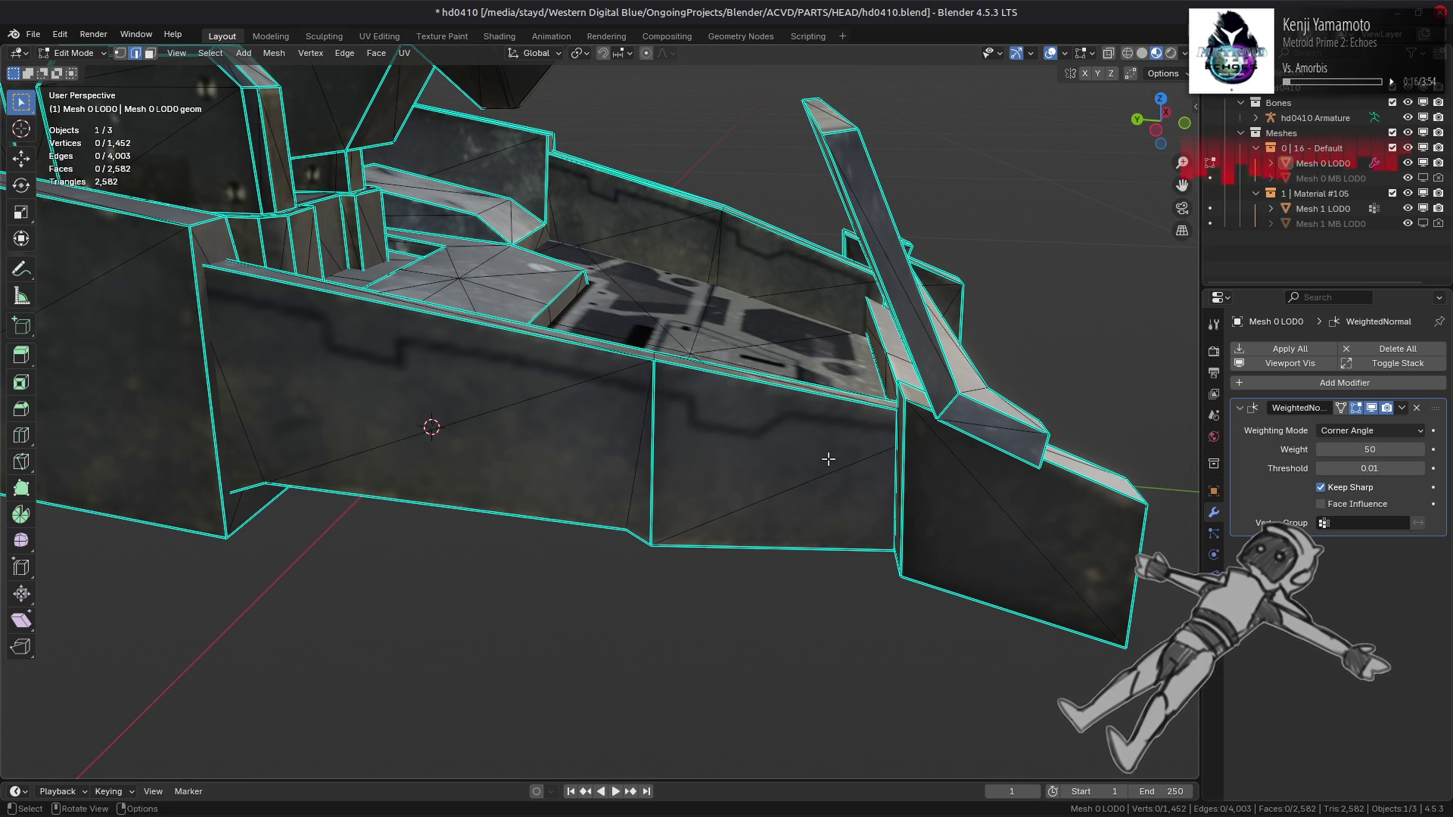
{"action": "key", "text": "Tab"}
{"action": "middle_click_drag", "start_coordinate": [772, 487], "coordinate": [447, 469]}
Step: Clear the sharp mark from another selected side panel edge
{"action": "key", "text": "Tab"}
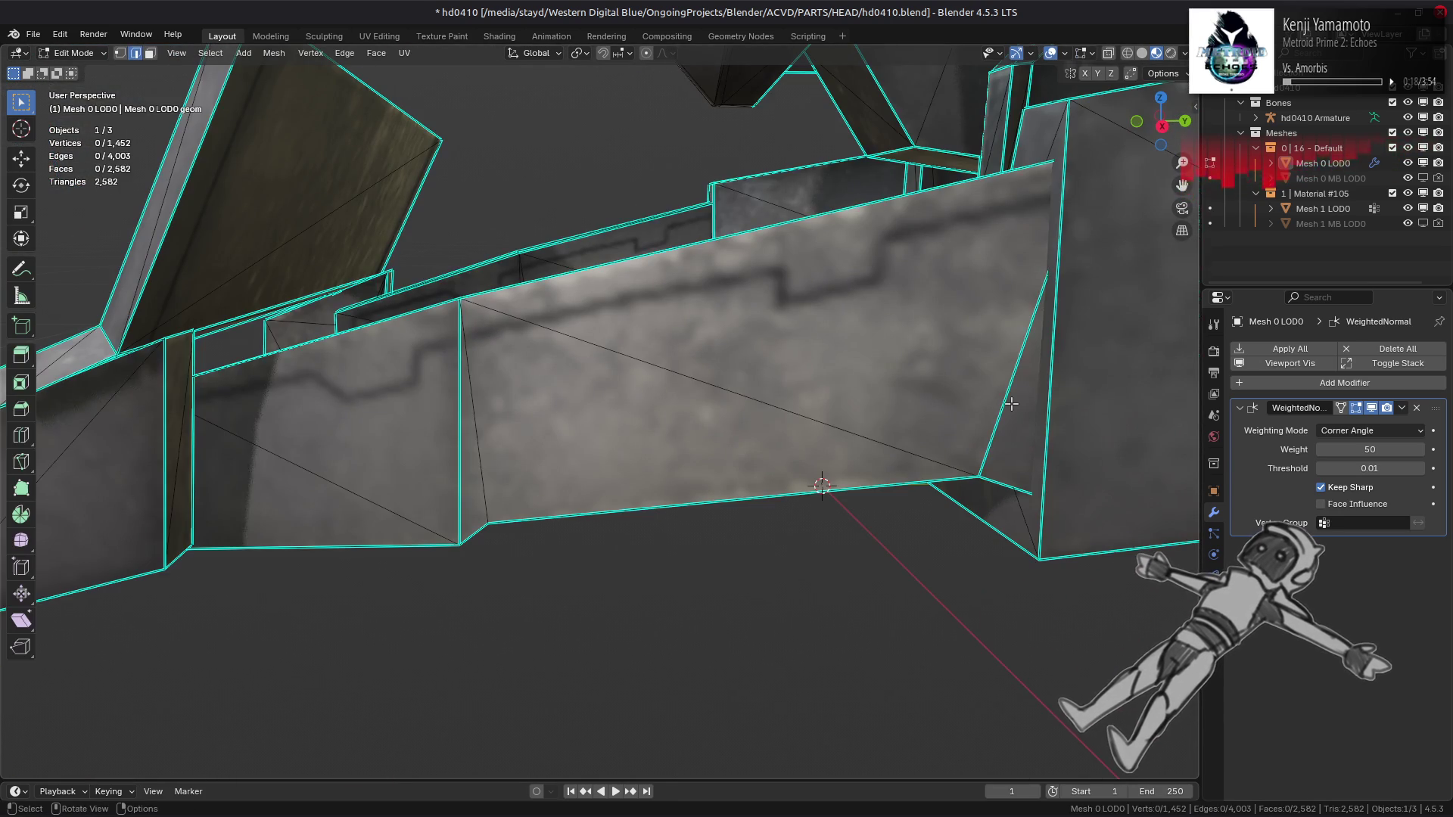
{"action": "key", "text": "ctrl+e"}
{"action": "left_click", "coordinate": [717, 477]}
{"action": "mouse_move", "coordinate": [717, 477]}
{"action": "middle_mouse_down"}
{"action": "mouse_move", "coordinate": [788, 476]}
{"action": "mouse_move", "coordinate": [676, 467]}
{"action": "middle_mouse_up"}
Step: Isolate the side panel in face mode by selecting it linked and hiding everything else
{"action": "key", "text": "3"}
{"action": "left_click", "coordinate": [676, 467]}
{"action": "key", "text": "ctrl+l"}
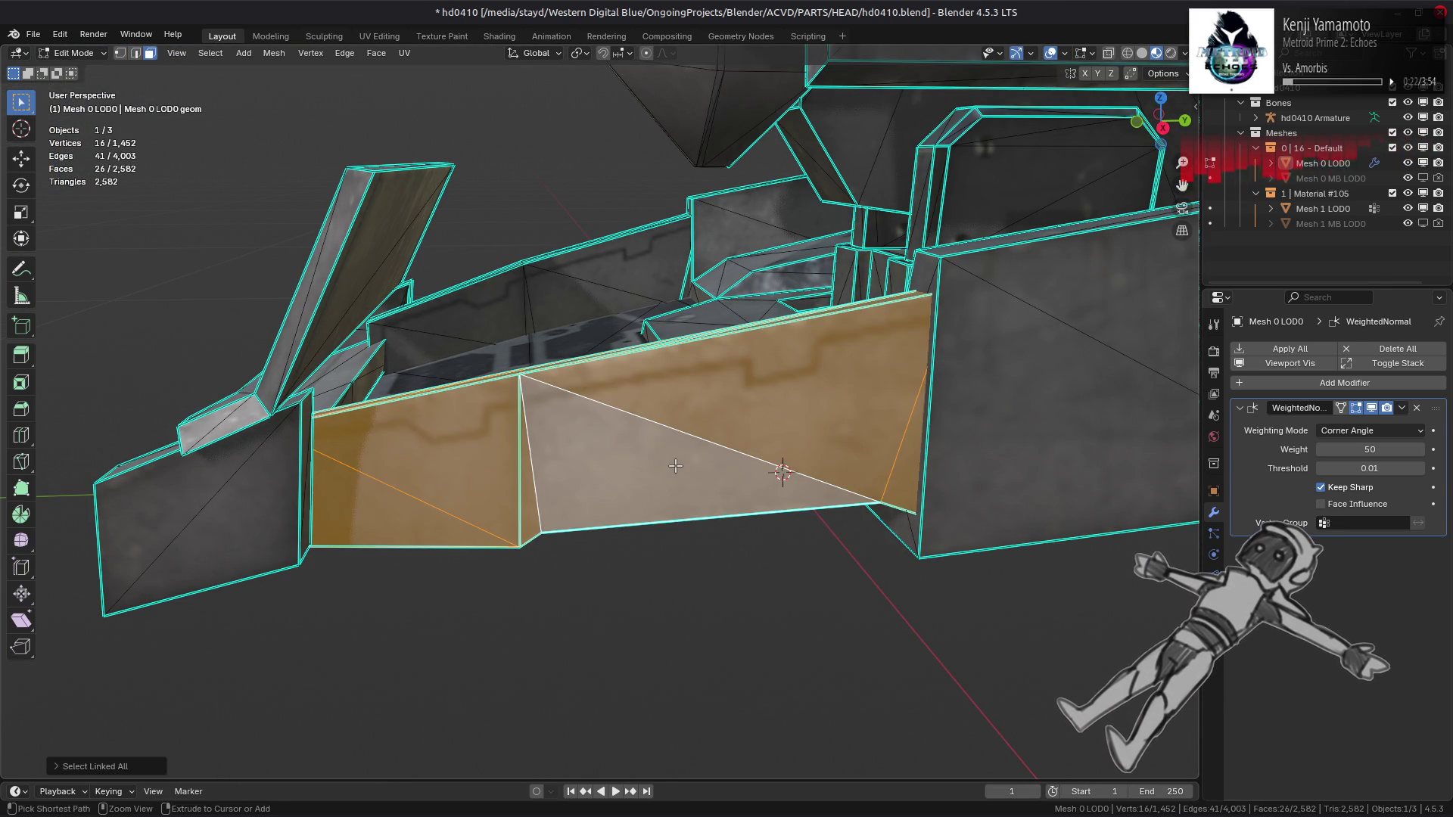
{"action": "key", "text": "shift+h"}
{"action": "key", "text": "alt+a"}
Step: Mark the isolated panel's middle edge as sharp
{"action": "mouse_move", "coordinate": [675, 466]}
{"action": "middle_mouse_down"}
{"action": "mouse_move", "coordinate": [663, 532]}
{"action": "mouse_move", "coordinate": [743, 552]}
{"action": "mouse_move", "coordinate": [769, 479]}
{"action": "mouse_move", "coordinate": [713, 385]}
{"action": "mouse_move", "coordinate": [638, 424]}
{"action": "mouse_move", "coordinate": [662, 501]}
{"action": "mouse_move", "coordinate": [639, 421]}
{"action": "mouse_move", "coordinate": [631, 460]}
{"action": "mouse_move", "coordinate": [808, 587]}
{"action": "mouse_move", "coordinate": [915, 548]}
{"action": "mouse_move", "coordinate": [694, 238]}
{"action": "middle_mouse_up"}
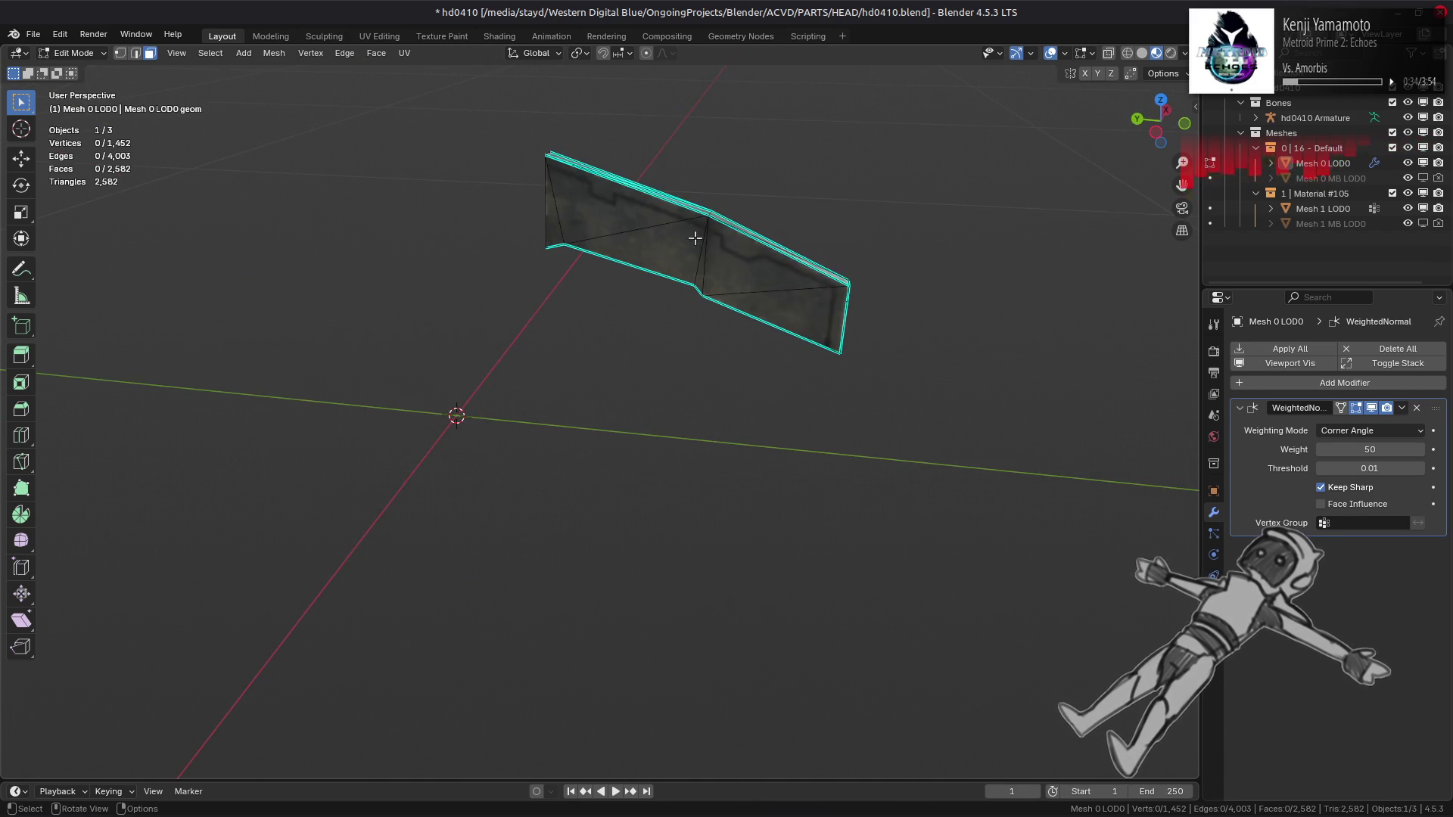
{"action": "right_click", "coordinate": [522, 371]}
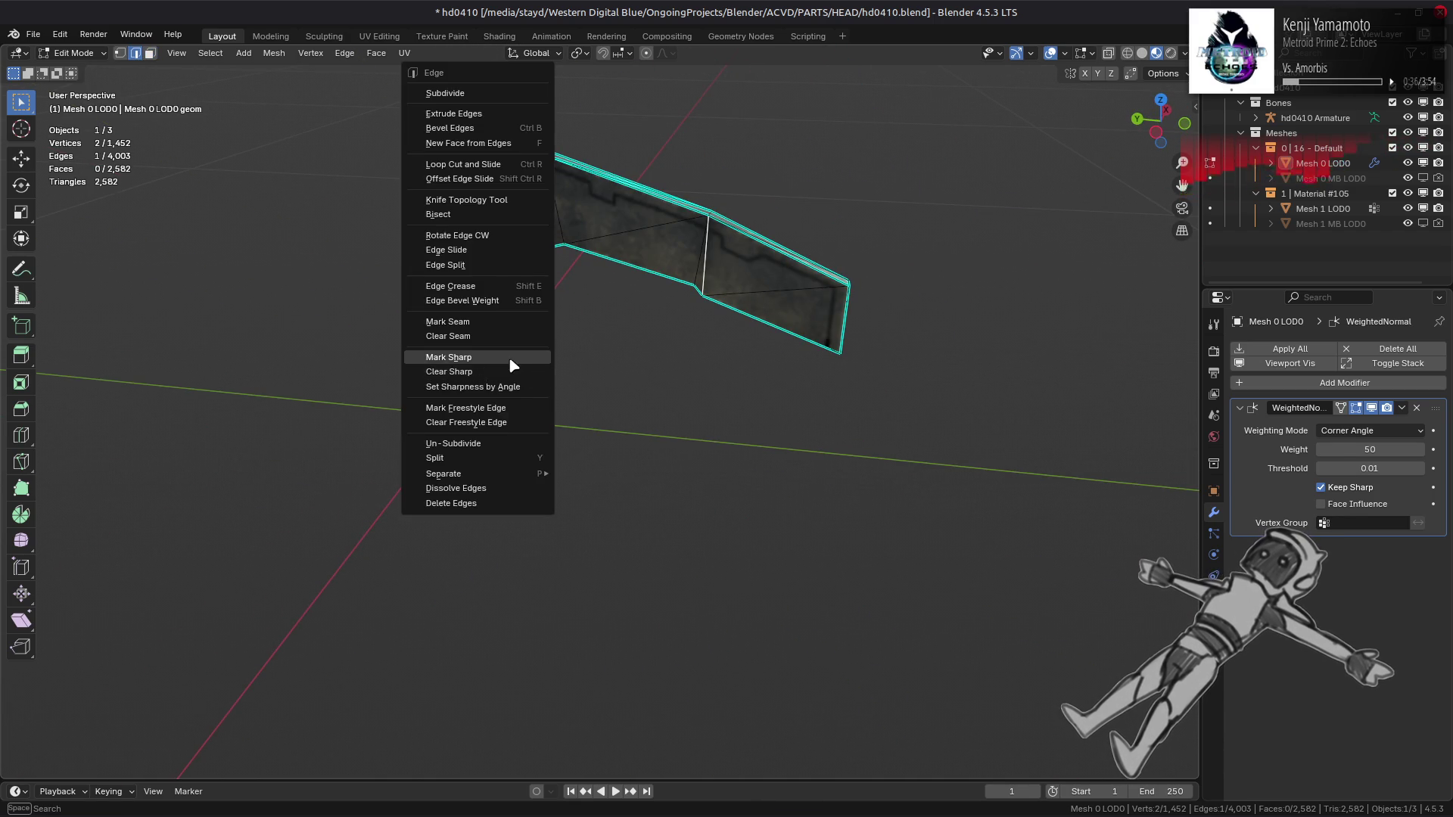
{"action": "left_click", "coordinate": [512, 365]}
{"action": "key", "text": "alt+a"}
{"action": "middle_click_drag", "start_coordinate": [599, 320], "coordinate": [486, 285]}
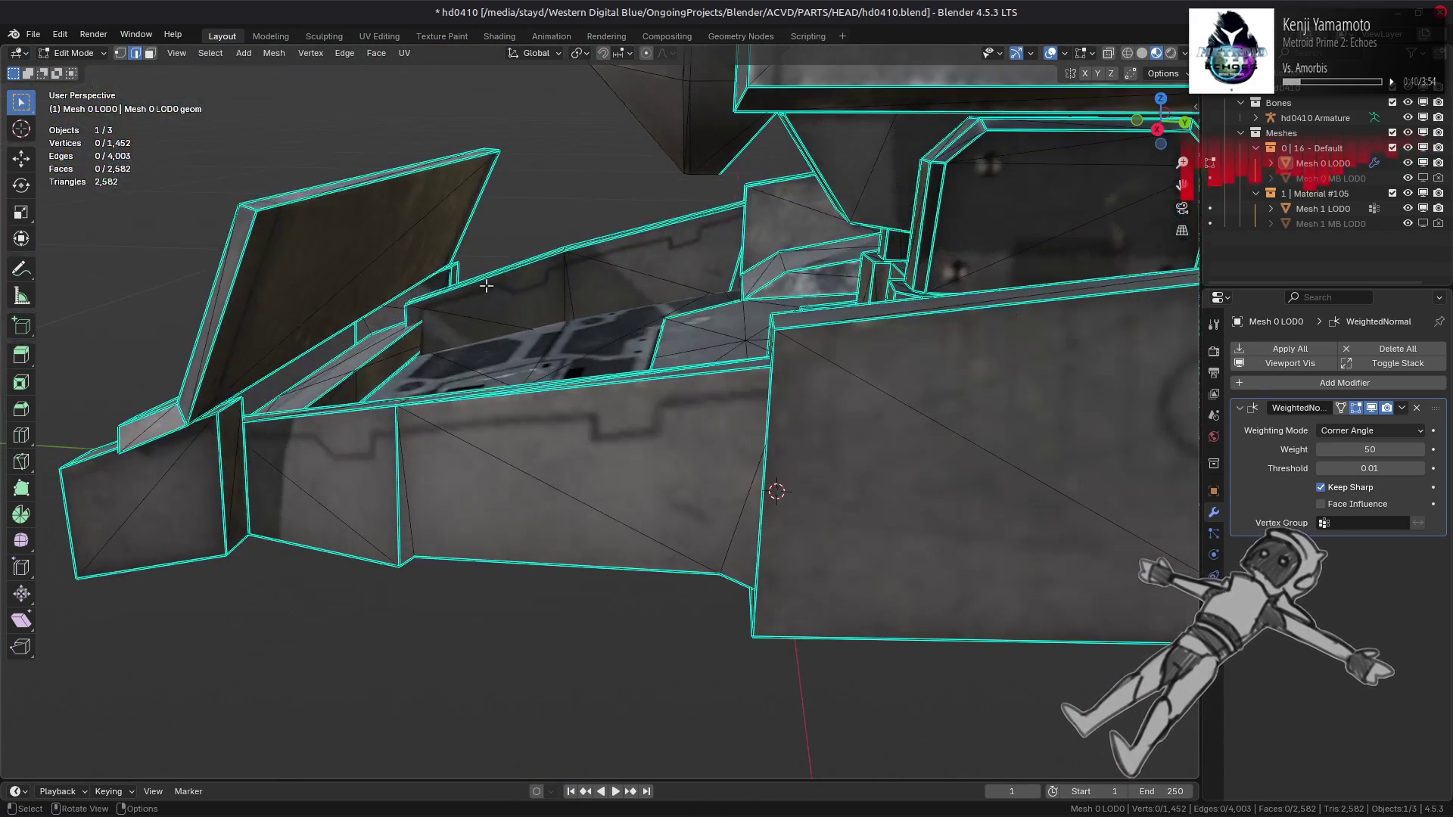
Step: Mark two side wall edges sharp and inspect the panel's interior
{"action": "left_click", "coordinate": [552, 304]}
{"action": "right_click", "coordinate": [524, 314]}
{"action": "left_click", "coordinate": [524, 315]}
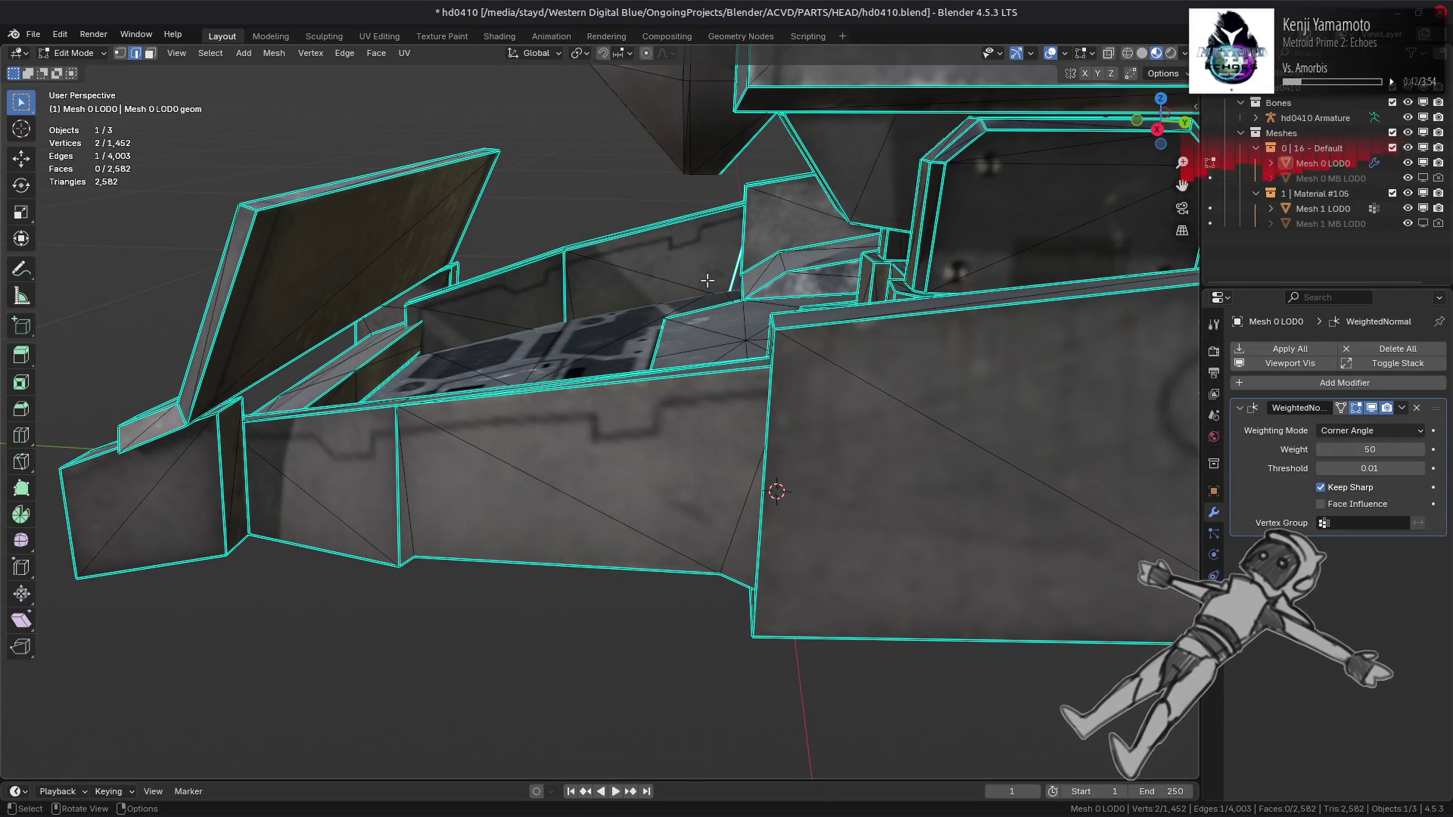
{"action": "right_click", "coordinate": [587, 327]}
{"action": "left_click", "coordinate": [582, 345]}
{"action": "mouse_move", "coordinate": [583, 337]}
{"action": "middle_mouse_down"}
{"action": "mouse_move", "coordinate": [649, 347]}
{"action": "mouse_move", "coordinate": [746, 405]}
{"action": "mouse_move", "coordinate": [725, 372]}
{"action": "mouse_move", "coordinate": [830, 382]}
{"action": "mouse_move", "coordinate": [648, 384]}
{"action": "mouse_move", "coordinate": [578, 299]}
{"action": "mouse_move", "coordinate": [508, 316]}
{"action": "middle_mouse_up"}
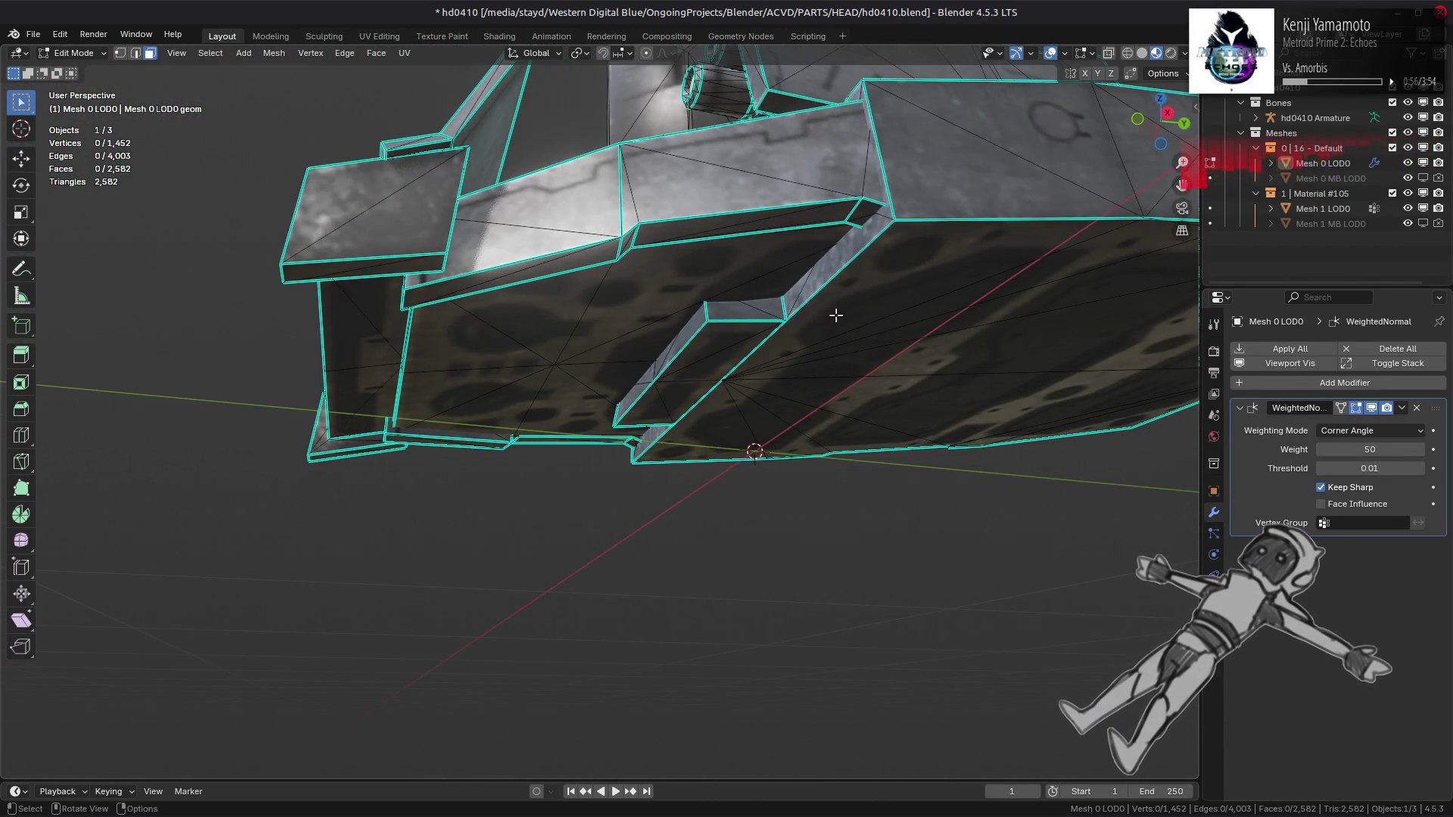
{"action": "mouse_move", "coordinate": [835, 315]}
{"action": "middle_mouse_down"}
{"action": "mouse_move", "coordinate": [711, 408]}
{"action": "mouse_move", "coordinate": [845, 387]}
{"action": "middle_mouse_up"}
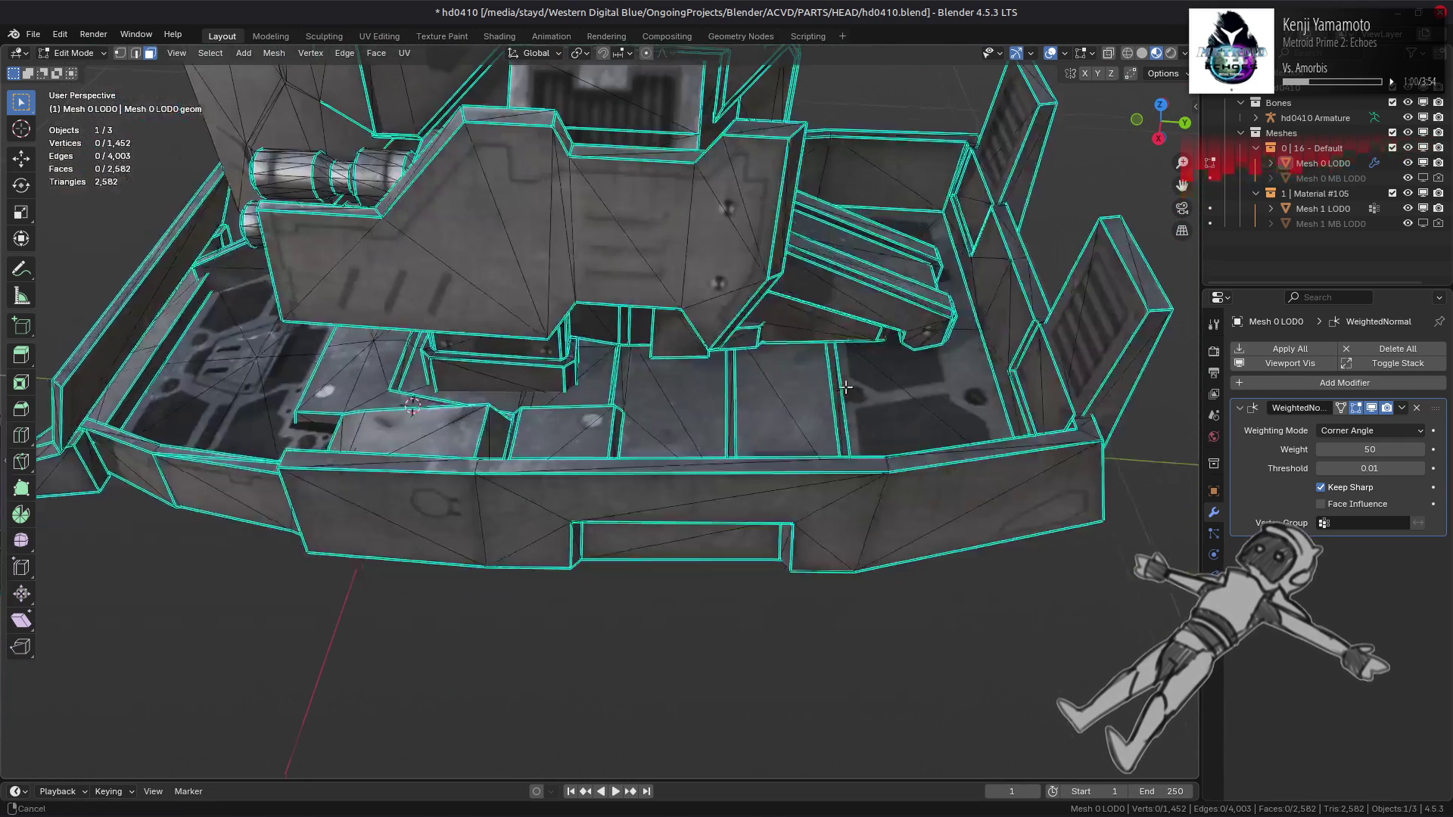
{"action": "scroll", "coordinate": [571, 527], "scroll_direction": "up", "scroll_amount": 1}
{"action": "mouse_move", "coordinate": [938, 544]}
{"action": "middle_mouse_down"}
{"action": "mouse_move", "coordinate": [486, 421]}
{"action": "mouse_move", "coordinate": [545, 383]}
{"action": "mouse_move", "coordinate": [561, 521]}
{"action": "mouse_move", "coordinate": [555, 434]}
{"action": "mouse_move", "coordinate": [439, 408]}
{"action": "middle_mouse_up"}
Step: Mark the inner ledge edges as sharp
{"action": "middle_click_drag", "start_coordinate": [562, 402], "coordinate": [618, 406]}
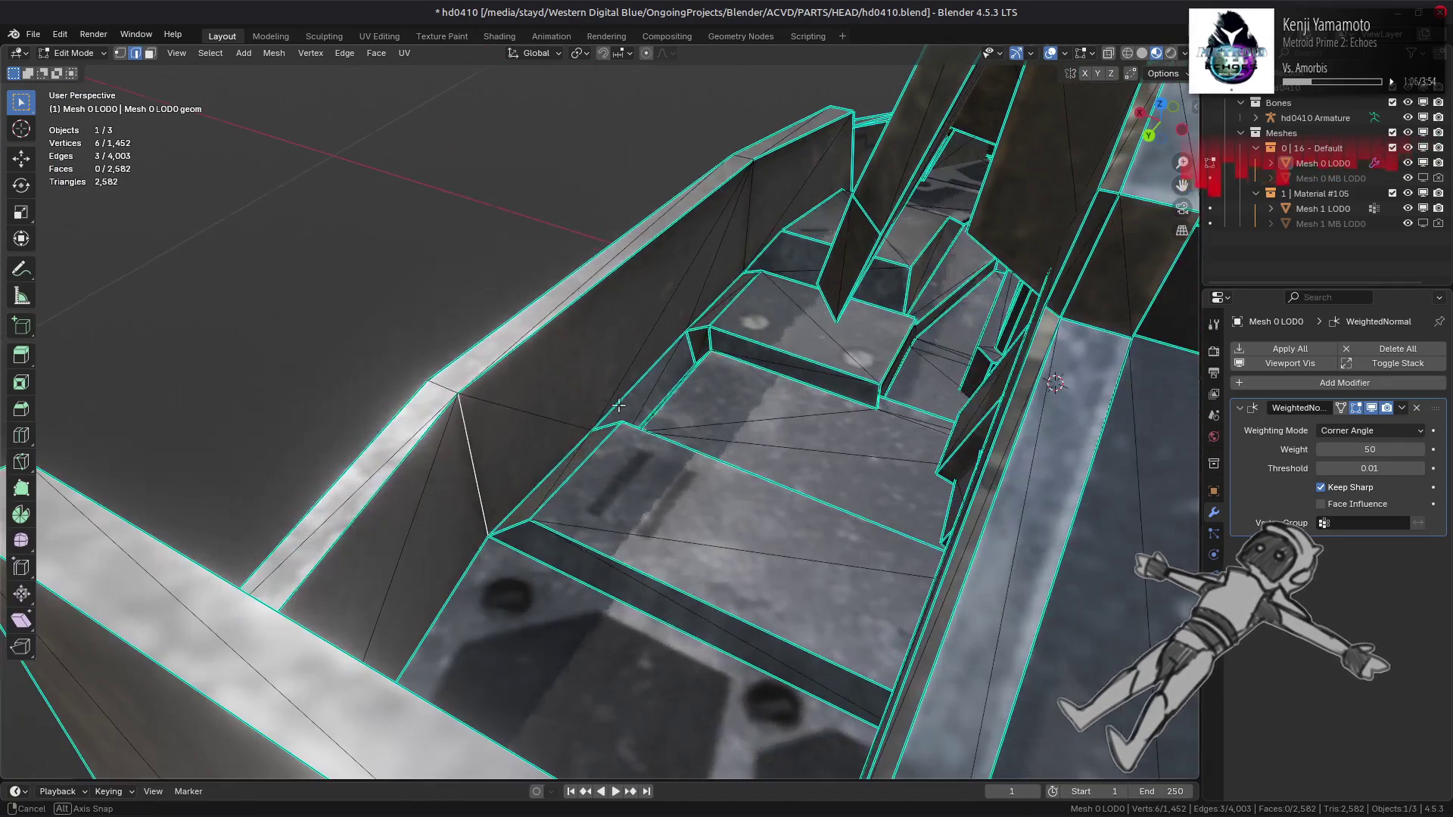
{"action": "left_click", "coordinate": [747, 229], "text": "shift"}
{"action": "key", "text": "ctrl+e"}
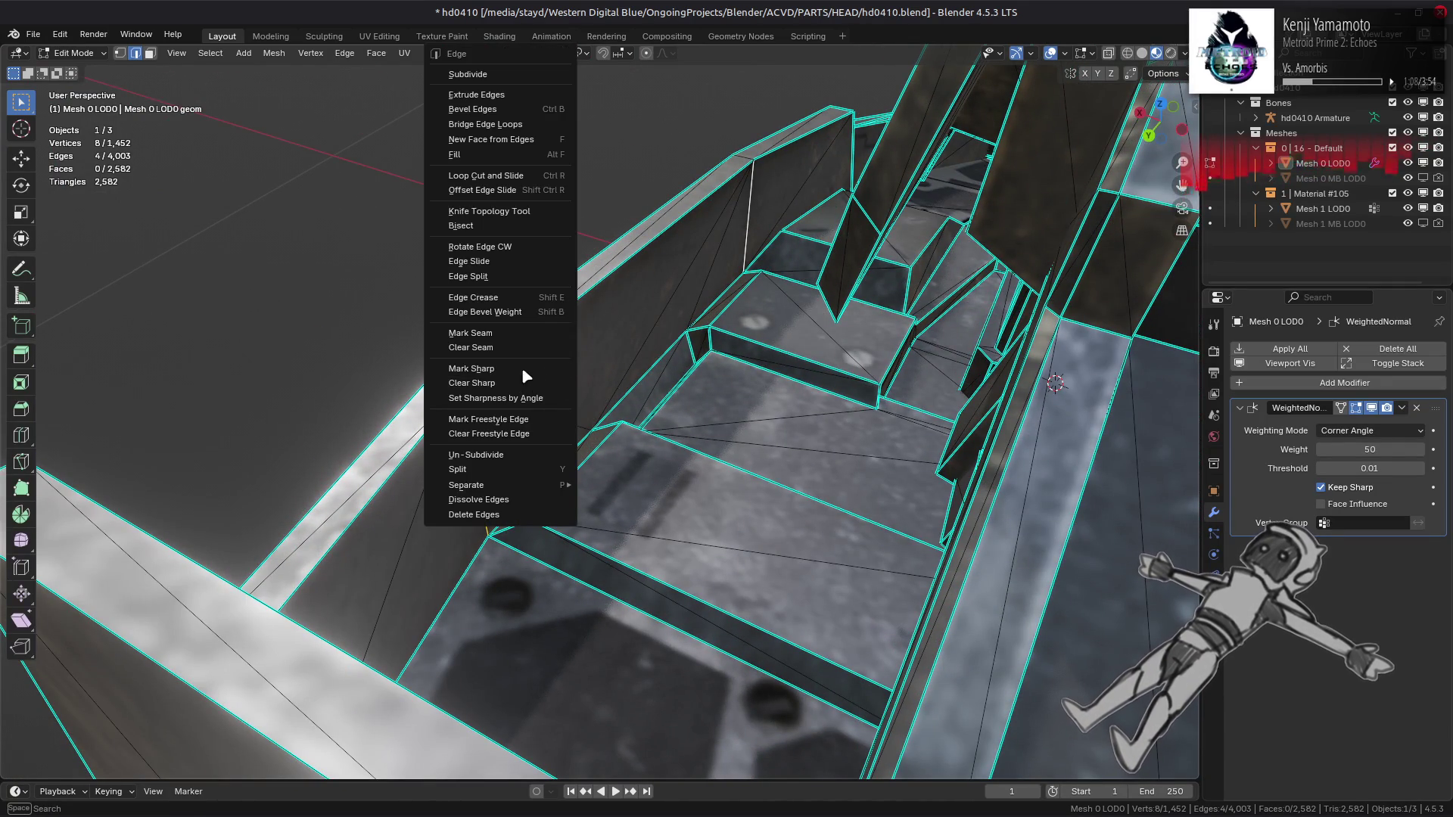
{"action": "left_click", "coordinate": [523, 370]}
Step: Mark two edges near the cylinder as sharp
{"action": "mouse_move", "coordinate": [497, 379]}
{"action": "middle_mouse_down"}
{"action": "mouse_move", "coordinate": [415, 350]}
{"action": "mouse_move", "coordinate": [903, 350]}
{"action": "mouse_move", "coordinate": [407, 445]}
{"action": "mouse_move", "coordinate": [504, 410]}
{"action": "middle_mouse_up"}
{"action": "left_click", "coordinate": [504, 411]}
{"action": "left_click", "coordinate": [890, 522], "text": "shift"}
{"action": "mouse_move", "coordinate": [890, 522]}
{"action": "middle_mouse_down"}
{"action": "mouse_move", "coordinate": [383, 480]}
{"action": "mouse_move", "coordinate": [468, 578]}
{"action": "middle_mouse_up"}
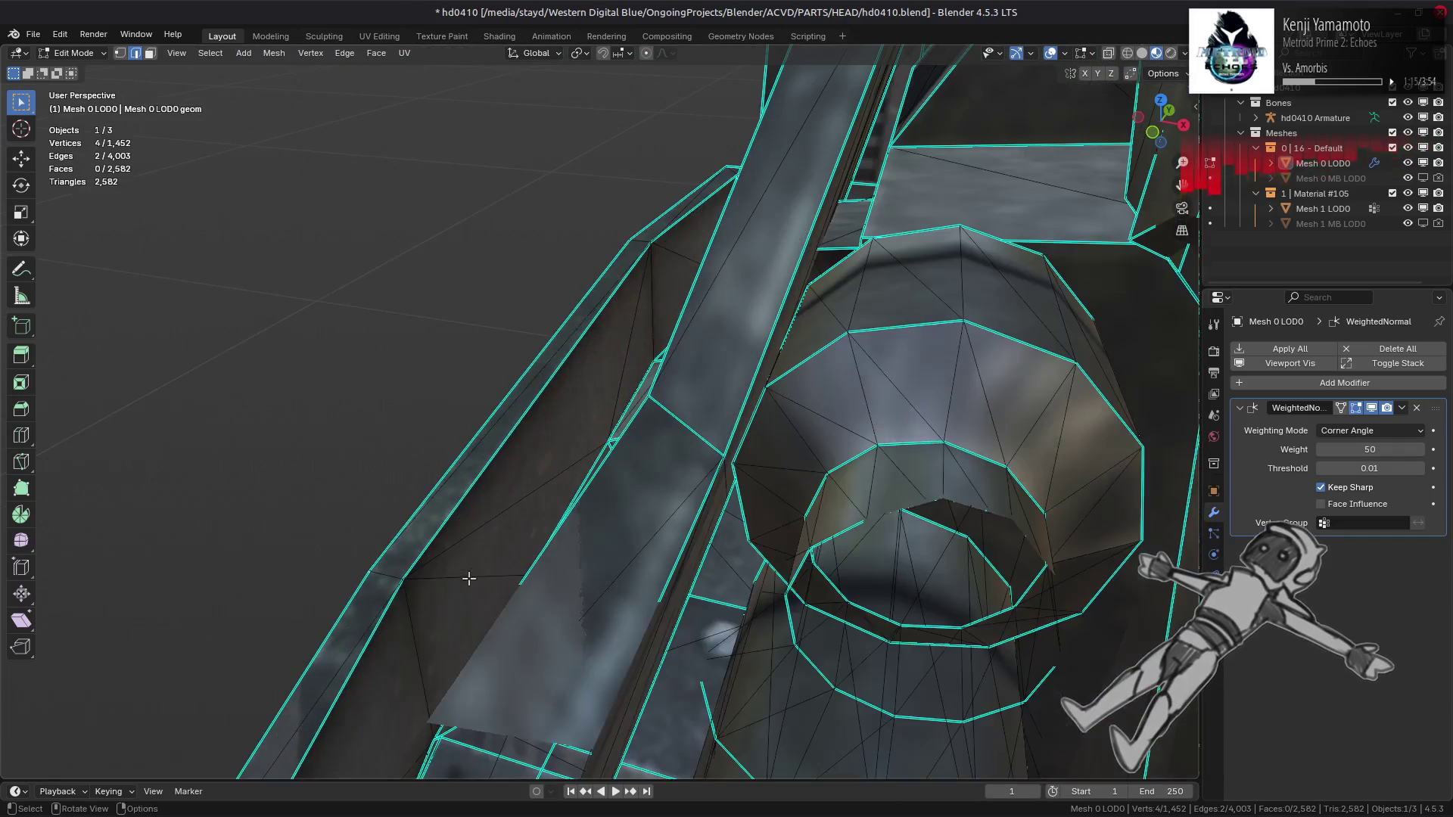
{"action": "right_click", "coordinate": [496, 428]}
{"action": "left_click", "coordinate": [500, 428]}
Step: Mark edges on the thruster housing as sharp
{"action": "scroll", "coordinate": [690, 353], "scroll_direction": "down", "scroll_amount": 6}
{"action": "middle_click_drag", "start_coordinate": [690, 352], "coordinate": [682, 312]}
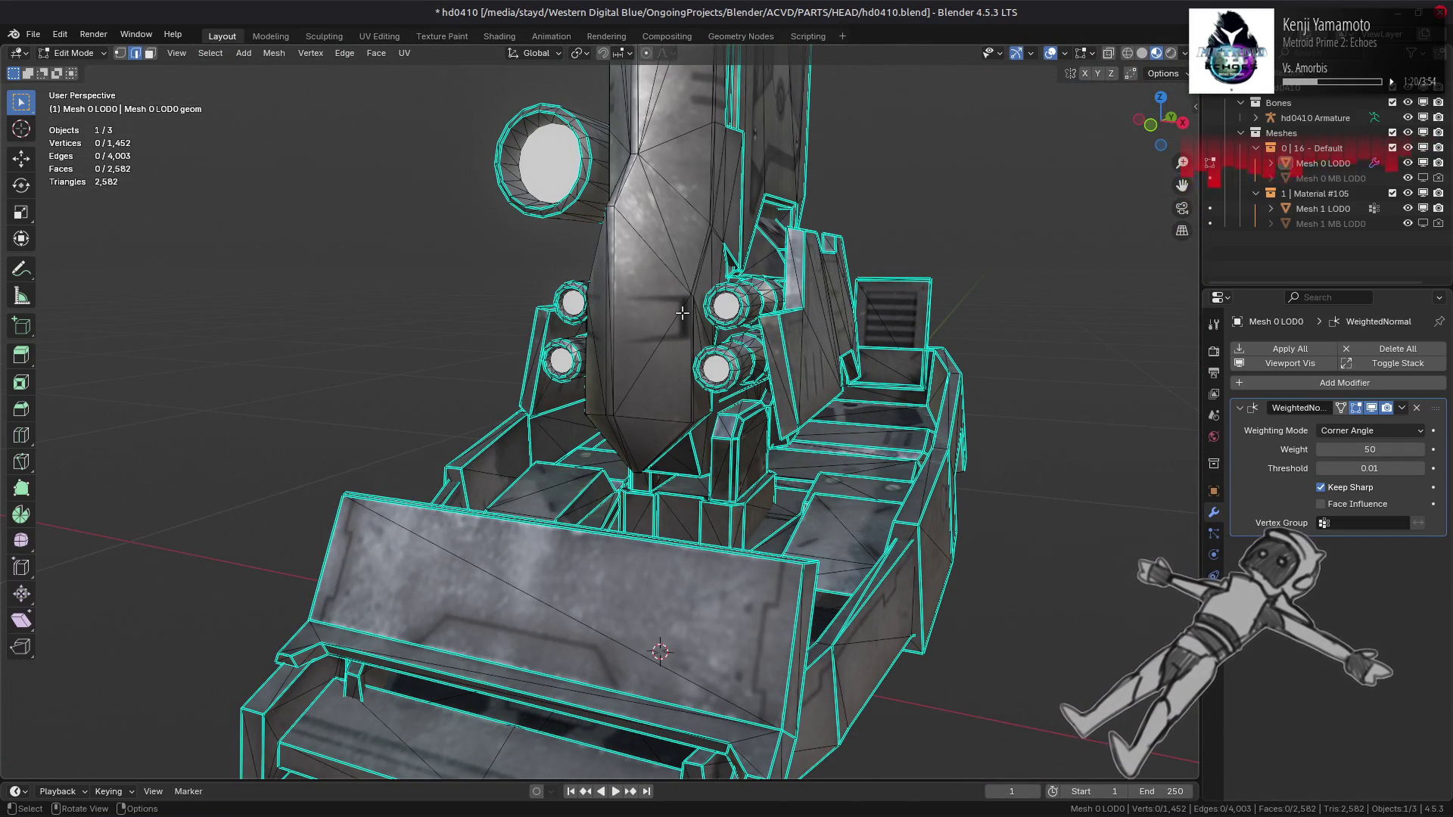
{"action": "mouse_move", "coordinate": [805, 535]}
{"action": "middle_mouse_down"}
{"action": "mouse_move", "coordinate": [787, 491]}
{"action": "mouse_move", "coordinate": [804, 459]}
{"action": "mouse_move", "coordinate": [728, 473]}
{"action": "mouse_move", "coordinate": [836, 475]}
{"action": "middle_mouse_up"}
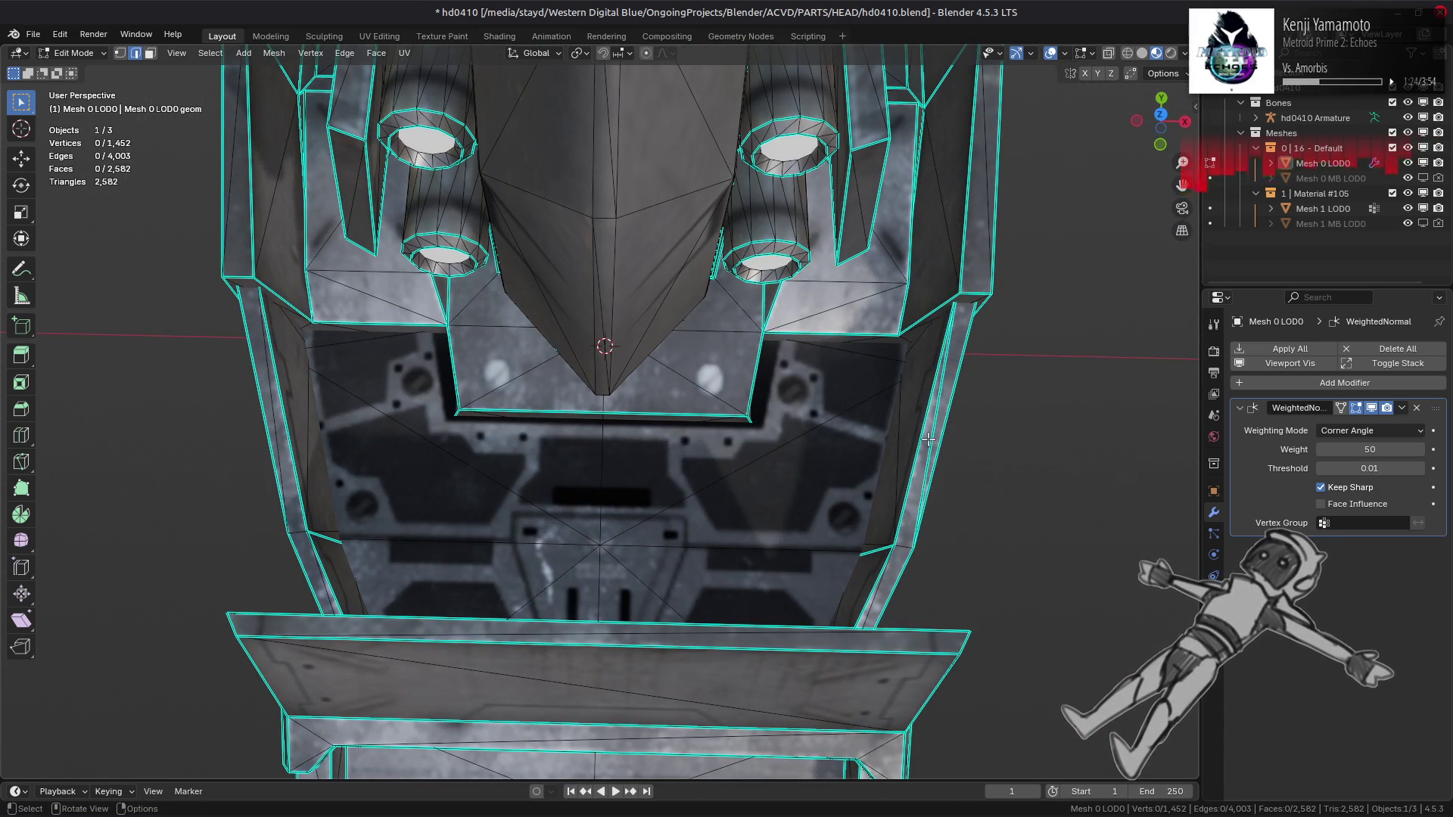
{"action": "right_click", "coordinate": [639, 515]}
{"action": "left_click", "coordinate": [623, 535]}
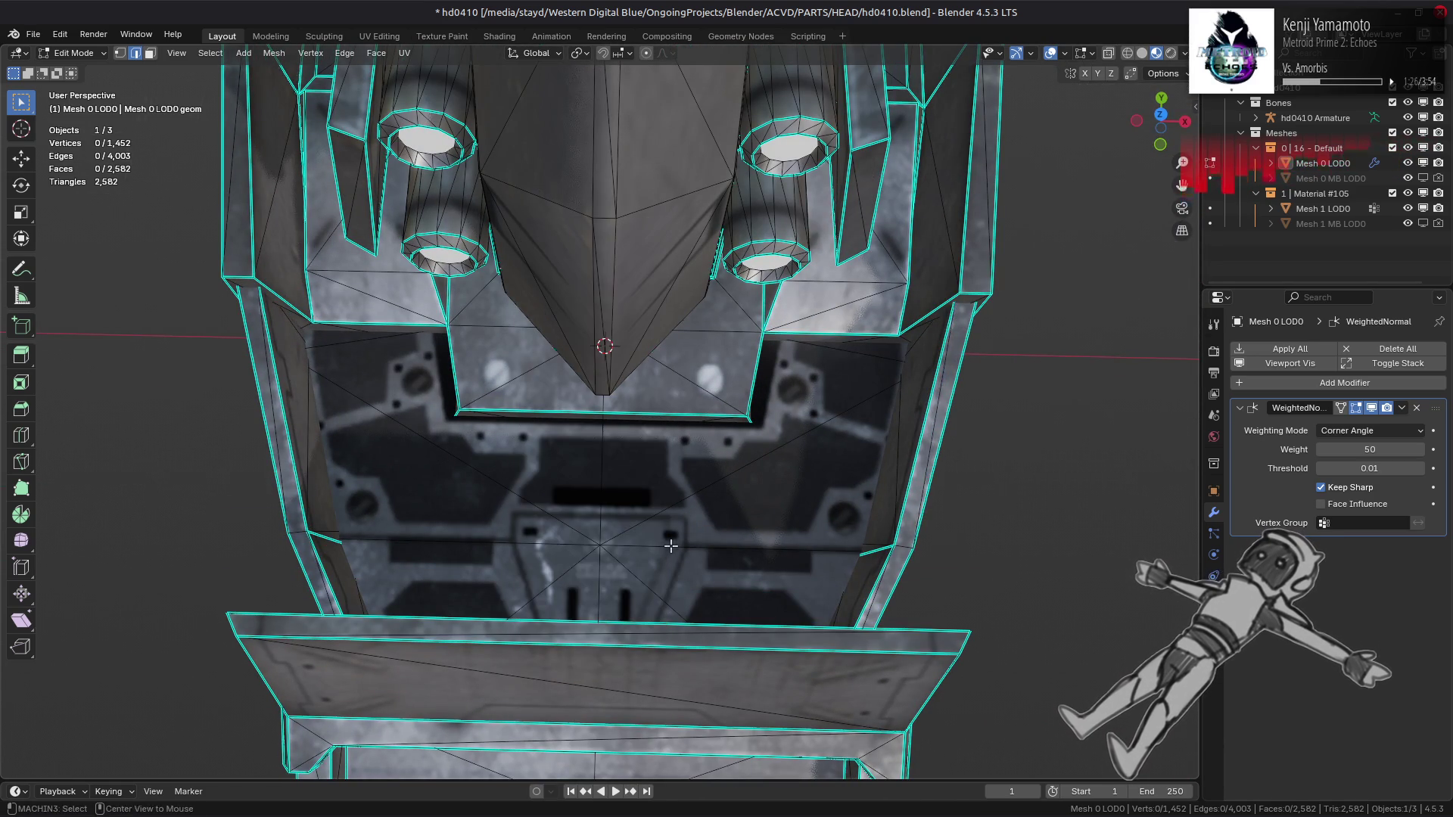
{"action": "mouse_move", "coordinate": [623, 535]}
{"action": "middle_mouse_down"}
{"action": "mouse_move", "coordinate": [468, 496]}
{"action": "mouse_move", "coordinate": [774, 460]}
{"action": "mouse_move", "coordinate": [649, 380]}
{"action": "mouse_move", "coordinate": [697, 399]}
{"action": "mouse_move", "coordinate": [739, 454]}
{"action": "middle_mouse_up"}
{"action": "left_click", "coordinate": [742, 455]}
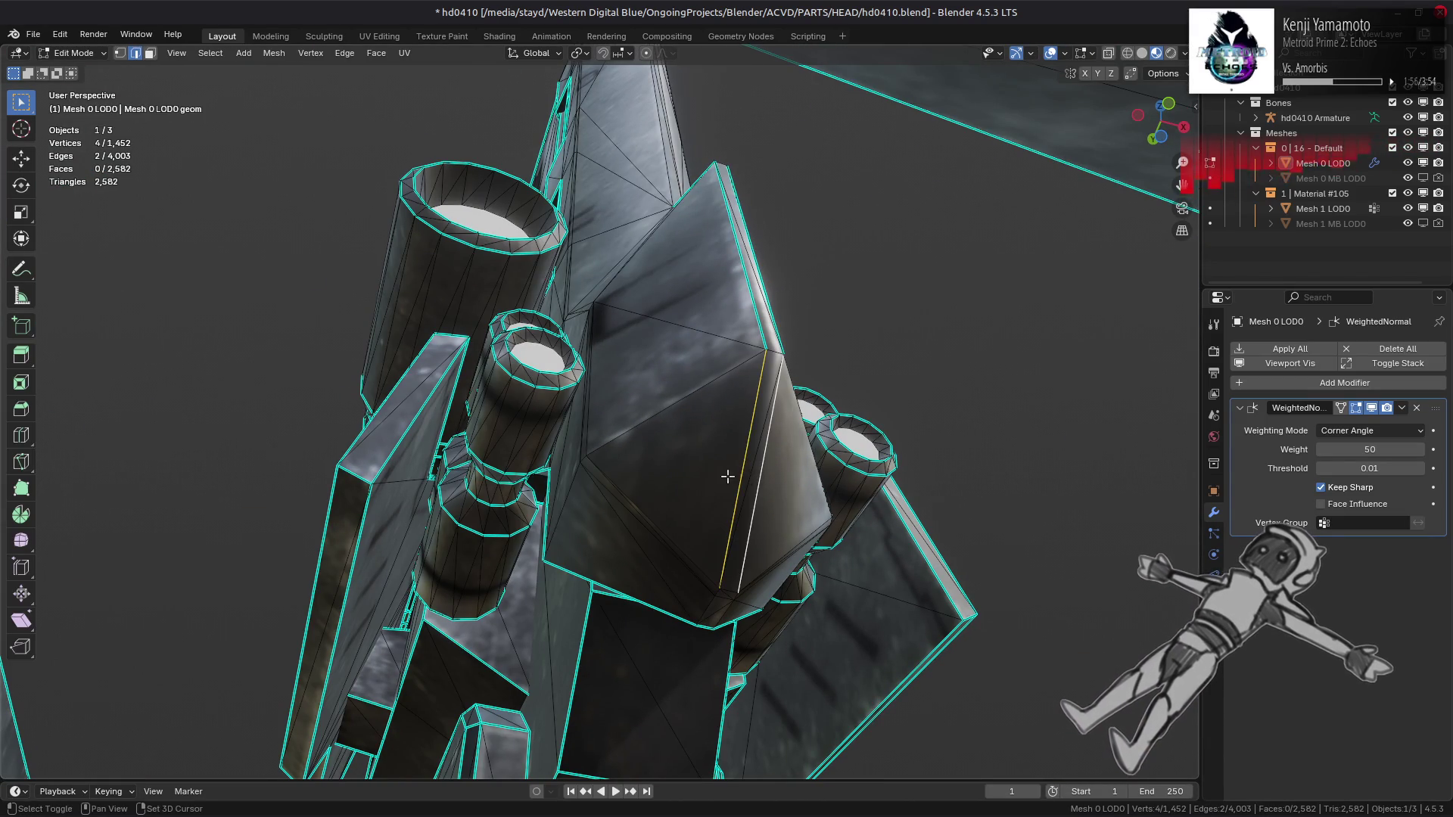
{"action": "right_click", "coordinate": [545, 467]}
{"action": "left_click", "coordinate": [544, 467]}
Step: Preview the thruster shading in Object Mode and select another thruster edge
{"action": "key", "text": "Tab"}
{"action": "mouse_move", "coordinate": [643, 457]}
{"action": "middle_mouse_down"}
{"action": "mouse_move", "coordinate": [495, 470]}
{"action": "mouse_move", "coordinate": [575, 518]}
{"action": "mouse_move", "coordinate": [591, 551]}
{"action": "mouse_move", "coordinate": [753, 535]}
{"action": "middle_mouse_up"}
{"action": "key", "text": "Tab"}
{"action": "left_click", "coordinate": [557, 484]}
{"action": "middle_click_drag", "start_coordinate": [698, 597], "coordinate": [575, 378]}
{"action": "right_click", "coordinate": [529, 269]}
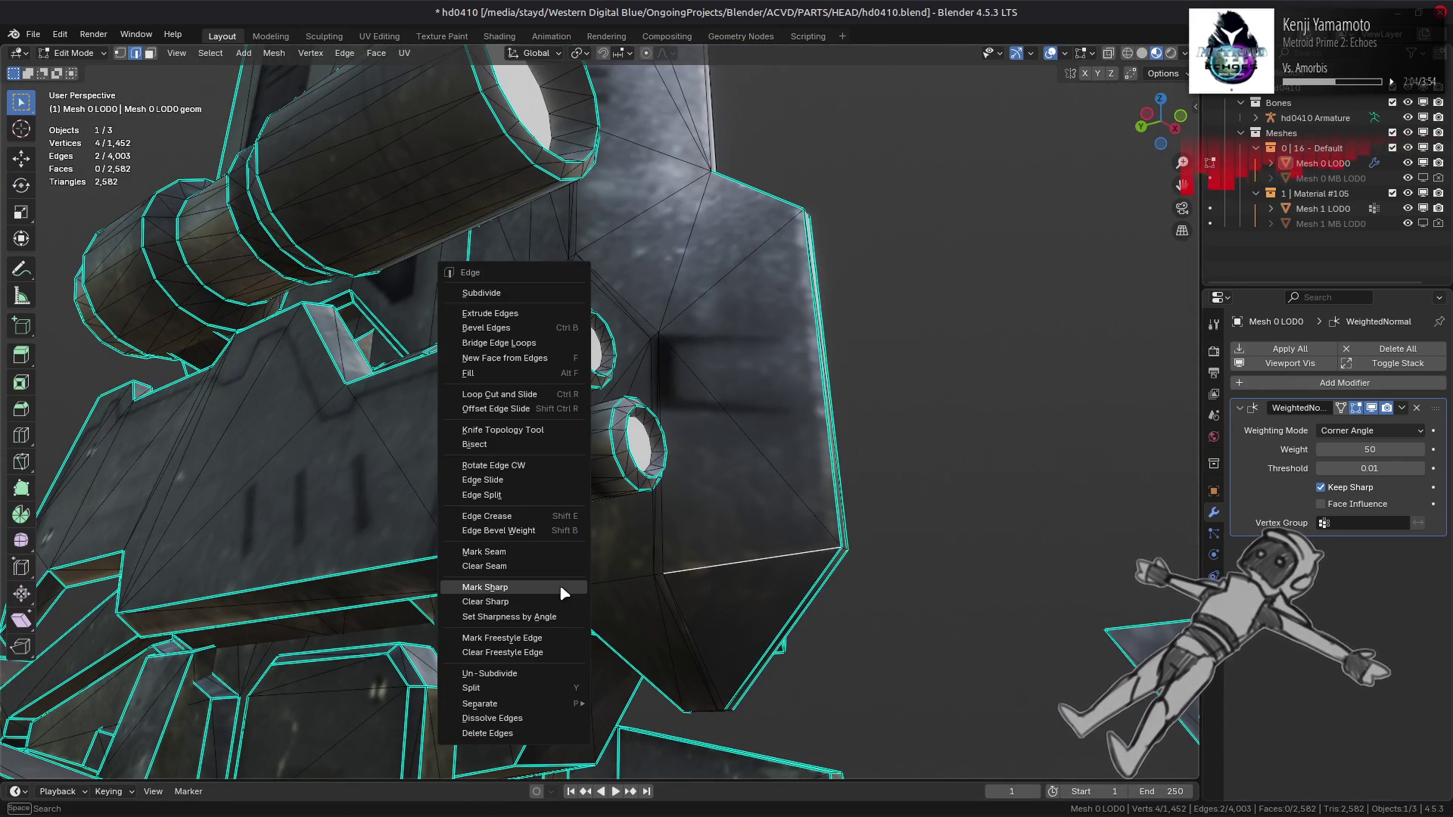
{"action": "key", "text": "Tab"}
{"action": "mouse_move", "coordinate": [662, 483]}
{"action": "middle_mouse_down"}
{"action": "mouse_move", "coordinate": [693, 504]}
{"action": "mouse_move", "coordinate": [697, 551]}
{"action": "mouse_move", "coordinate": [674, 510]}
{"action": "mouse_move", "coordinate": [738, 440]}
{"action": "mouse_move", "coordinate": [719, 431]}
{"action": "mouse_move", "coordinate": [739, 384]}
{"action": "mouse_move", "coordinate": [551, 407]}
{"action": "mouse_move", "coordinate": [610, 470]}
{"action": "mouse_move", "coordinate": [560, 424]}
{"action": "mouse_move", "coordinate": [633, 421]}
{"action": "mouse_move", "coordinate": [660, 382]}
{"action": "mouse_move", "coordinate": [671, 425]}
{"action": "middle_mouse_up"}
{"action": "key", "text": "Tab"}
{"action": "key", "text": "Tab"}
{"action": "key", "text": "Tab"}
Step: Mark the central ridge edges sharp, then select the linked barrel piece
{"action": "middle_click_drag", "start_coordinate": [637, 348], "coordinate": [653, 268]}
{"action": "middle_click_drag", "start_coordinate": [567, 342], "coordinate": [648, 278]}
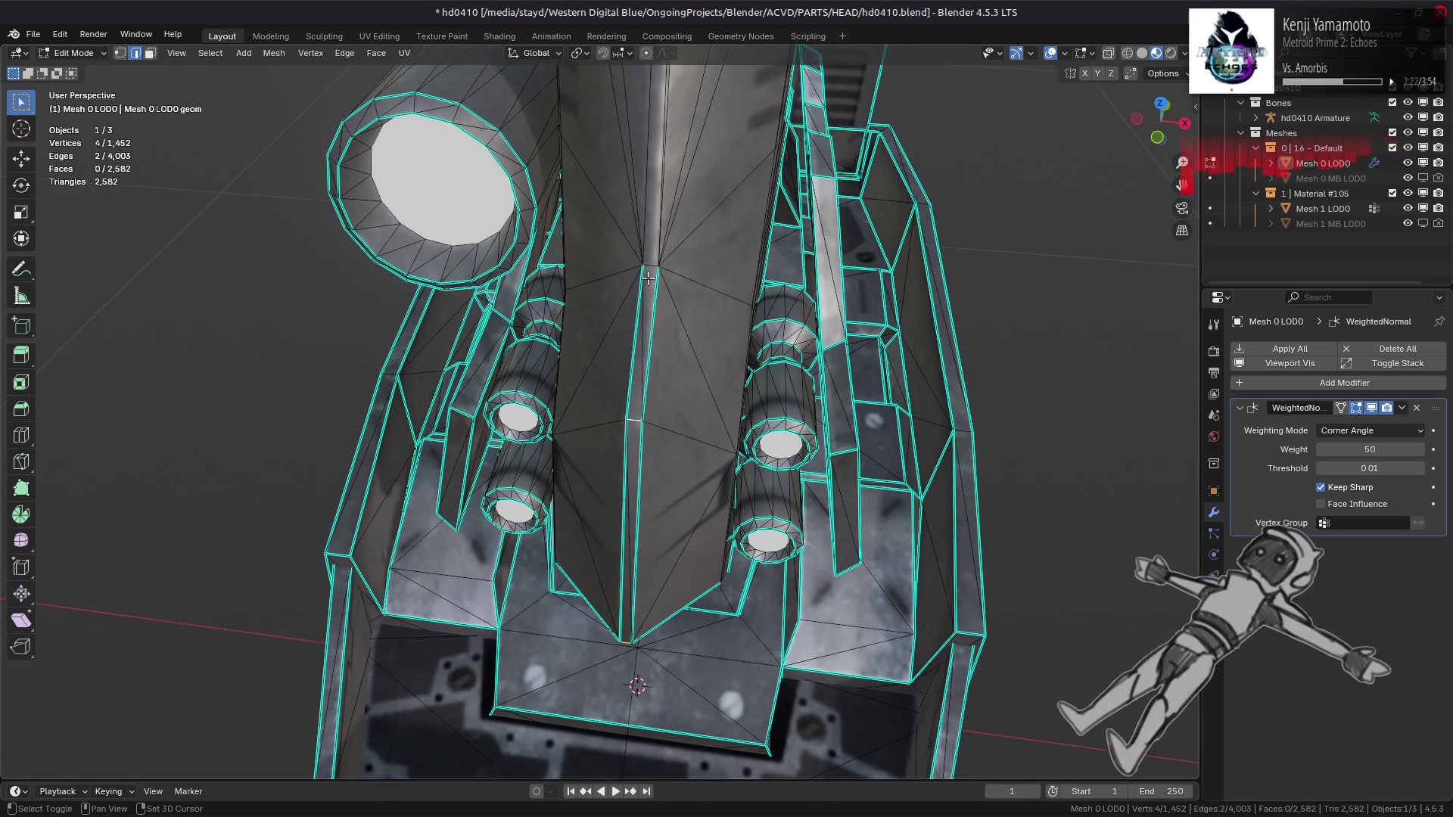
{"action": "key", "text": "ctrl+e"}
{"action": "left_click", "coordinate": [565, 342]}
{"action": "key", "text": "Tab"}
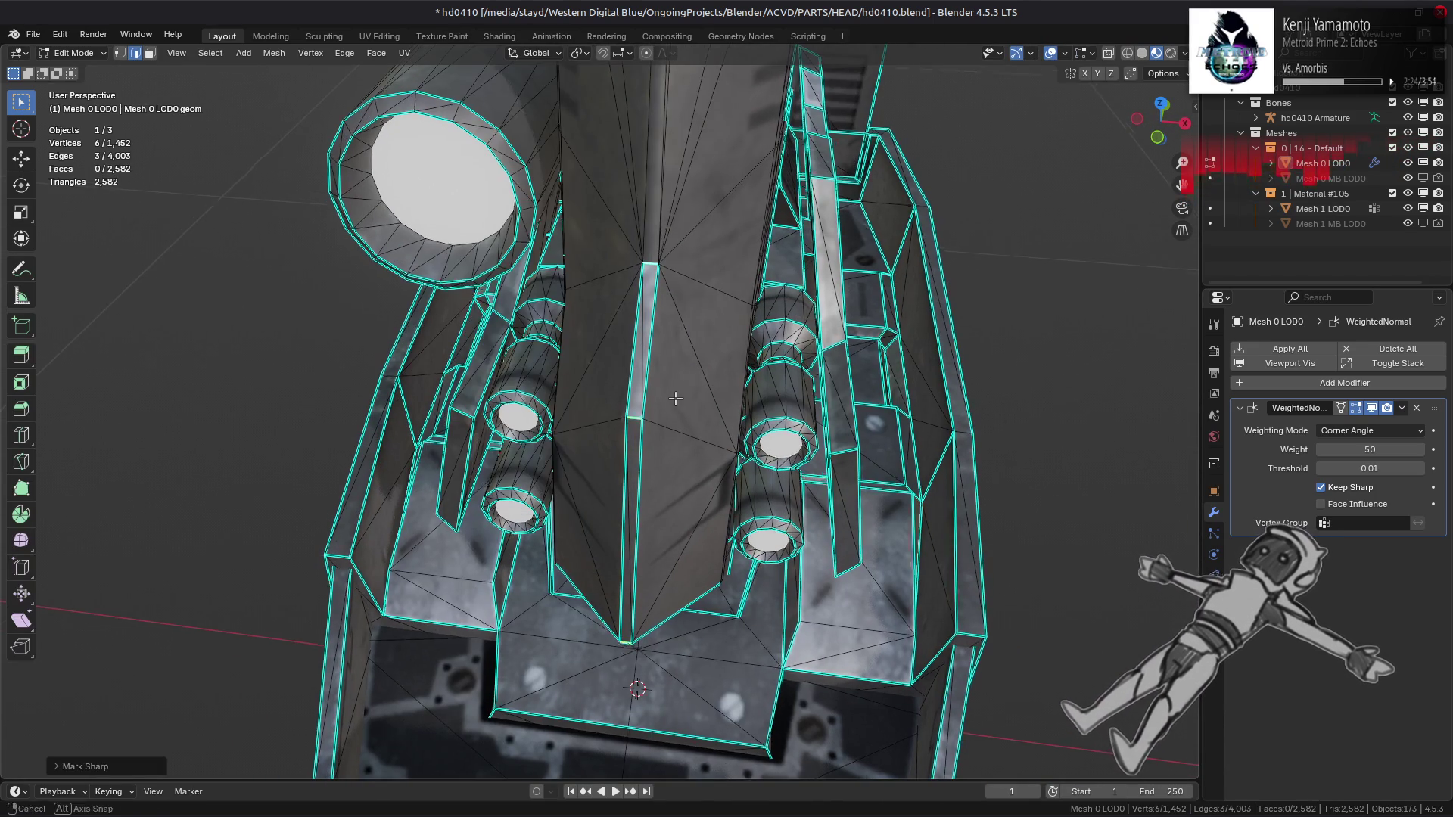
{"action": "mouse_move", "coordinate": [564, 342]}
{"action": "middle_mouse_down"}
{"action": "mouse_move", "coordinate": [712, 433]}
{"action": "mouse_move", "coordinate": [671, 379]}
{"action": "mouse_move", "coordinate": [769, 356]}
{"action": "mouse_move", "coordinate": [872, 373]}
{"action": "mouse_move", "coordinate": [706, 466]}
{"action": "middle_mouse_up"}
{"action": "key", "text": "Tab"}
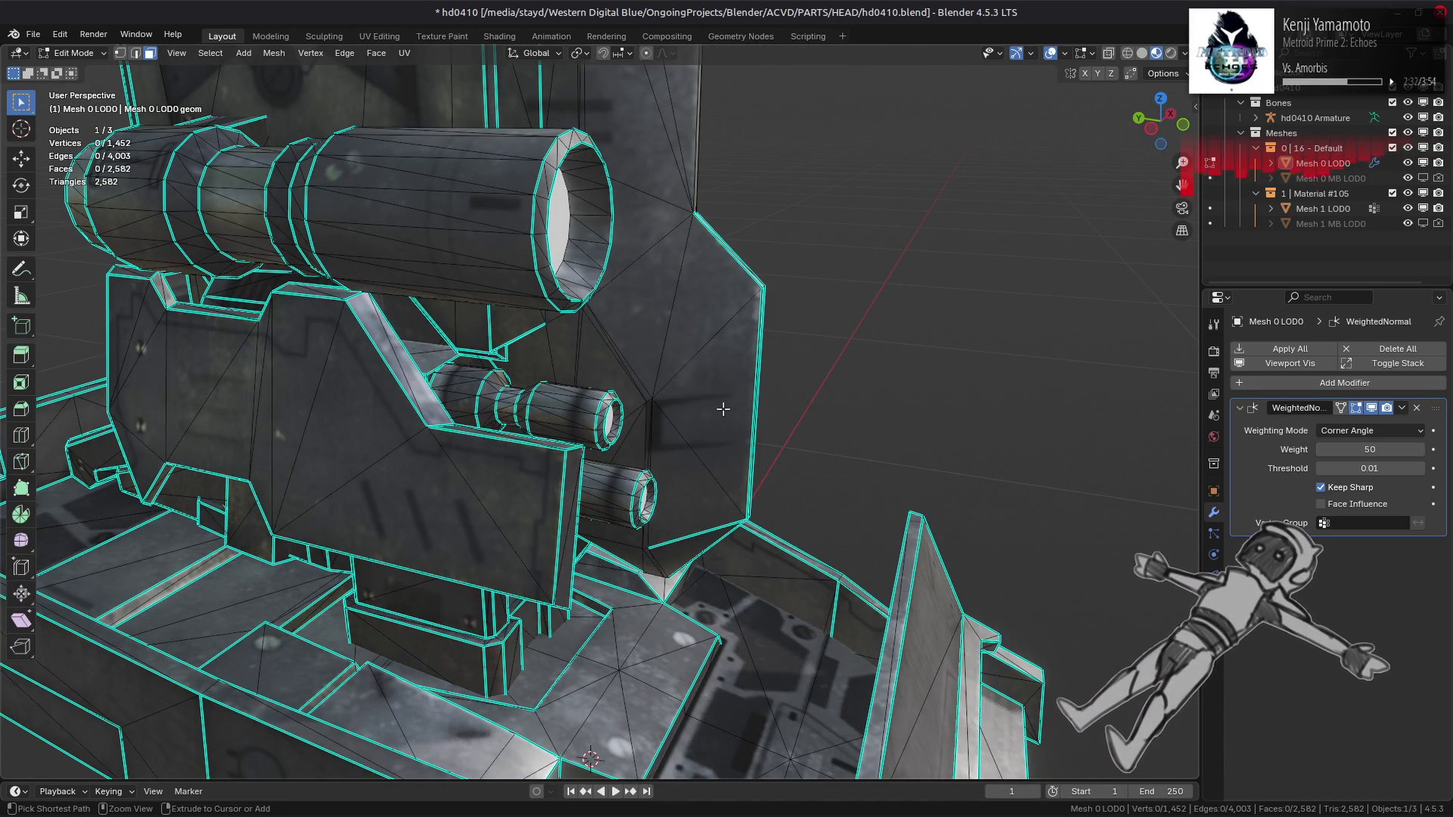
{"action": "left_click", "coordinate": [722, 409]}
{"action": "key", "text": "ctrl+l"}
Step: Hide everything except the barrel piece and mark its first edges sharp
{"action": "key", "text": "shift+h"}
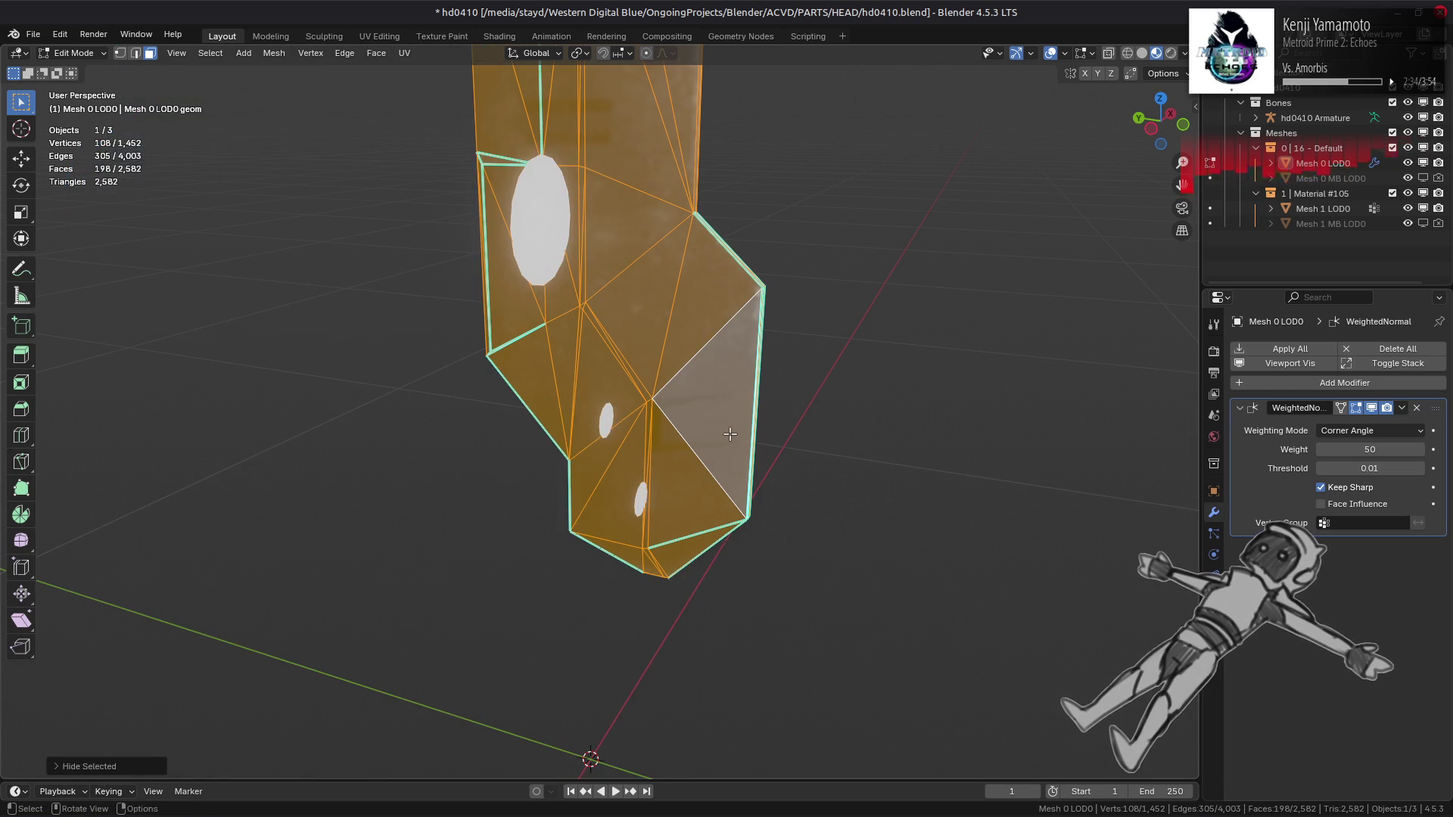
{"action": "key", "text": "alt+a"}
{"action": "mouse_move", "coordinate": [575, 454]}
{"action": "middle_mouse_down"}
{"action": "mouse_move", "coordinate": [558, 461]}
{"action": "mouse_move", "coordinate": [644, 465]}
{"action": "mouse_move", "coordinate": [679, 372]}
{"action": "mouse_move", "coordinate": [759, 328]}
{"action": "mouse_move", "coordinate": [863, 415]}
{"action": "middle_mouse_up"}
{"action": "mouse_move", "coordinate": [389, 530]}
{"action": "middle_mouse_down"}
{"action": "mouse_move", "coordinate": [366, 478]}
{"action": "mouse_move", "coordinate": [398, 426]}
{"action": "mouse_move", "coordinate": [728, 421]}
{"action": "middle_mouse_up"}
{"action": "right_click", "coordinate": [366, 478]}
{"action": "left_click", "coordinate": [366, 476]}
Step: Mark the barrel piece's short vertical edge as sharp
{"action": "key", "text": "l"}
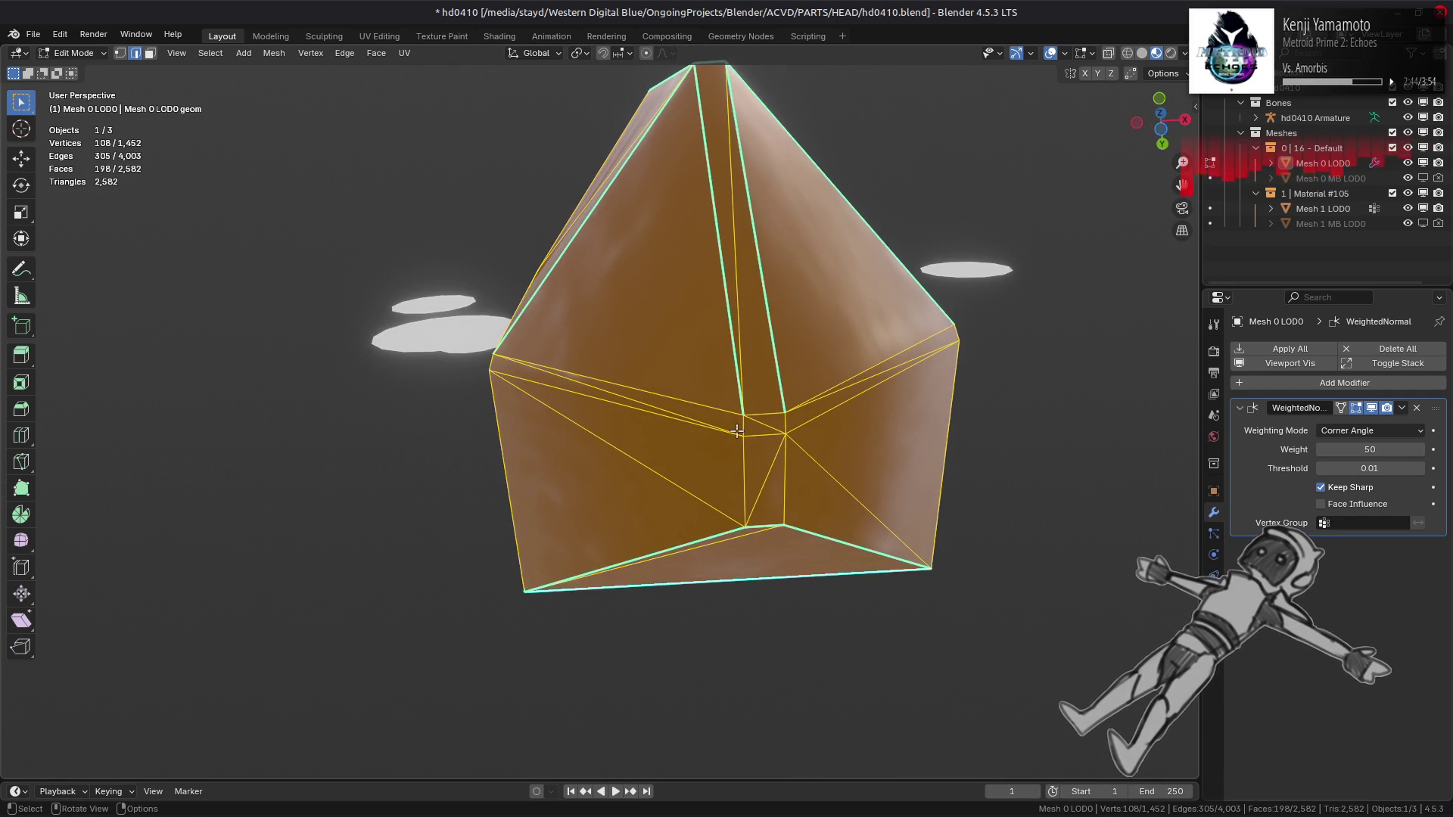
{"action": "key", "text": "alt+a"}
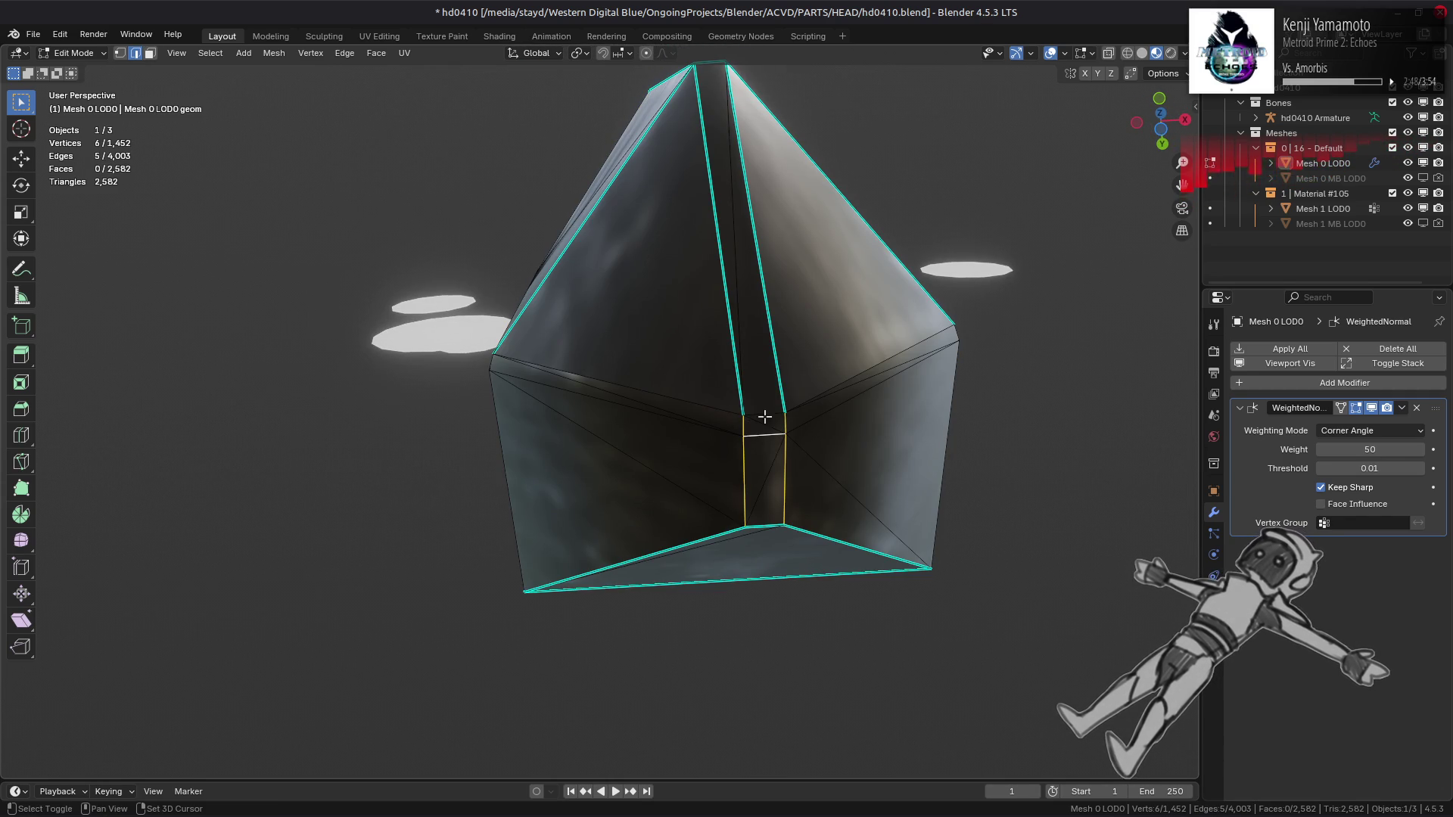
{"action": "right_click", "coordinate": [601, 450]}
{"action": "left_click", "coordinate": [603, 454]}
{"action": "key", "text": "alt+a"}
{"action": "mouse_move", "coordinate": [600, 383]}
{"action": "middle_mouse_down"}
{"action": "mouse_move", "coordinate": [652, 383]}
{"action": "mouse_move", "coordinate": [575, 470]}
{"action": "mouse_move", "coordinate": [684, 432]}
{"action": "mouse_move", "coordinate": [648, 497]}
{"action": "mouse_move", "coordinate": [586, 481]}
{"action": "mouse_move", "coordinate": [572, 505]}
{"action": "middle_mouse_up"}
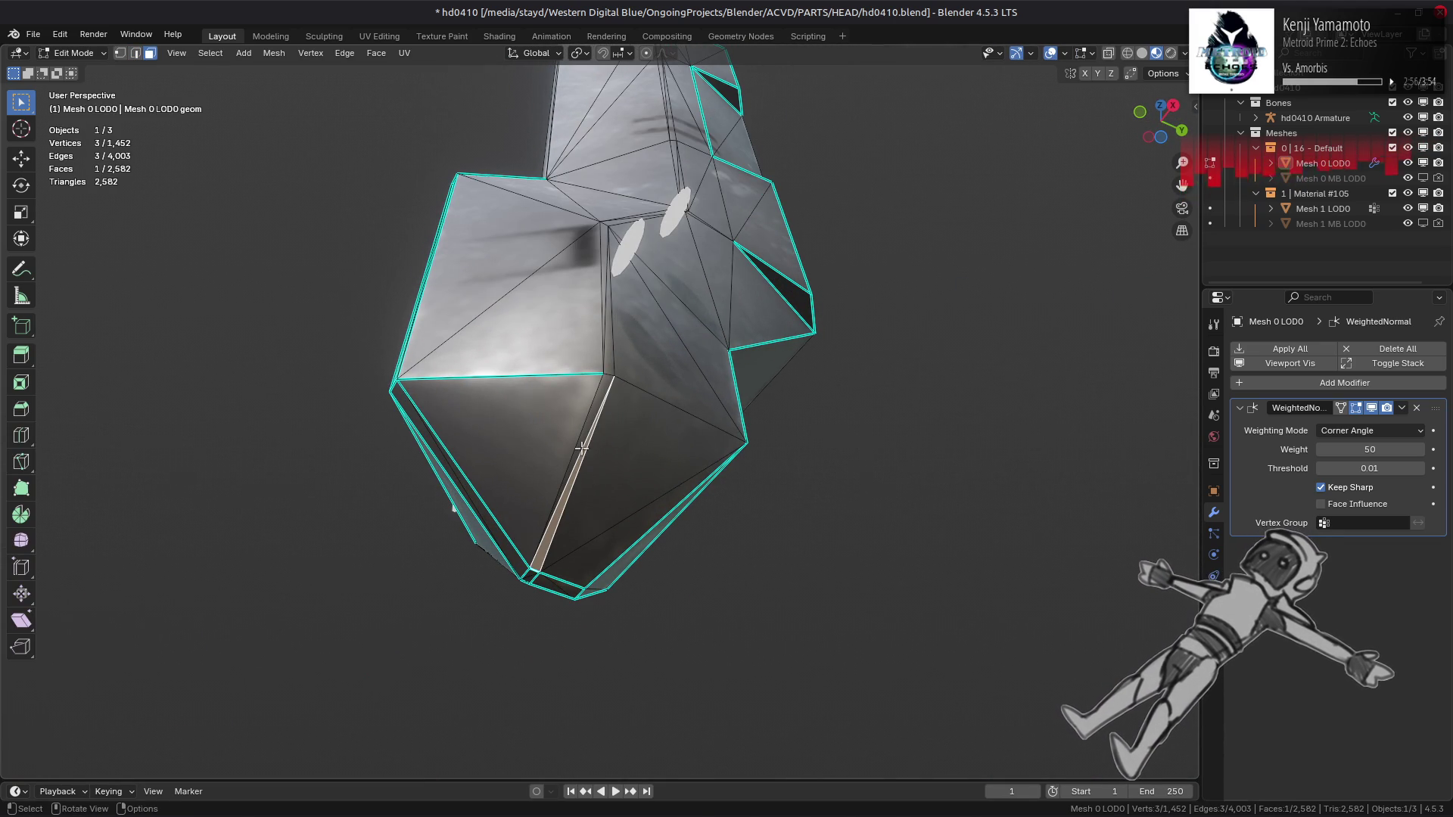
Step: Select the edge path down the fold and reduce it to its boundary loop
{"action": "middle_click_drag", "start_coordinate": [614, 323], "coordinate": [601, 335]}
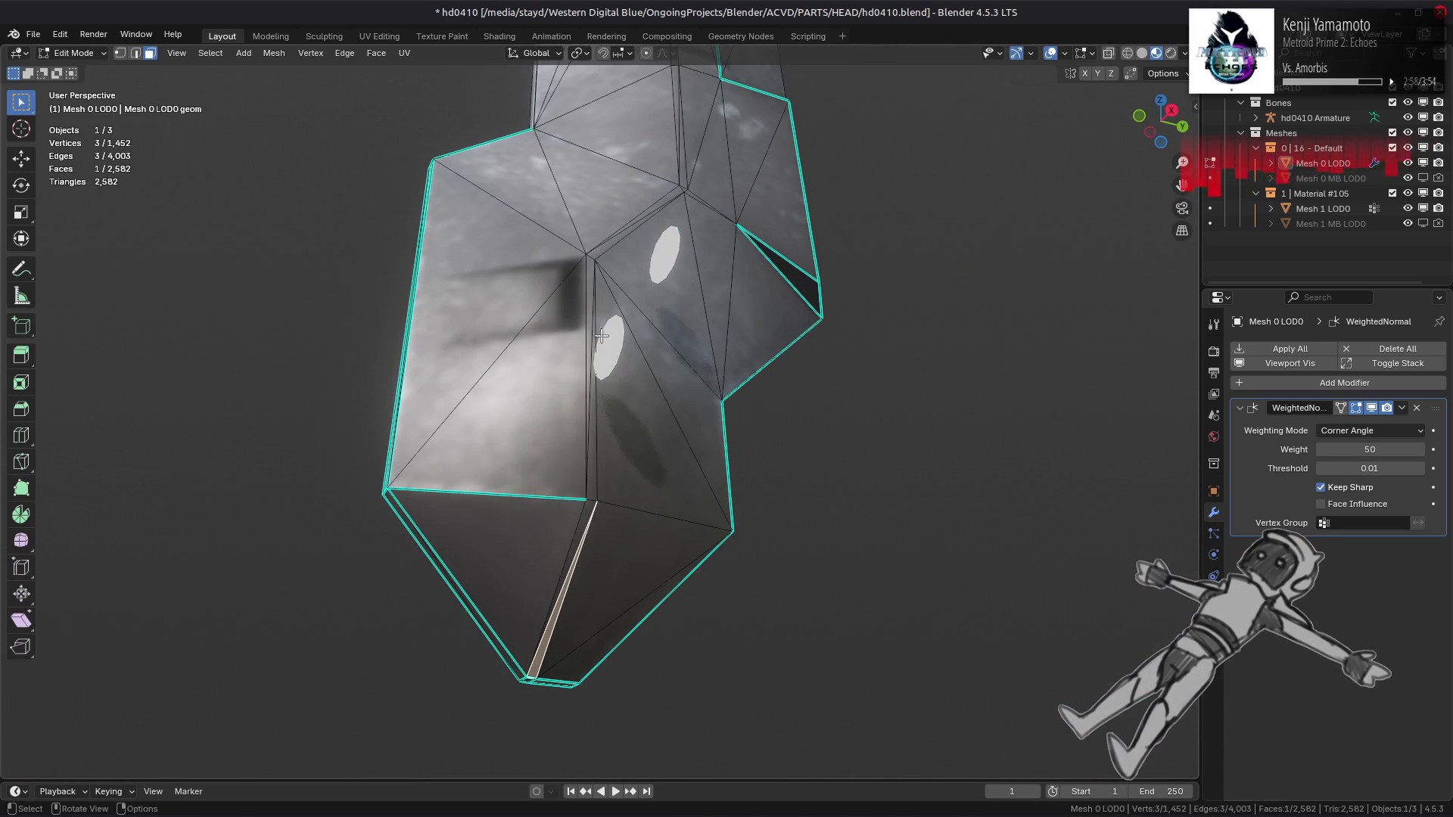
{"action": "left_click", "coordinate": [590, 268], "text": "ctrl"}
{"action": "middle_click_drag", "start_coordinate": [591, 268], "coordinate": [559, 364]}
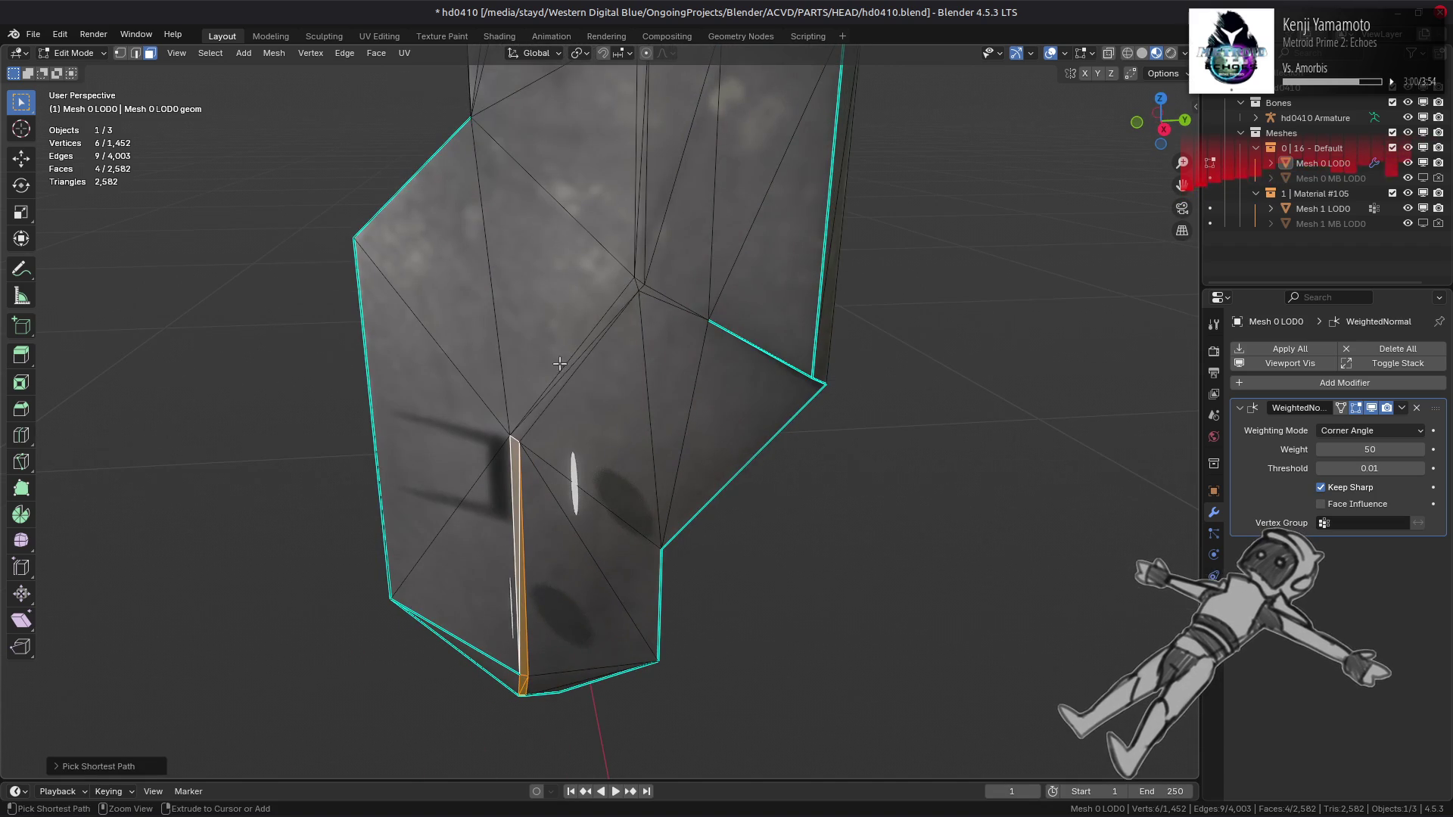
{"action": "left_click", "coordinate": [638, 283], "text": "ctrl"}
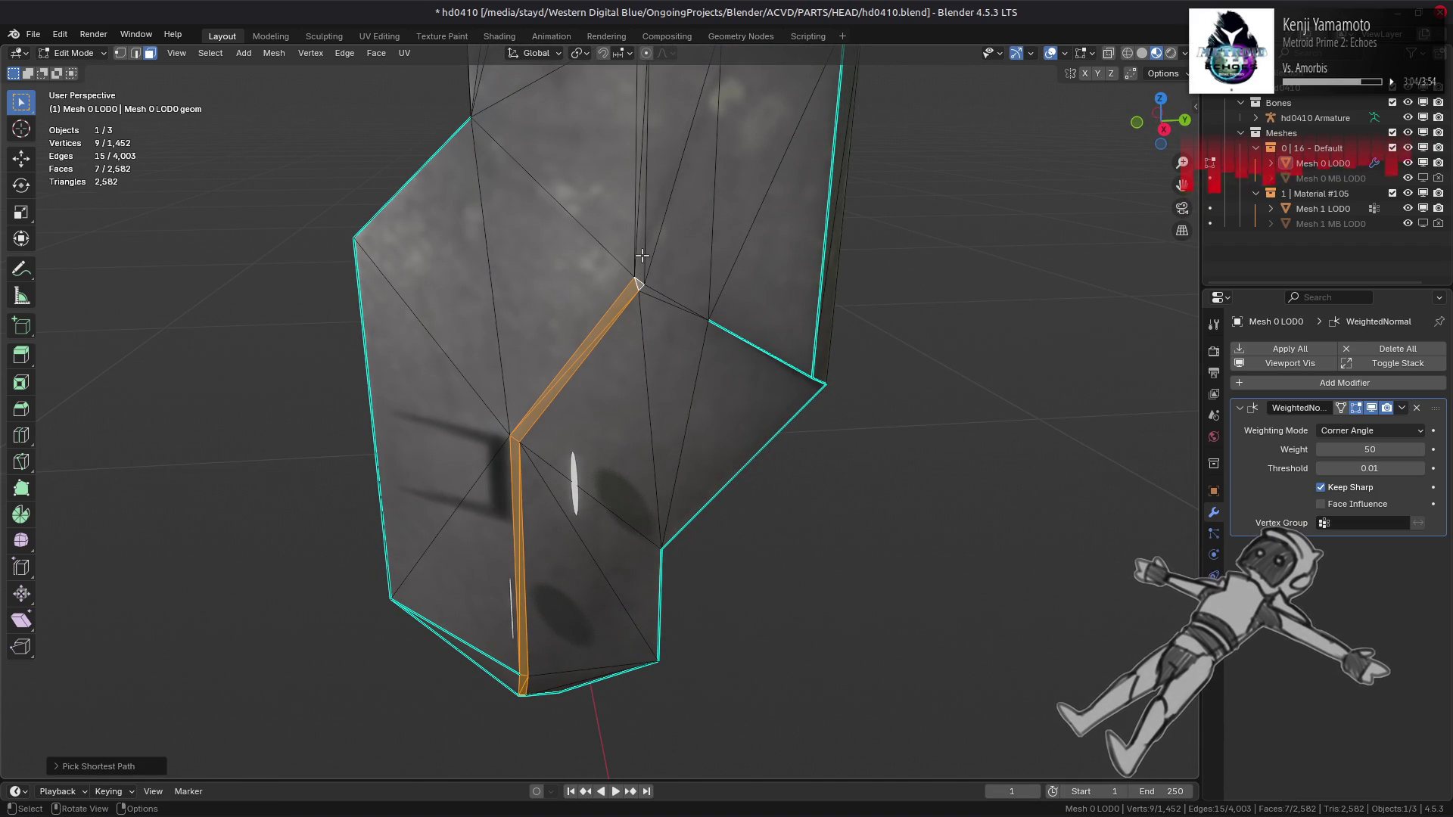
{"action": "left_click", "coordinate": [211, 53]}
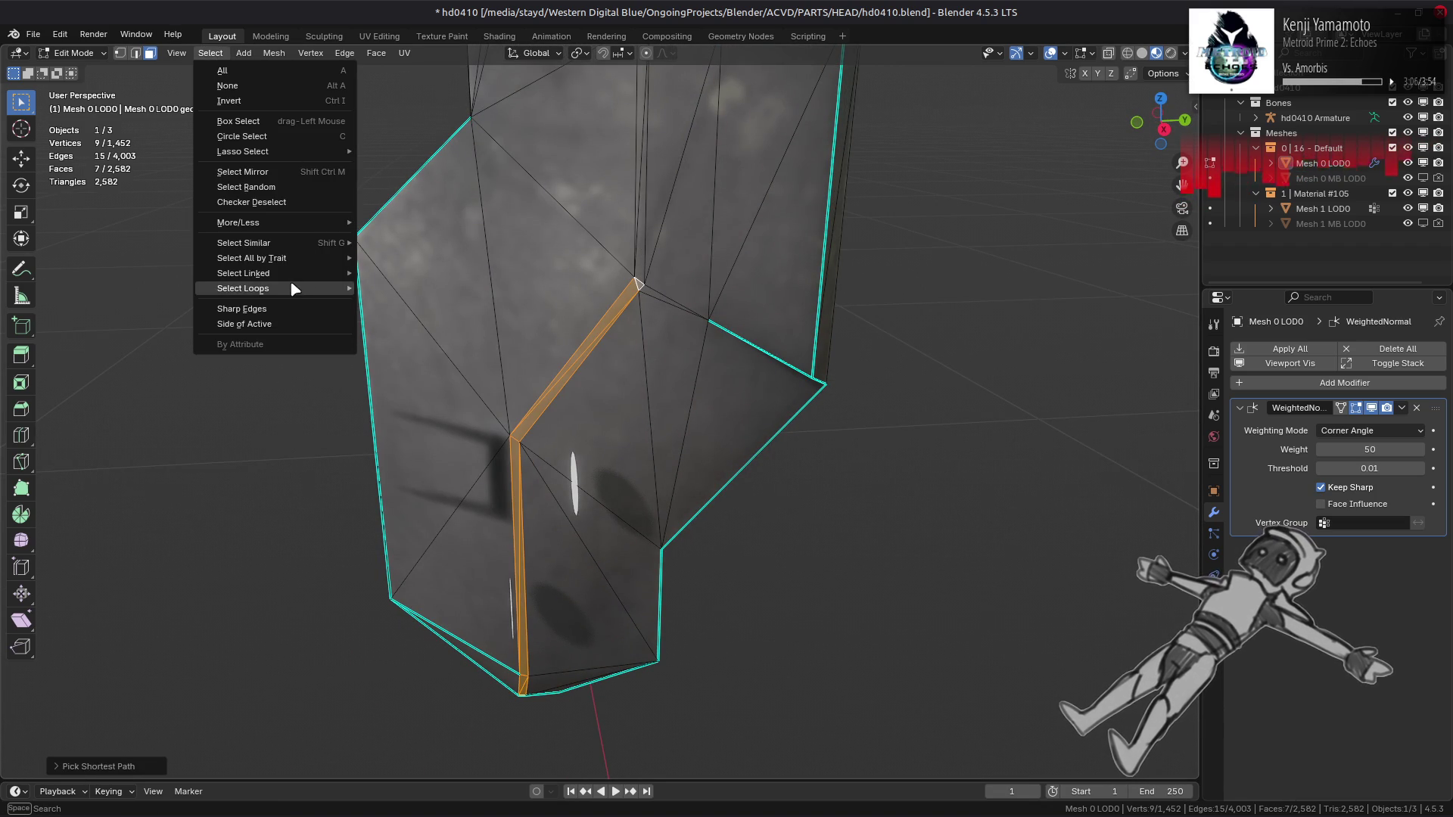
{"action": "mouse_move", "coordinate": [294, 289]}
{"action": "left_click", "coordinate": [399, 339]}
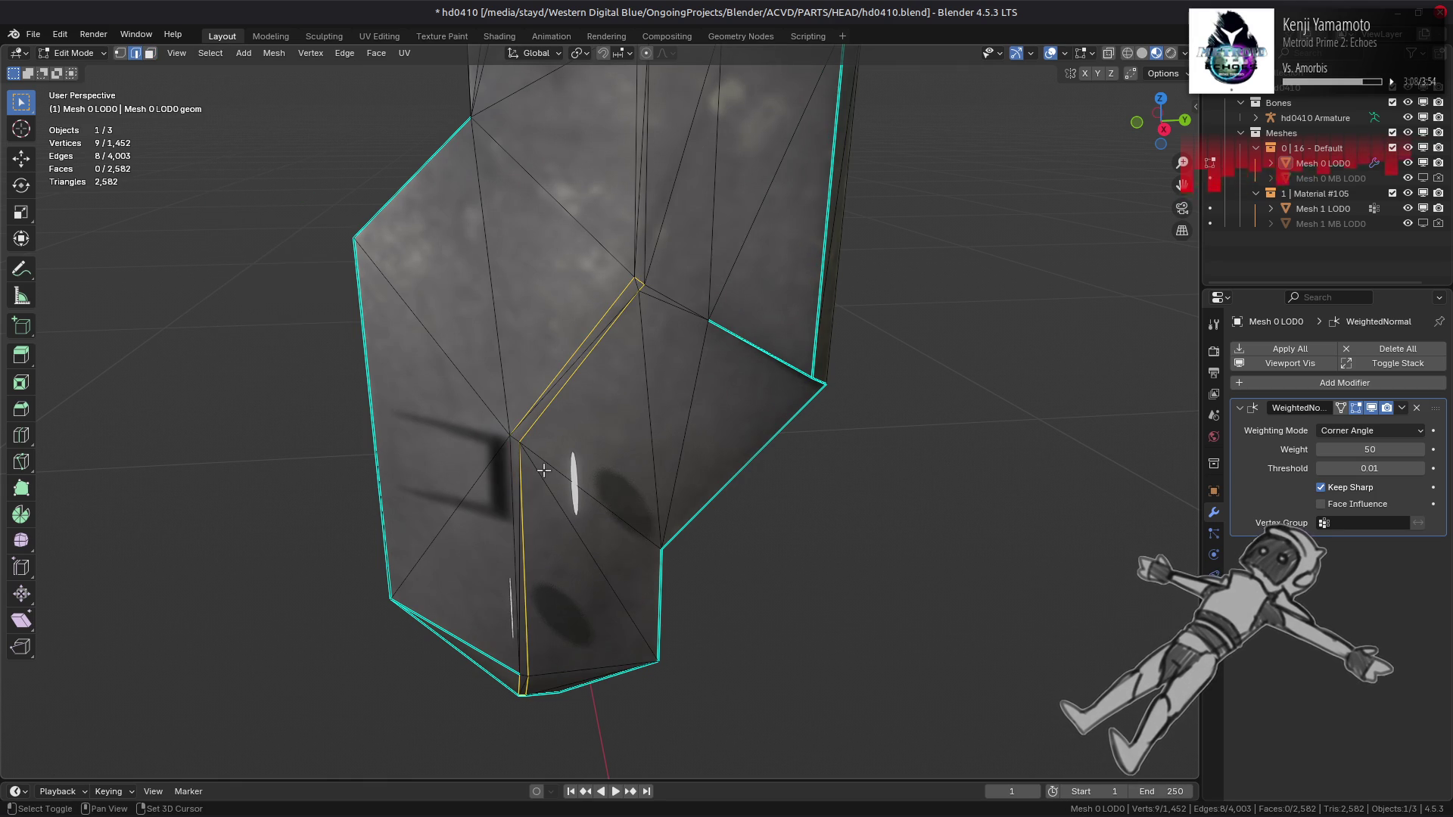
Step: Mark the strip's outline edges sharp and view the full head in Object Mode
{"action": "middle_click_drag", "start_coordinate": [566, 504], "coordinate": [554, 451]}
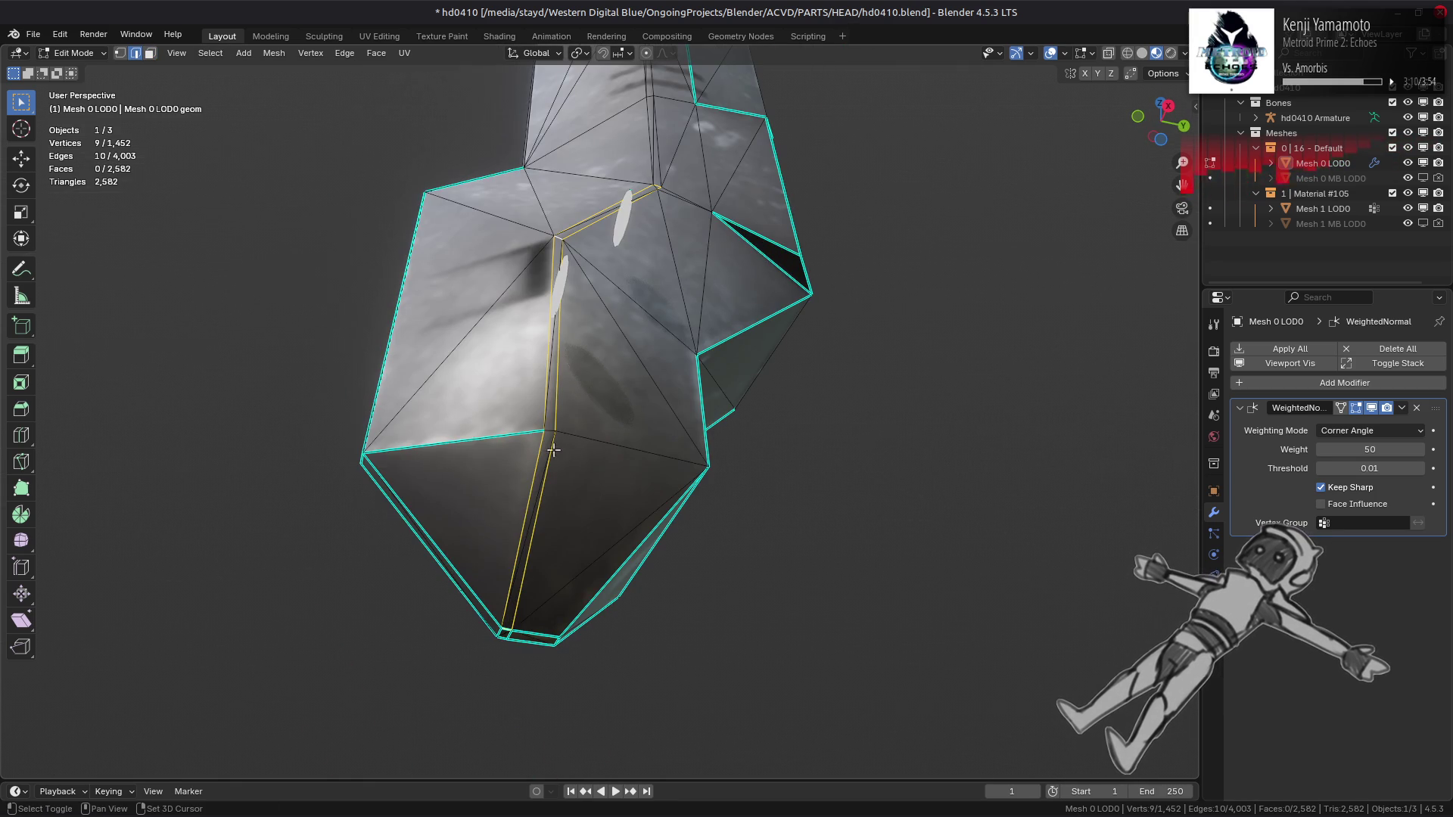
{"action": "right_click", "coordinate": [711, 515]}
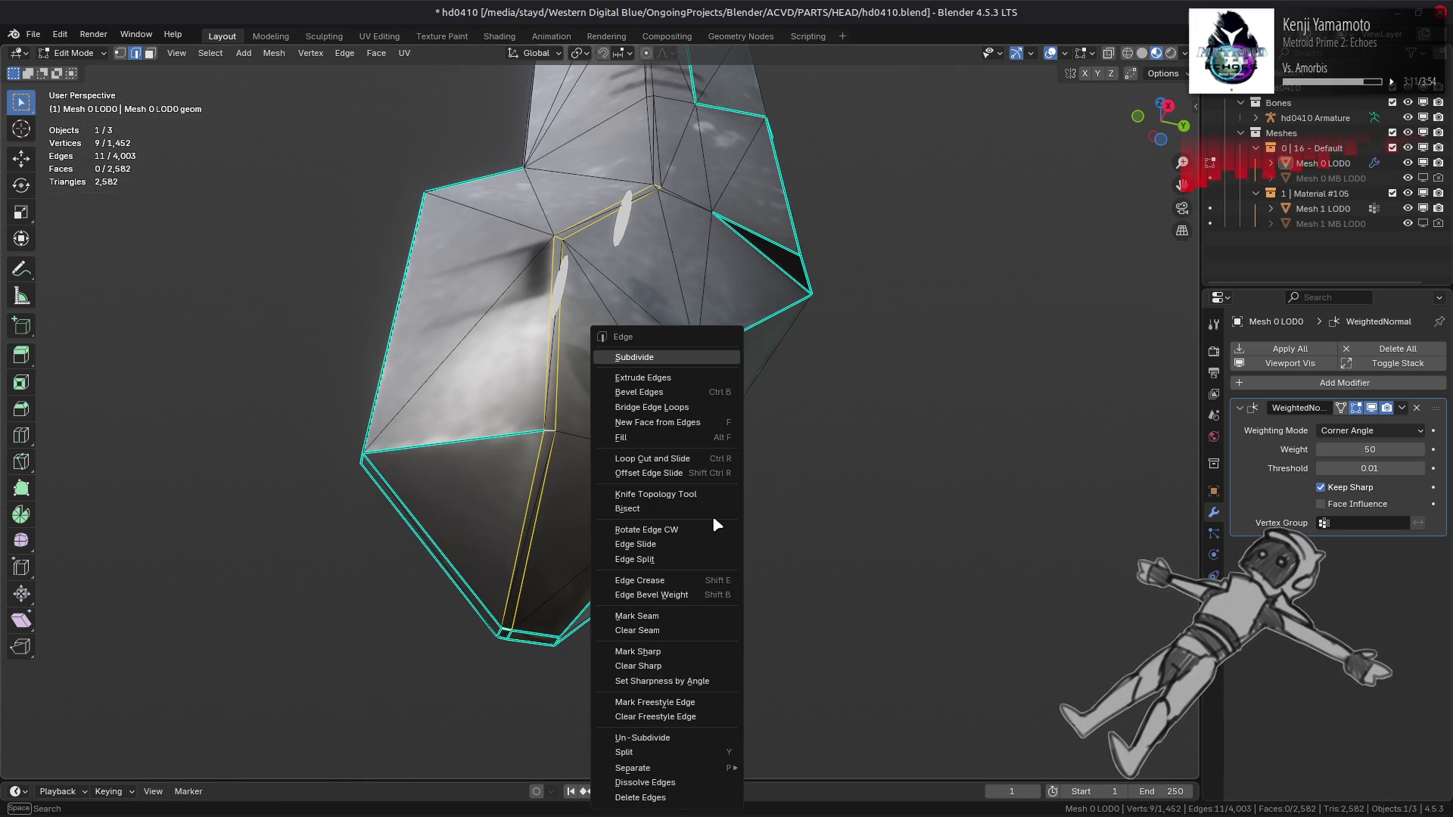
{"action": "left_click", "coordinate": [685, 653]}
{"action": "left_click", "coordinate": [710, 300]}
{"action": "key", "text": "Tab"}
{"action": "mouse_move", "coordinate": [707, 301]}
{"action": "middle_mouse_down"}
{"action": "mouse_move", "coordinate": [694, 392]}
{"action": "mouse_move", "coordinate": [676, 390]}
{"action": "mouse_move", "coordinate": [681, 348]}
{"action": "mouse_move", "coordinate": [727, 352]}
{"action": "middle_mouse_up"}
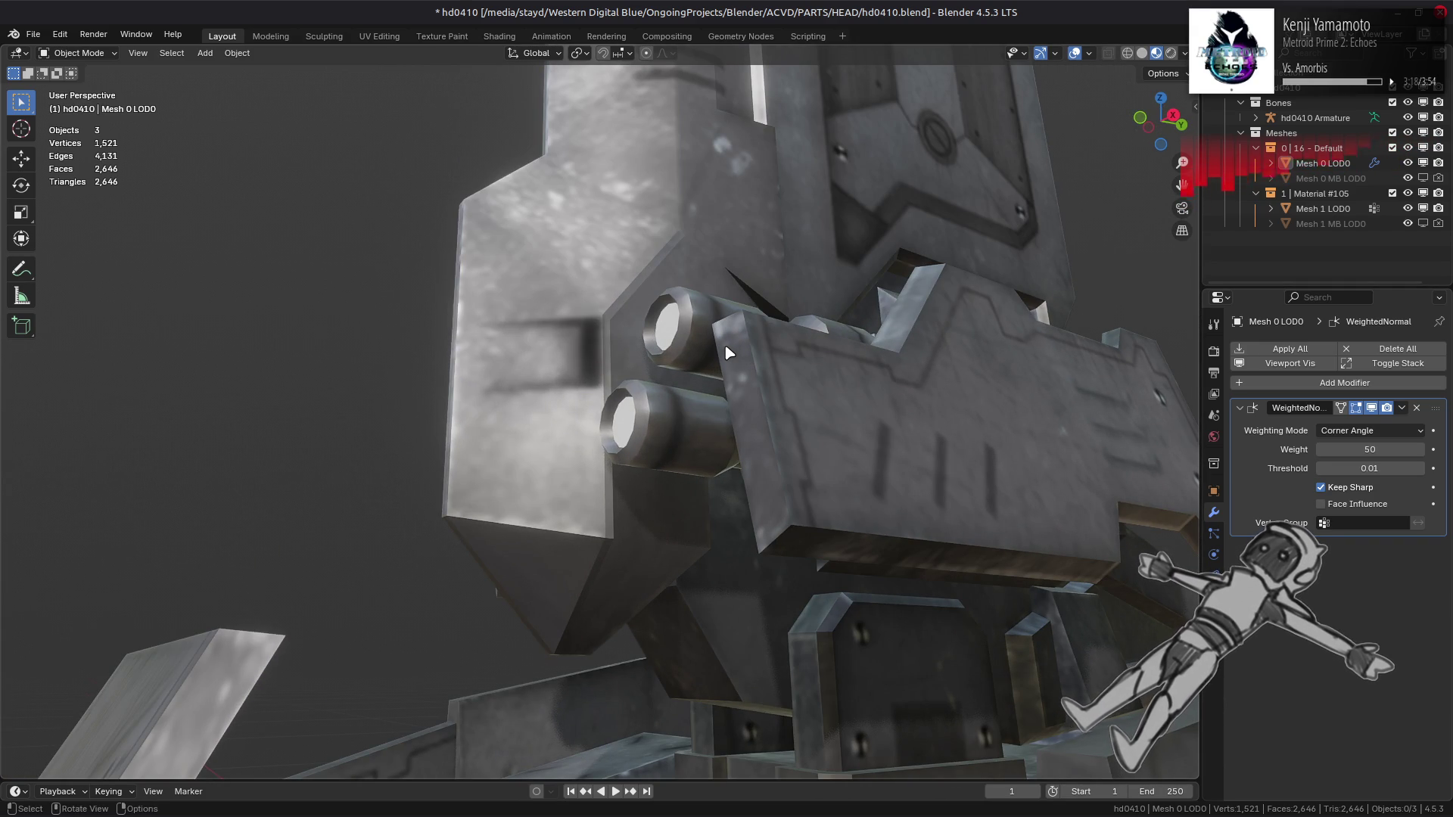
Step: Reselect the fold's path as faces and set their face strength to Medium
{"action": "key", "text": "Tab"}
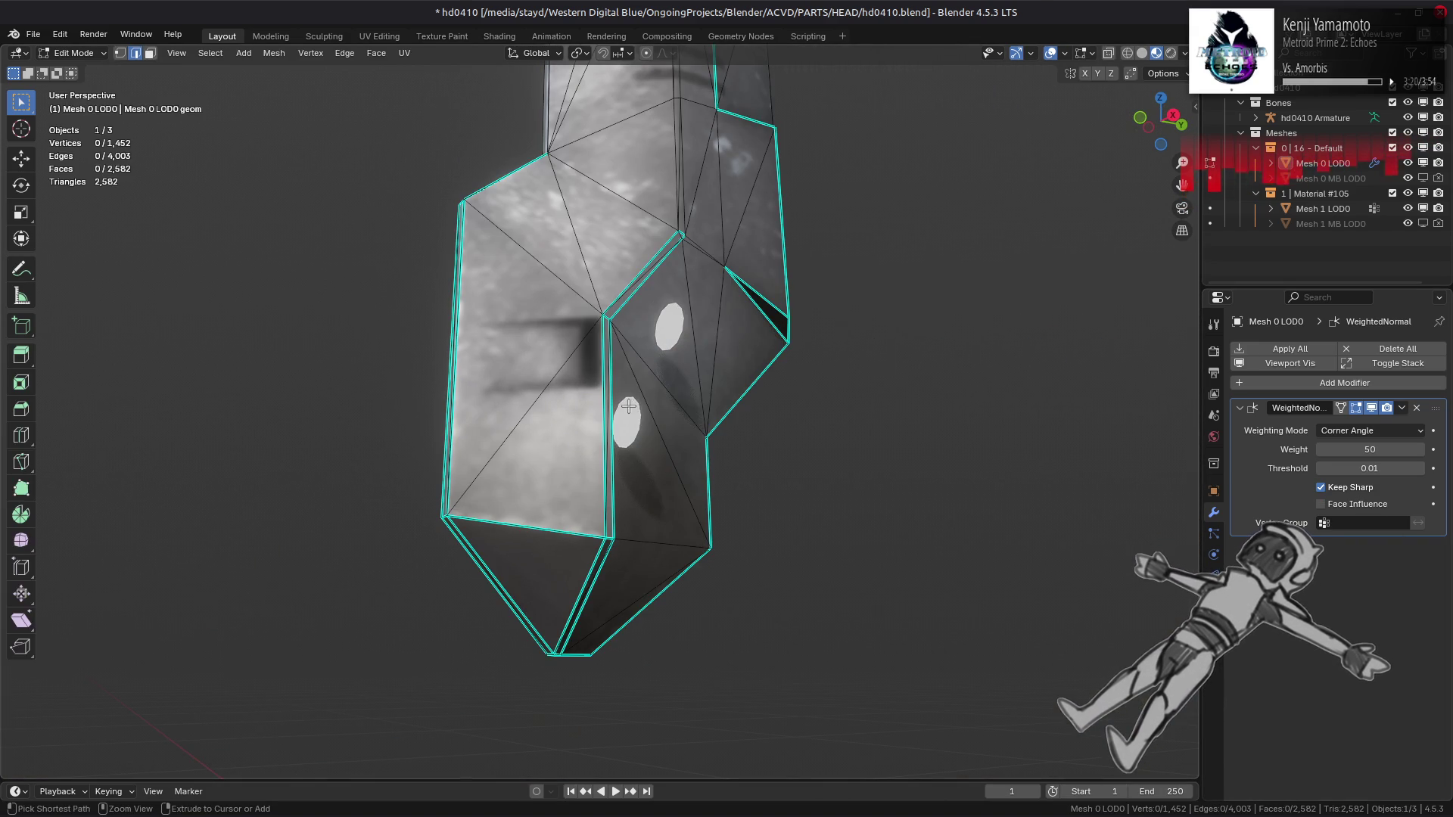
{"action": "key", "text": "ctrl+z"}
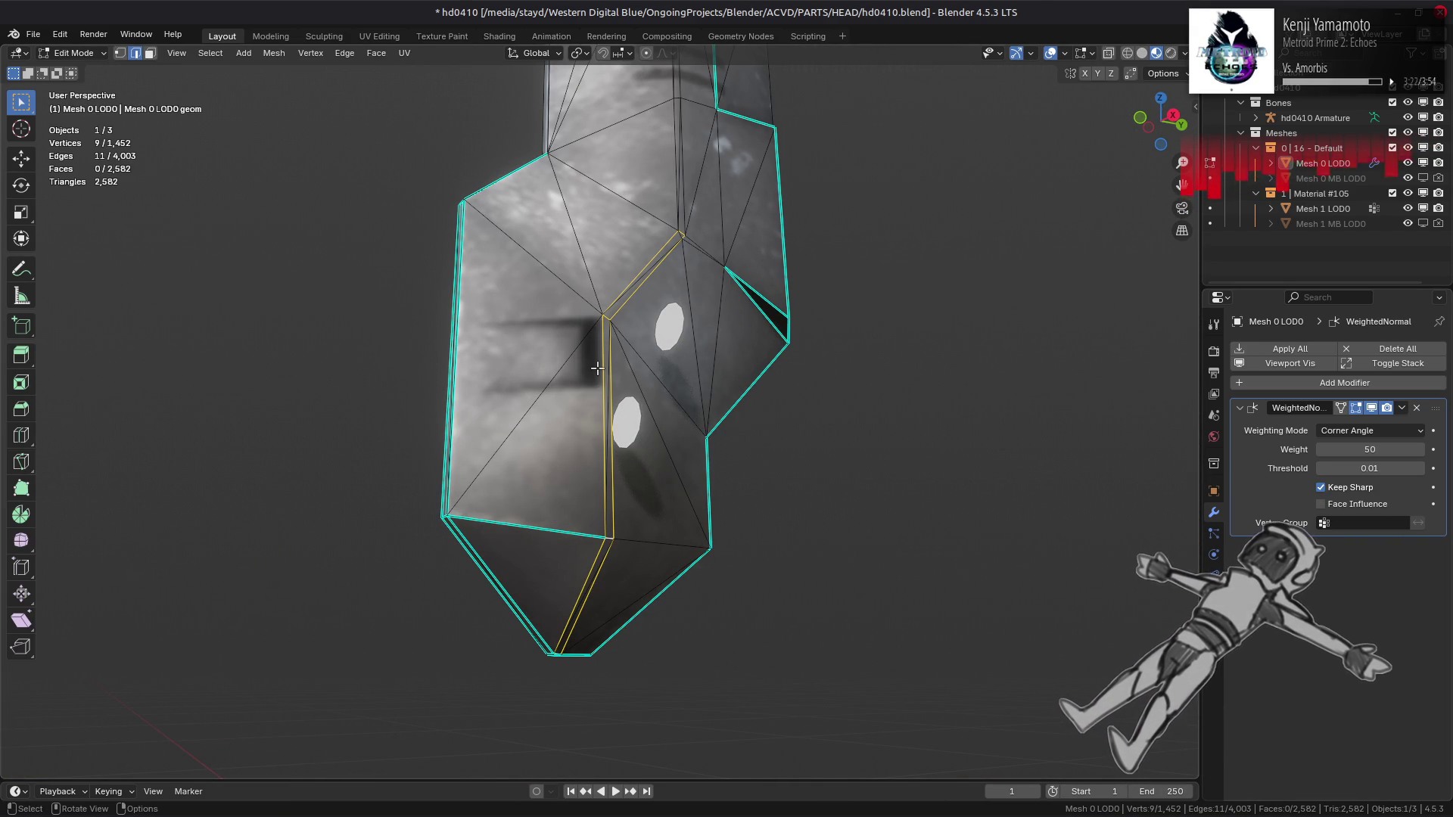
{"action": "key", "text": "3"}
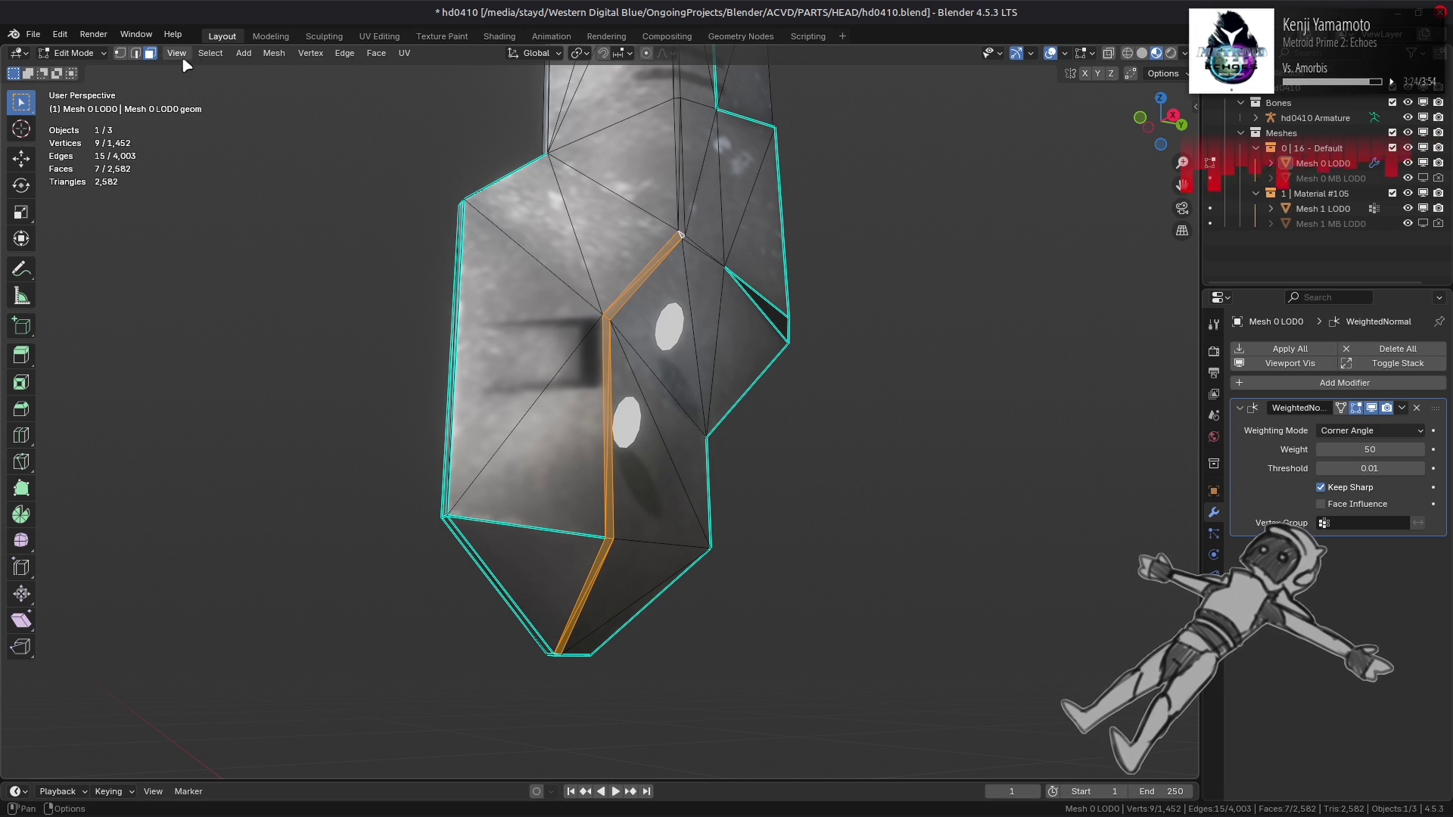
{"action": "left_click", "coordinate": [274, 53]}
{"action": "mouse_move", "coordinate": [318, 309]}
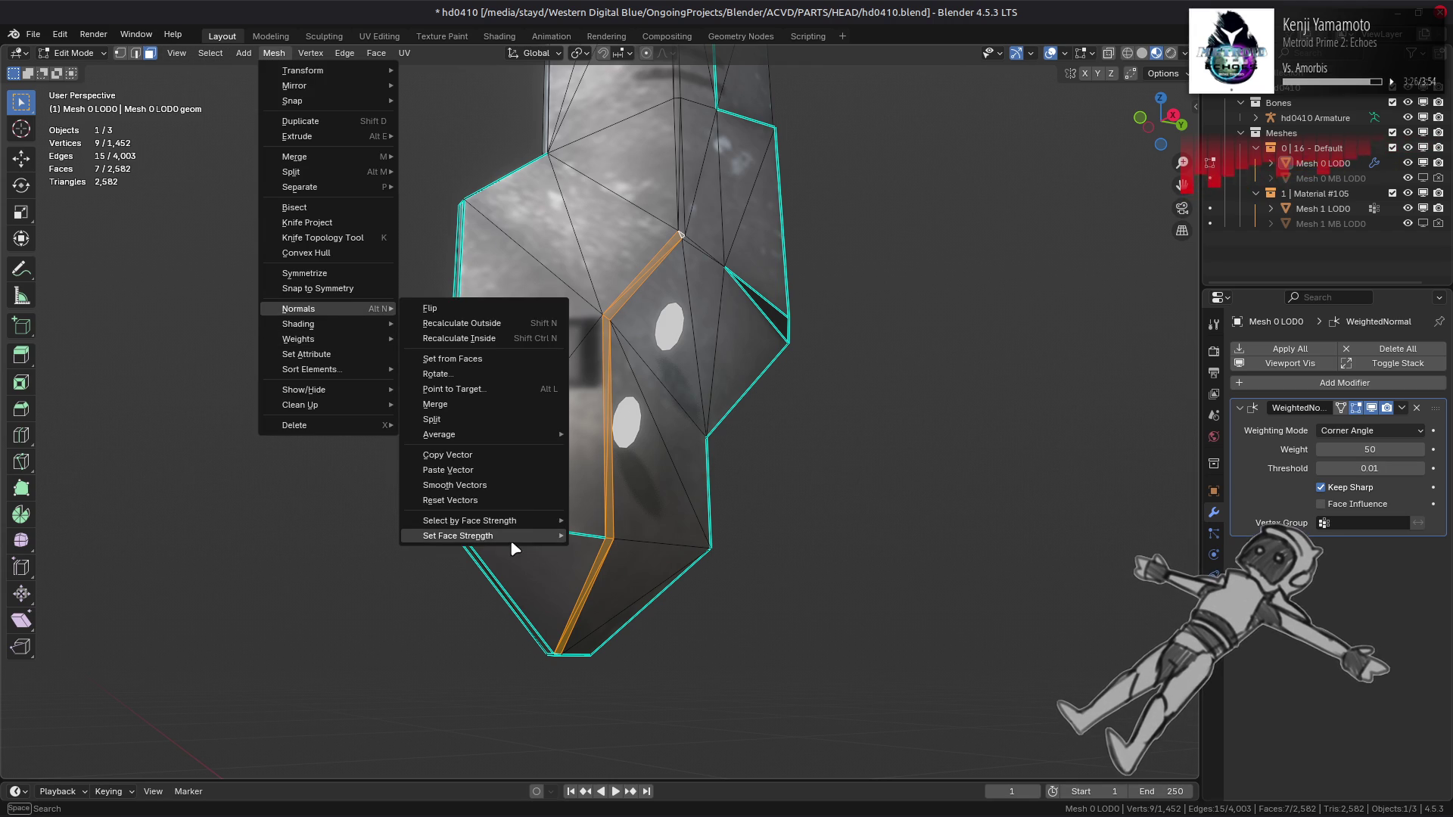
{"action": "mouse_move", "coordinate": [510, 538]}
{"action": "left_click", "coordinate": [608, 551]}
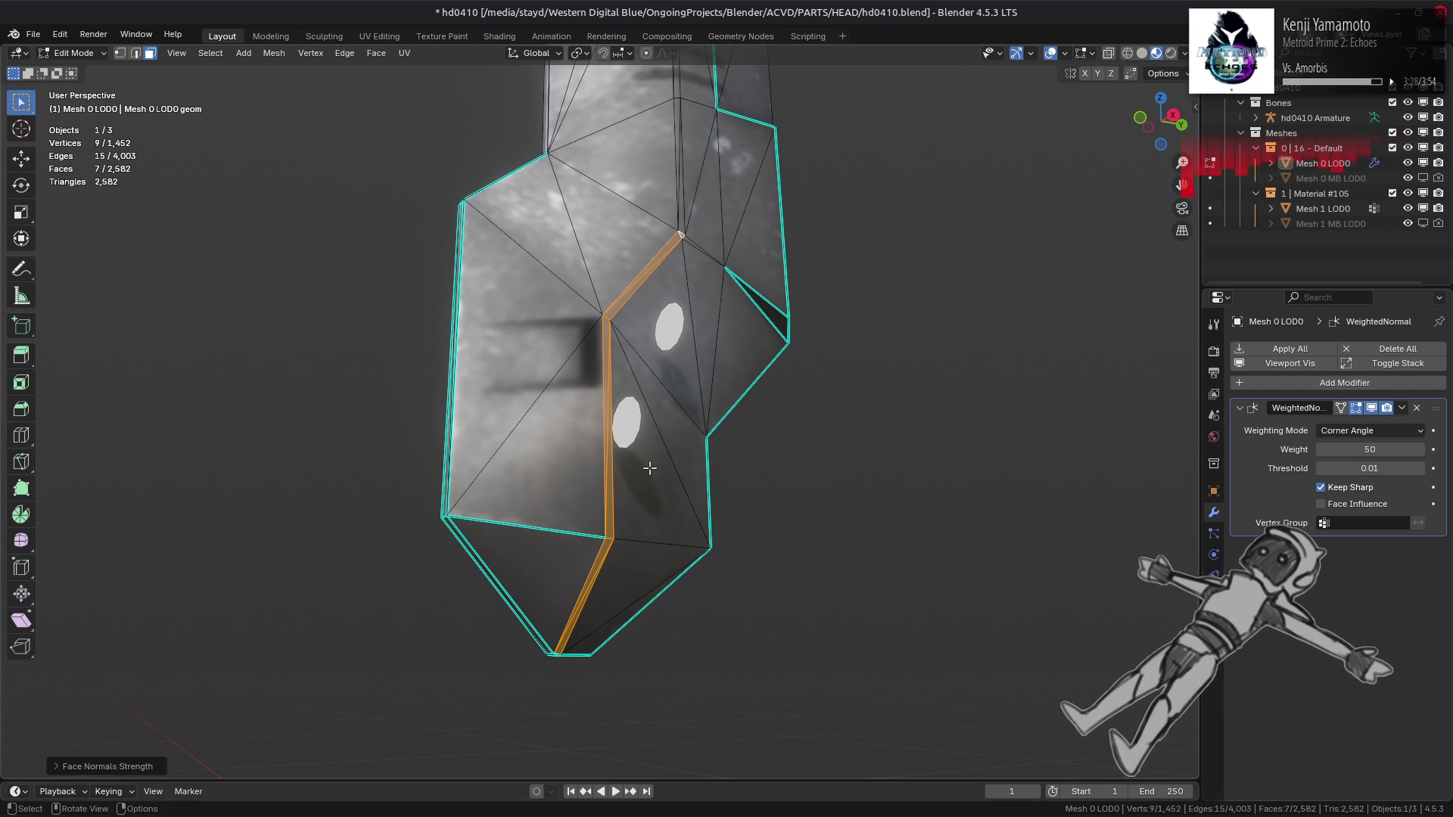
Step: In Object Mode, toggle Face Influence repeatedly to compare shading, leaving it on
{"action": "key", "text": "Tab"}
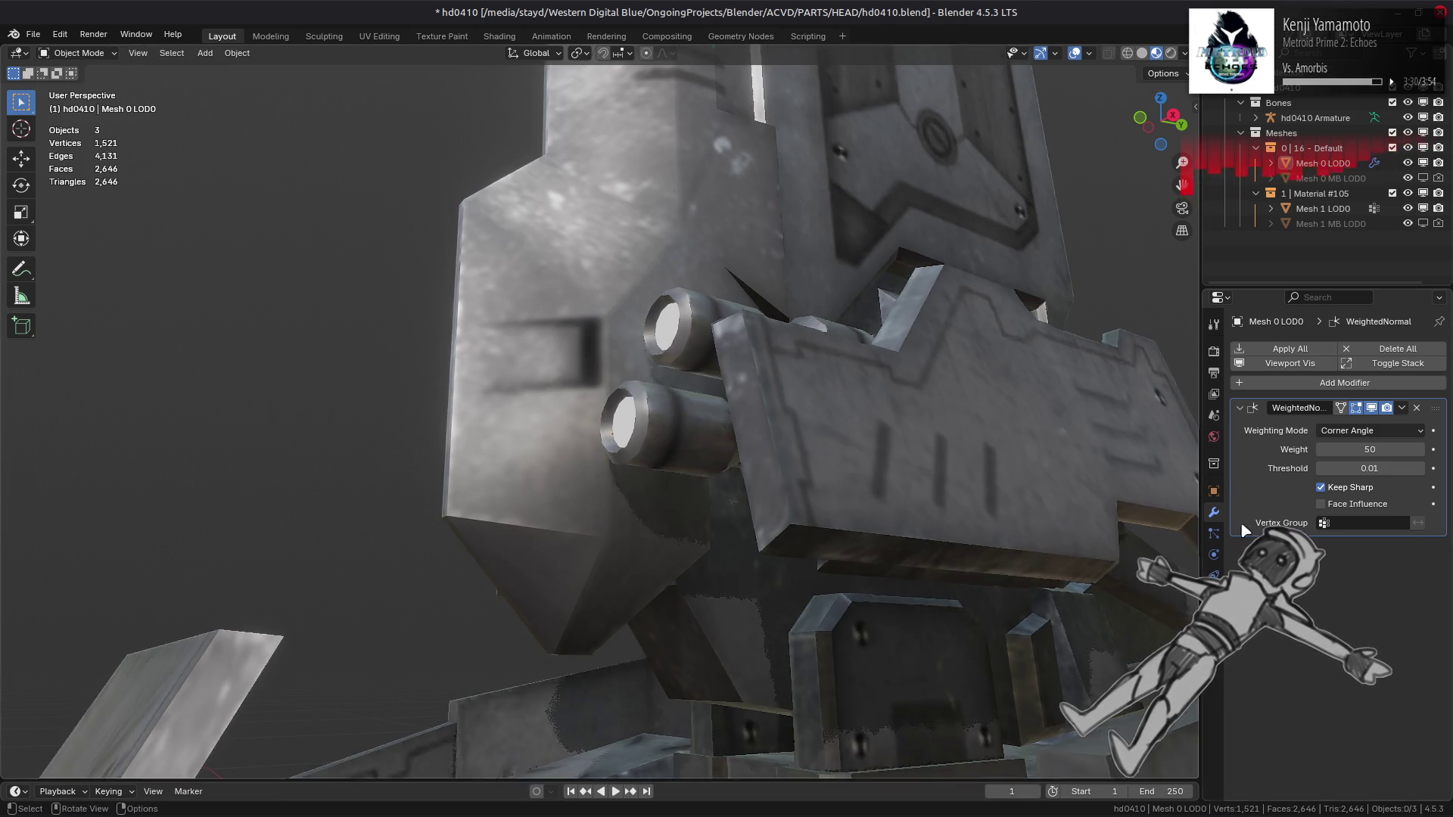
{"action": "left_click", "coordinate": [1321, 504]}
{"action": "mouse_move", "coordinate": [783, 364]}
{"action": "middle_mouse_down"}
{"action": "mouse_move", "coordinate": [727, 382]}
{"action": "mouse_move", "coordinate": [710, 454]}
{"action": "mouse_move", "coordinate": [756, 384]}
{"action": "mouse_move", "coordinate": [753, 334]}
{"action": "mouse_move", "coordinate": [741, 363]}
{"action": "middle_mouse_up"}
{"action": "left_click", "coordinate": [1347, 504]}
{"action": "left_click", "coordinate": [1347, 504]}
{"action": "left_click", "coordinate": [1347, 504]}
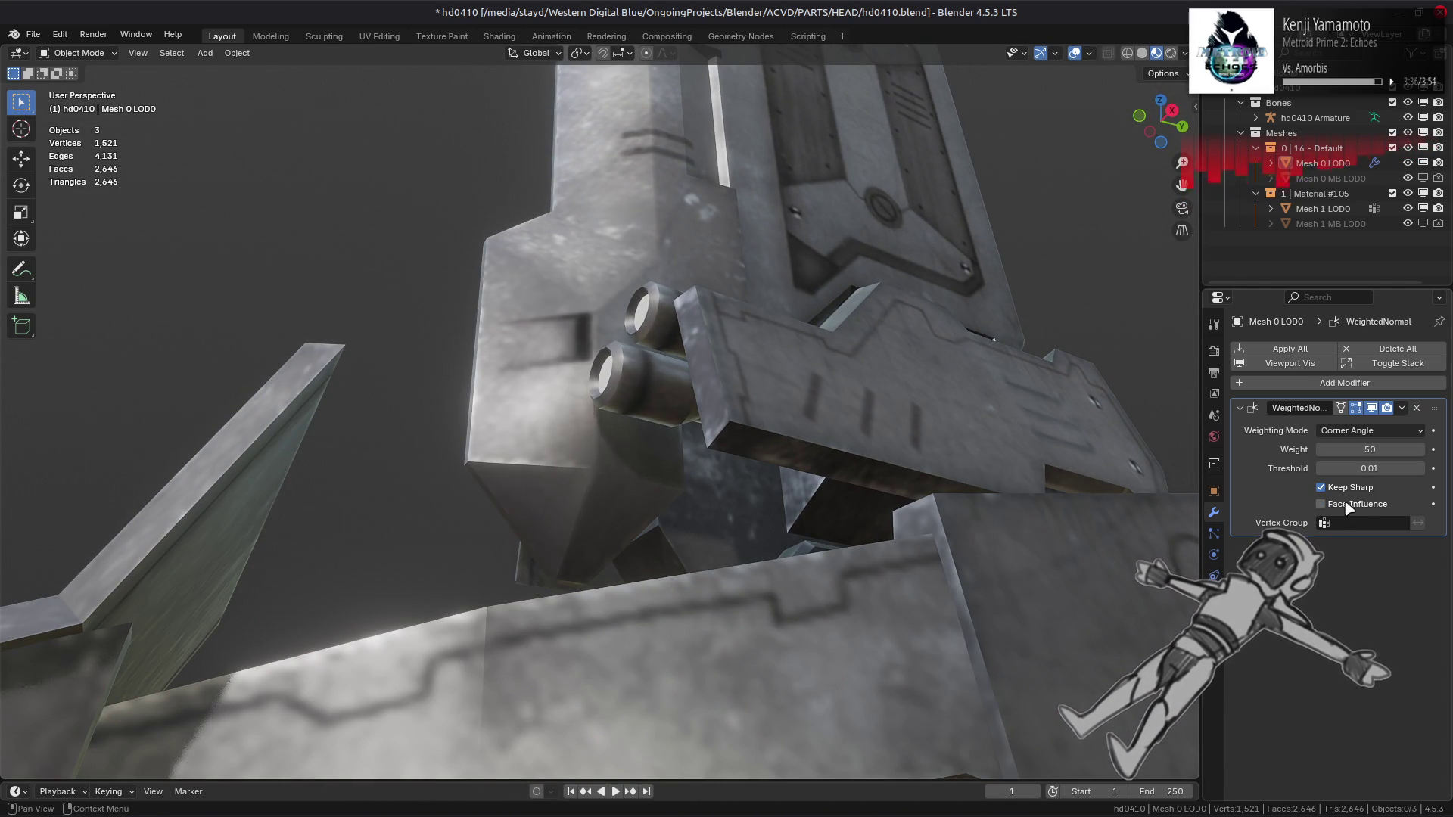
{"action": "left_click", "coordinate": [1347, 504]}
{"action": "left_click", "coordinate": [1347, 504]}
{"action": "left_click", "coordinate": [1347, 504]}
{"action": "left_click", "coordinate": [1347, 504]}
{"action": "left_click", "coordinate": [1347, 504]}
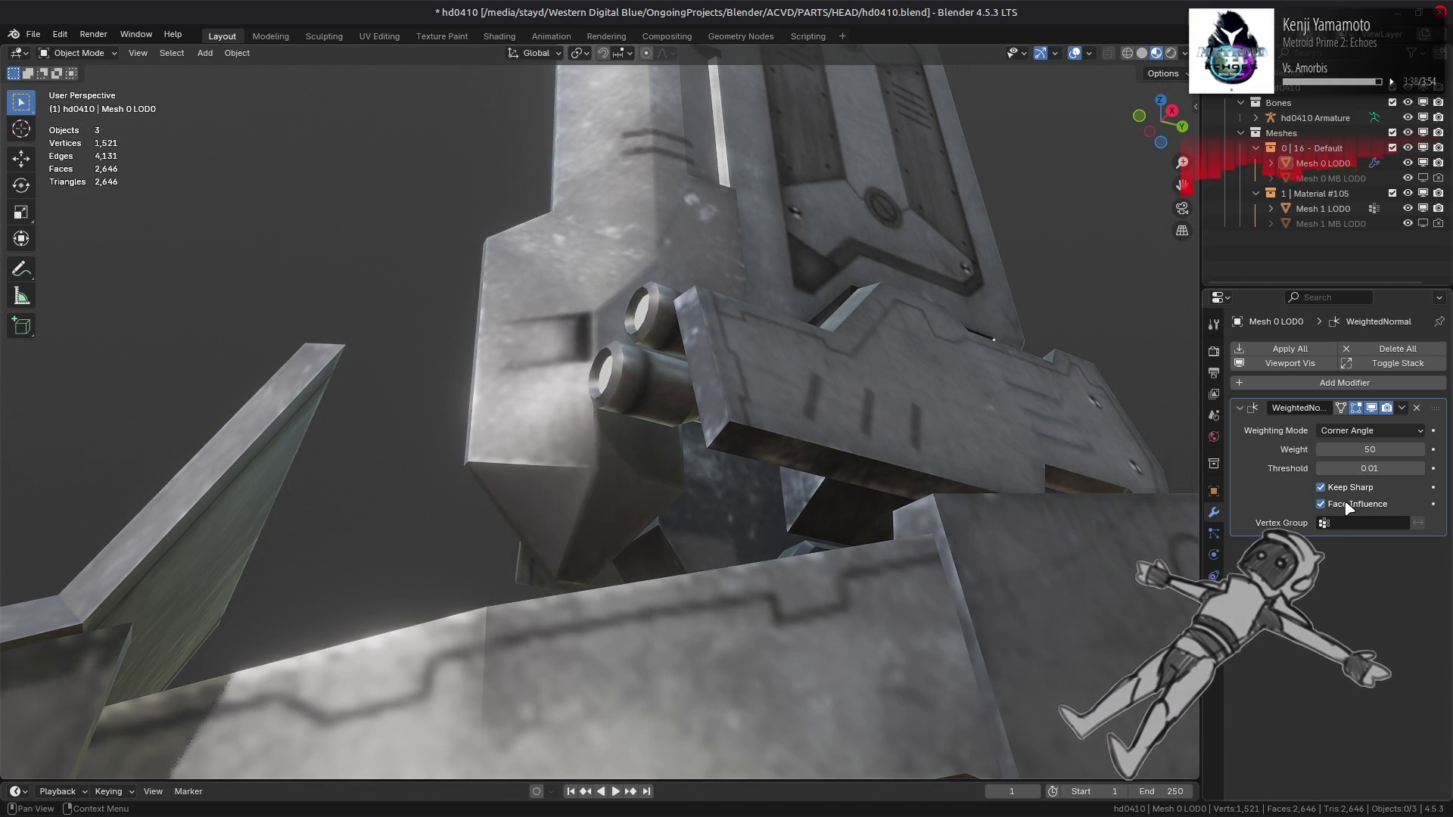
{"action": "left_click", "coordinate": [1347, 504]}
{"action": "left_click", "coordinate": [1346, 504]}
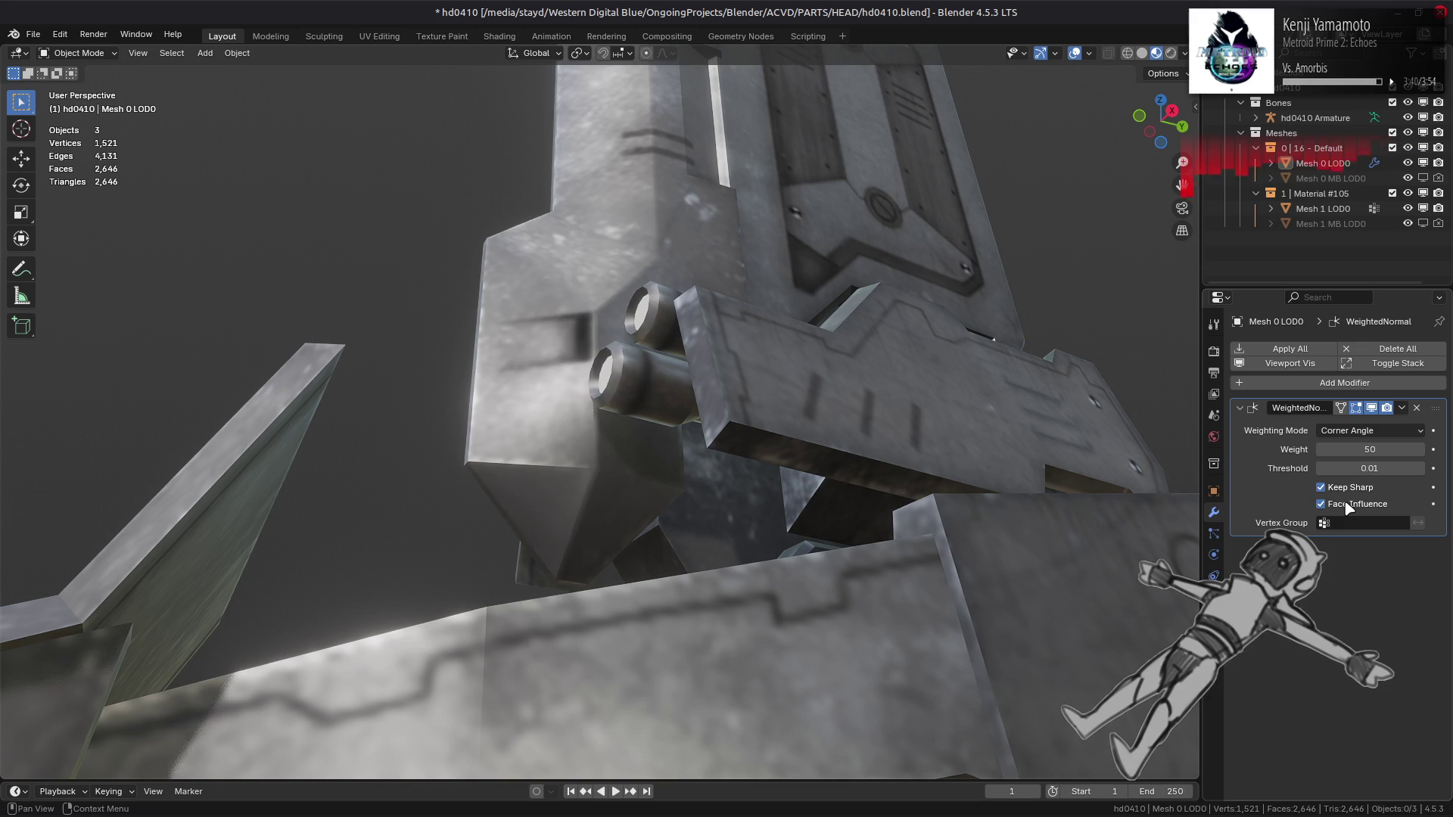
{"action": "left_click", "coordinate": [1347, 504]}
{"action": "left_click", "coordinate": [1346, 504]}
{"action": "scroll", "coordinate": [757, 454], "scroll_direction": "down", "scroll_amount": 3}
Step: Back in edit mode, select a thin triangular face and the strip up the column
{"action": "key", "text": "Tab"}
{"action": "key", "text": "KP_Decimal"}
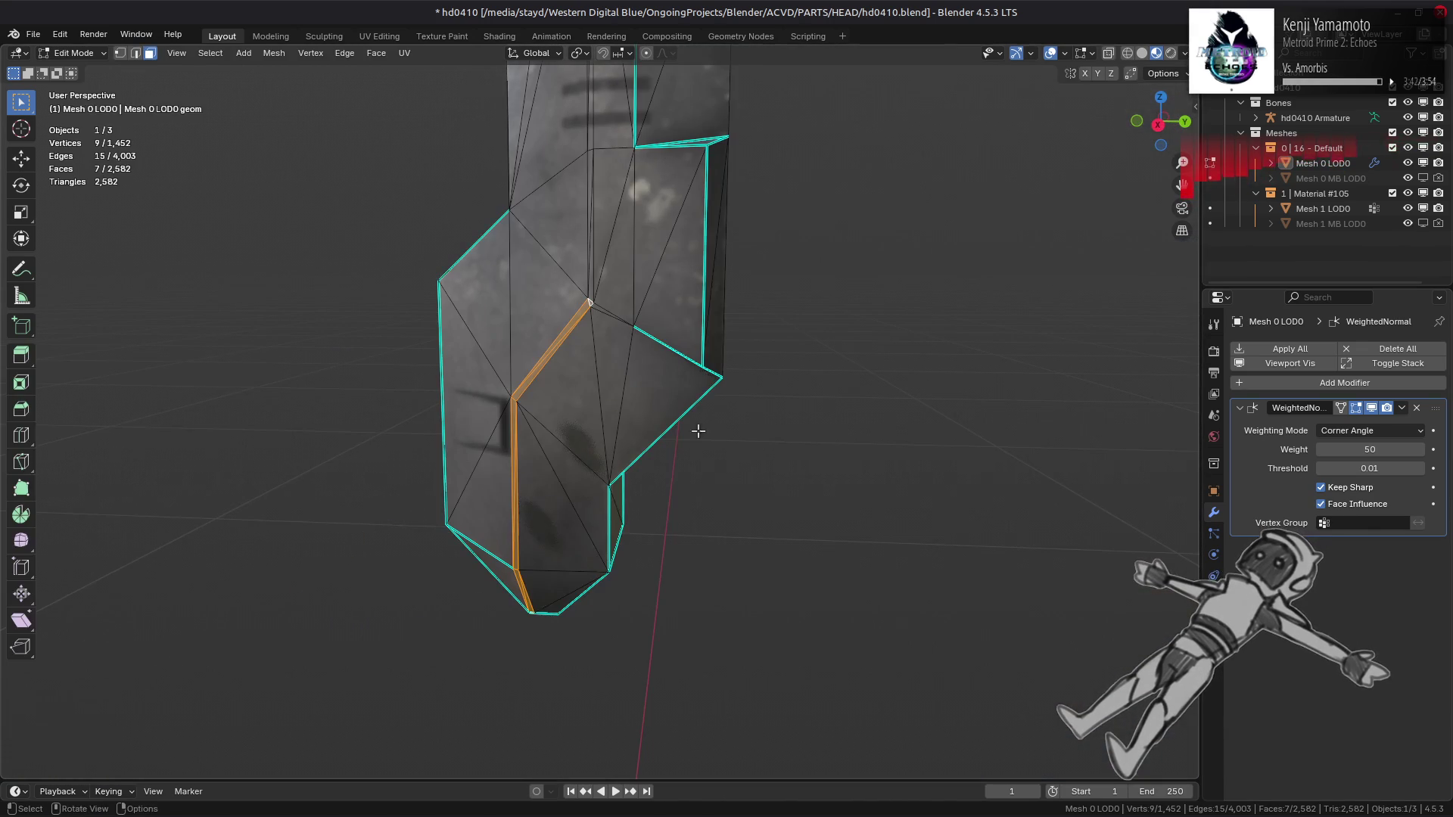
{"action": "middle_click_drag", "start_coordinate": [617, 352], "coordinate": [641, 515], "text": "shift"}
{"action": "scroll", "coordinate": [643, 515], "scroll_direction": "up", "scroll_amount": 2}
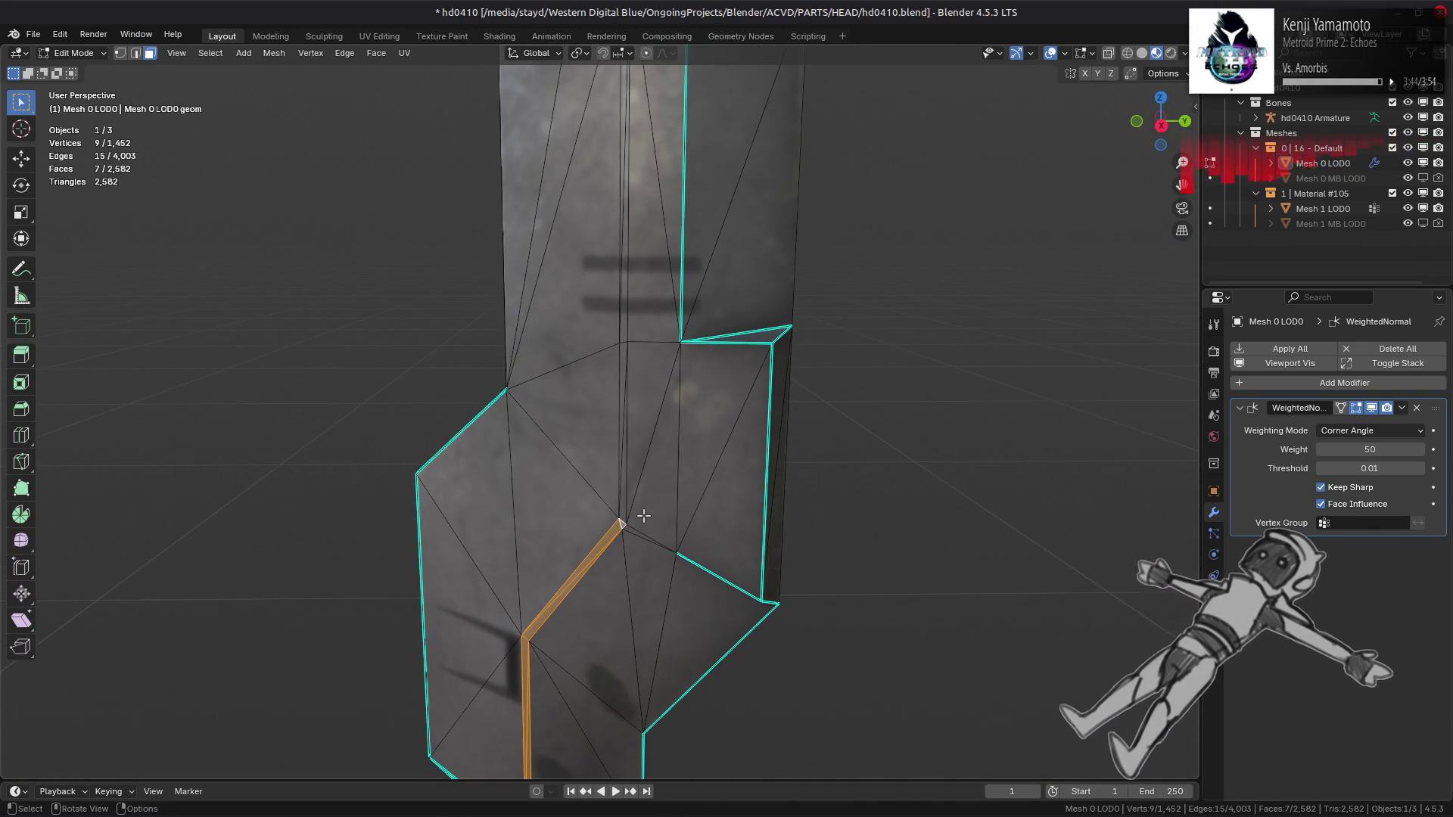
{"action": "left_click", "coordinate": [626, 492]}
{"action": "middle_click_drag", "start_coordinate": [651, 273], "coordinate": [656, 411], "text": "shift"}
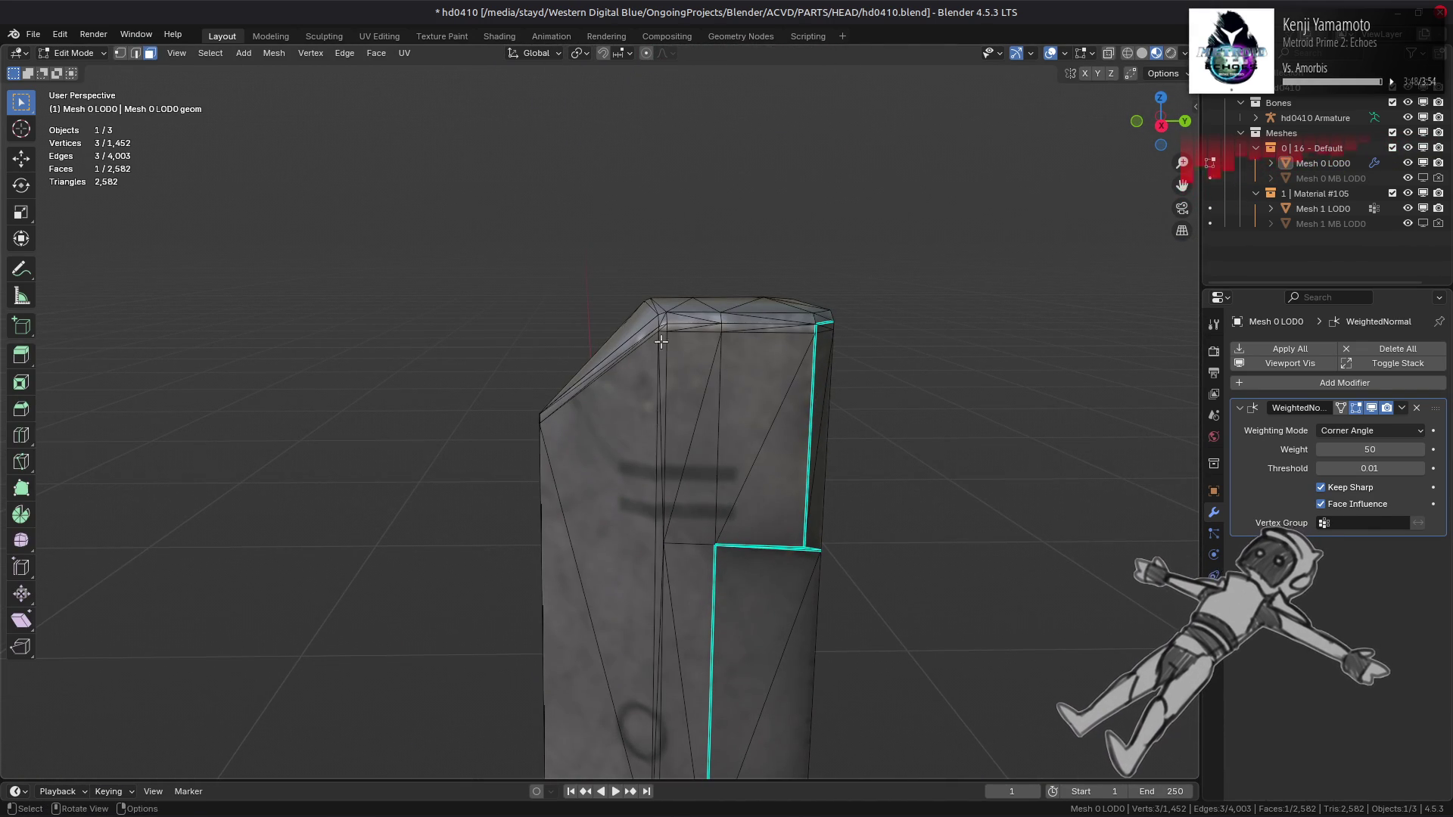
{"action": "left_click", "coordinate": [658, 412], "text": "ctrl"}
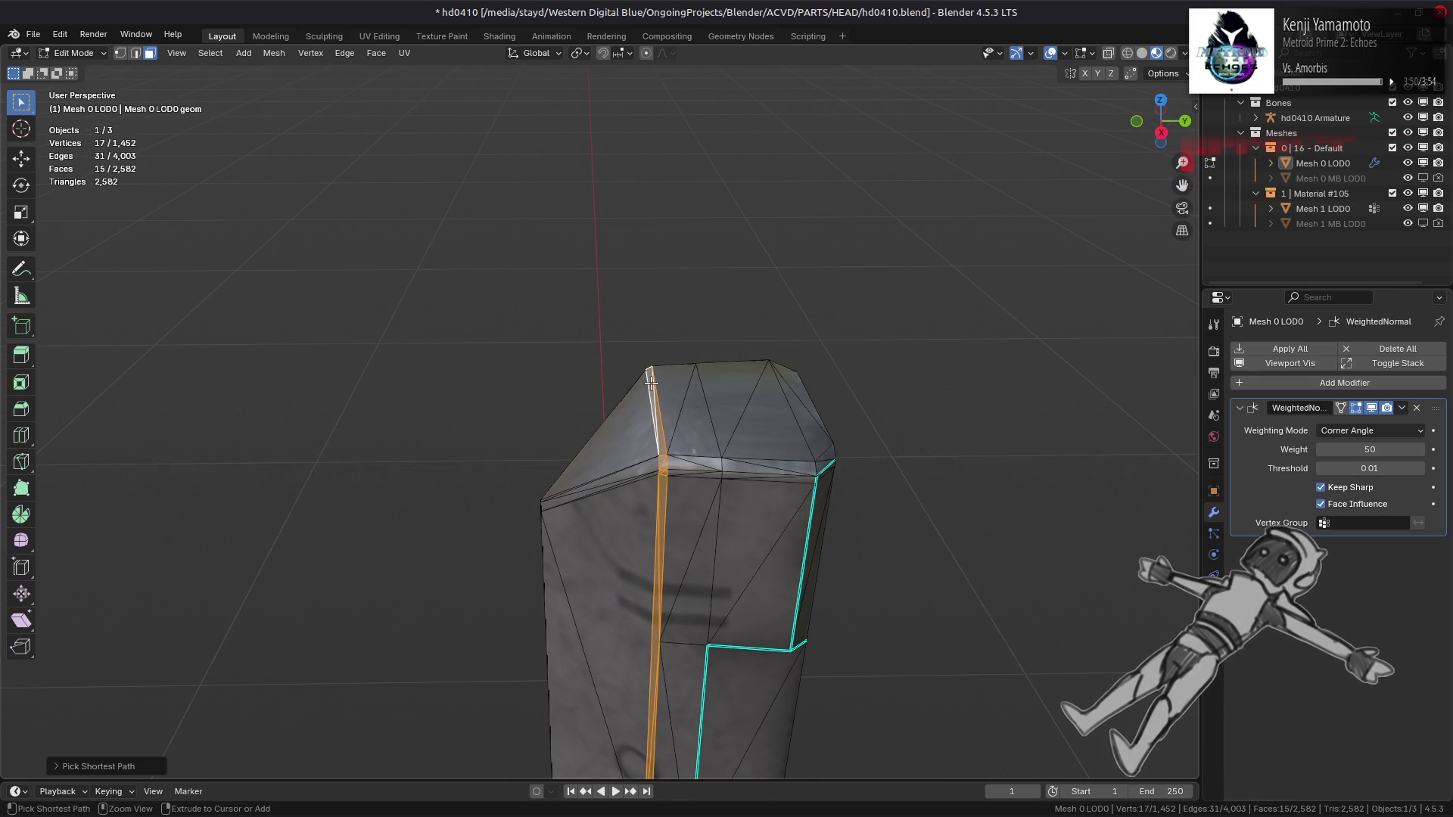
{"action": "mouse_move", "coordinate": [651, 384]}
{"action": "middle_mouse_down"}
{"action": "mouse_move", "coordinate": [681, 370]}
{"action": "mouse_move", "coordinate": [794, 399]}
{"action": "mouse_move", "coordinate": [663, 320]}
{"action": "middle_mouse_up"}
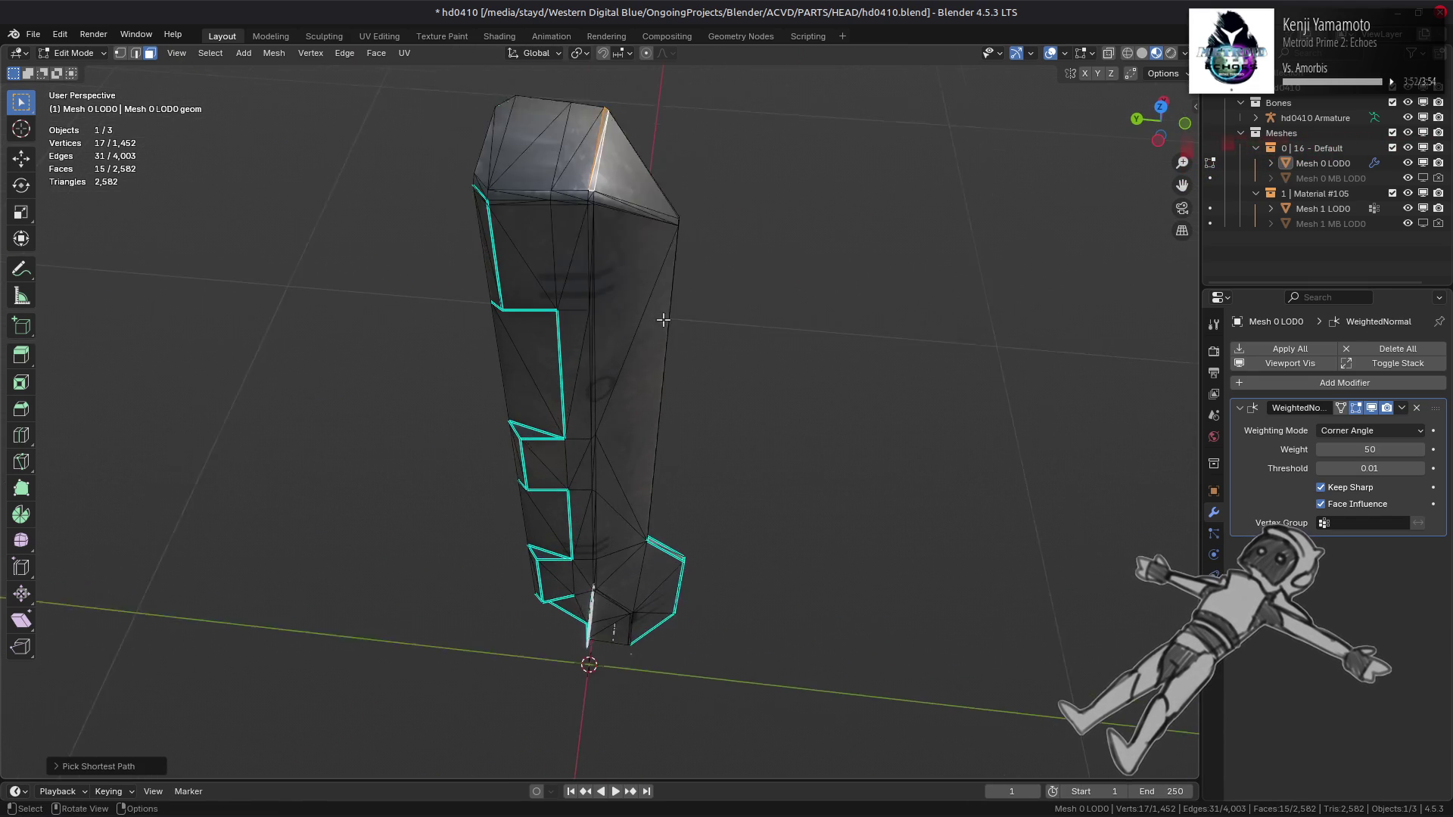
{"action": "scroll", "coordinate": [663, 320], "scroll_direction": "up", "scroll_amount": 1}
Step: Extend the face selection along the whole thin strip down to the column's bottom end
{"action": "left_click", "coordinate": [586, 182], "text": "ctrl"}
{"action": "scroll", "coordinate": [598, 411], "scroll_direction": "up", "scroll_amount": 2}
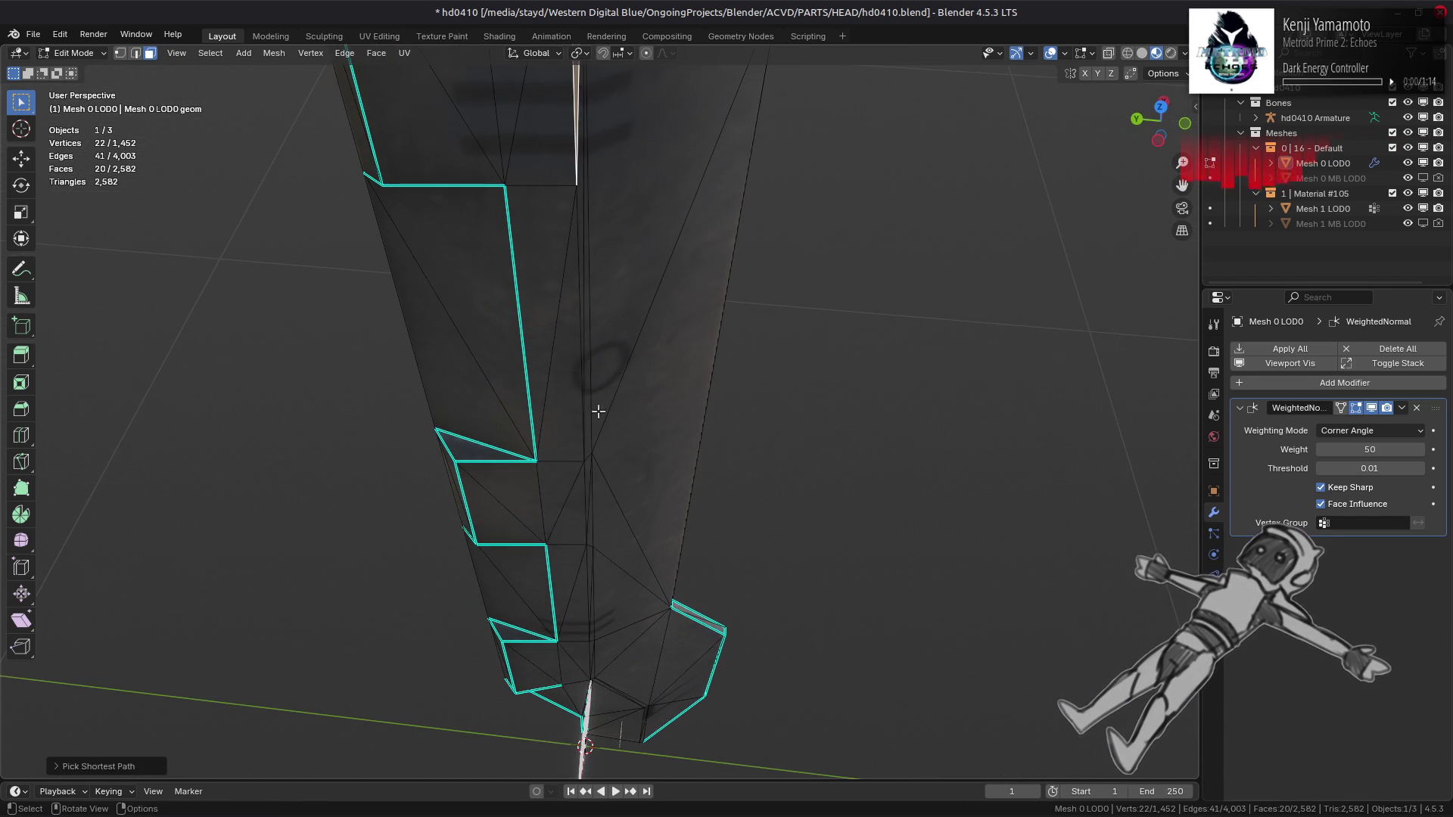
{"action": "left_click", "coordinate": [588, 437], "text": "ctrl"}
{"action": "middle_click_drag", "start_coordinate": [588, 437], "coordinate": [587, 440]}
{"action": "scroll", "coordinate": [587, 439], "scroll_direction": "up", "scroll_amount": 2}
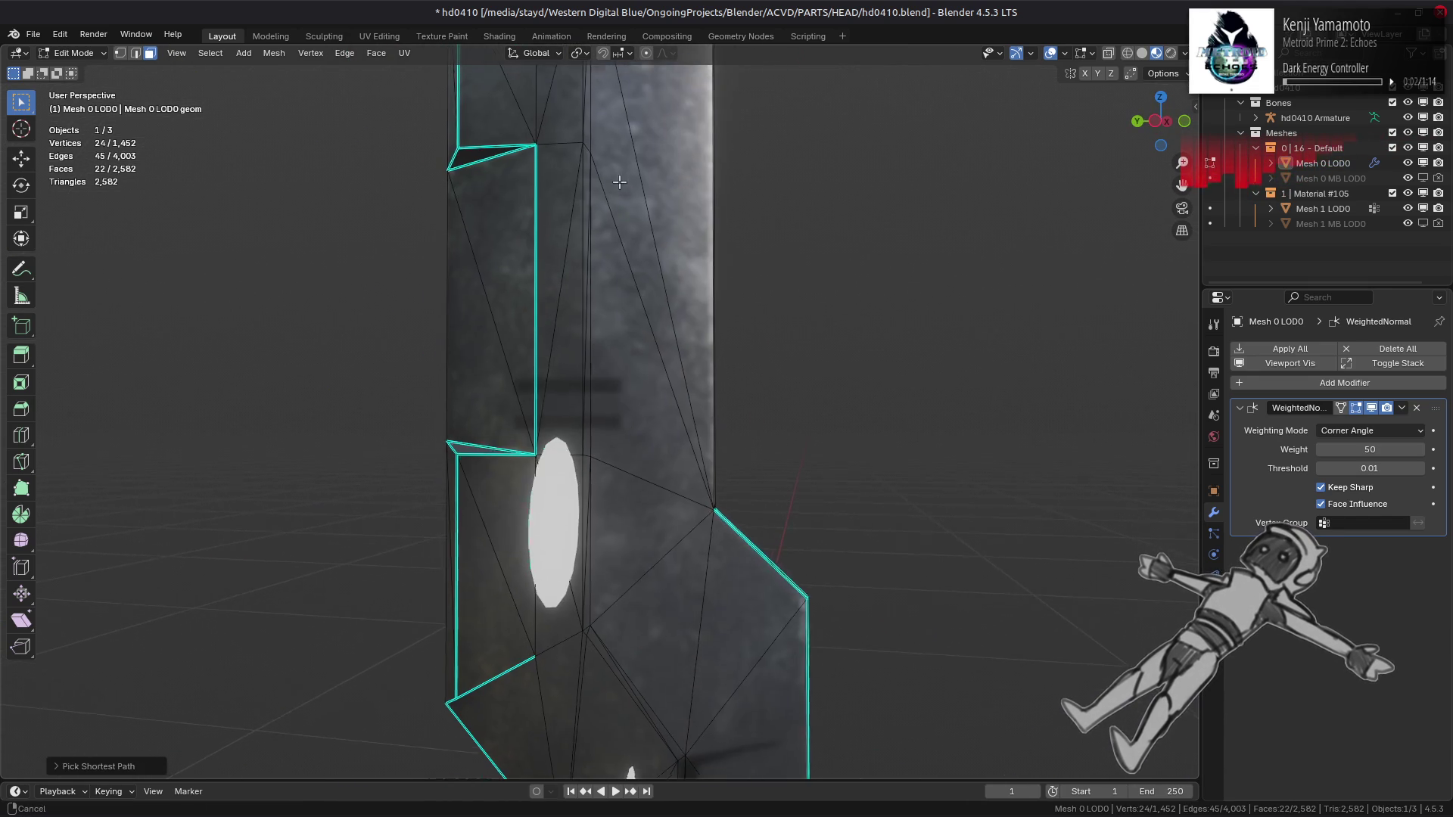
{"action": "left_click", "coordinate": [595, 446], "text": "ctrl"}
{"action": "scroll", "coordinate": [559, 403], "scroll_direction": "up", "scroll_amount": 2}
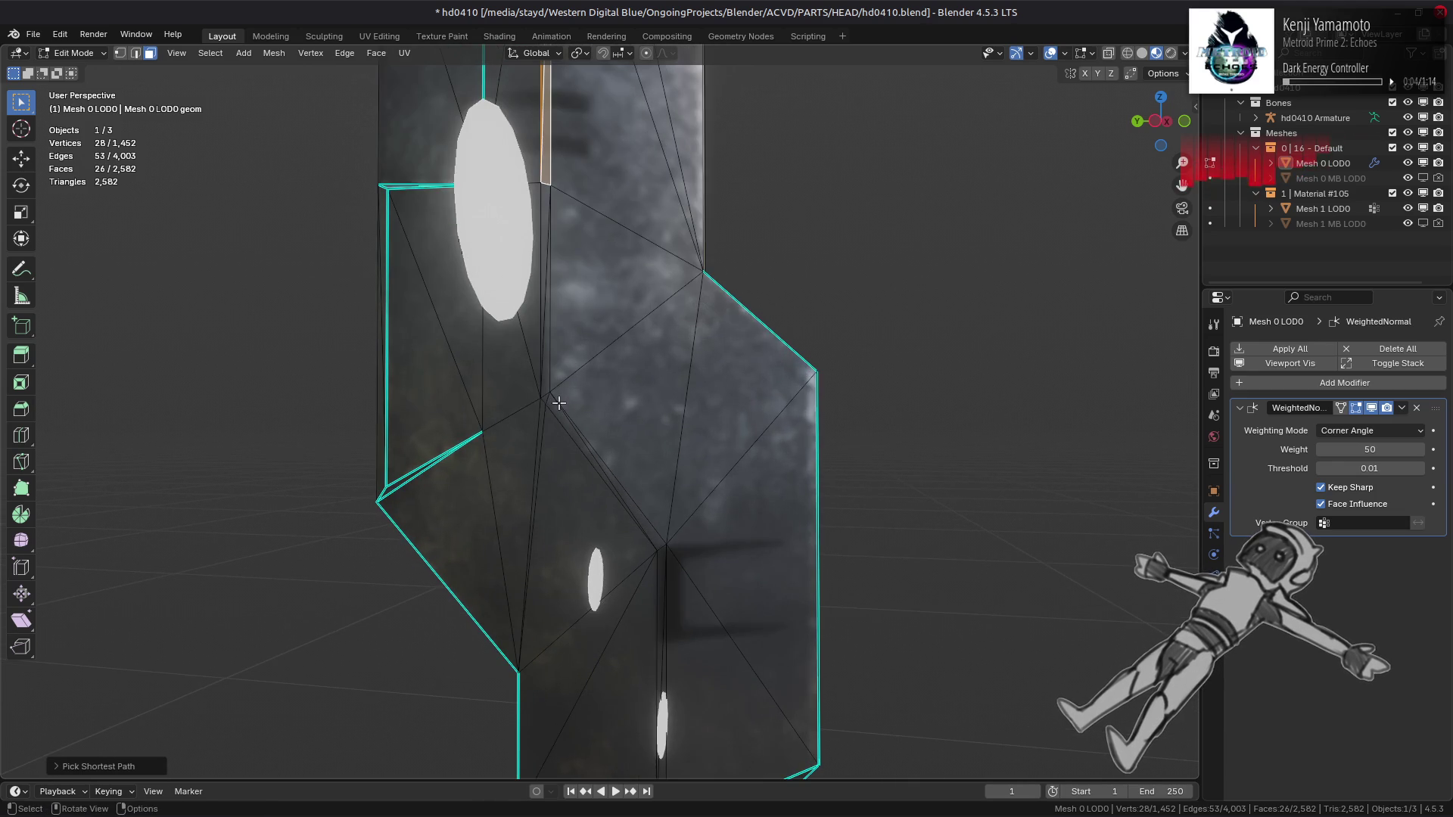
{"action": "left_click", "coordinate": [587, 451], "text": "ctrl"}
{"action": "middle_click_drag", "start_coordinate": [604, 469], "coordinate": [595, 424]}
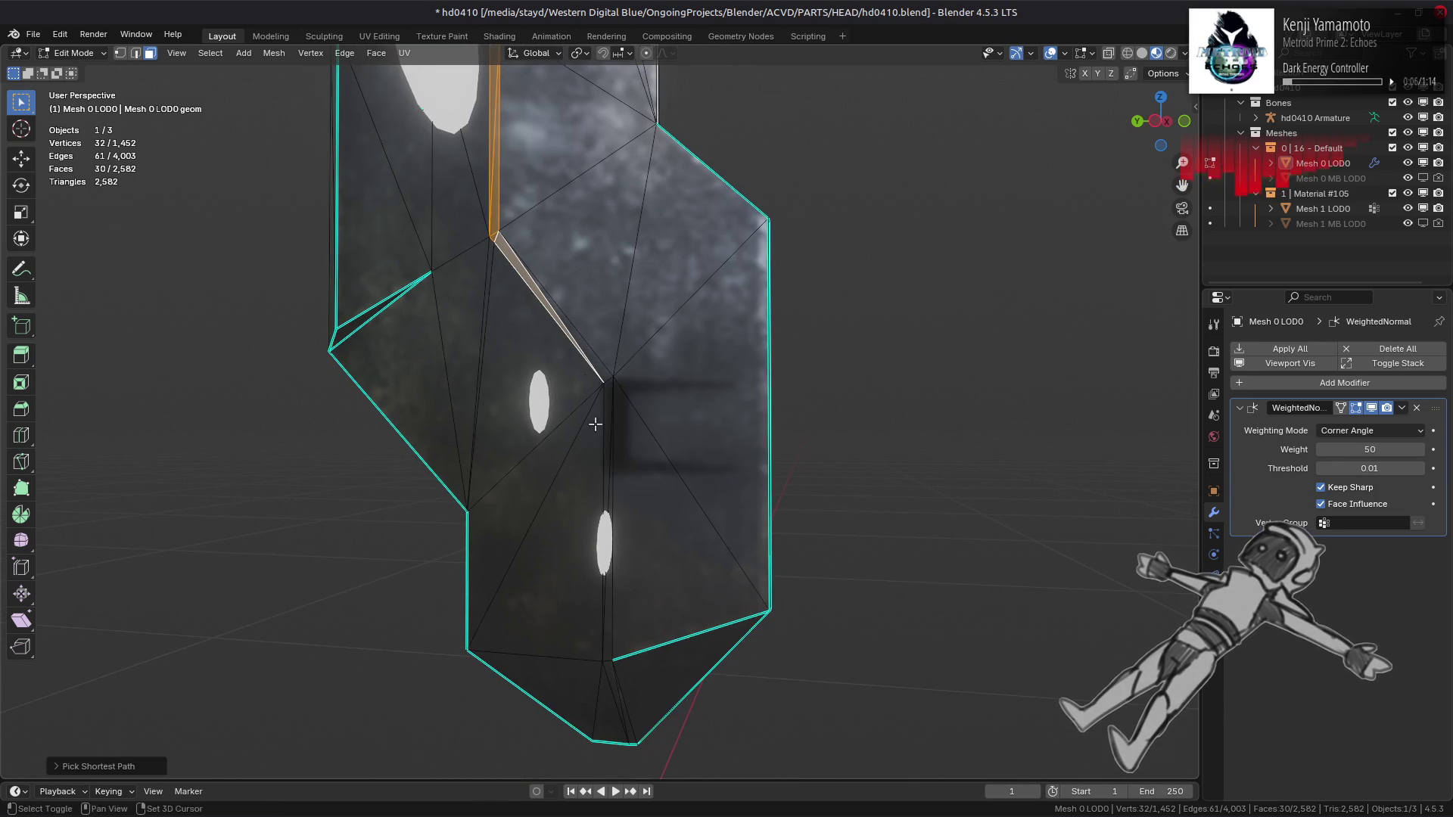
{"action": "left_click", "coordinate": [612, 678], "text": "ctrl"}
{"action": "middle_click_drag", "start_coordinate": [634, 690], "coordinate": [535, 554]}
{"action": "mouse_move", "coordinate": [649, 552]}
{"action": "middle_mouse_down"}
{"action": "mouse_move", "coordinate": [464, 584]}
{"action": "mouse_move", "coordinate": [573, 563]}
{"action": "middle_mouse_up"}
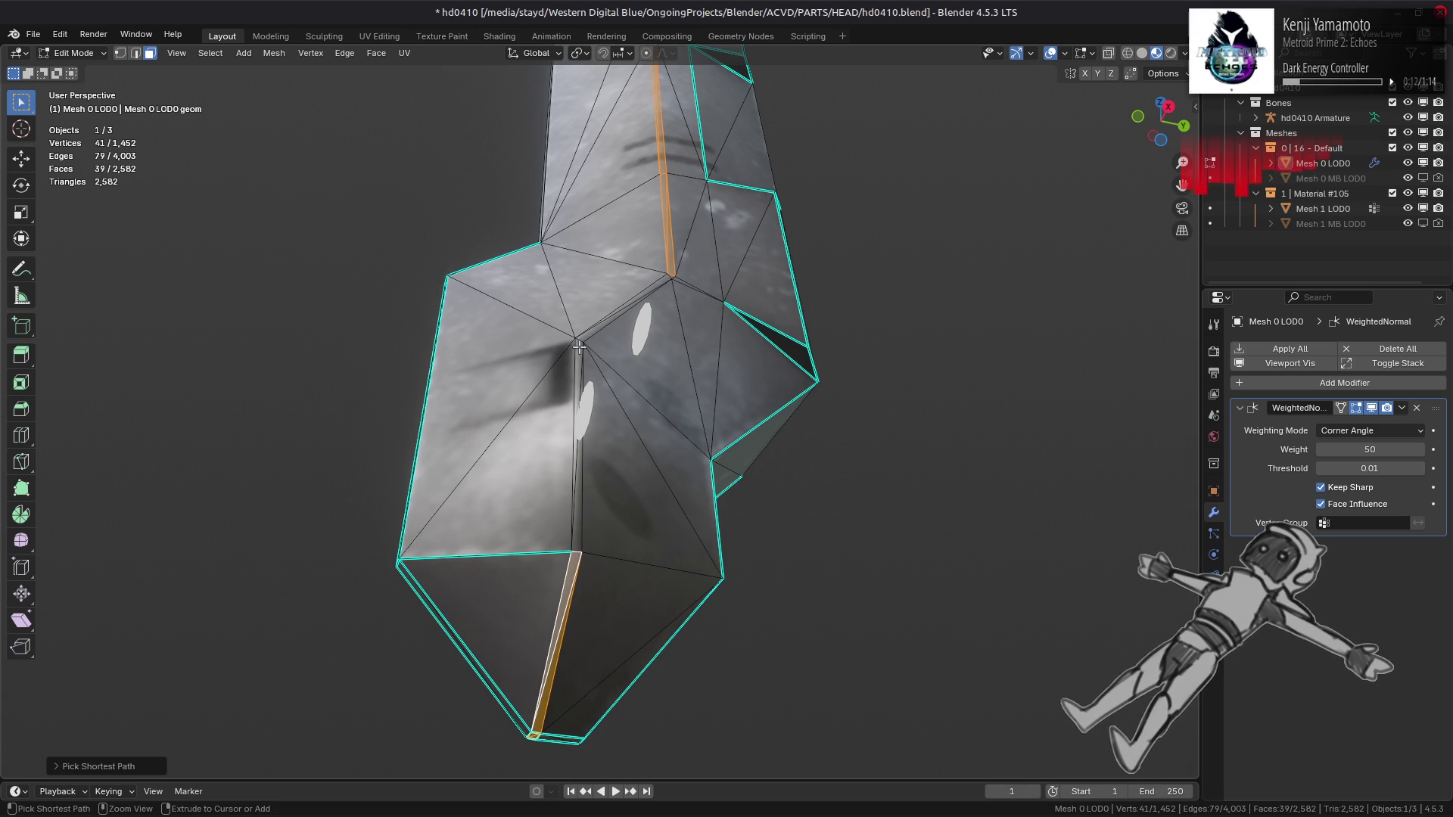
{"action": "middle_click_drag", "start_coordinate": [596, 333], "coordinate": [624, 307]}
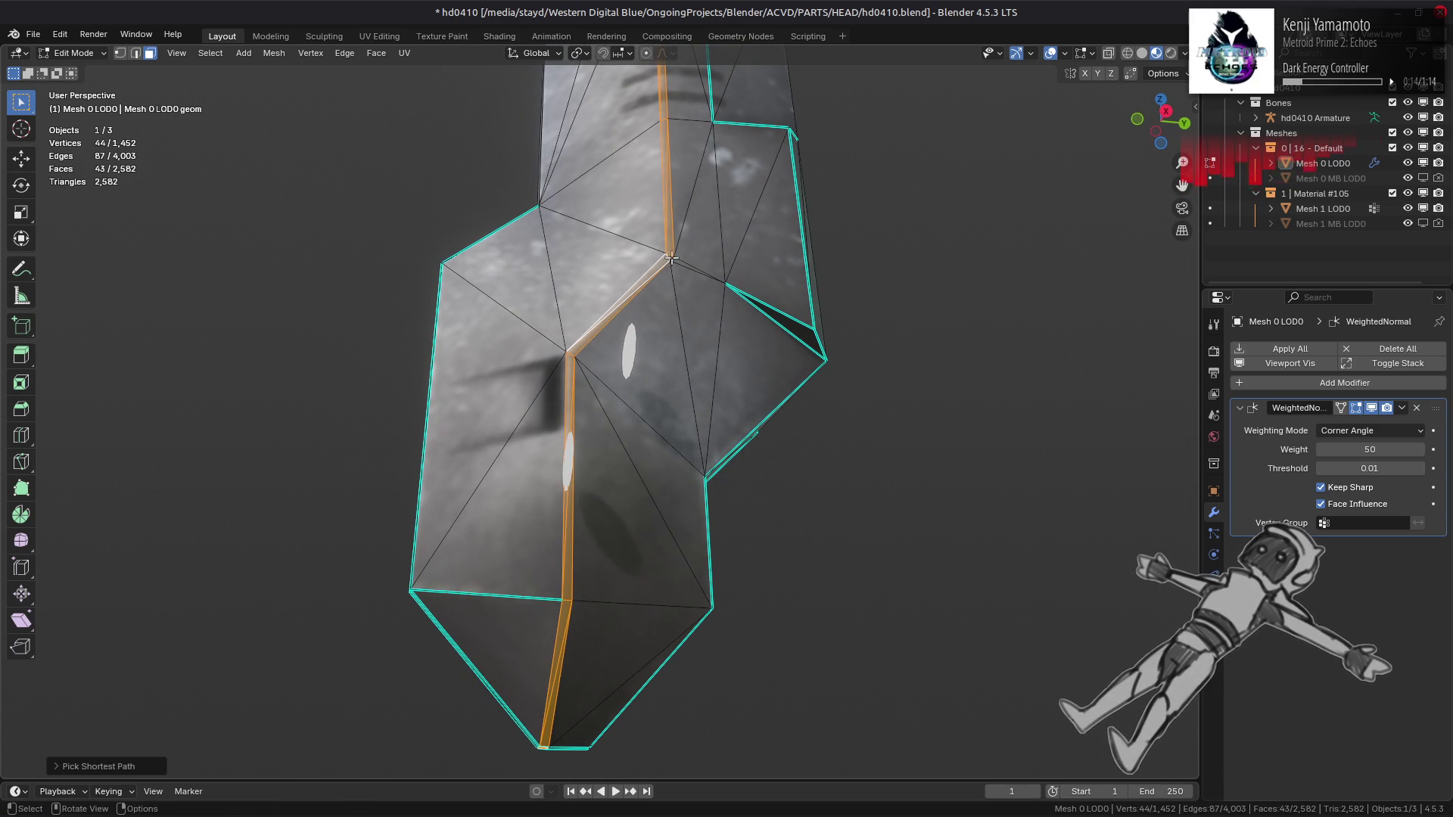
Step: Set face strength on the selected 44-face strip along the column
{"action": "left_click", "coordinate": [267, 56]}
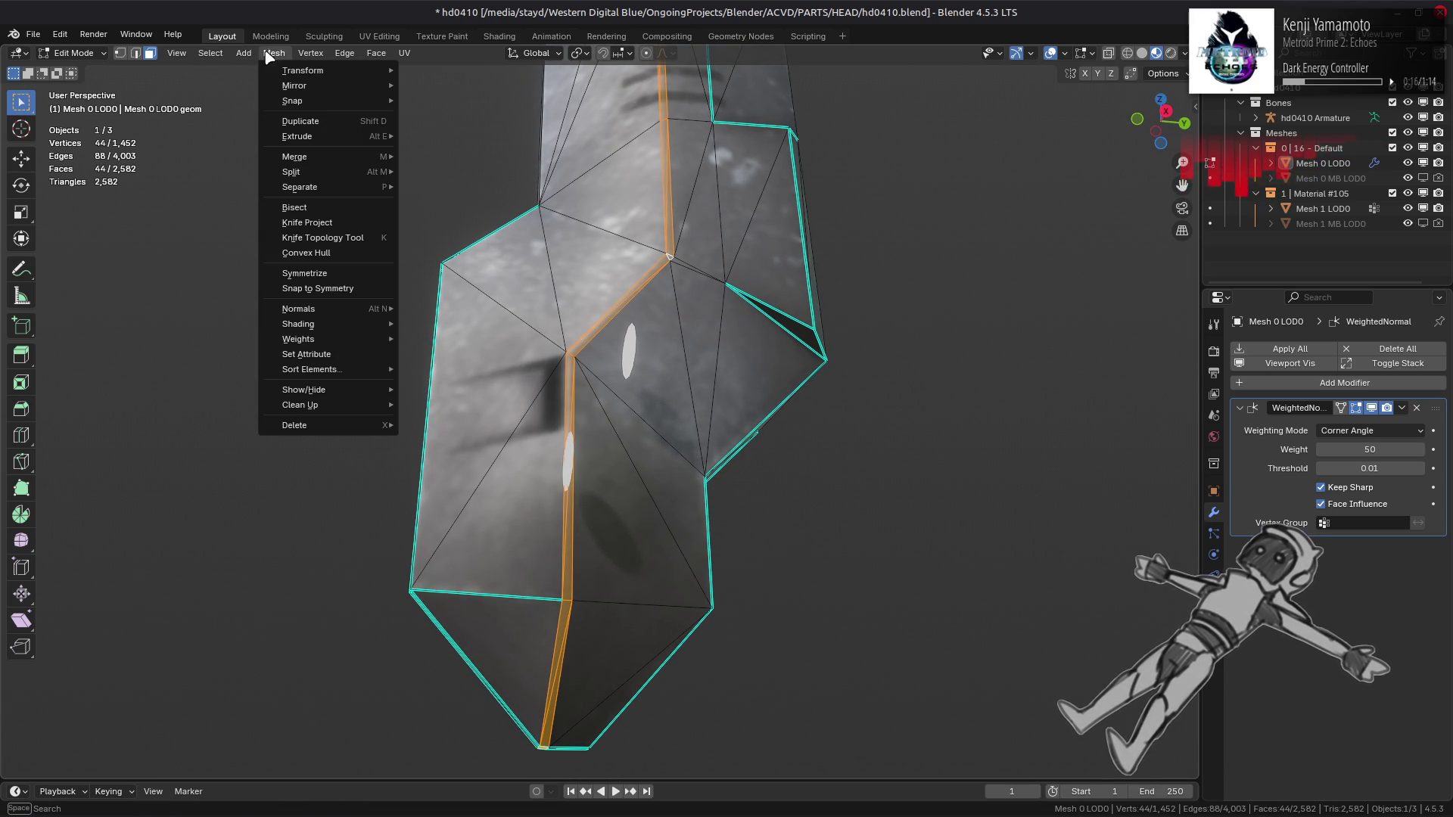
{"action": "mouse_move", "coordinate": [363, 320]}
{"action": "mouse_move", "coordinate": [512, 529]}
{"action": "left_click", "coordinate": [598, 544]}
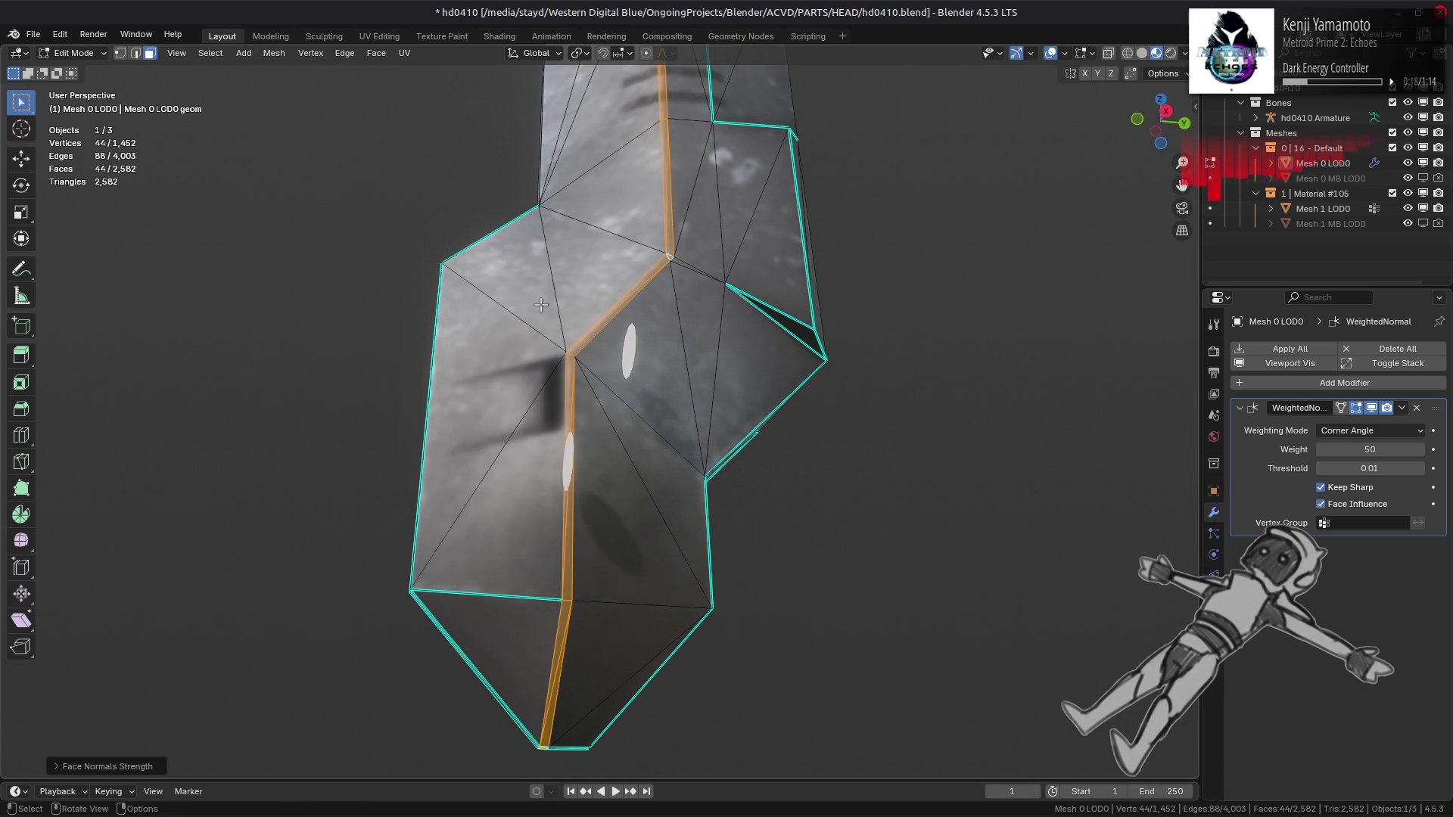
{"action": "scroll", "coordinate": [562, 205], "scroll_direction": "down", "scroll_amount": 3}
{"action": "mouse_move", "coordinate": [563, 205]}
{"action": "middle_mouse_down"}
{"action": "mouse_move", "coordinate": [568, 409]}
{"action": "mouse_move", "coordinate": [585, 384]}
{"action": "mouse_move", "coordinate": [546, 514]}
{"action": "mouse_move", "coordinate": [695, 243]}
{"action": "middle_mouse_up"}
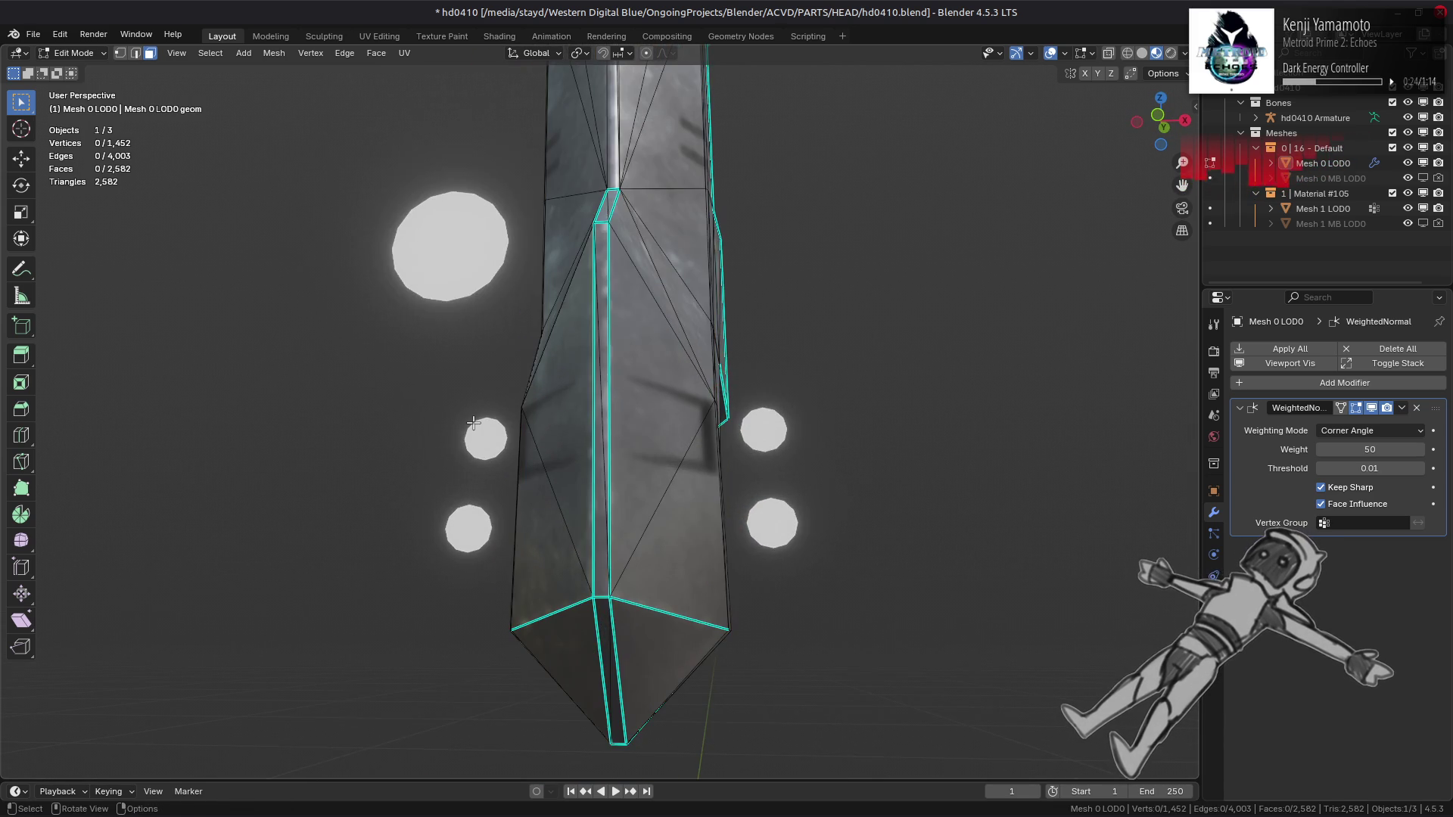
Step: Inspect the head's shading in Object Mode, then go back into mesh editing
{"action": "key", "text": "Tab"}
{"action": "scroll", "coordinate": [519, 422], "scroll_direction": "up", "scroll_amount": 5}
{"action": "mouse_move", "coordinate": [519, 421]}
{"action": "middle_mouse_down"}
{"action": "mouse_move", "coordinate": [564, 428]}
{"action": "mouse_move", "coordinate": [600, 464]}
{"action": "mouse_move", "coordinate": [552, 467]}
{"action": "mouse_move", "coordinate": [536, 361]}
{"action": "middle_mouse_up"}
{"action": "key", "text": "Tab"}
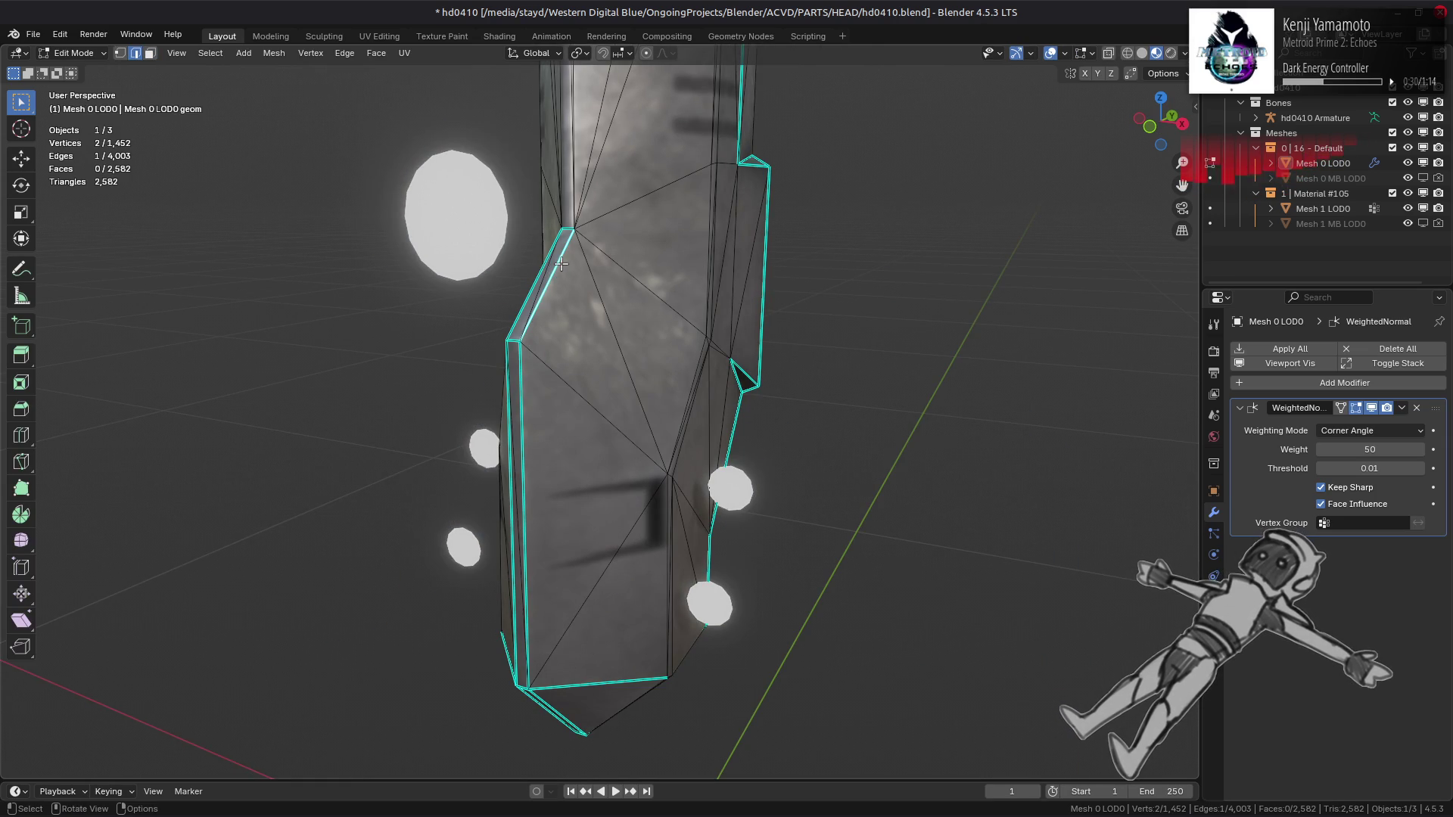
{"action": "mouse_move", "coordinate": [536, 549]}
{"action": "middle_mouse_down"}
{"action": "mouse_move", "coordinate": [570, 621]}
{"action": "mouse_move", "coordinate": [631, 544]}
{"action": "mouse_move", "coordinate": [639, 479]}
{"action": "mouse_move", "coordinate": [639, 551]}
{"action": "mouse_move", "coordinate": [629, 322]}
{"action": "middle_mouse_up"}
Step: Clear Sharp on the column's middle vertical edges and check the resulting shading
{"action": "left_click", "coordinate": [632, 321], "text": "ctrl"}
{"action": "key", "text": "ctrl+e"}
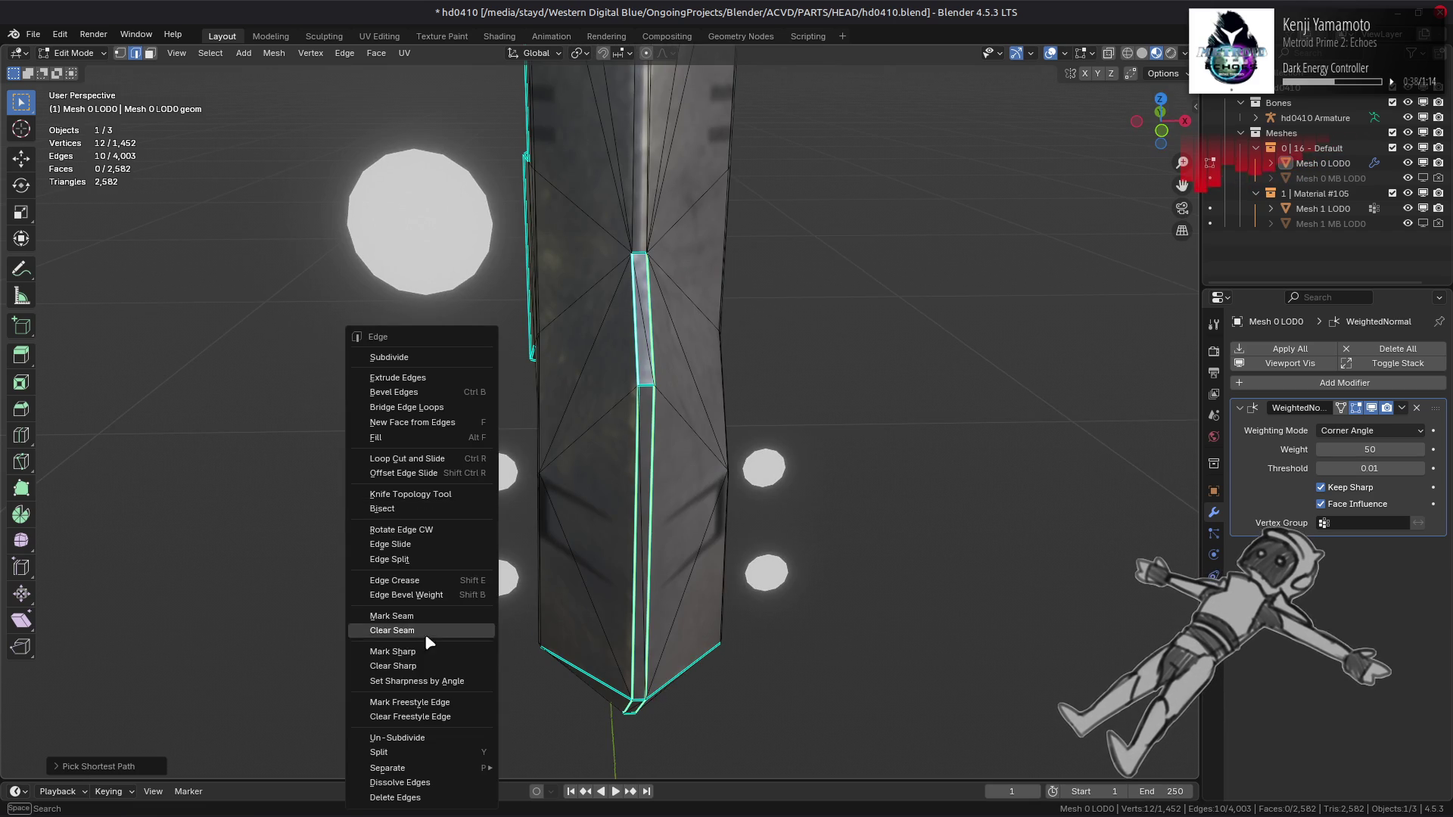
{"action": "left_click", "coordinate": [425, 666]}
{"action": "left_click", "coordinate": [596, 517]}
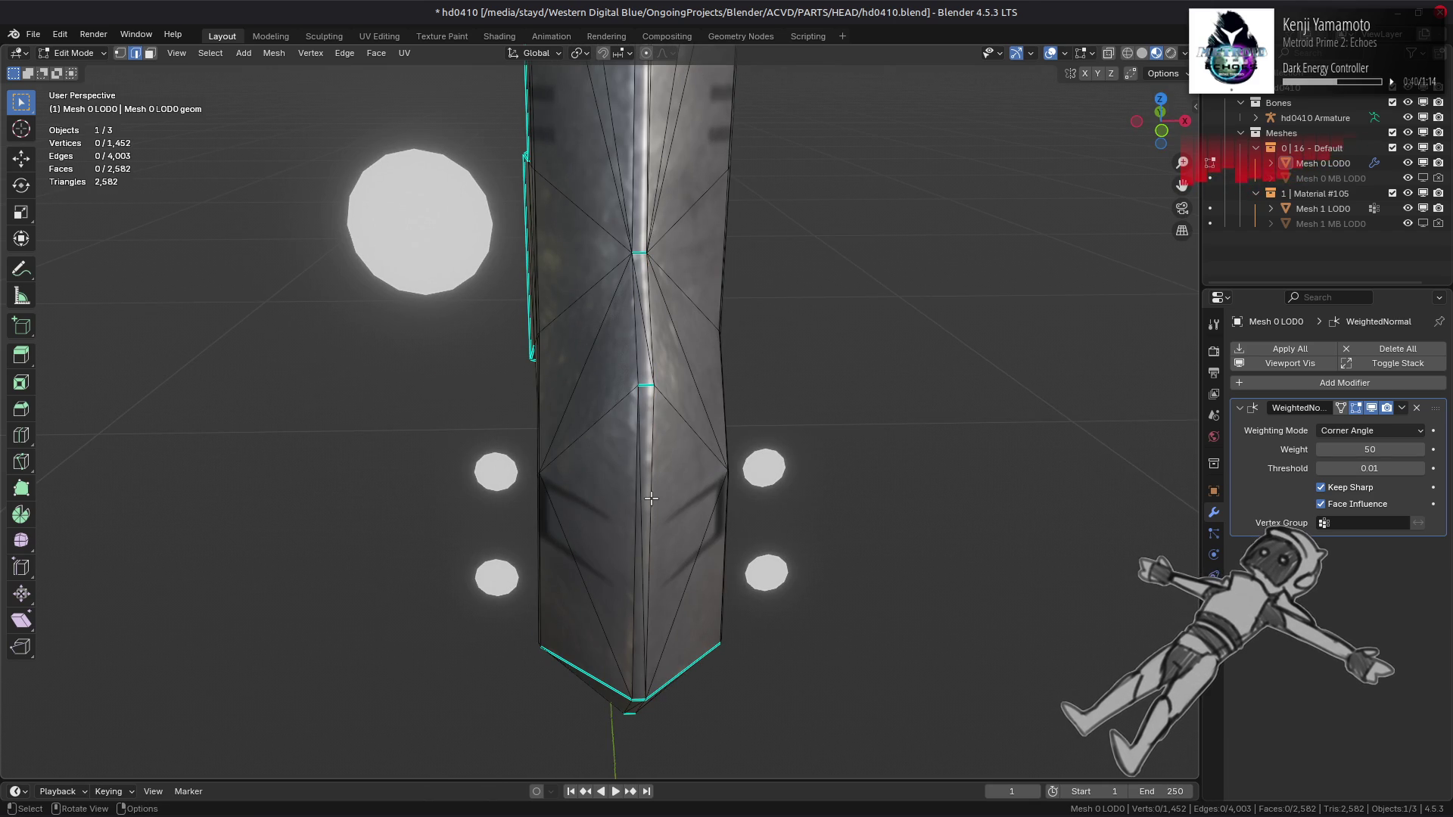
{"action": "key", "text": "Tab"}
{"action": "scroll", "coordinate": [647, 499], "scroll_direction": "down", "scroll_amount": 5}
{"action": "middle_click_drag", "start_coordinate": [642, 503], "coordinate": [590, 504]}
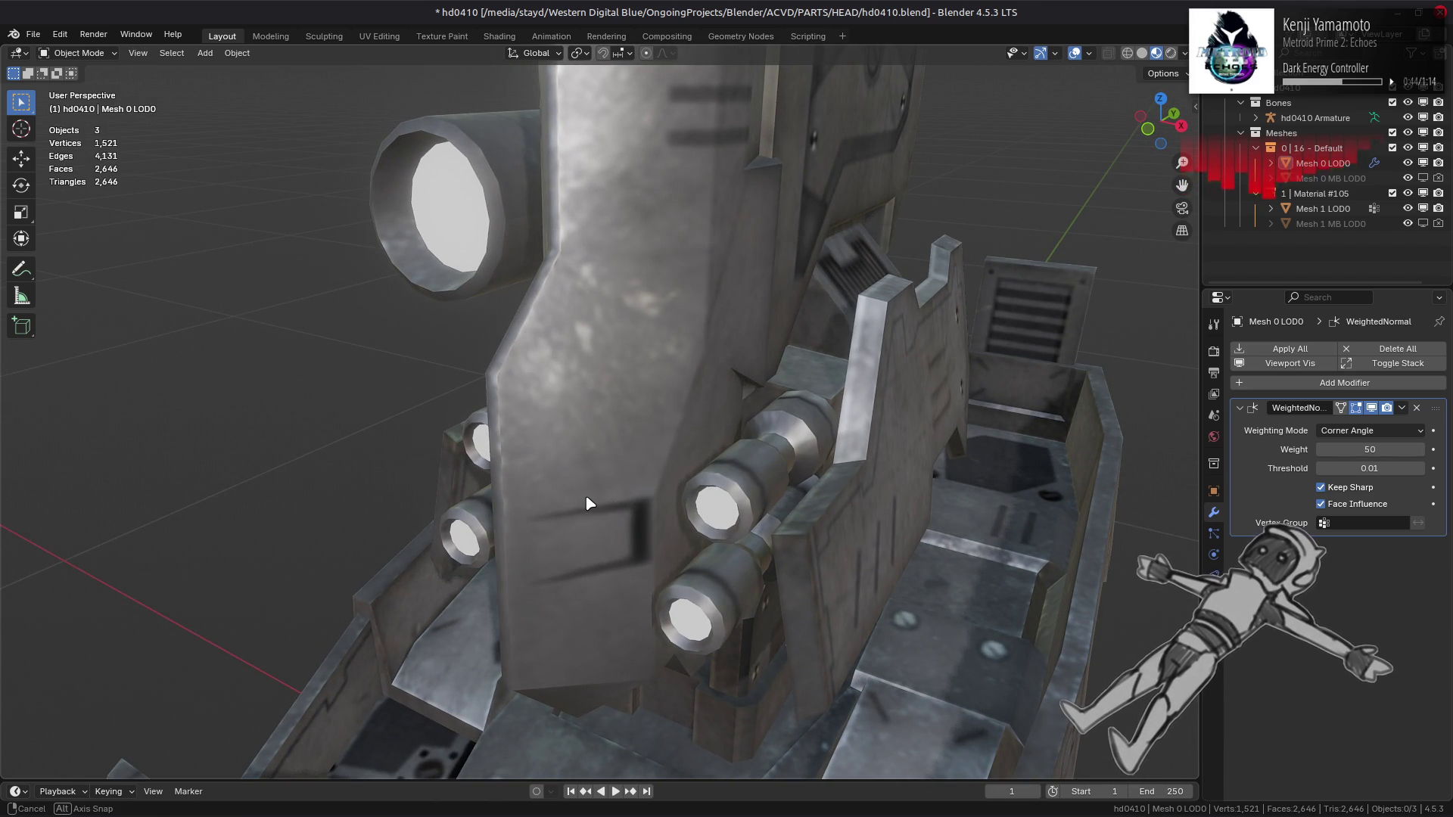
{"action": "middle_click_drag", "start_coordinate": [590, 503], "coordinate": [639, 374]}
{"action": "key", "text": "Tab"}
Step: Select a shortest face path down the column, including the strip's top tip faces
{"action": "scroll", "coordinate": [652, 521], "scroll_direction": "up", "scroll_amount": 2}
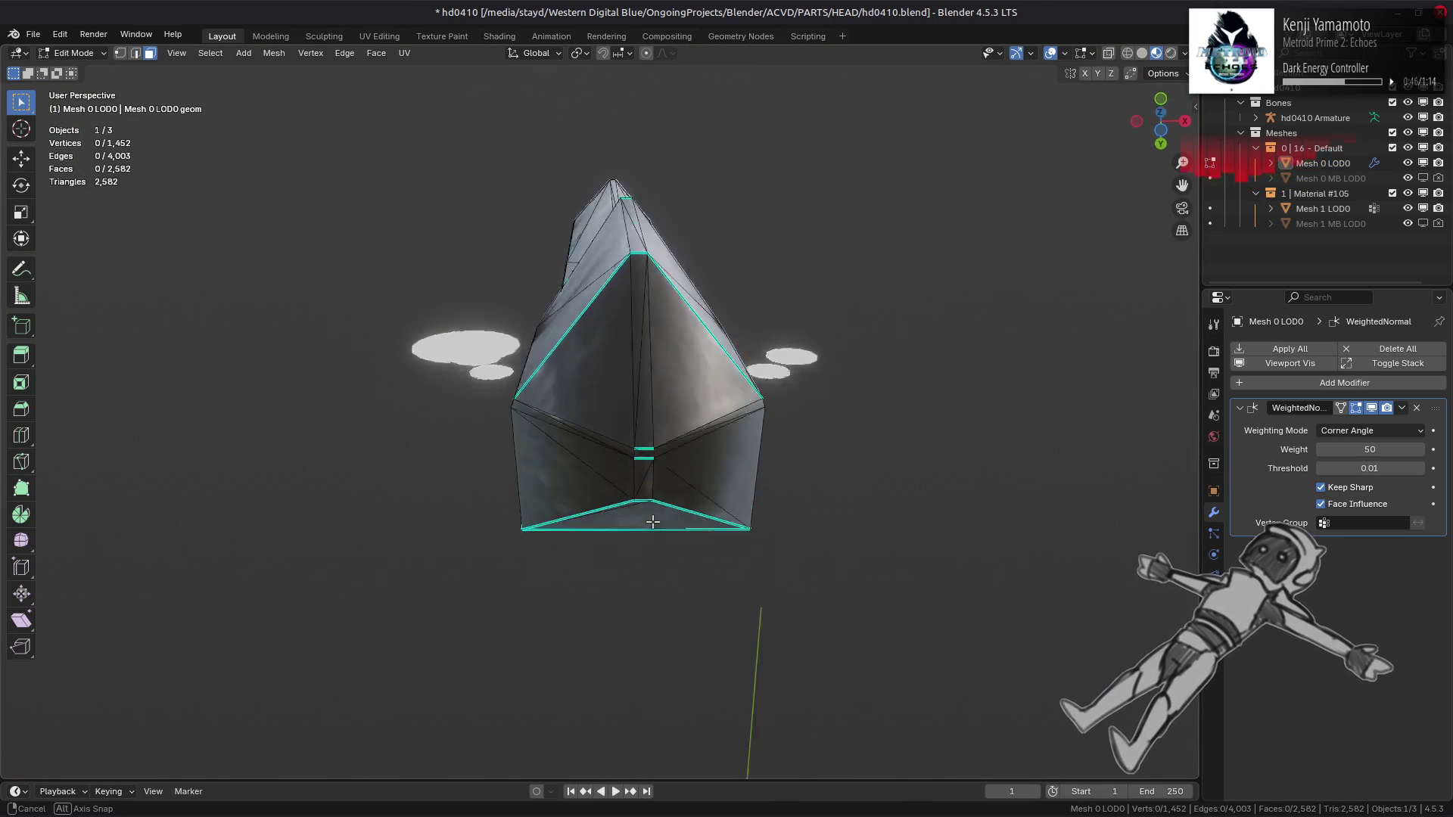
{"action": "middle_click_drag", "start_coordinate": [653, 522], "coordinate": [658, 442]}
{"action": "mouse_move", "coordinate": [639, 369]}
{"action": "middle_mouse_down"}
{"action": "mouse_move", "coordinate": [635, 504]}
{"action": "mouse_move", "coordinate": [620, 265]}
{"action": "mouse_move", "coordinate": [628, 351]}
{"action": "middle_mouse_up"}
{"action": "left_click", "coordinate": [639, 378], "text": "ctrl"}
{"action": "left_click", "coordinate": [616, 236], "text": "ctrl"}
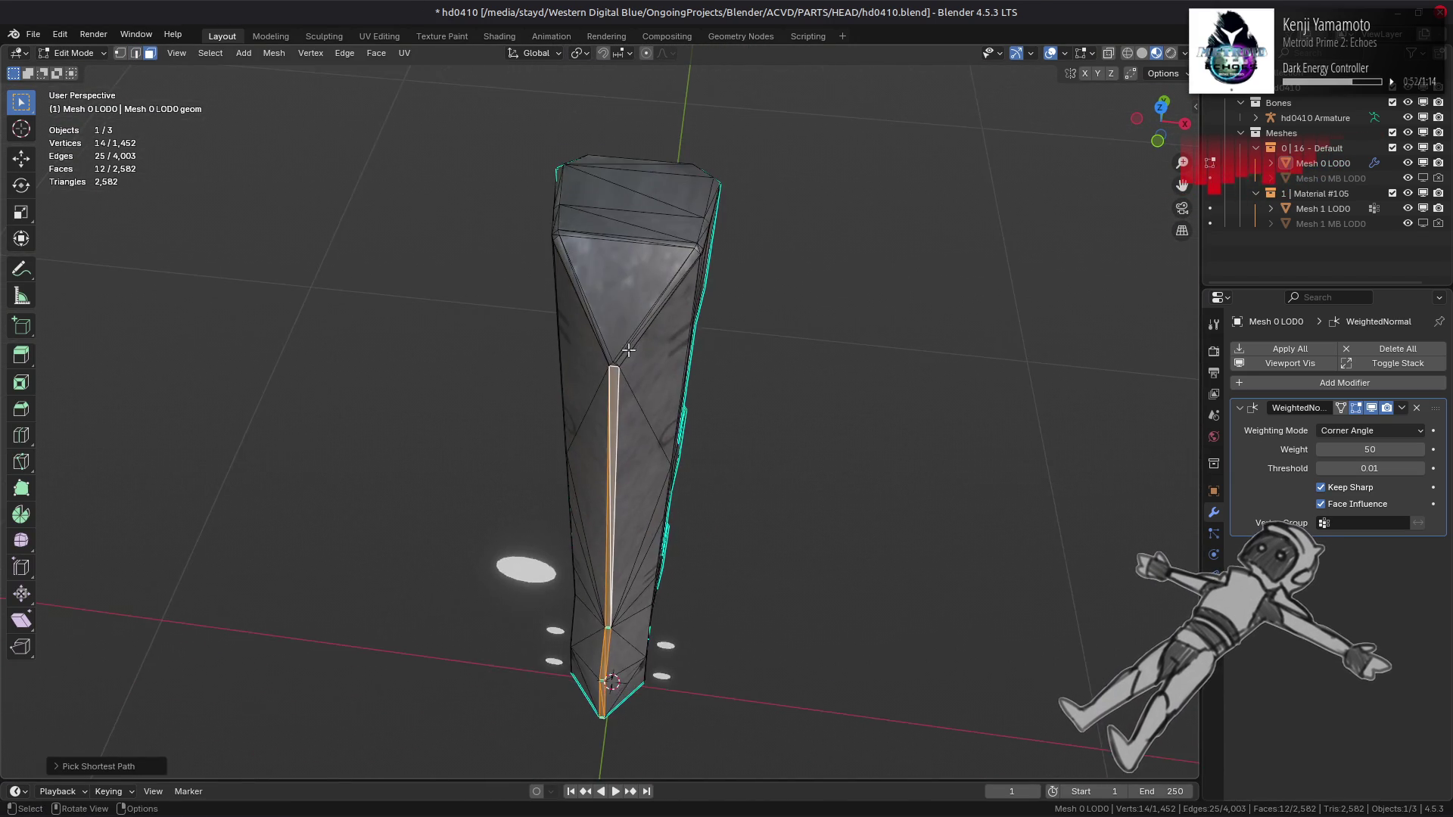
{"action": "scroll", "coordinate": [628, 350], "scroll_direction": "up", "scroll_amount": 3}
{"action": "scroll", "coordinate": [645, 284], "scroll_direction": "up", "scroll_amount": 2}
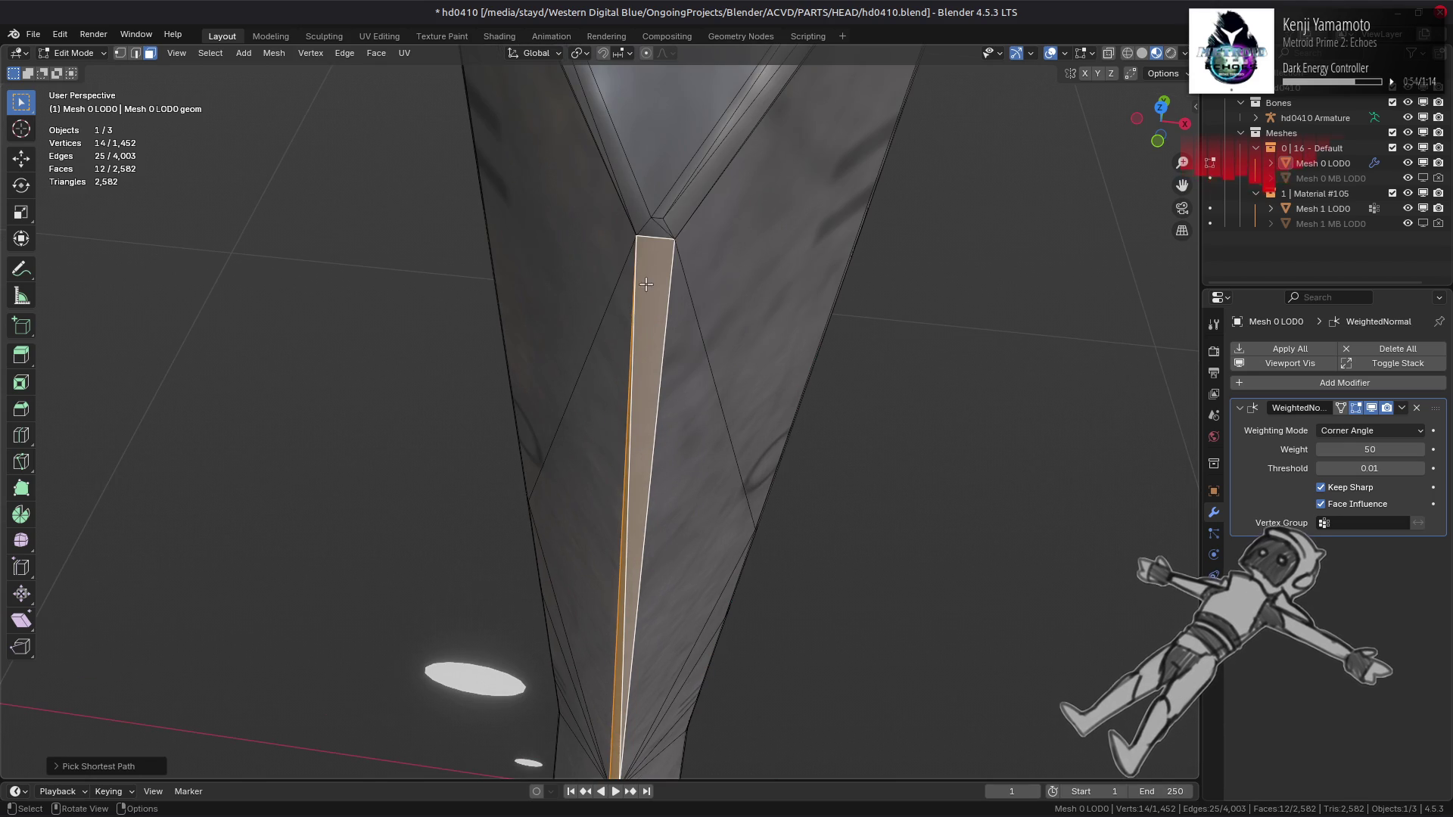
{"action": "left_click", "coordinate": [666, 220], "text": "ctrl"}
Step: Add more faces, the small triangle and the long strip to the selection
{"action": "mouse_move", "coordinate": [583, 230]}
{"action": "middle_mouse_down"}
{"action": "mouse_move", "coordinate": [639, 288]}
{"action": "mouse_move", "coordinate": [696, 281]}
{"action": "mouse_move", "coordinate": [659, 302]}
{"action": "middle_mouse_up"}
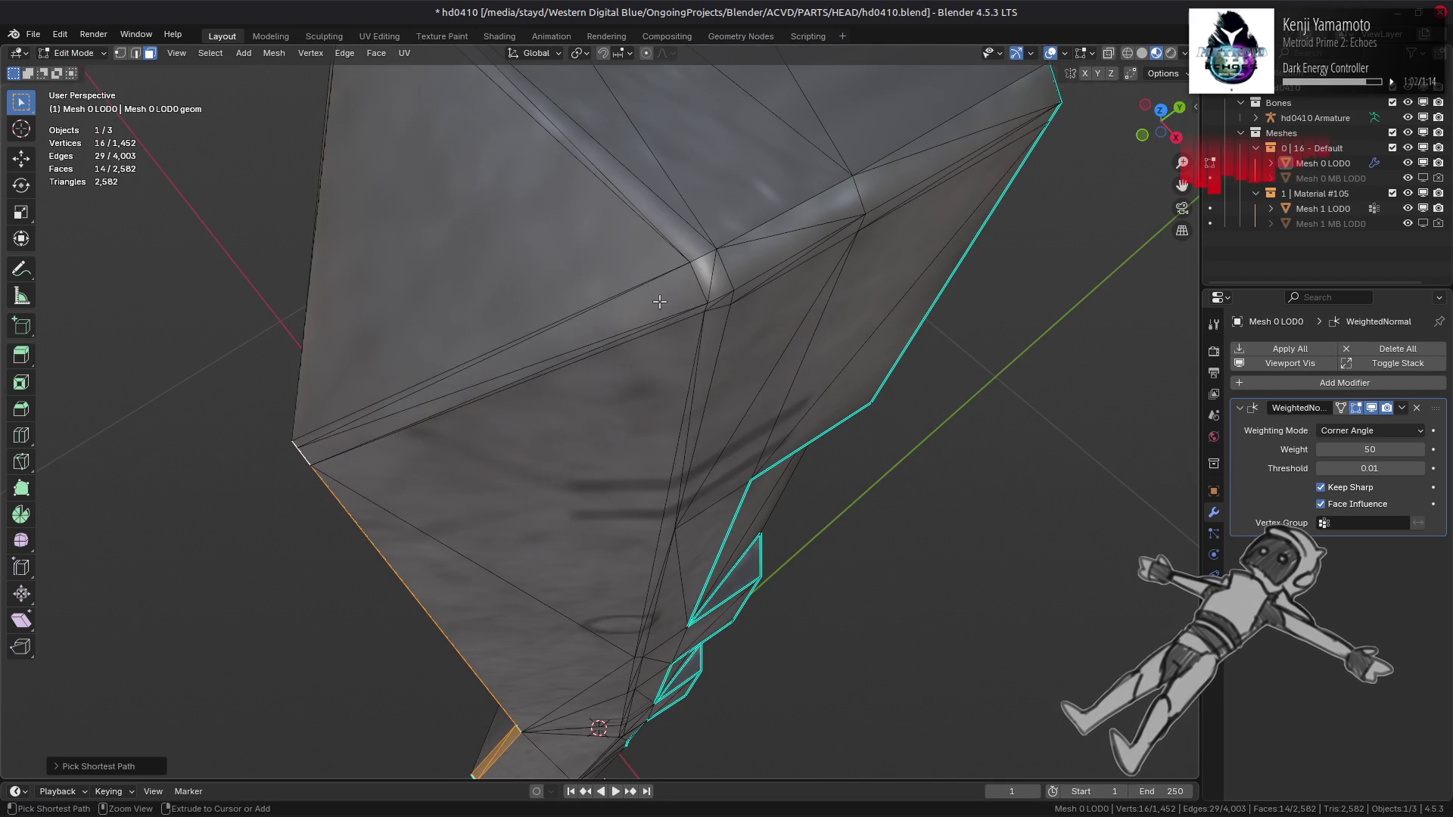
{"action": "left_click", "coordinate": [659, 302], "text": "ctrl"}
{"action": "left_click", "coordinate": [720, 278], "text": "ctrl"}
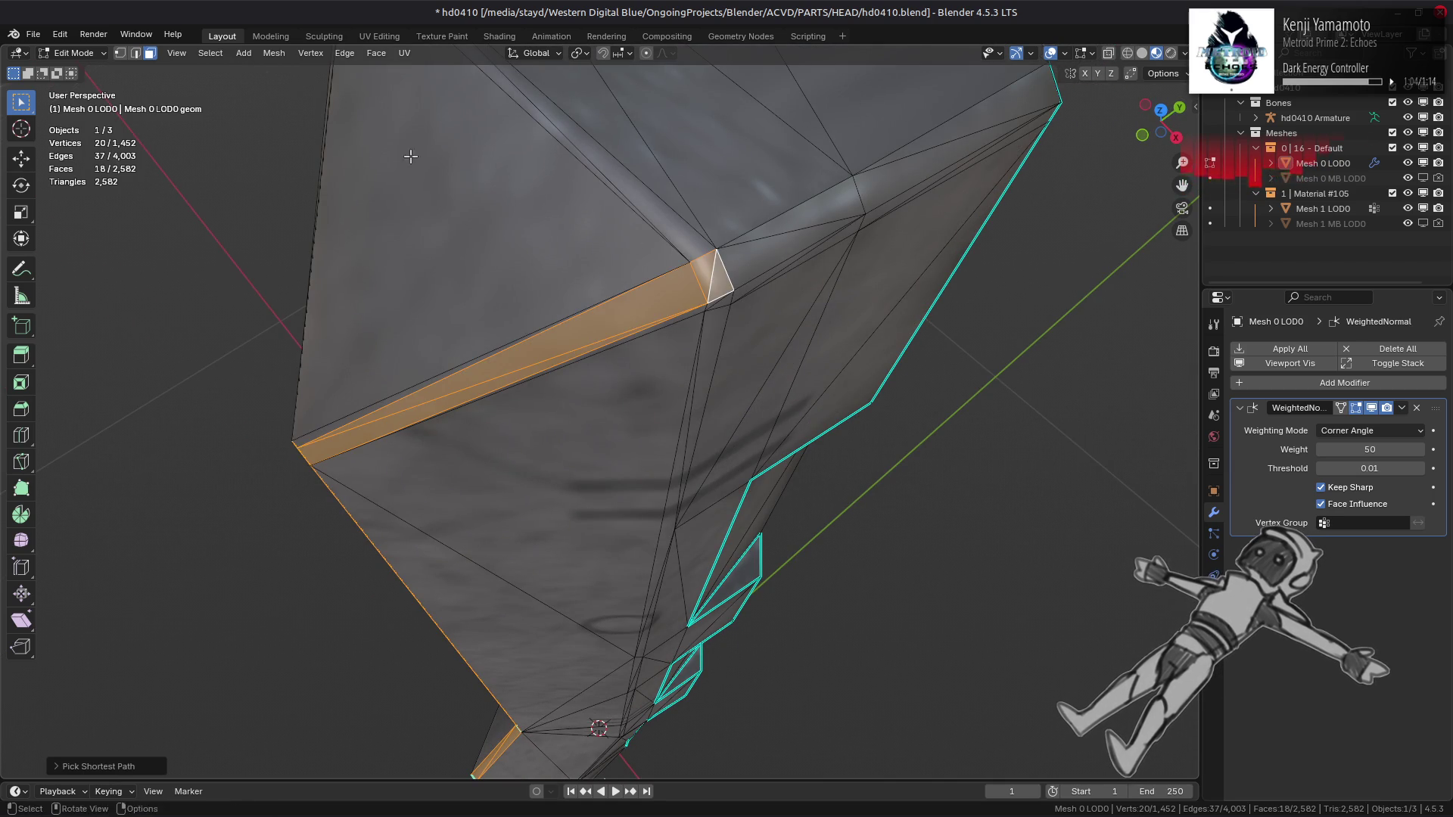
{"action": "mouse_move", "coordinate": [473, 282]}
{"action": "middle_mouse_down"}
{"action": "mouse_move", "coordinate": [538, 272]}
{"action": "mouse_move", "coordinate": [918, 315]}
{"action": "middle_mouse_up"}
{"action": "left_click", "coordinate": [901, 291], "text": "ctrl"}
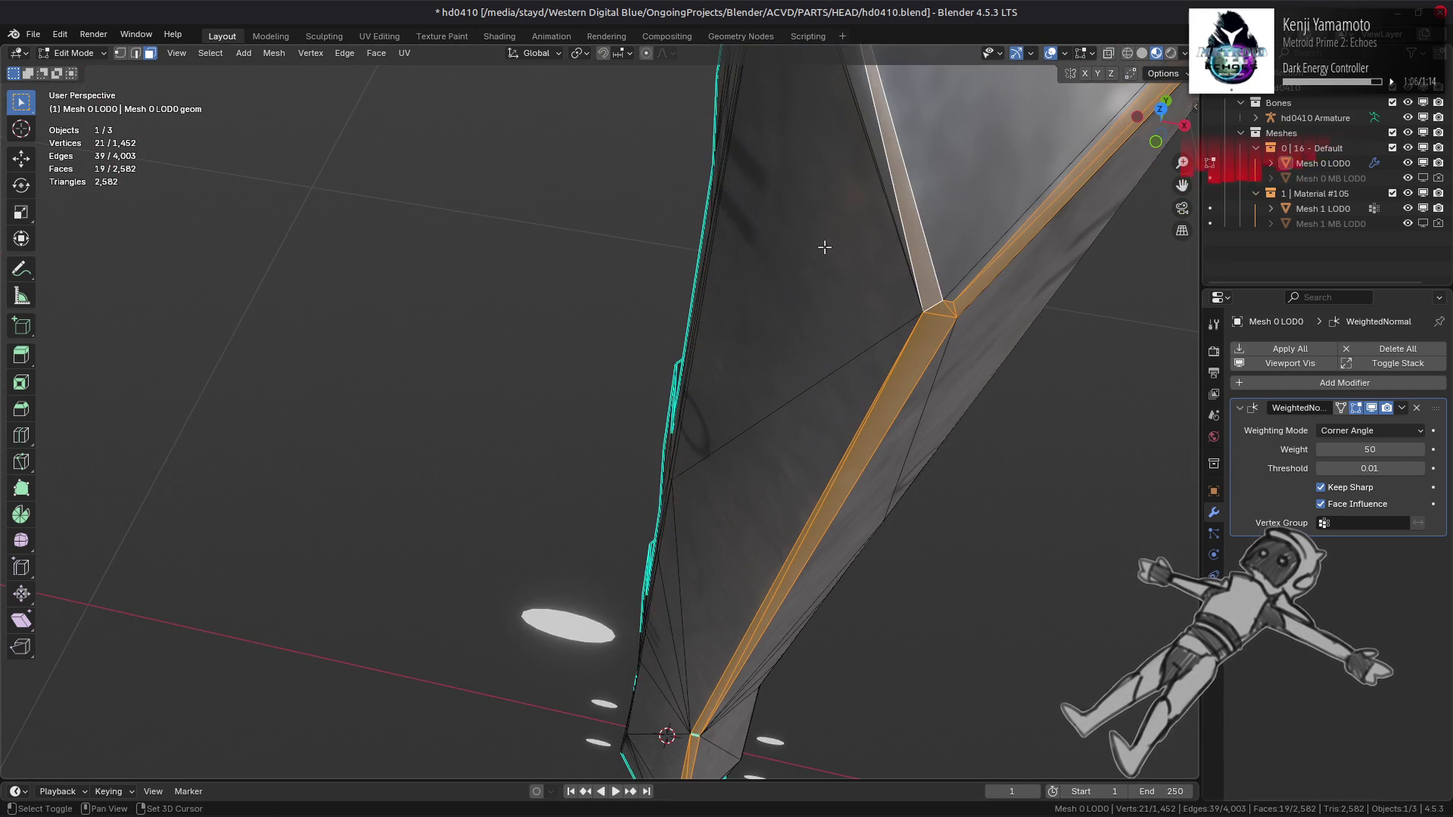
{"action": "mouse_move", "coordinate": [825, 243]}
{"action": "middle_mouse_down"}
{"action": "mouse_move", "coordinate": [855, 327]}
{"action": "mouse_move", "coordinate": [910, 387]}
{"action": "middle_mouse_up"}
{"action": "left_click", "coordinate": [985, 339], "text": "ctrl"}
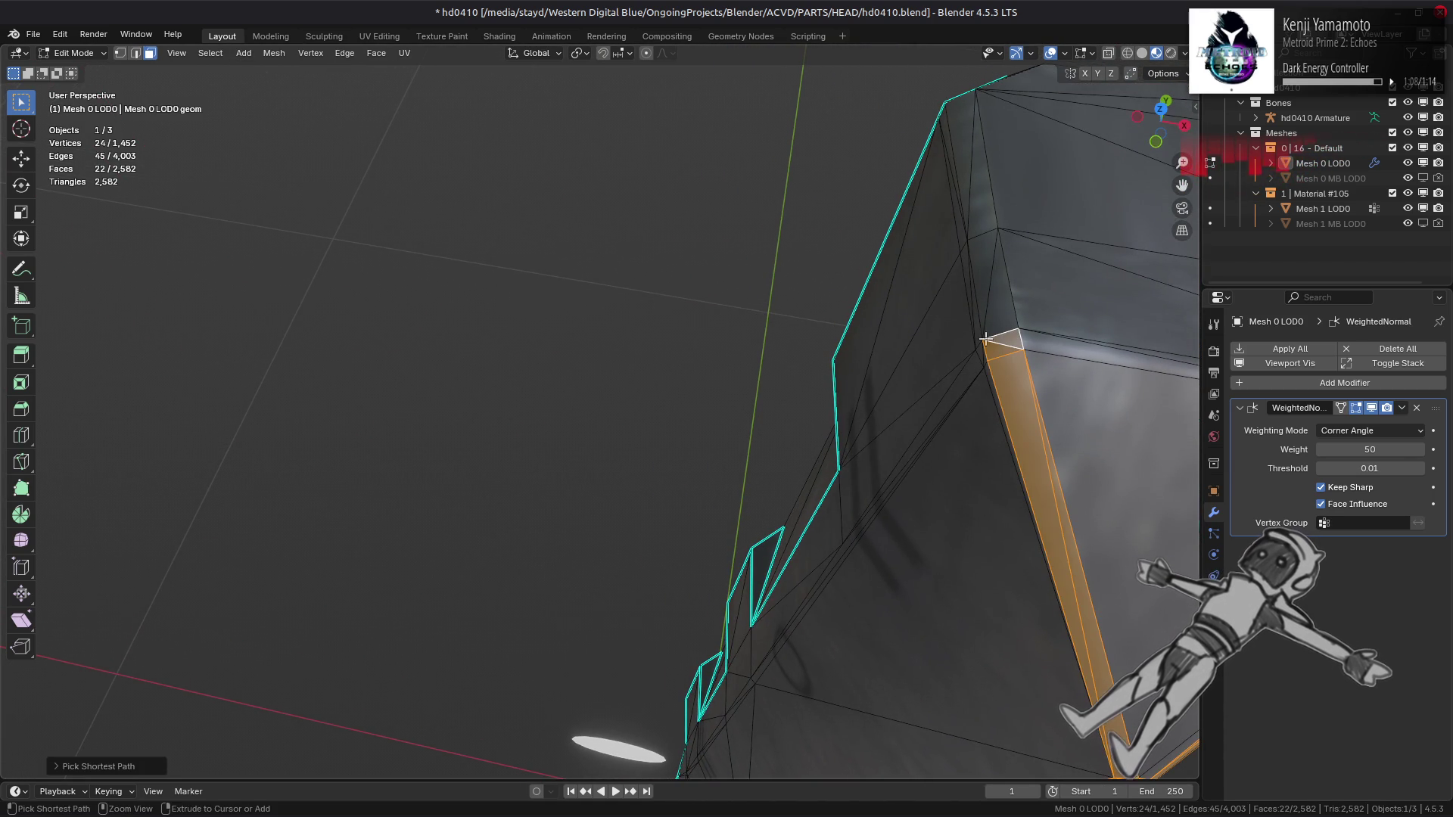
Step: Apply Set Face Strength to the selected column faces and check the shading
{"action": "left_click", "coordinate": [274, 52]}
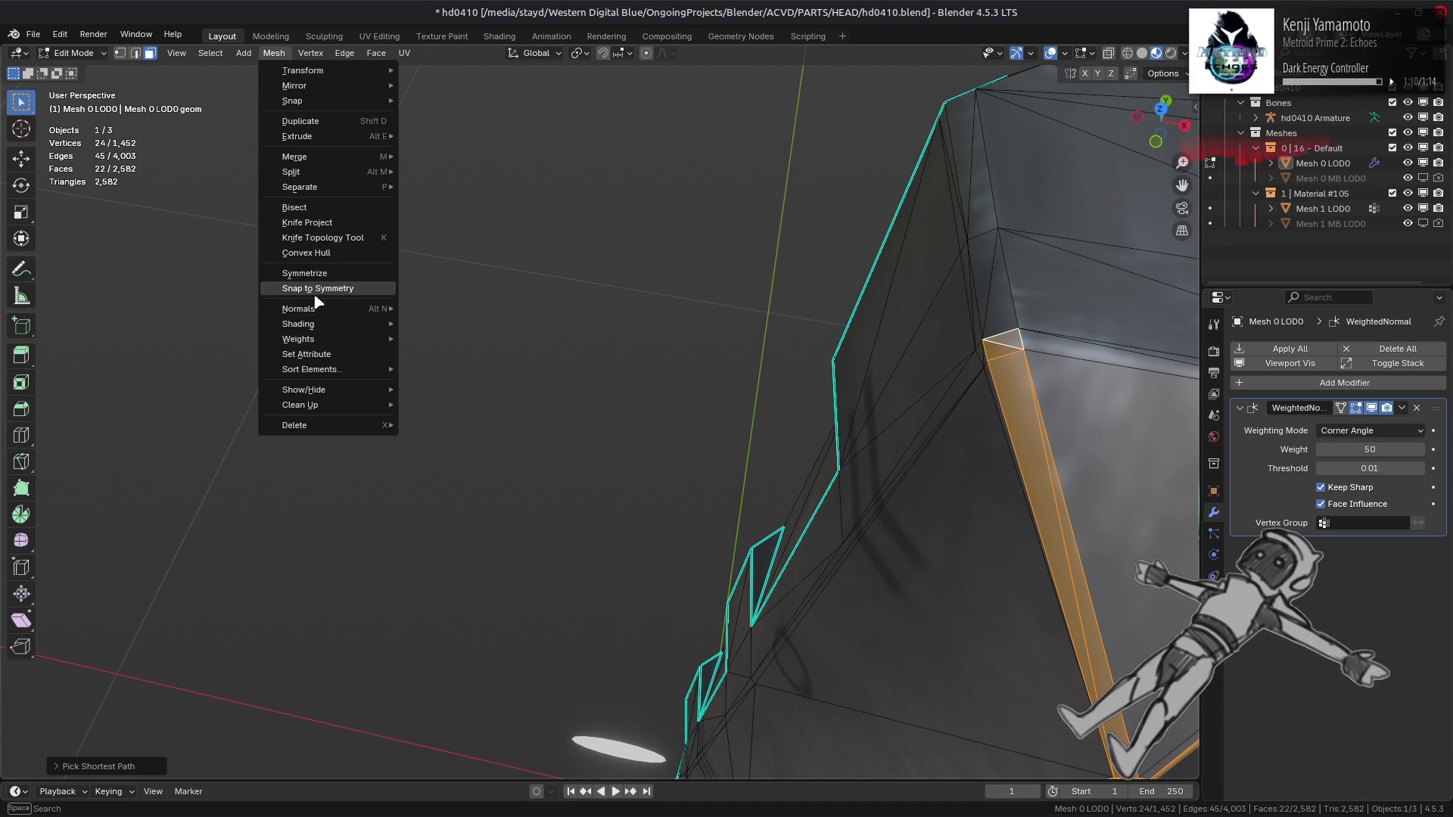
{"action": "mouse_move", "coordinate": [326, 309]}
{"action": "left_click", "coordinate": [597, 537]}
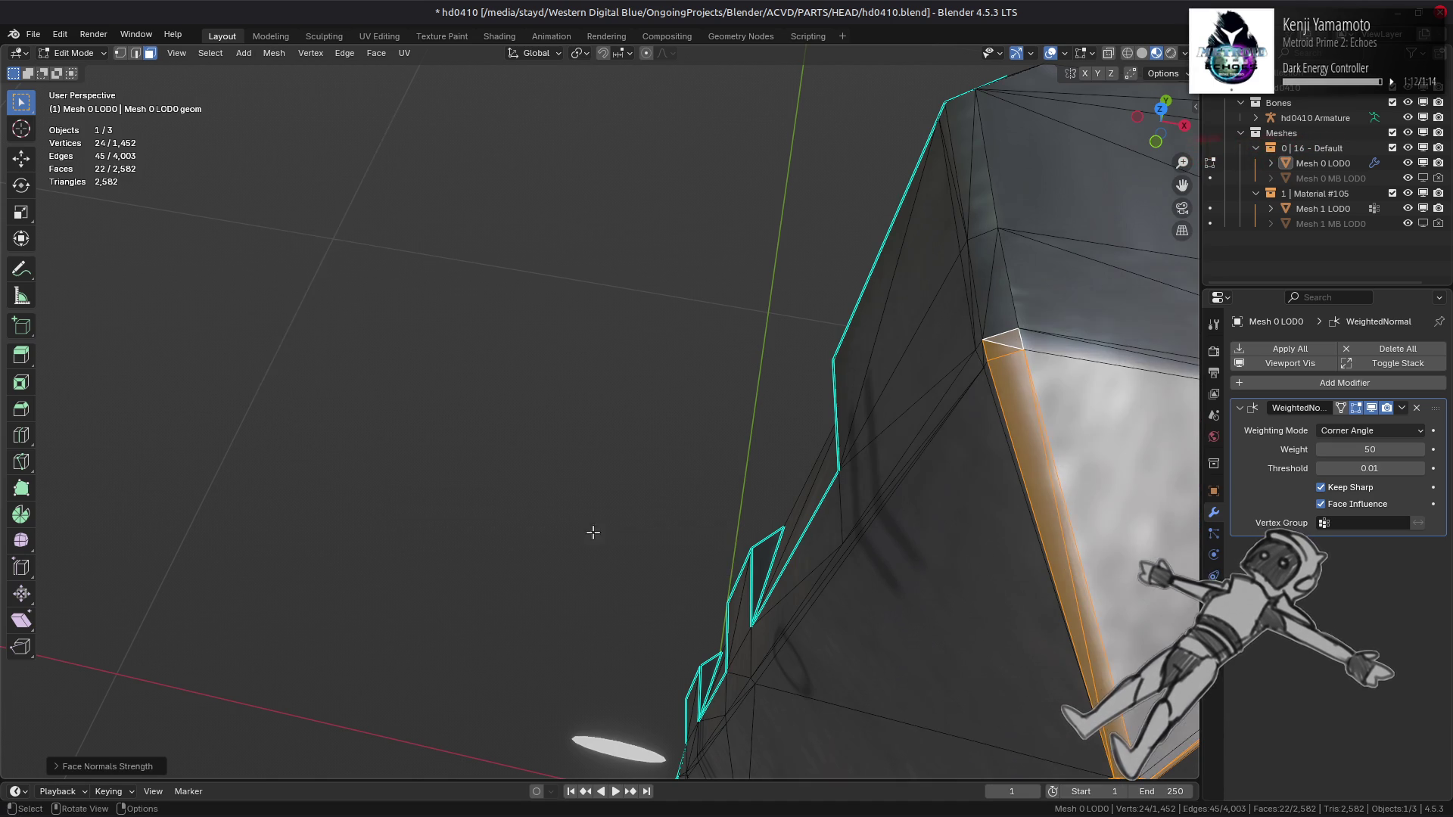
{"action": "mouse_move", "coordinate": [593, 529]}
{"action": "middle_mouse_down"}
{"action": "mouse_move", "coordinate": [618, 489]}
{"action": "mouse_move", "coordinate": [570, 399]}
{"action": "middle_mouse_up"}
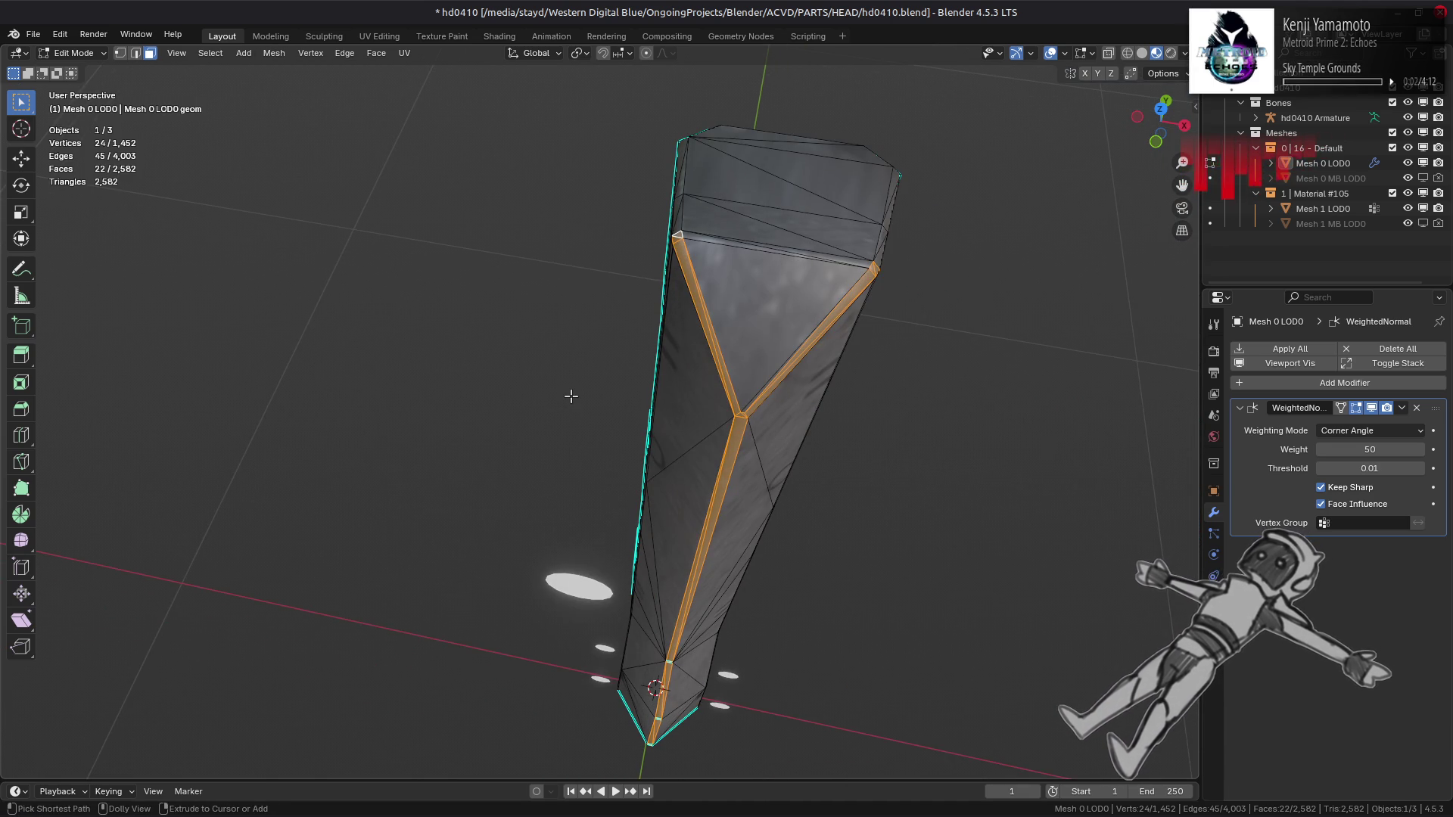
{"action": "key", "text": "ctrl+z"}
Step: Unhide all head geometry, select everything, and return to Object Mode
{"action": "key", "text": "alt+a"}
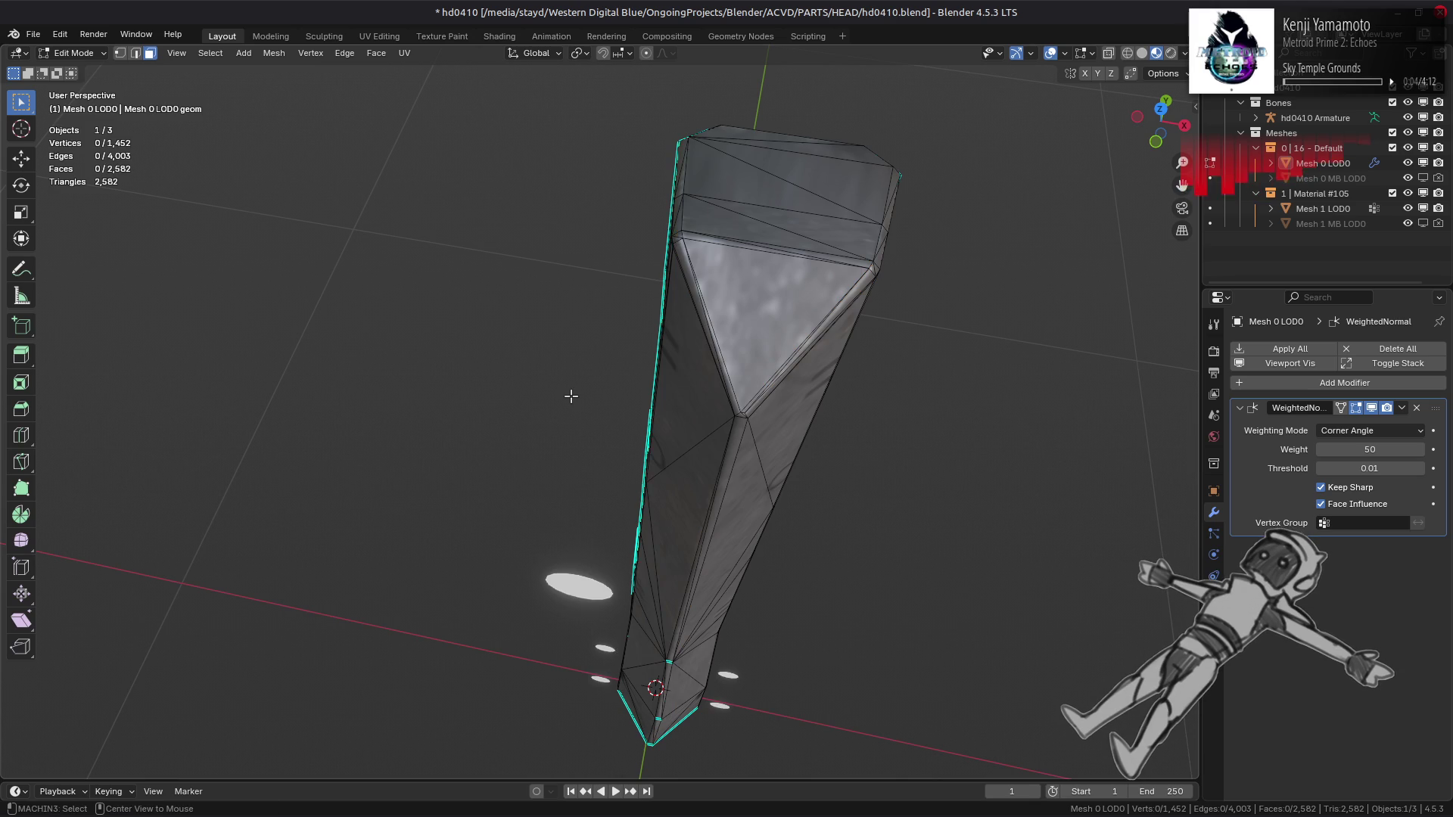
{"action": "key", "text": "alt+h"}
{"action": "key", "text": "alt+a"}
{"action": "key", "text": "a"}
{"action": "key", "text": "Tab"}
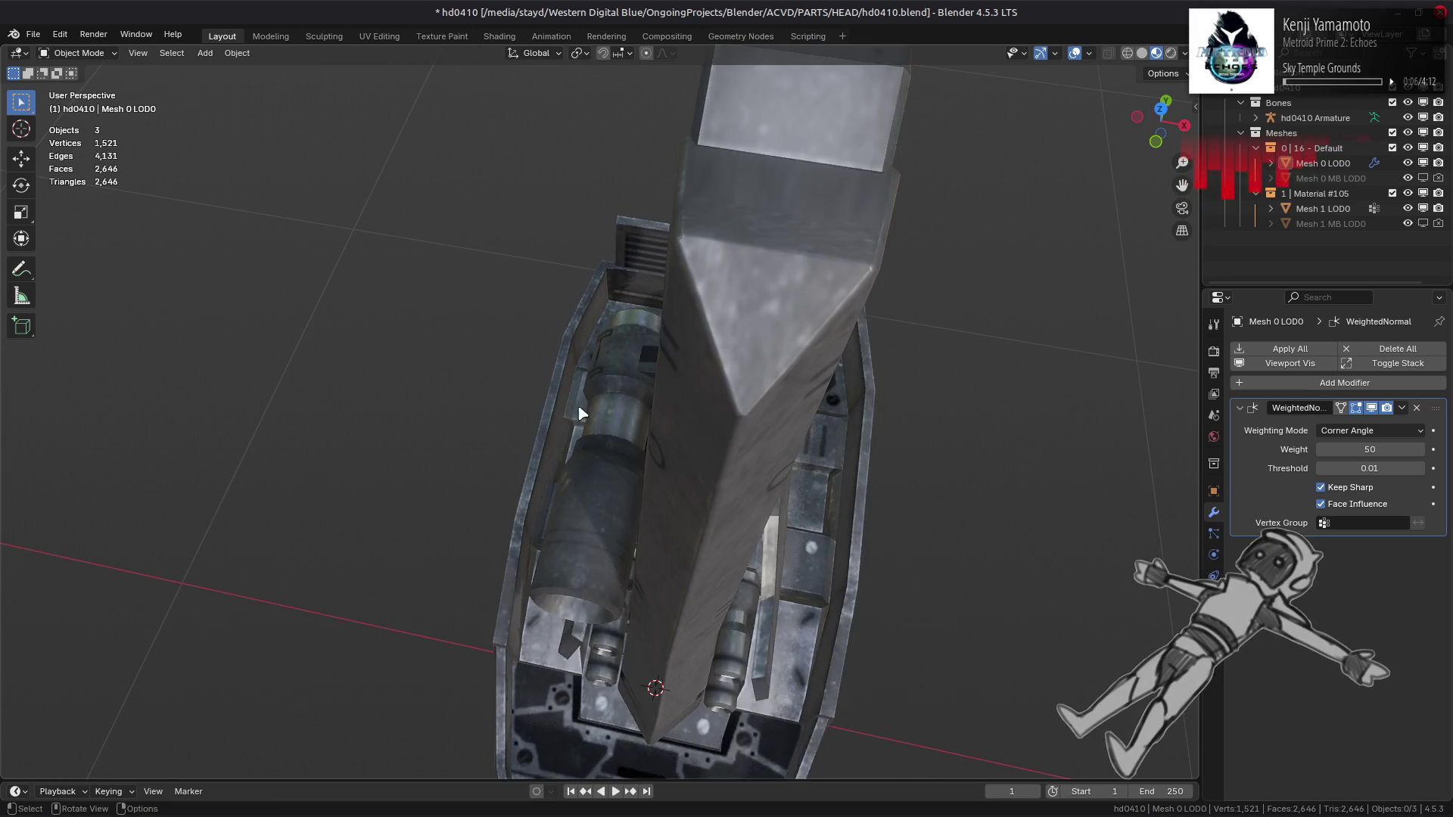
{"action": "mouse_move", "coordinate": [576, 391]}
{"action": "middle_mouse_down"}
{"action": "mouse_move", "coordinate": [568, 406]}
{"action": "mouse_move", "coordinate": [591, 263]}
{"action": "mouse_move", "coordinate": [589, 444]}
{"action": "mouse_move", "coordinate": [447, 509]}
{"action": "mouse_move", "coordinate": [661, 224]}
{"action": "mouse_move", "coordinate": [619, 328]}
{"action": "middle_mouse_up"}
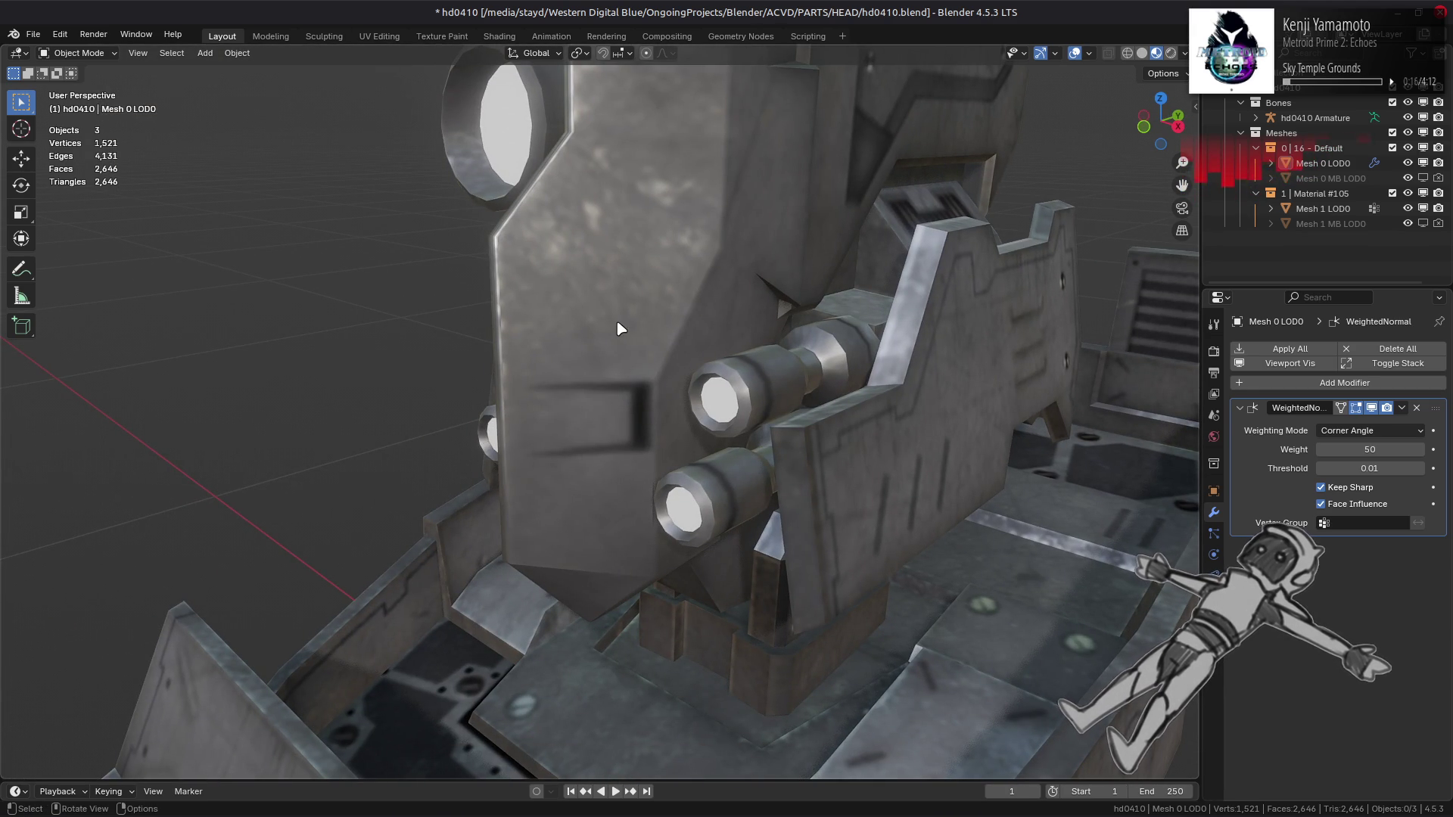
{"action": "mouse_move", "coordinate": [619, 378]}
{"action": "middle_mouse_down"}
{"action": "mouse_move", "coordinate": [616, 334]}
{"action": "mouse_move", "coordinate": [575, 381]}
{"action": "mouse_move", "coordinate": [549, 330]}
{"action": "mouse_move", "coordinate": [552, 355]}
{"action": "middle_mouse_up"}
{"action": "key", "text": "Tab"}
{"action": "scroll", "coordinate": [551, 431], "scroll_direction": "up", "scroll_amount": 5}
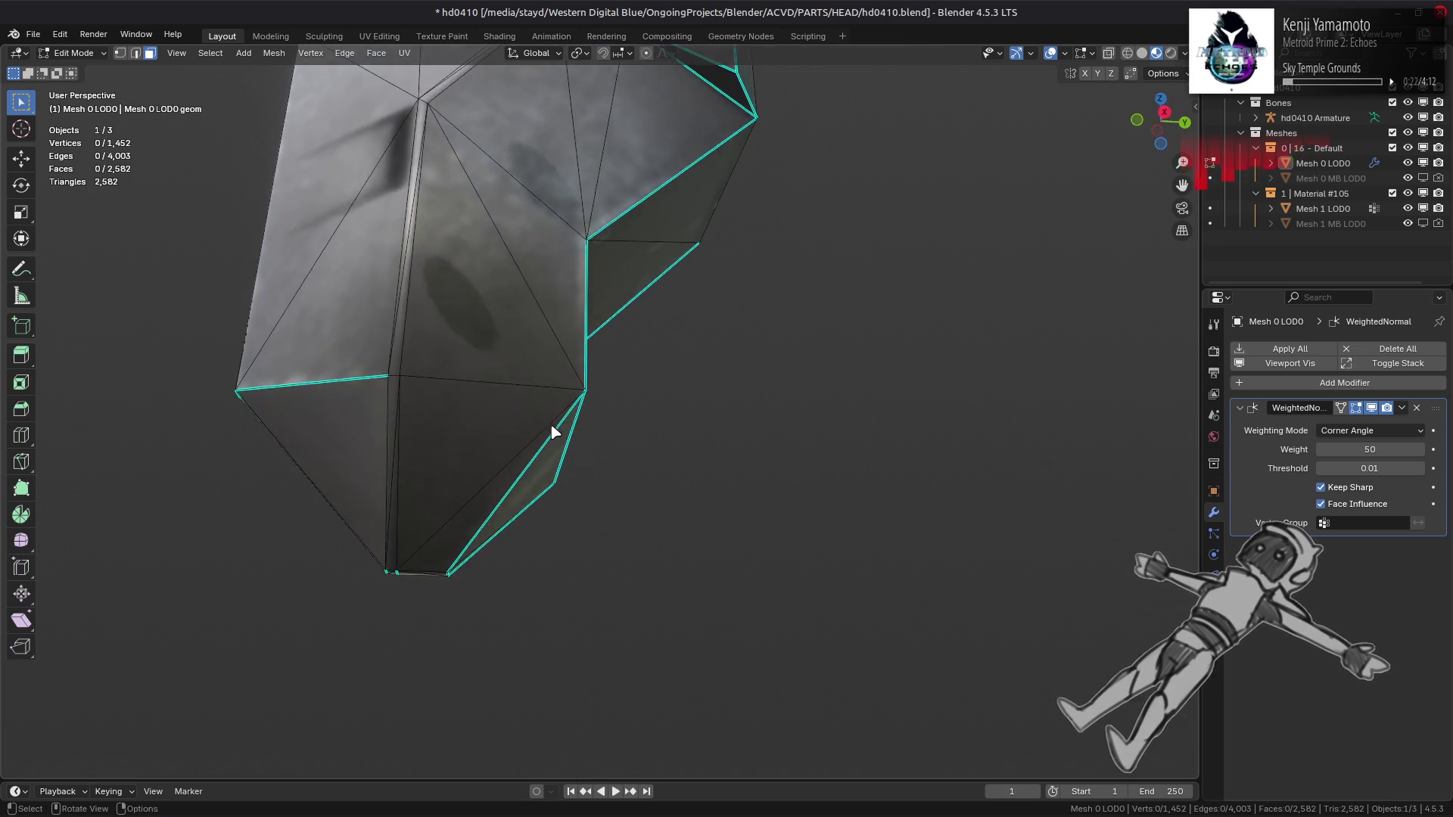
{"action": "mouse_move", "coordinate": [552, 433]}
{"action": "middle_mouse_down"}
{"action": "mouse_move", "coordinate": [577, 420]}
{"action": "mouse_move", "coordinate": [743, 432]}
{"action": "mouse_move", "coordinate": [805, 529]}
{"action": "middle_mouse_up"}
{"action": "key", "text": "2"}
{"action": "left_click", "coordinate": [583, 424], "text": "shift"}
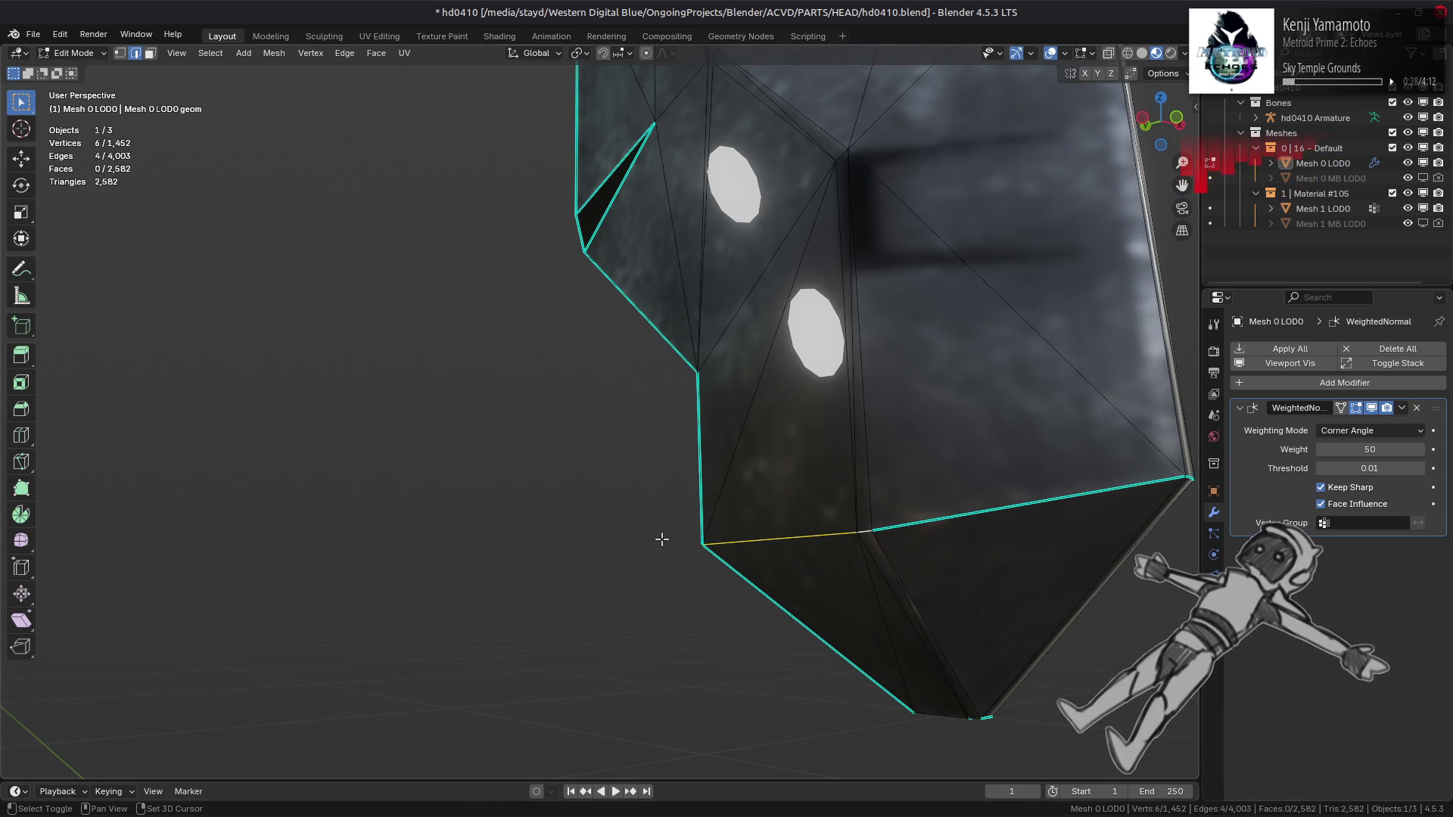
{"action": "key", "text": "ctrl+e"}
{"action": "left_click", "coordinate": [616, 649]}
{"action": "key", "text": "alt+a"}
{"action": "mouse_move", "coordinate": [648, 422]}
{"action": "middle_mouse_down"}
{"action": "mouse_move", "coordinate": [668, 331]}
{"action": "mouse_move", "coordinate": [720, 396]}
{"action": "mouse_move", "coordinate": [665, 509]}
{"action": "mouse_move", "coordinate": [665, 399]}
{"action": "mouse_move", "coordinate": [647, 388]}
{"action": "mouse_move", "coordinate": [639, 334]}
{"action": "mouse_move", "coordinate": [684, 230]}
{"action": "mouse_move", "coordinate": [674, 464]}
{"action": "mouse_move", "coordinate": [640, 247]}
{"action": "mouse_move", "coordinate": [681, 363]}
{"action": "mouse_move", "coordinate": [622, 424]}
{"action": "mouse_move", "coordinate": [701, 454]}
{"action": "mouse_move", "coordinate": [740, 446]}
{"action": "mouse_move", "coordinate": [824, 347]}
{"action": "mouse_move", "coordinate": [752, 457]}
{"action": "middle_mouse_up"}
{"action": "key", "text": "3"}
{"action": "scroll", "coordinate": [751, 455], "scroll_direction": "up", "scroll_amount": 2}
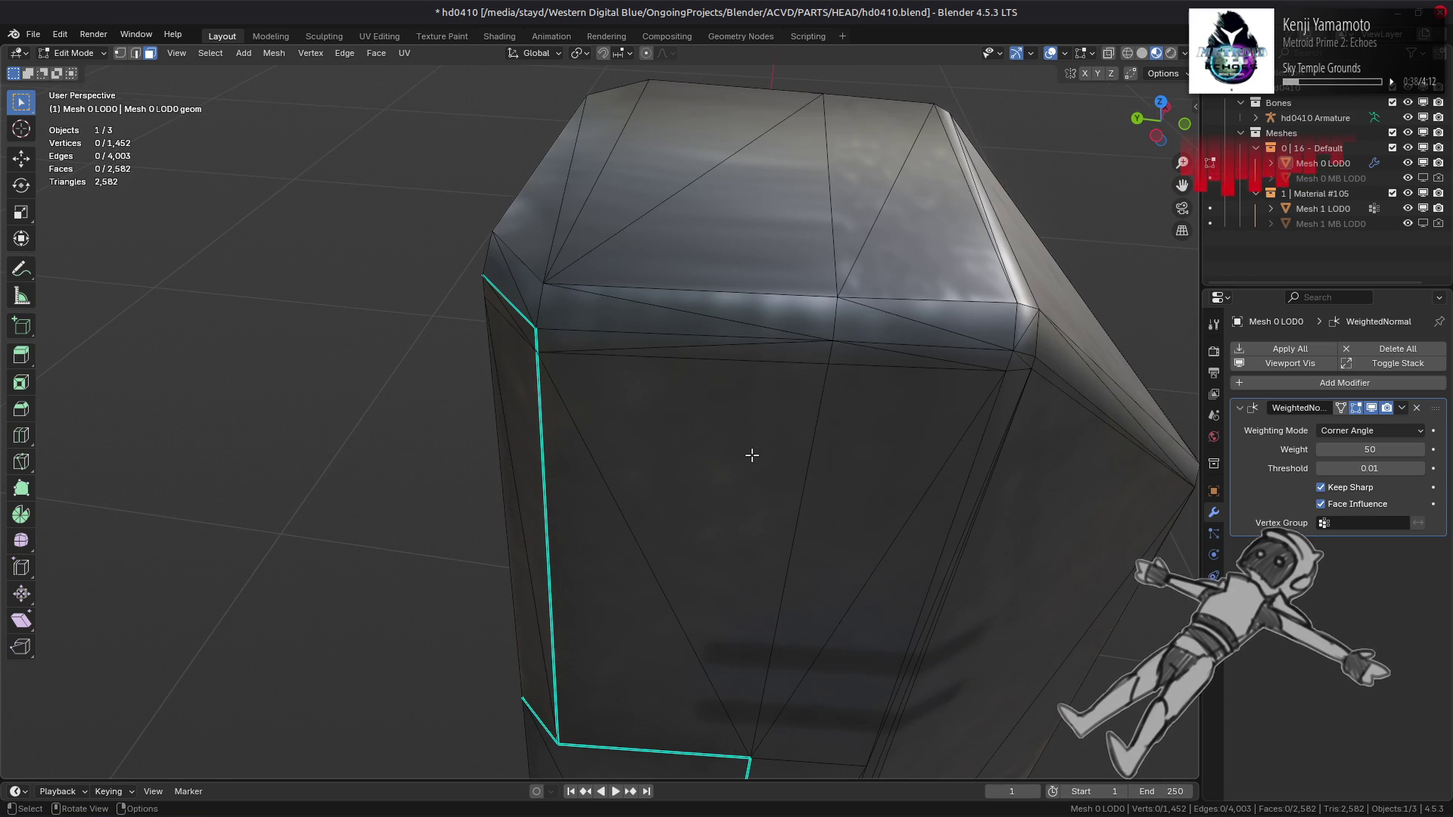
{"action": "key", "text": "Tab"}
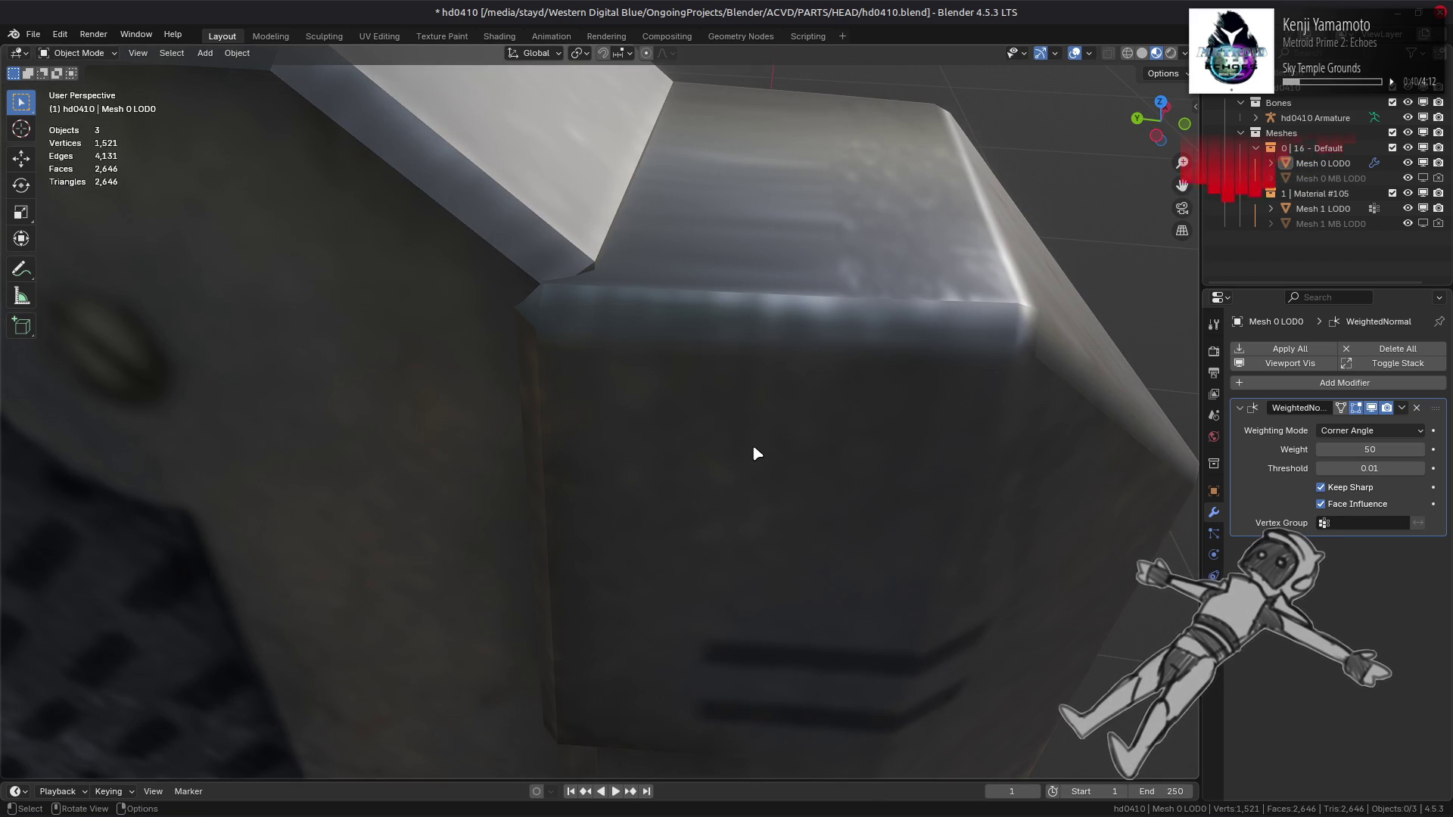
{"action": "mouse_move", "coordinate": [756, 452]}
{"action": "middle_mouse_down"}
{"action": "mouse_move", "coordinate": [741, 465]}
{"action": "mouse_move", "coordinate": [802, 458]}
{"action": "mouse_move", "coordinate": [758, 428]}
{"action": "middle_mouse_up"}
{"action": "key", "text": "Tab"}
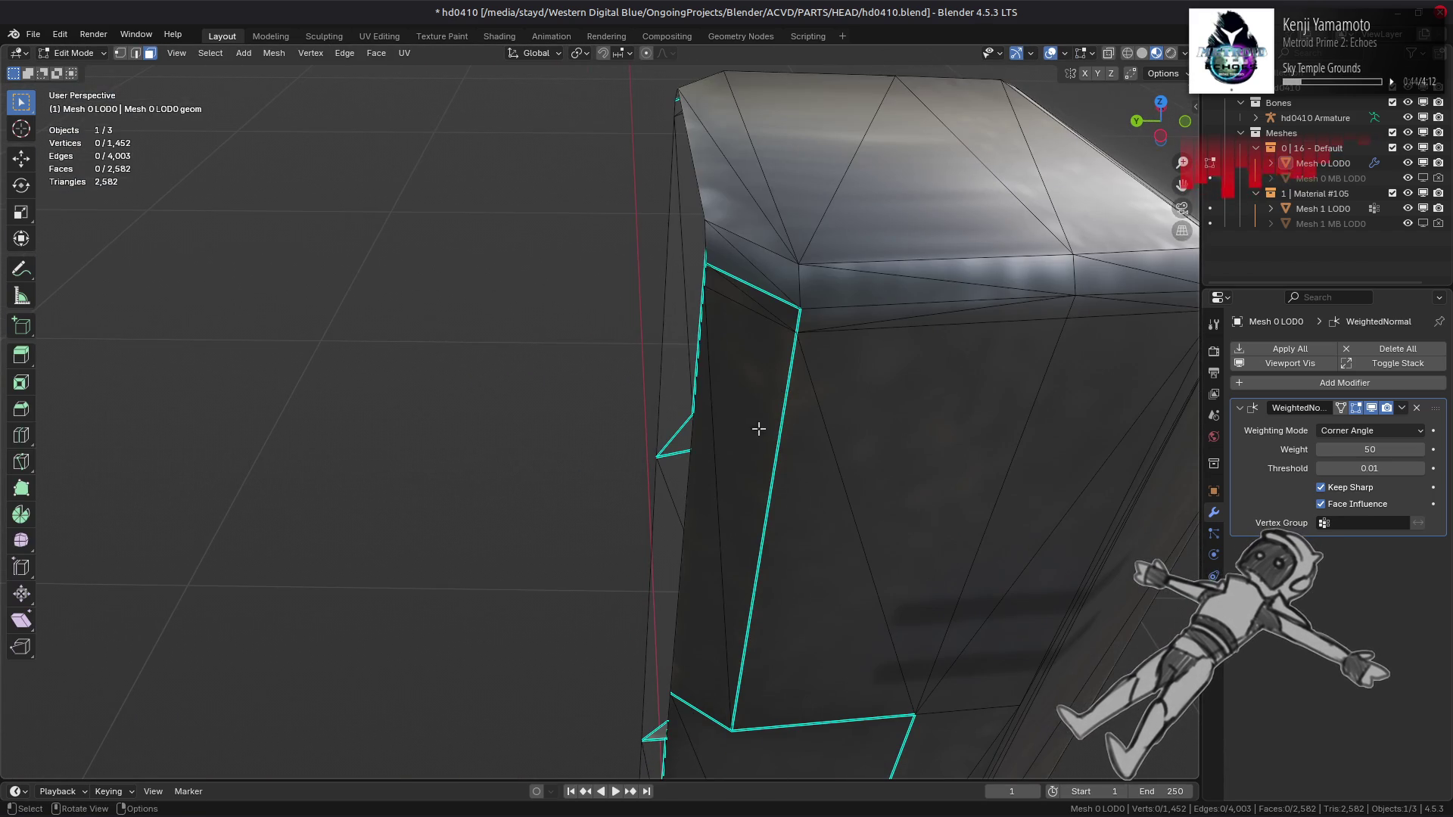
{"action": "middle_click_drag", "start_coordinate": [777, 292], "coordinate": [748, 301]}
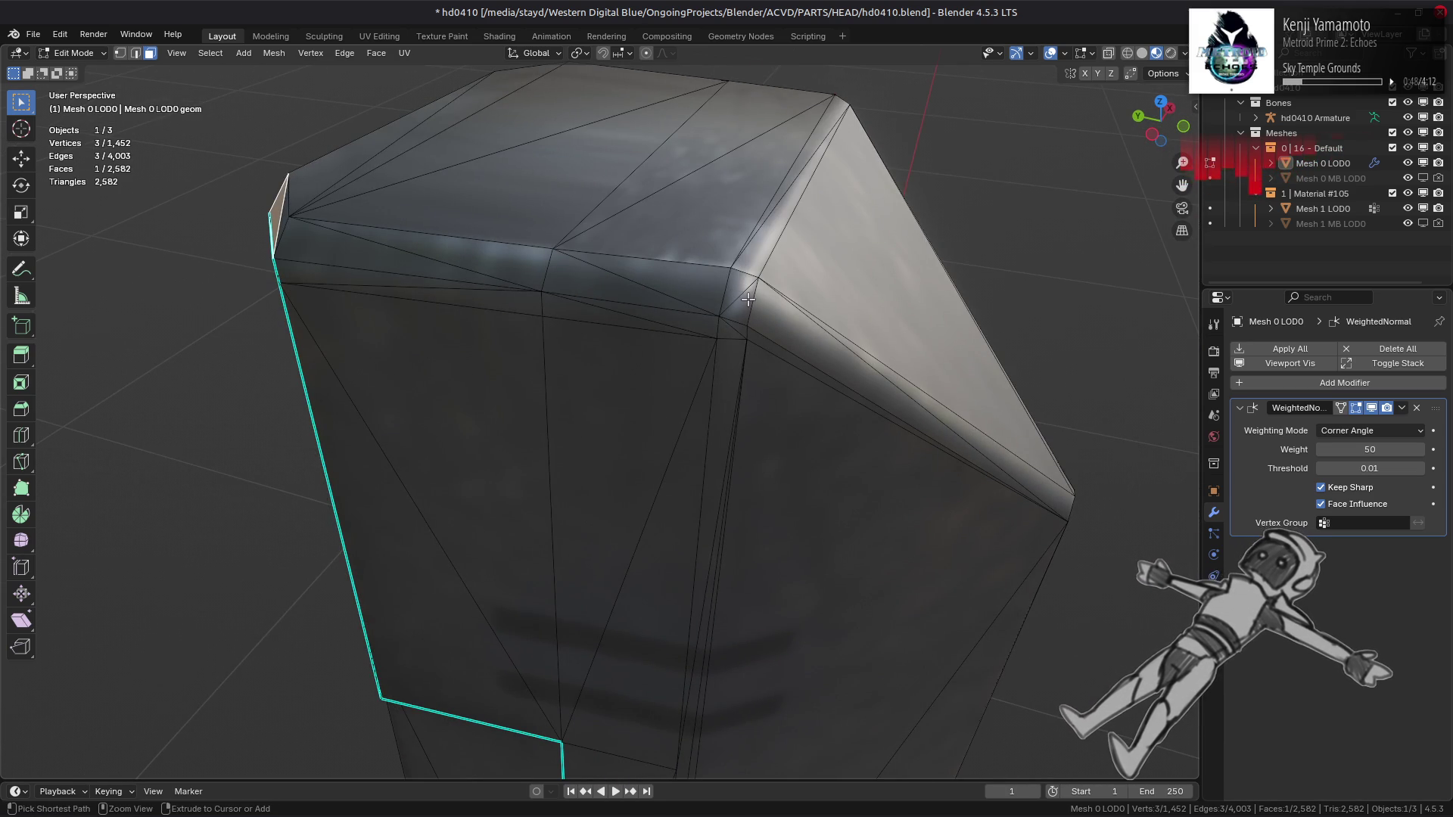
{"action": "mouse_move", "coordinate": [748, 300]}
{"action": "middle_mouse_down"}
{"action": "mouse_move", "coordinate": [684, 269]}
{"action": "mouse_move", "coordinate": [735, 293]}
{"action": "middle_mouse_up"}
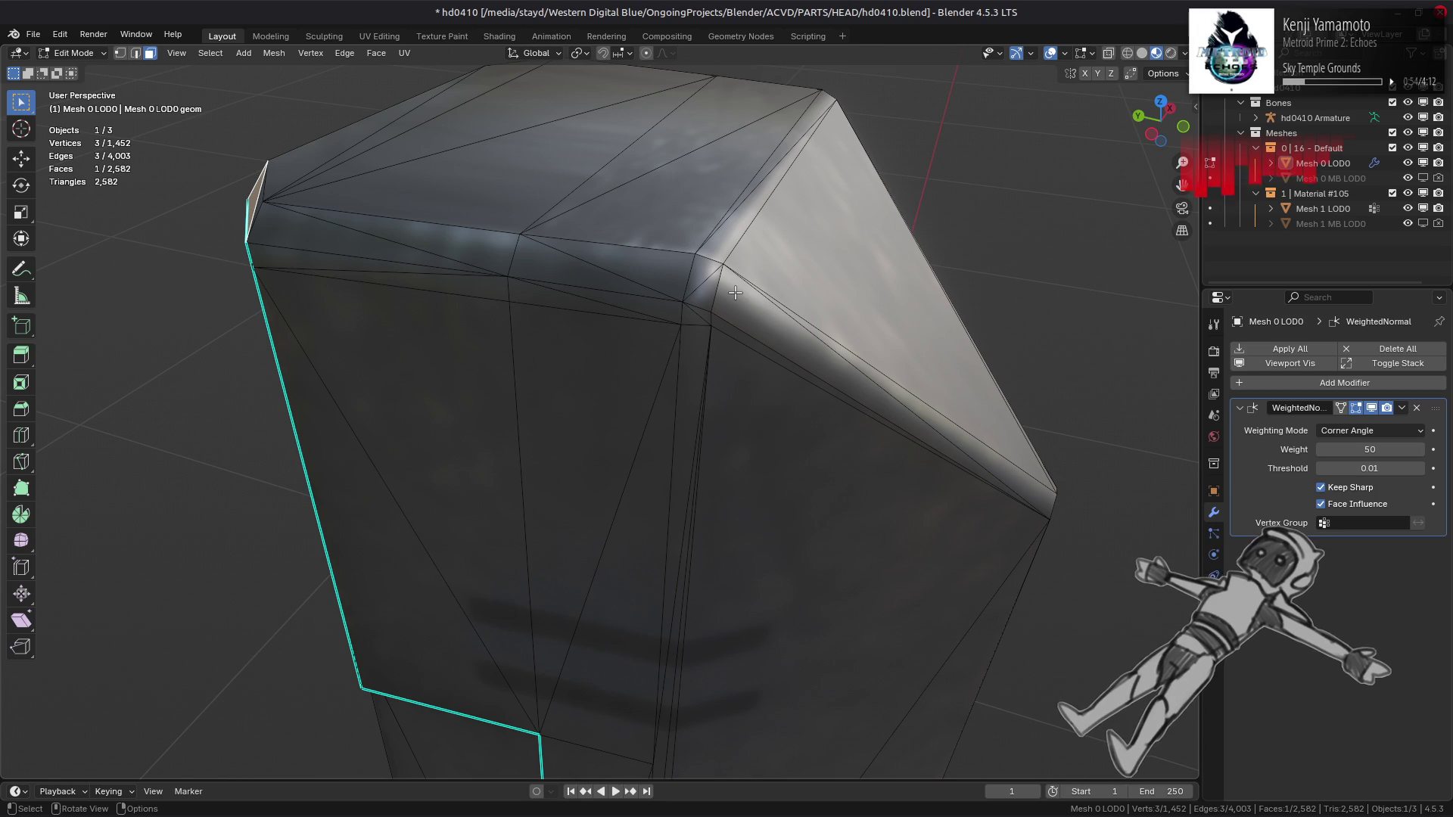
Step: Select the strip of bevel faces along the column top and set them to Weak
{"action": "left_click", "coordinate": [703, 292], "text": "ctrl"}
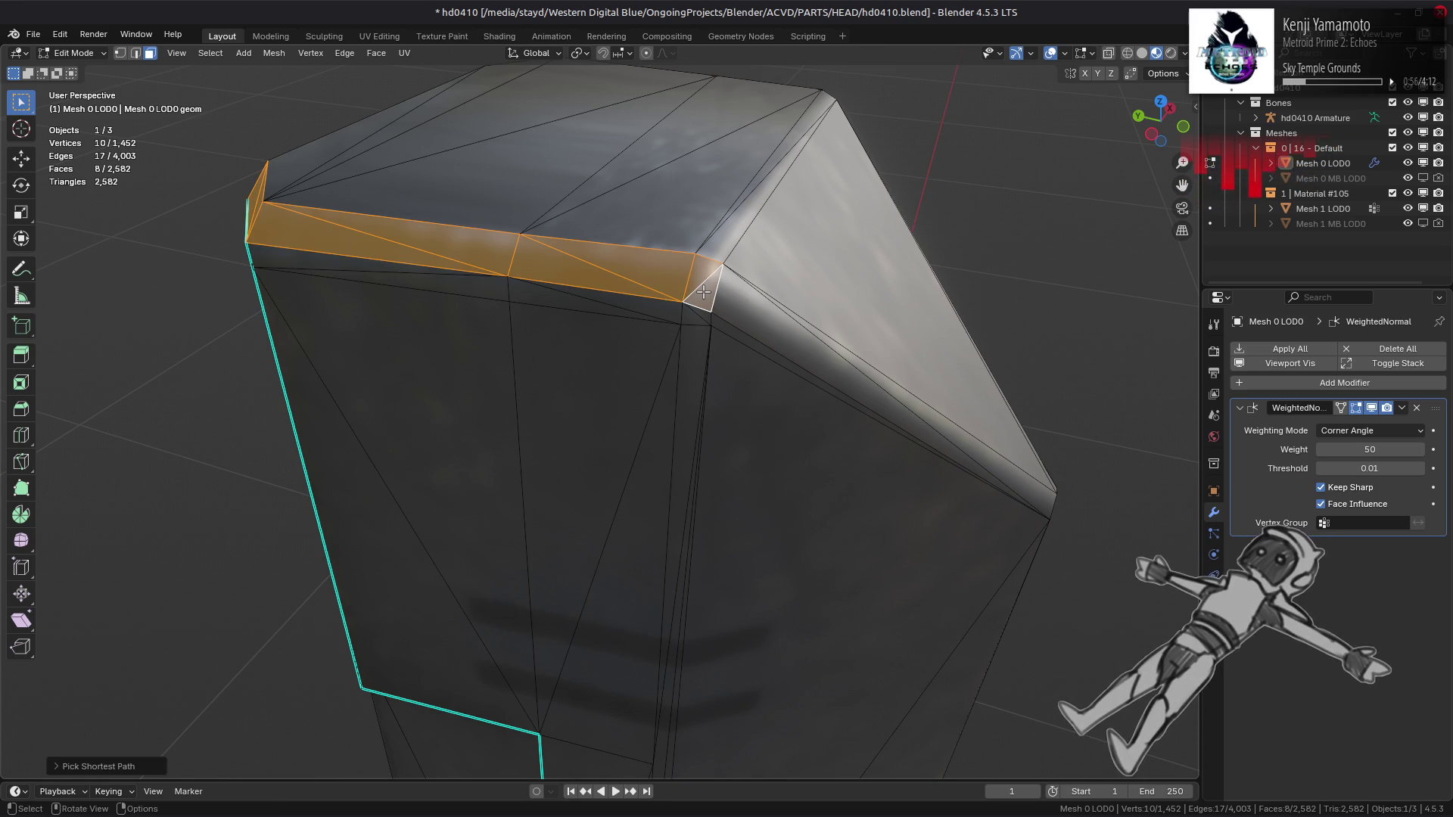
{"action": "key", "text": "KP_8"}
{"action": "mouse_move", "coordinate": [799, 333]}
{"action": "middle_mouse_down"}
{"action": "mouse_move", "coordinate": [590, 351]}
{"action": "mouse_move", "coordinate": [638, 529]}
{"action": "mouse_move", "coordinate": [601, 354]}
{"action": "middle_mouse_up"}
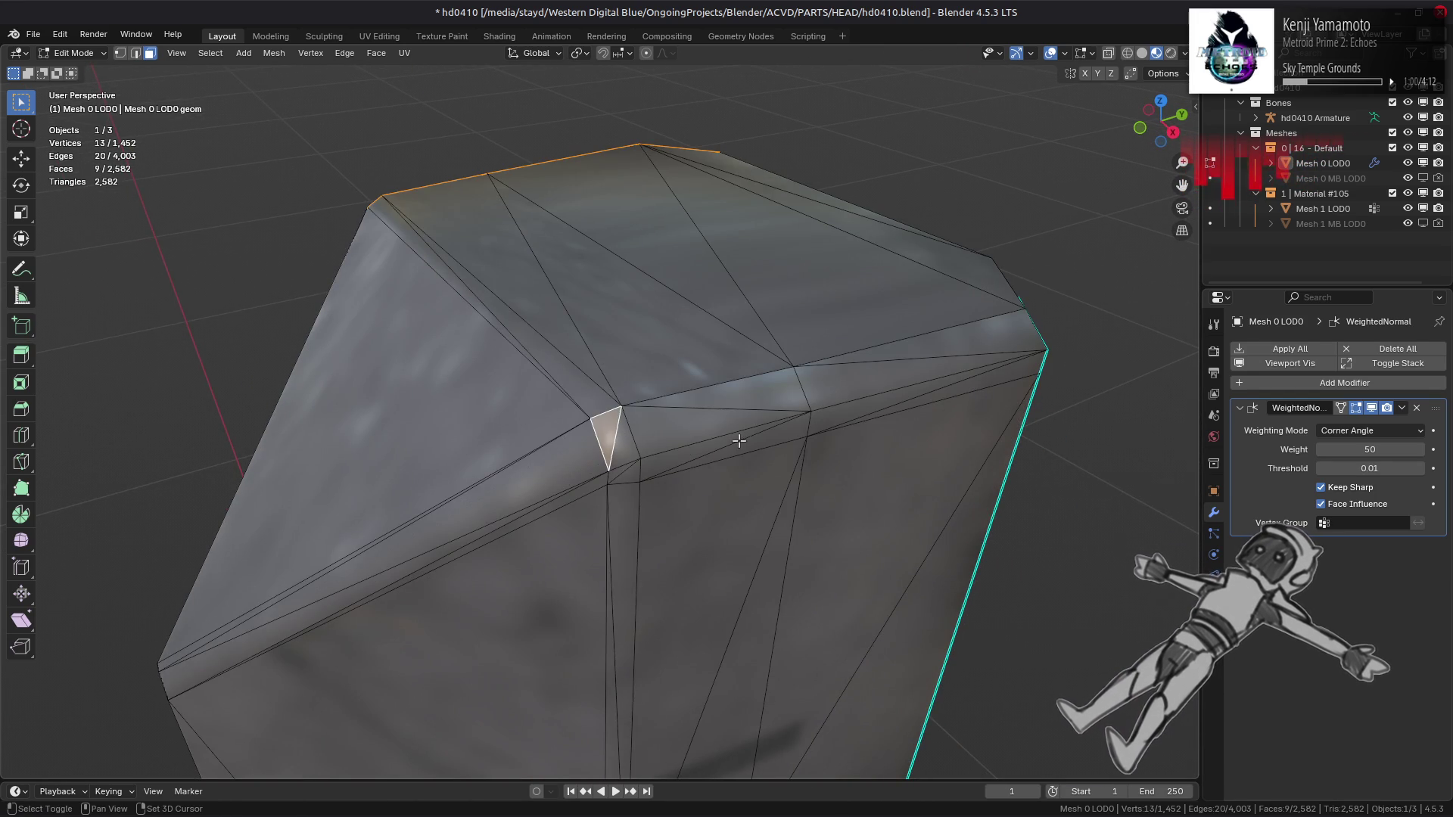
{"action": "middle_click_drag", "start_coordinate": [738, 441], "coordinate": [643, 433]}
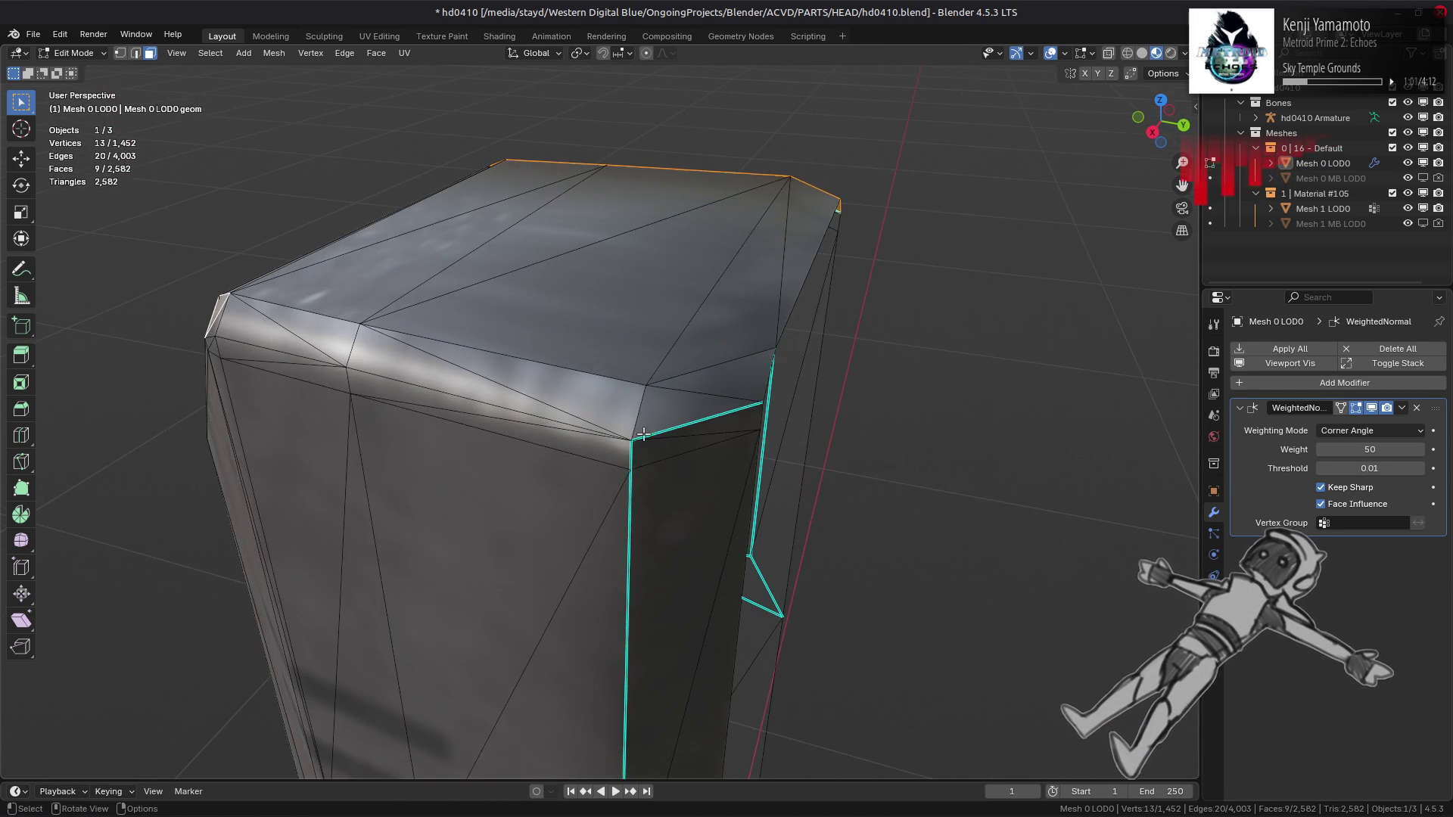
{"action": "left_click", "coordinate": [722, 370], "text": "ctrl"}
{"action": "middle_click_drag", "start_coordinate": [305, 142], "coordinate": [316, 111]}
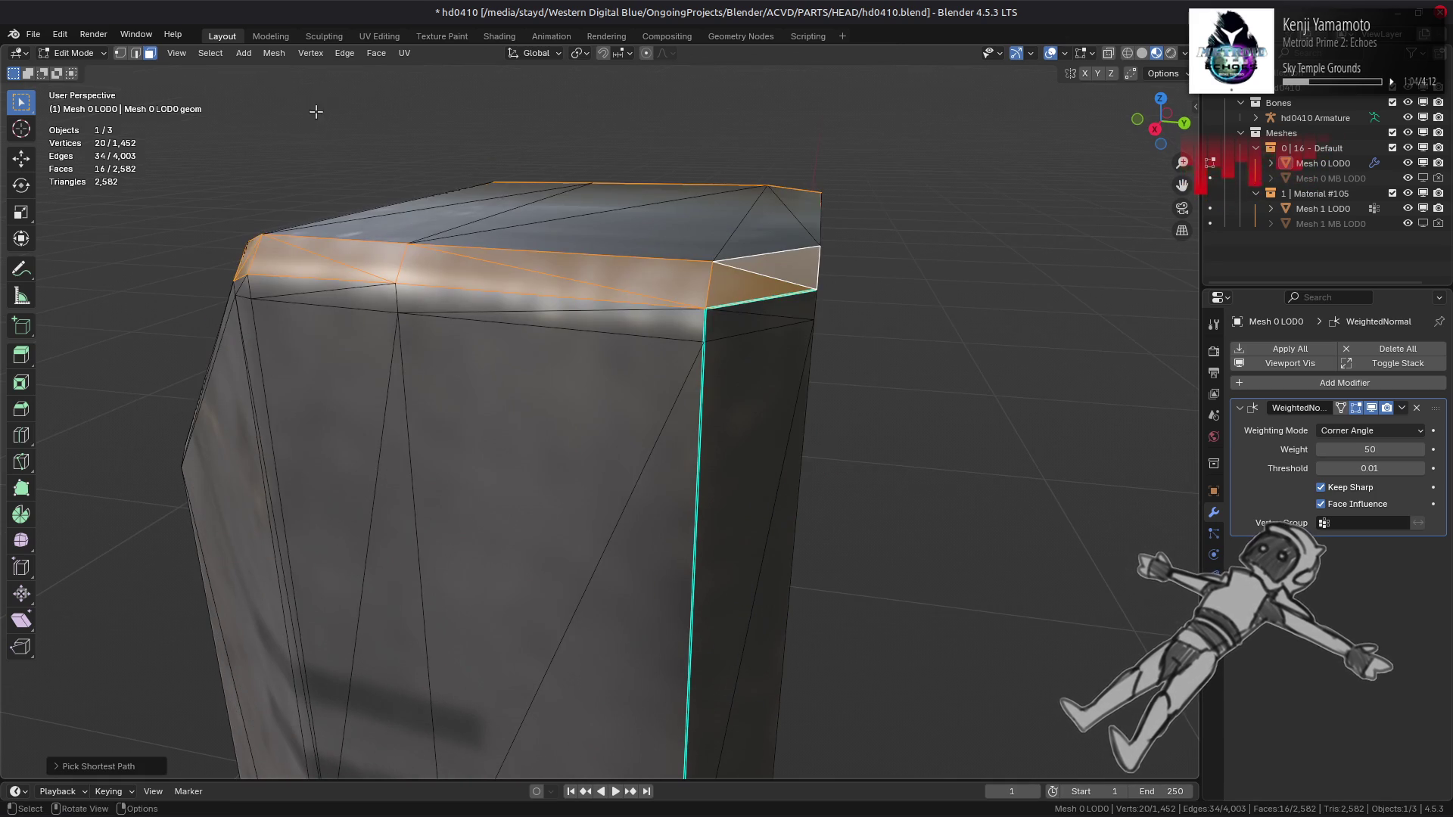
{"action": "left_click", "coordinate": [280, 54]}
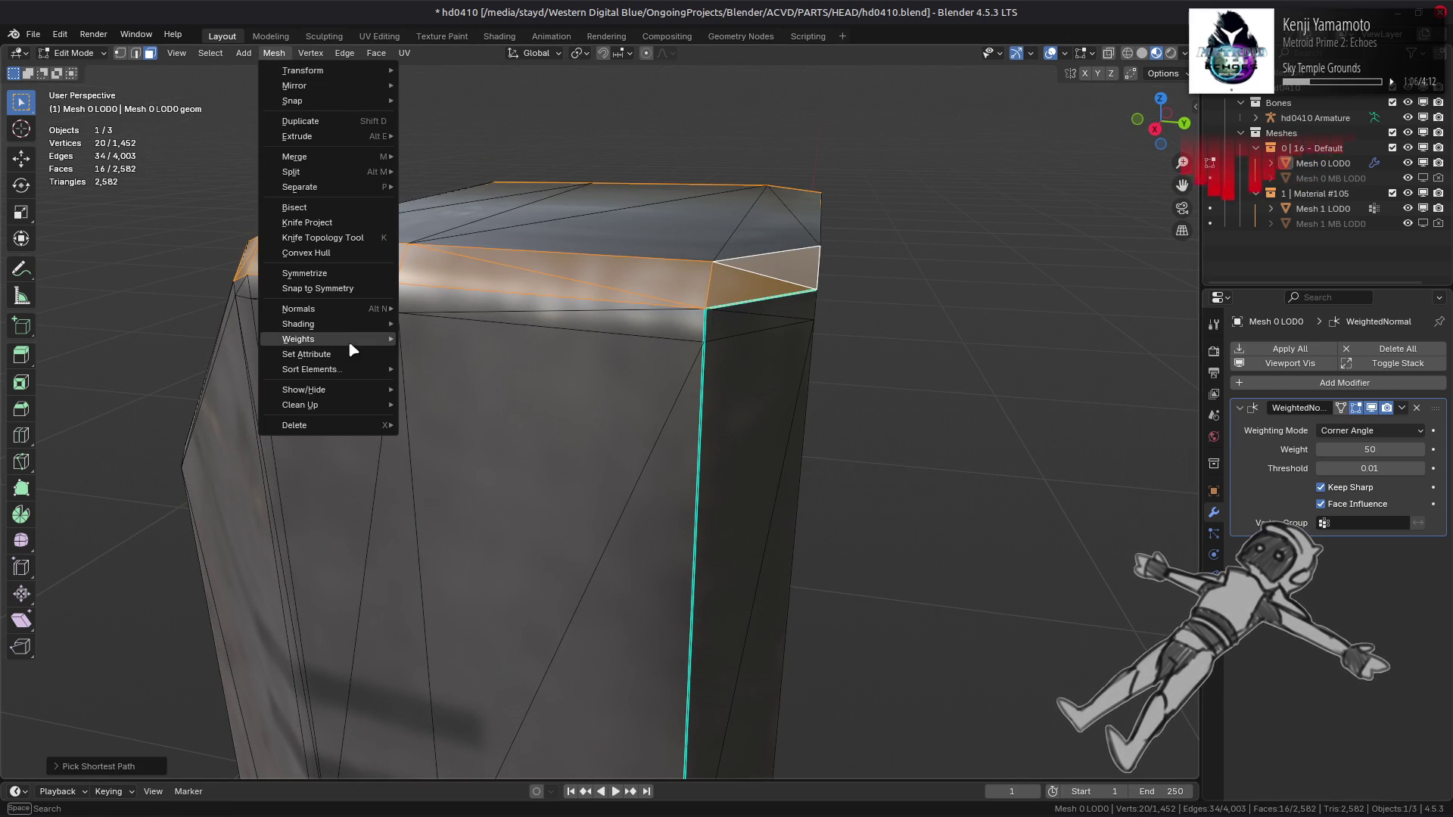
{"action": "mouse_move", "coordinate": [329, 307]}
{"action": "mouse_move", "coordinate": [530, 537]}
{"action": "left_click", "coordinate": [595, 535]}
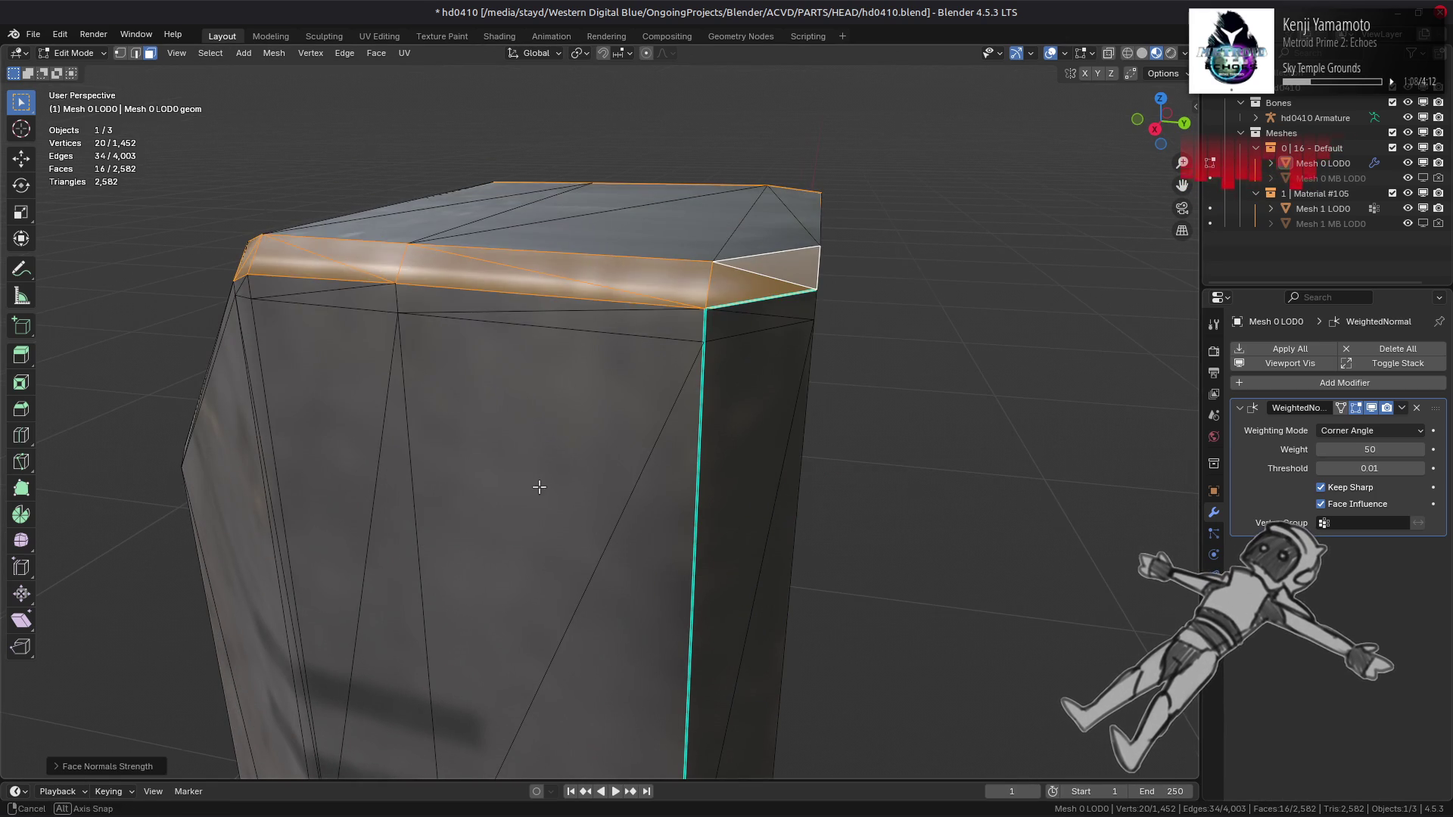
Step: Apply the same face strength to a top bevel face and the thin top-edge face
{"action": "mouse_move", "coordinate": [535, 486]}
{"action": "middle_mouse_down"}
{"action": "mouse_move", "coordinate": [583, 484]}
{"action": "mouse_move", "coordinate": [574, 373]}
{"action": "mouse_move", "coordinate": [600, 493]}
{"action": "mouse_move", "coordinate": [577, 462]}
{"action": "mouse_move", "coordinate": [756, 469]}
{"action": "mouse_move", "coordinate": [628, 418]}
{"action": "middle_mouse_up"}
{"action": "left_click", "coordinate": [654, 393]}
{"action": "left_click", "coordinate": [869, 250], "text": "shift"}
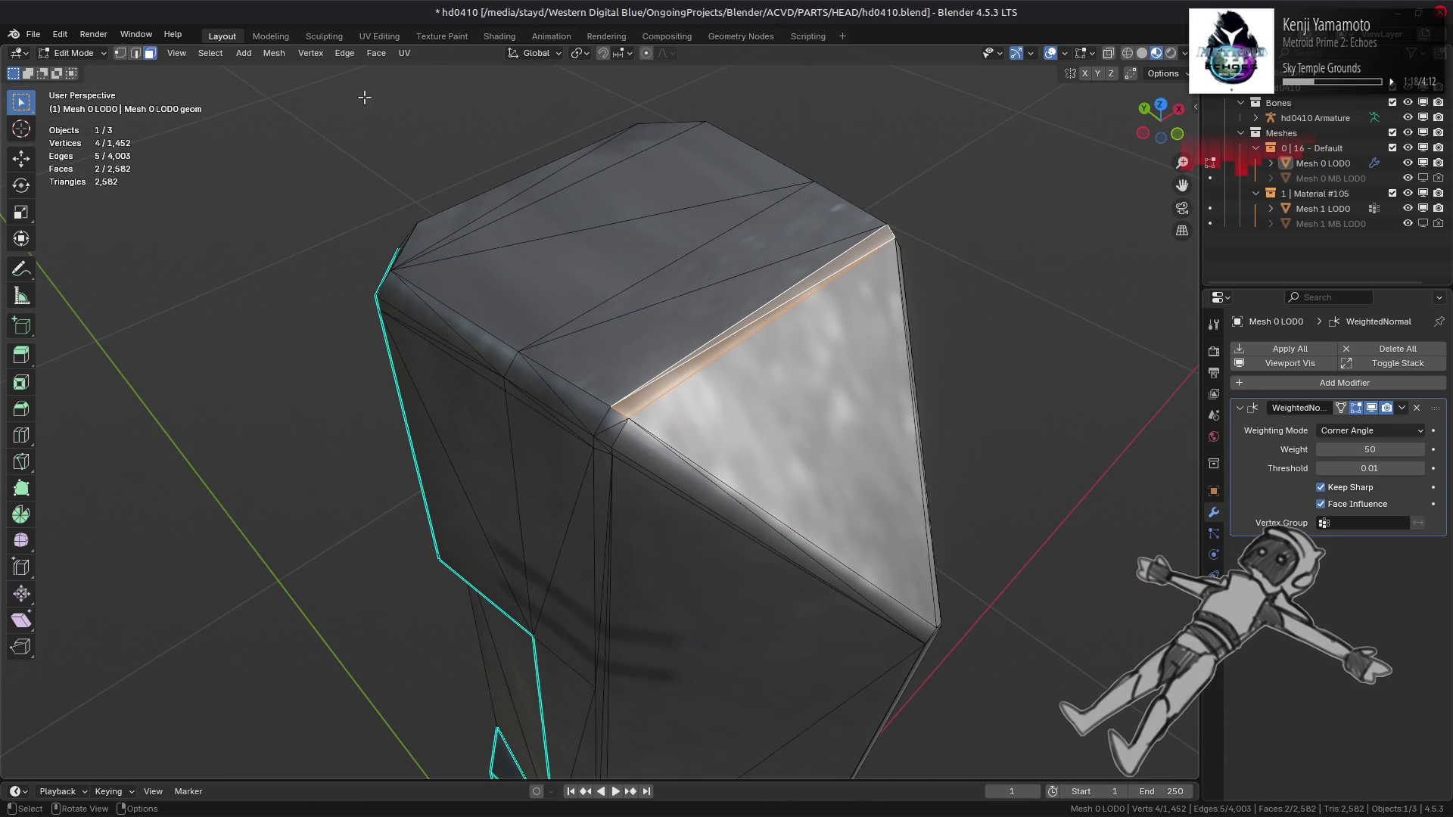
{"action": "left_click", "coordinate": [274, 53]}
{"action": "mouse_move", "coordinate": [348, 310]}
{"action": "mouse_move", "coordinate": [485, 527]}
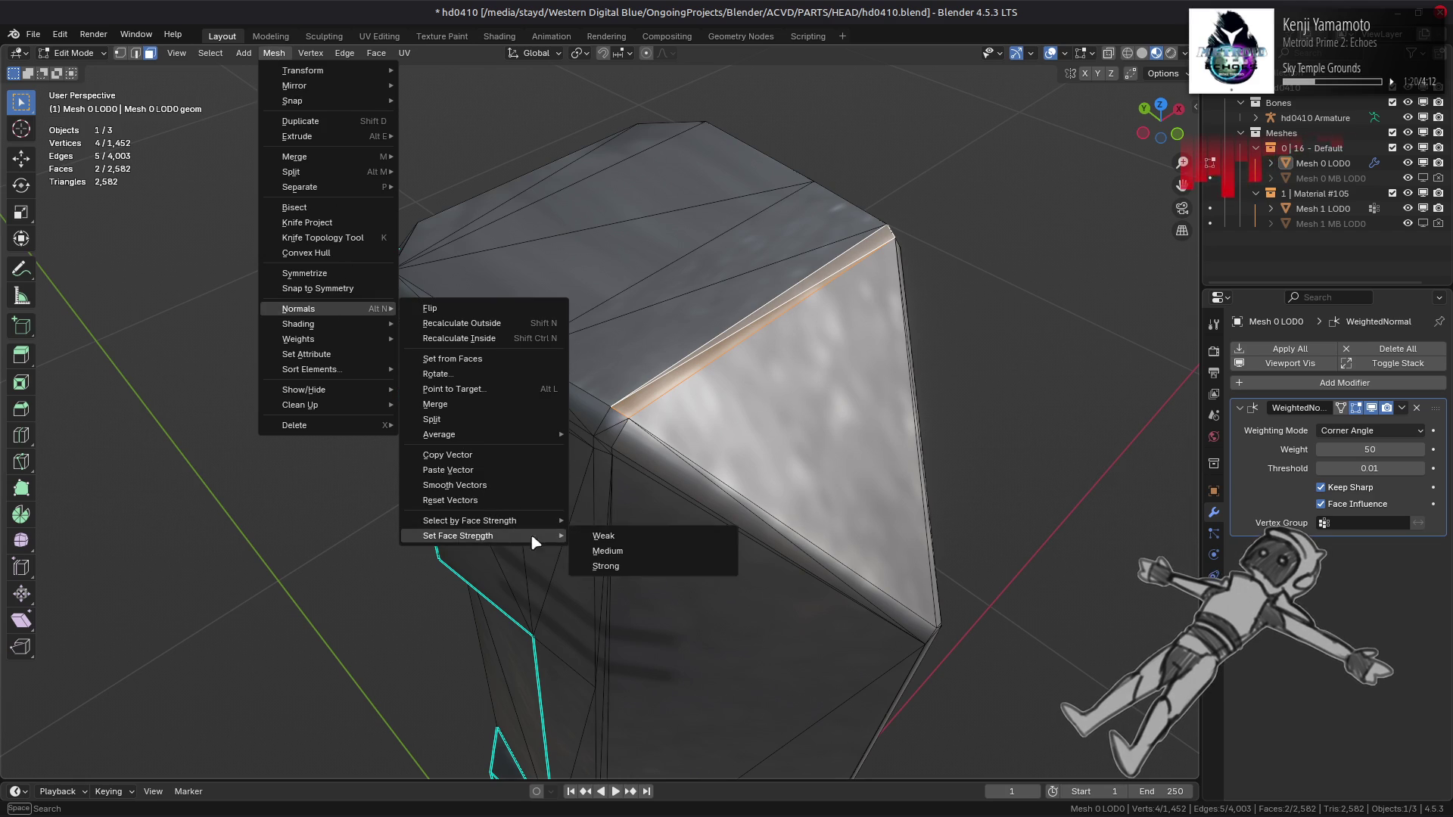
{"action": "left_click", "coordinate": [606, 536]}
{"action": "key", "text": "alt+a"}
{"action": "mouse_move", "coordinate": [520, 420]}
{"action": "middle_mouse_down"}
{"action": "mouse_move", "coordinate": [665, 431]}
{"action": "mouse_move", "coordinate": [649, 406]}
{"action": "mouse_move", "coordinate": [578, 394]}
{"action": "mouse_move", "coordinate": [593, 340]}
{"action": "mouse_move", "coordinate": [852, 362]}
{"action": "middle_mouse_up"}
{"action": "key", "text": "2"}
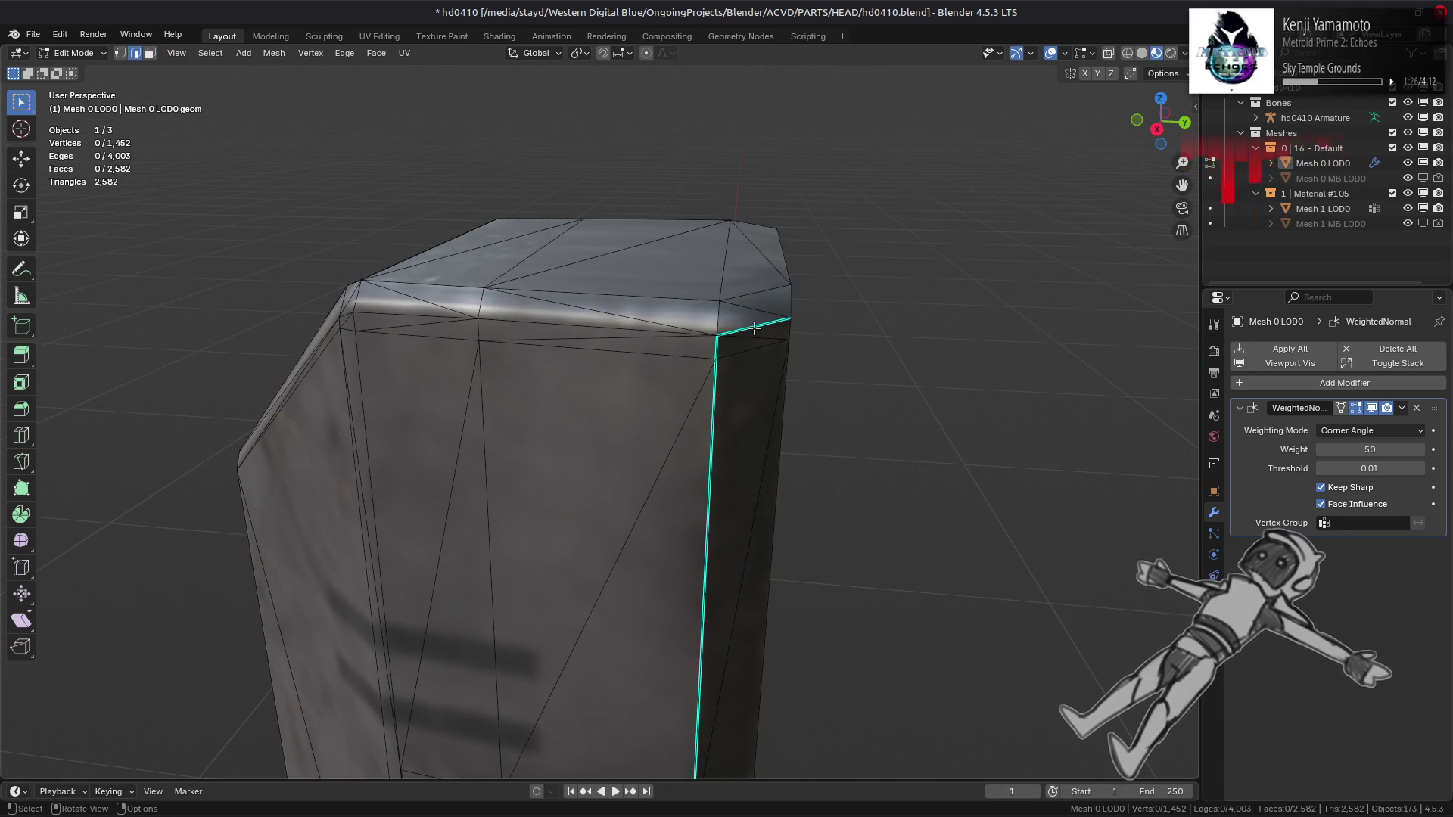
Step: Mark the column's corner edge and top edge segment as sharp
{"action": "right_click", "coordinate": [717, 318]}
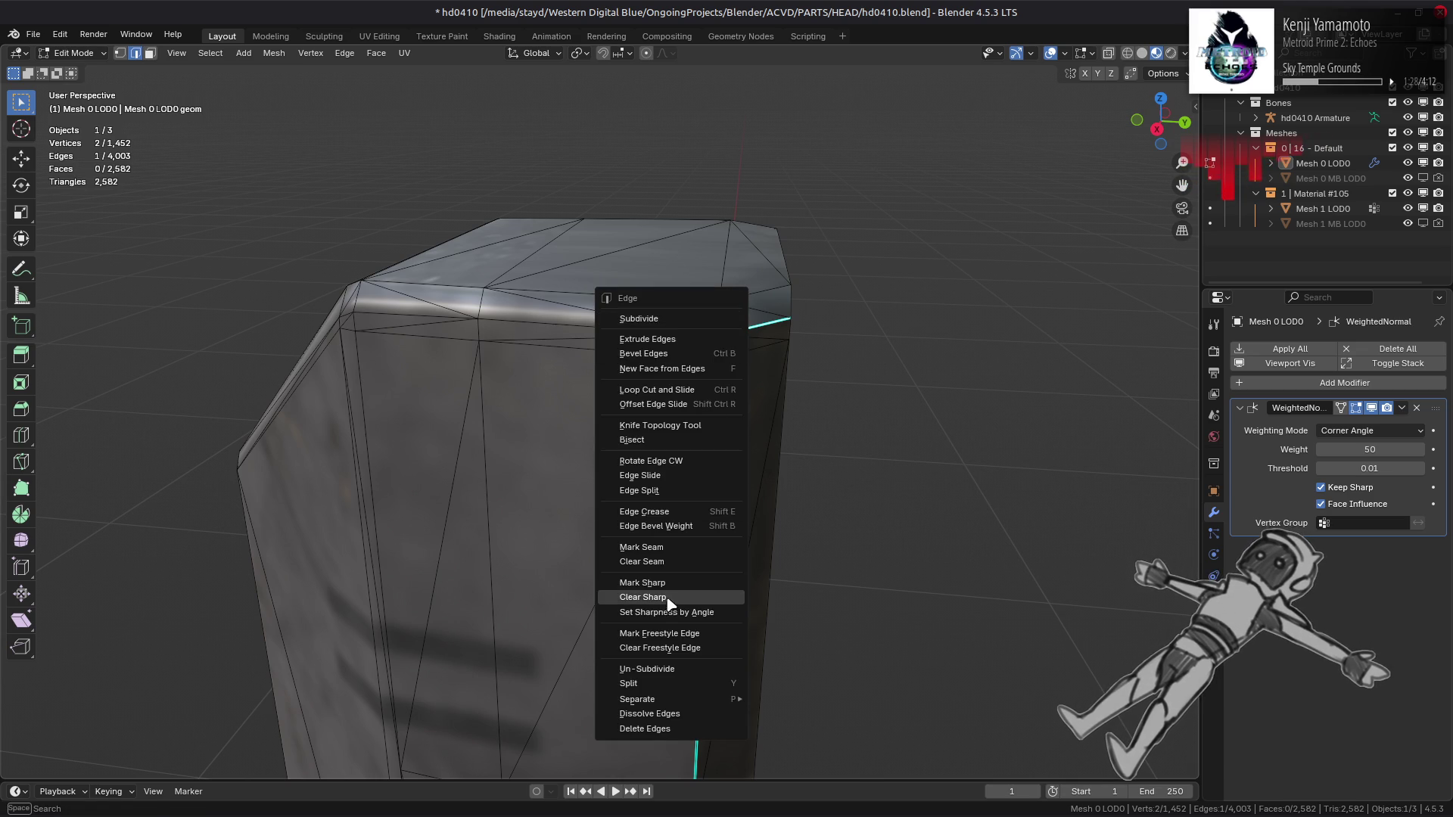
{"action": "left_click", "coordinate": [706, 600]}
{"action": "right_click", "coordinate": [658, 355]}
{"action": "left_click", "coordinate": [647, 362]}
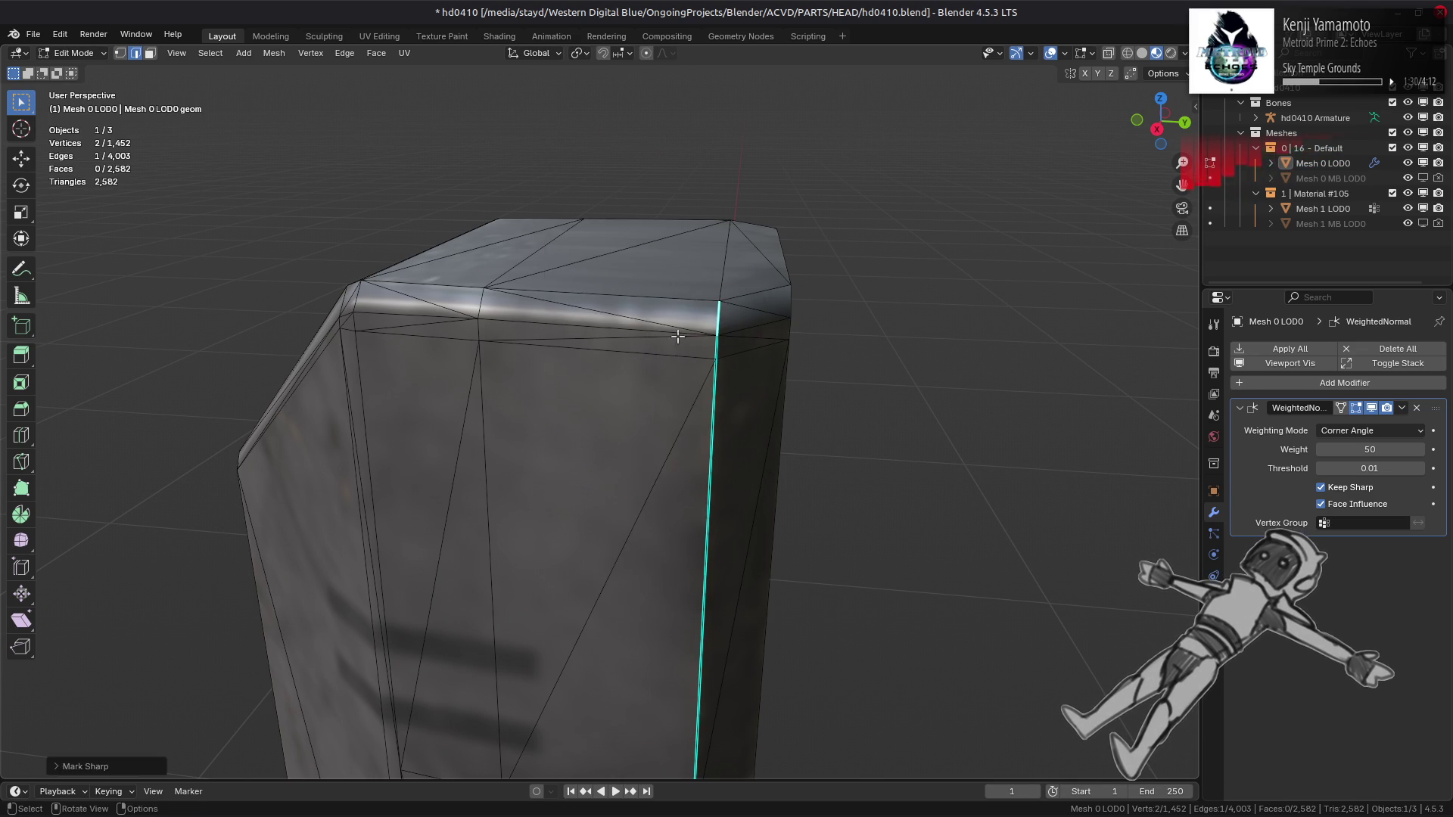
{"action": "mouse_move", "coordinate": [794, 331]}
{"action": "middle_mouse_down"}
{"action": "mouse_move", "coordinate": [771, 347]}
{"action": "mouse_move", "coordinate": [802, 324]}
{"action": "mouse_move", "coordinate": [551, 374]}
{"action": "middle_mouse_up"}
Step: Mark another edge sharp, then clear the sharp mark from the wrongly marked edge
{"action": "key", "text": "Tab"}
{"action": "key", "text": "Tab"}
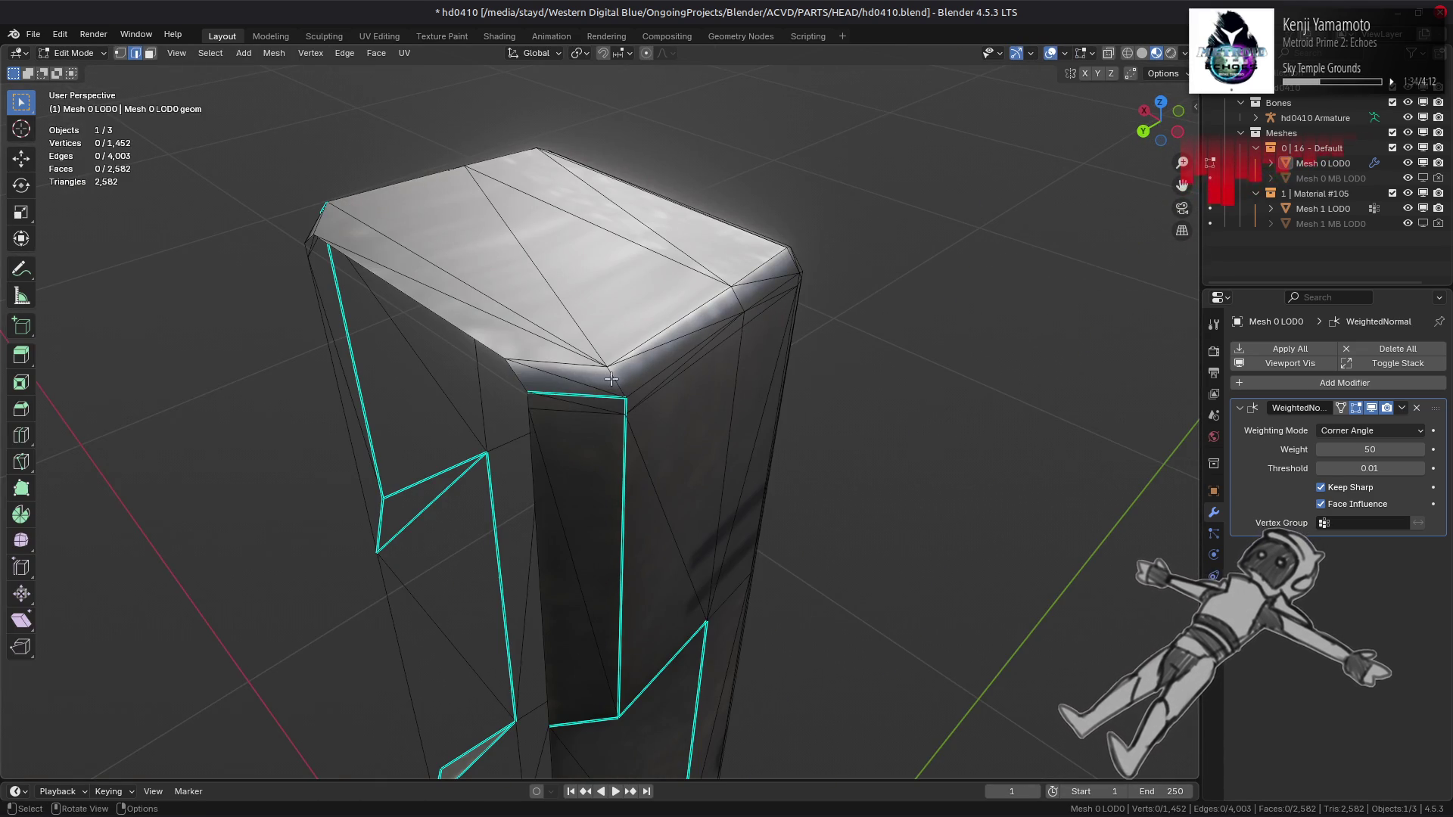
{"action": "left_click", "coordinate": [611, 378]}
{"action": "right_click", "coordinate": [522, 381]}
{"action": "left_click", "coordinate": [500, 381]}
{"action": "right_click", "coordinate": [502, 400]}
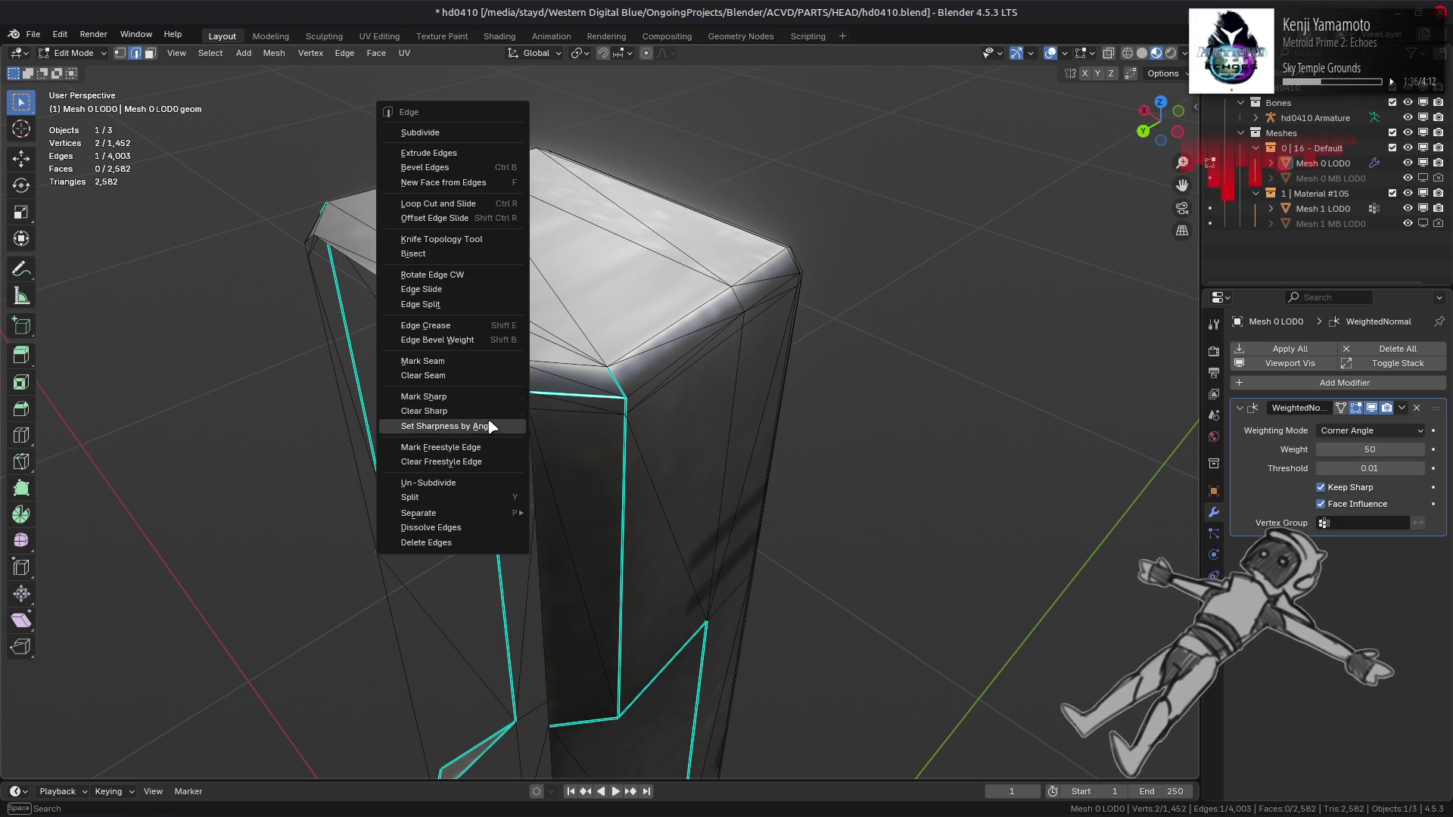
{"action": "left_click", "coordinate": [497, 411]}
Step: Orbit around the tilted column to check shading, then return to Object Mode
{"action": "mouse_move", "coordinate": [659, 394]}
{"action": "middle_mouse_down"}
{"action": "mouse_move", "coordinate": [632, 447]}
{"action": "mouse_move", "coordinate": [579, 335]}
{"action": "mouse_move", "coordinate": [535, 525]}
{"action": "middle_mouse_up"}
{"action": "scroll", "coordinate": [535, 525], "scroll_direction": "up", "scroll_amount": 3}
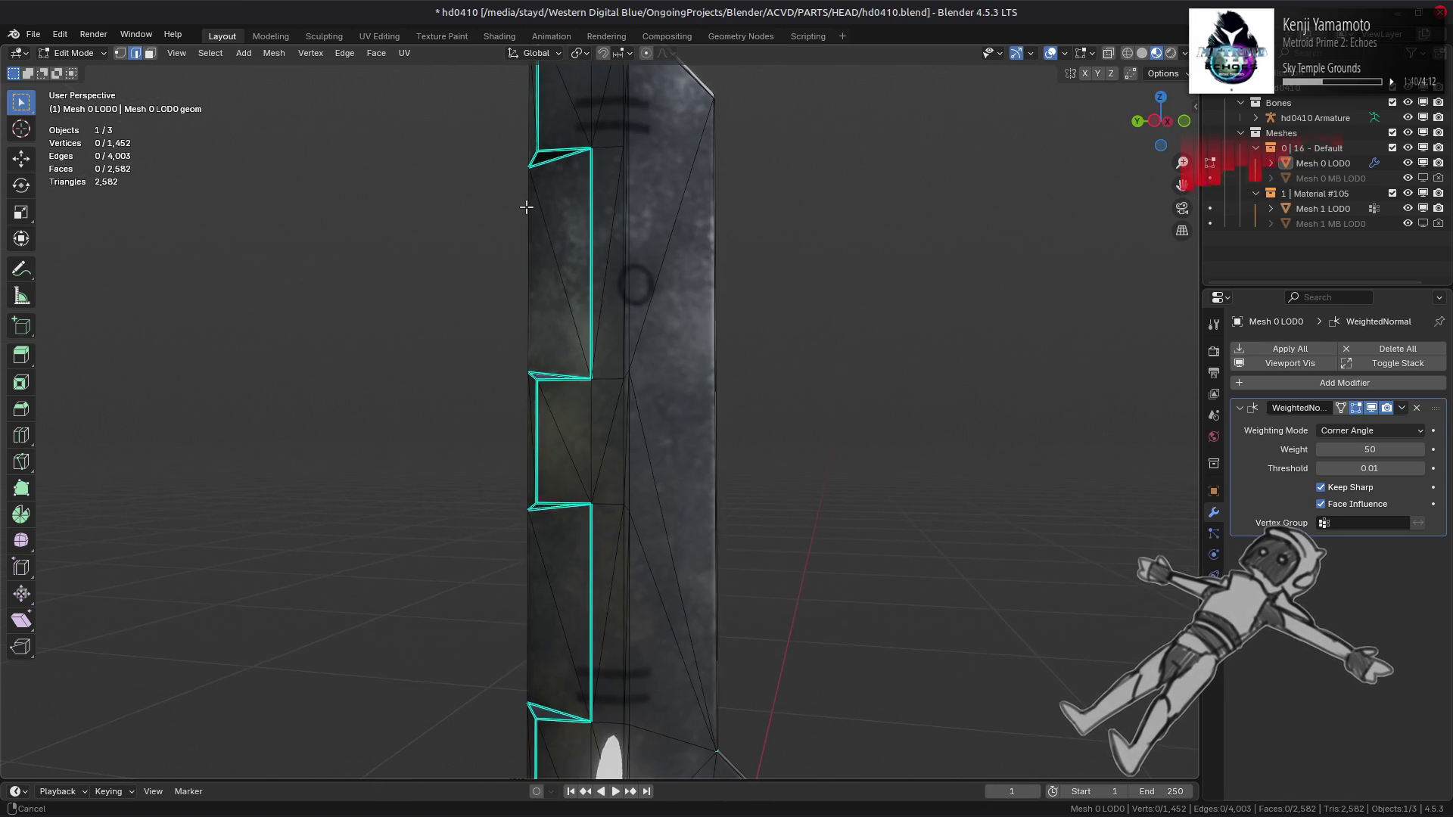
{"action": "scroll", "coordinate": [541, 289], "scroll_direction": "down", "scroll_amount": 3}
{"action": "mouse_move", "coordinate": [541, 288]}
{"action": "middle_mouse_down"}
{"action": "mouse_move", "coordinate": [588, 348]}
{"action": "mouse_move", "coordinate": [513, 286]}
{"action": "mouse_move", "coordinate": [549, 279]}
{"action": "mouse_move", "coordinate": [442, 249]}
{"action": "middle_mouse_up"}
{"action": "scroll", "coordinate": [424, 489], "scroll_direction": "up", "scroll_amount": 3}
{"action": "mouse_move", "coordinate": [422, 482]}
{"action": "middle_mouse_down"}
{"action": "mouse_move", "coordinate": [709, 443]}
{"action": "mouse_move", "coordinate": [681, 387]}
{"action": "middle_mouse_up"}
{"action": "mouse_move", "coordinate": [511, 492]}
{"action": "middle_mouse_down"}
{"action": "mouse_move", "coordinate": [638, 483]}
{"action": "mouse_move", "coordinate": [499, 536]}
{"action": "mouse_move", "coordinate": [1116, 516]}
{"action": "middle_mouse_up"}
{"action": "key", "text": "Tab"}
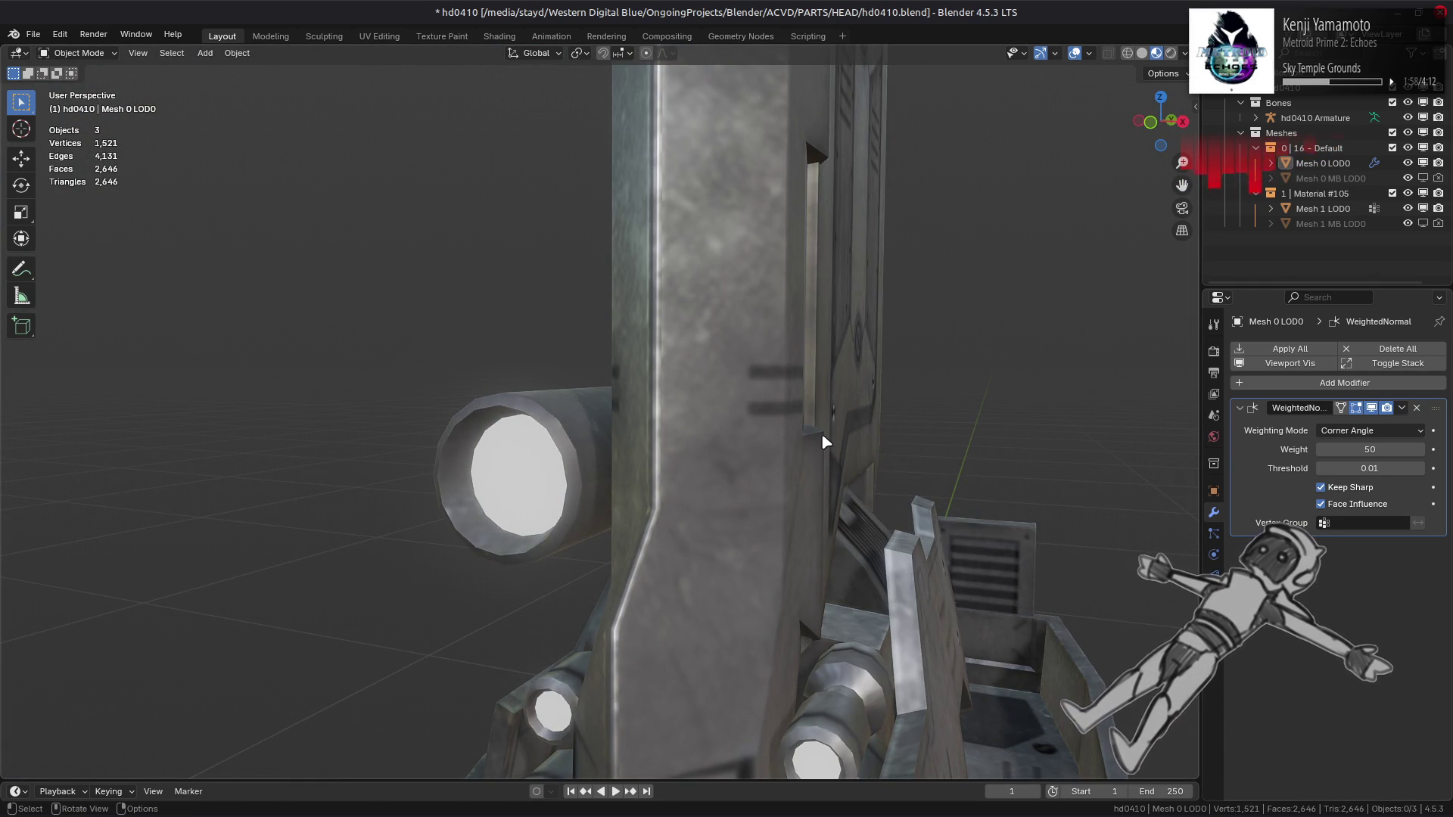
Step: From a low frontal view, toggle Face Influence off and on to compare the column's shading
{"action": "scroll", "coordinate": [824, 441], "scroll_direction": "down", "scroll_amount": 5}
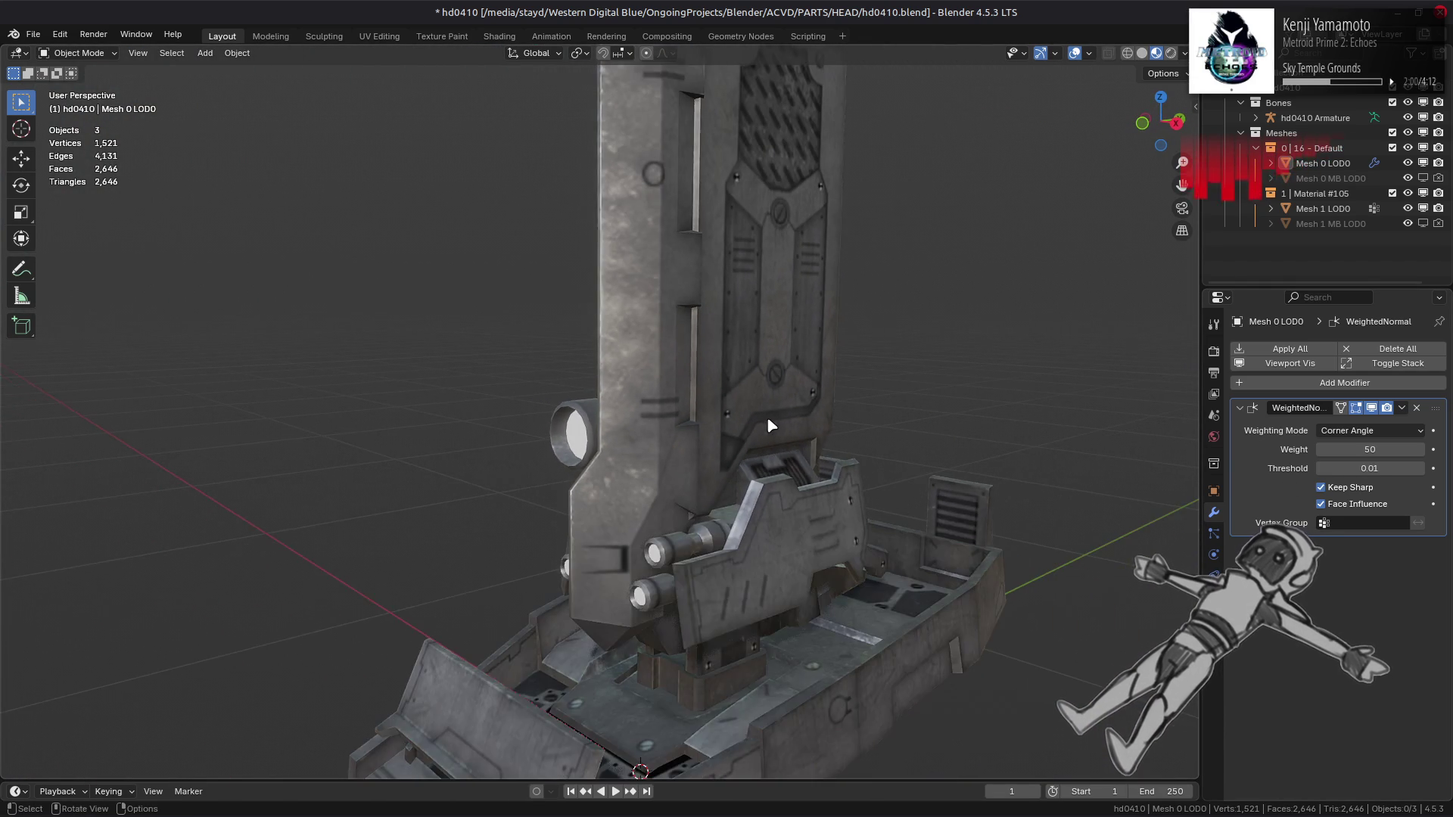
{"action": "mouse_move", "coordinate": [770, 426]}
{"action": "middle_mouse_down"}
{"action": "mouse_move", "coordinate": [811, 395]}
{"action": "mouse_move", "coordinate": [804, 480]}
{"action": "middle_mouse_up"}
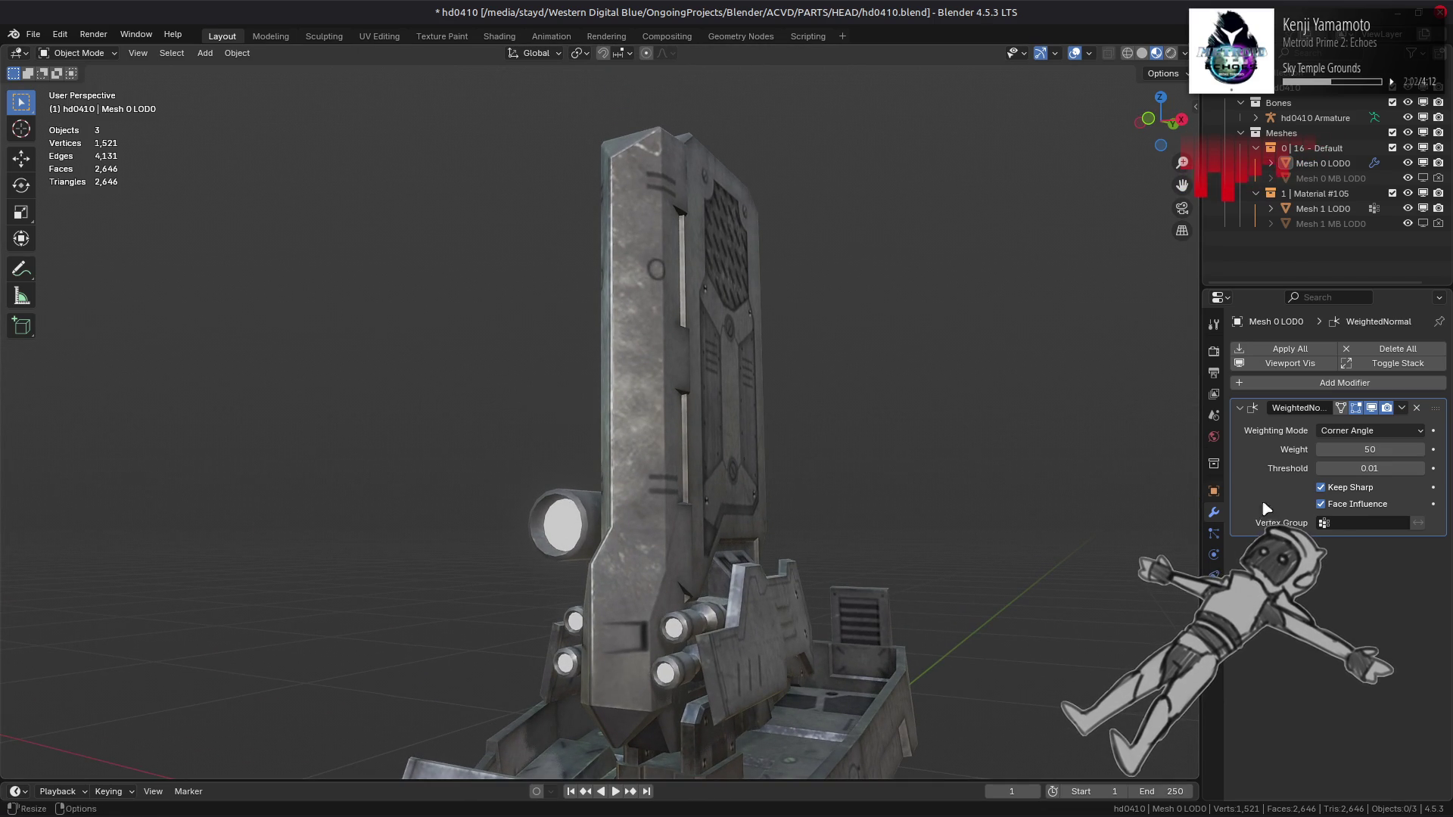
{"action": "left_click", "coordinate": [1321, 504]}
{"action": "left_click", "coordinate": [1351, 509]}
{"action": "left_click", "coordinate": [1350, 510]}
{"action": "left_click", "coordinate": [1351, 509]}
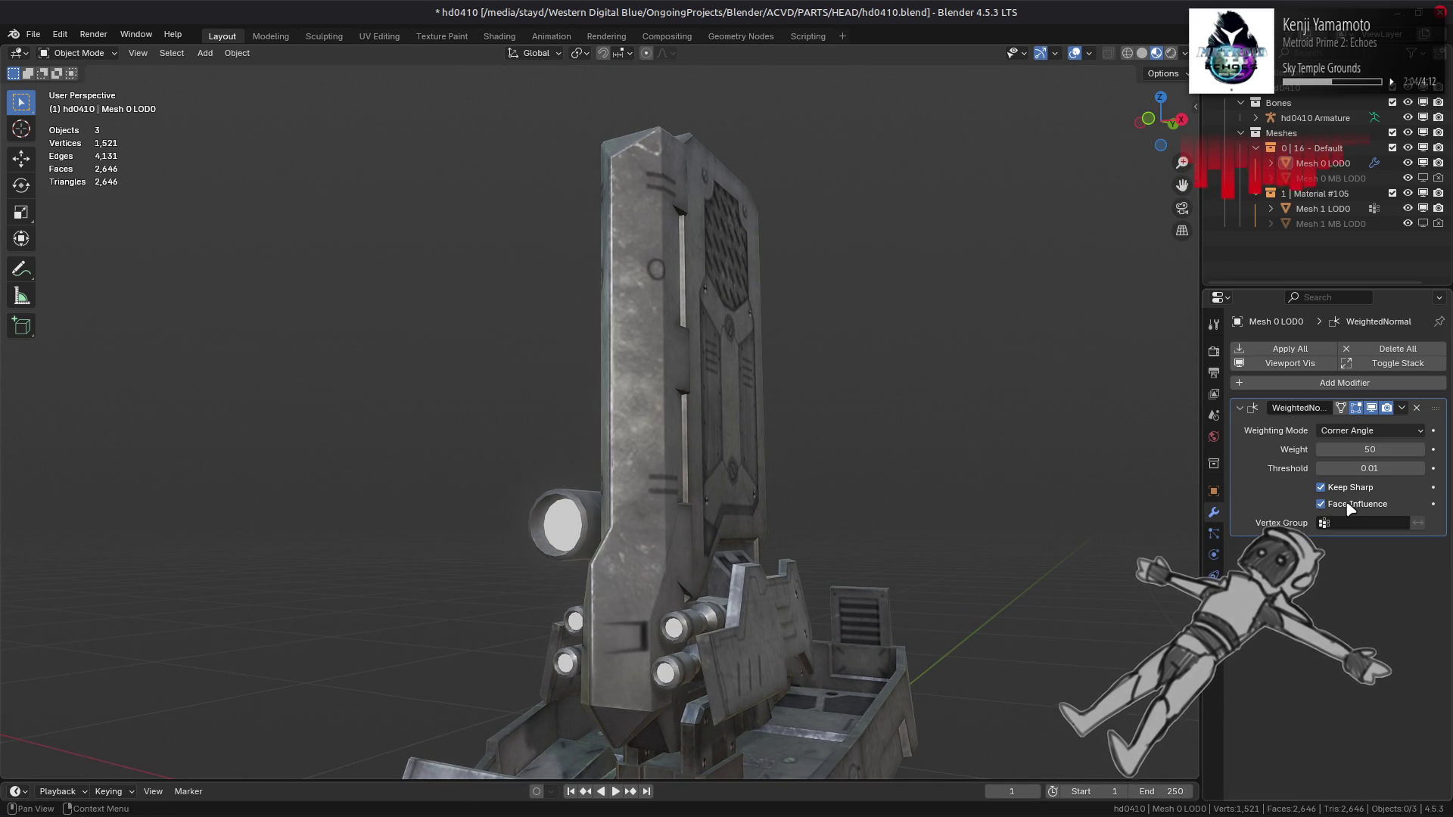
{"action": "left_click", "coordinate": [1351, 509]}
{"action": "left_click", "coordinate": [1351, 509]}
Step: Recheck Face Influence closer to the column face, leave it enabled, and return to Edit Mode
{"action": "scroll", "coordinate": [1184, 486], "scroll_direction": "up", "scroll_amount": 5}
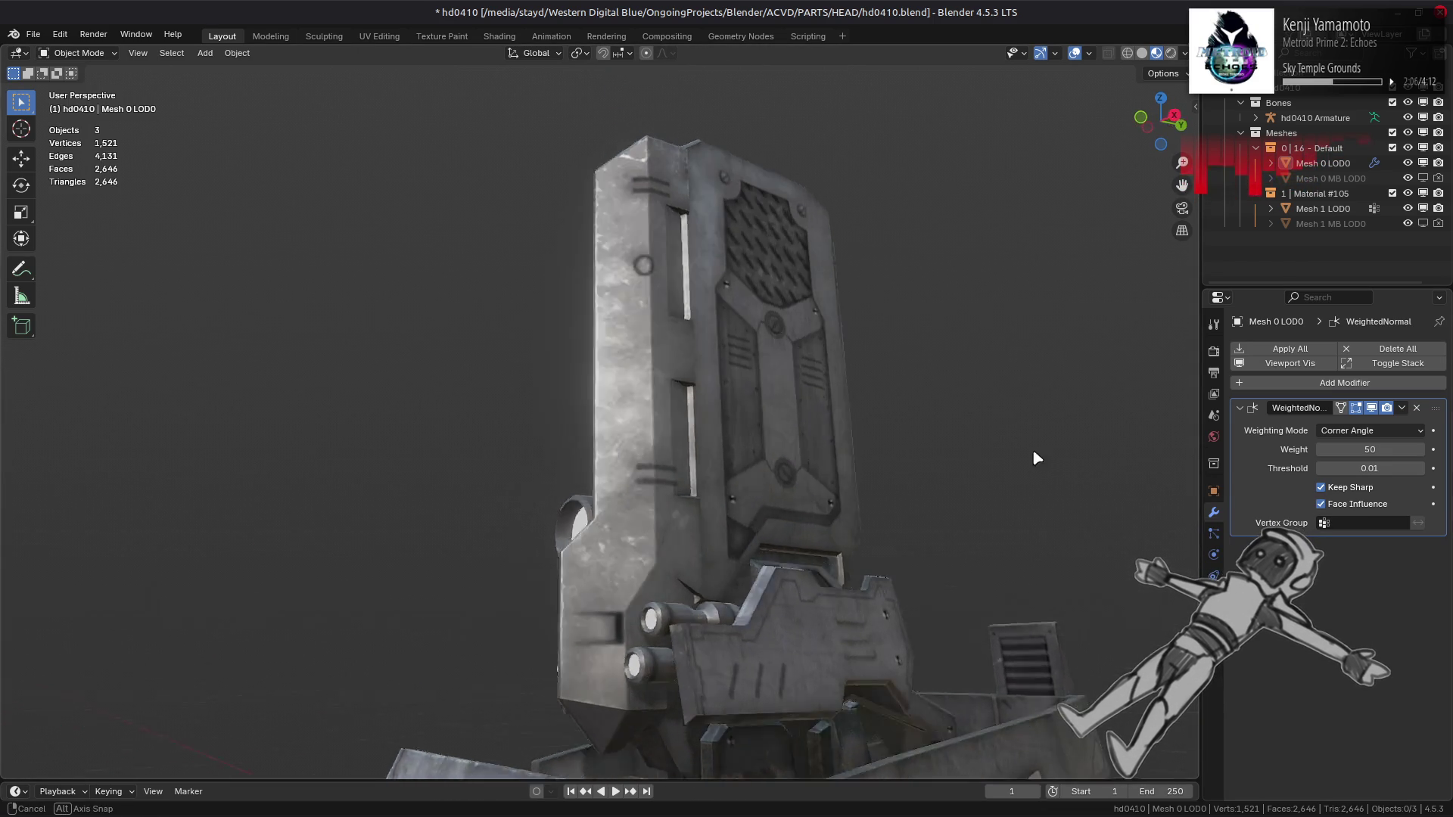
{"action": "middle_click_drag", "start_coordinate": [1150, 492], "coordinate": [1184, 487]}
{"action": "left_click", "coordinate": [1349, 504]}
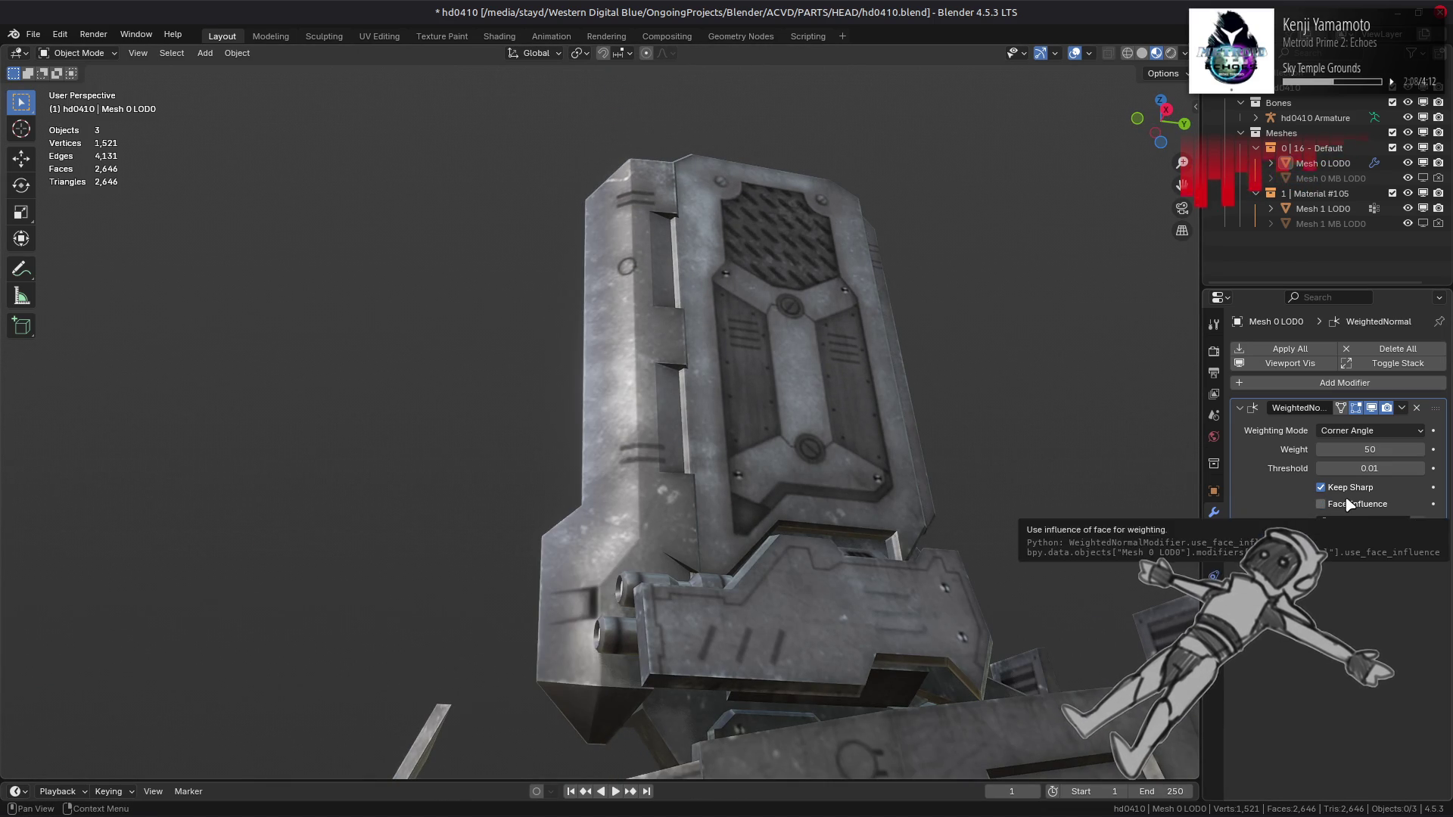
{"action": "left_click", "coordinate": [1350, 504]}
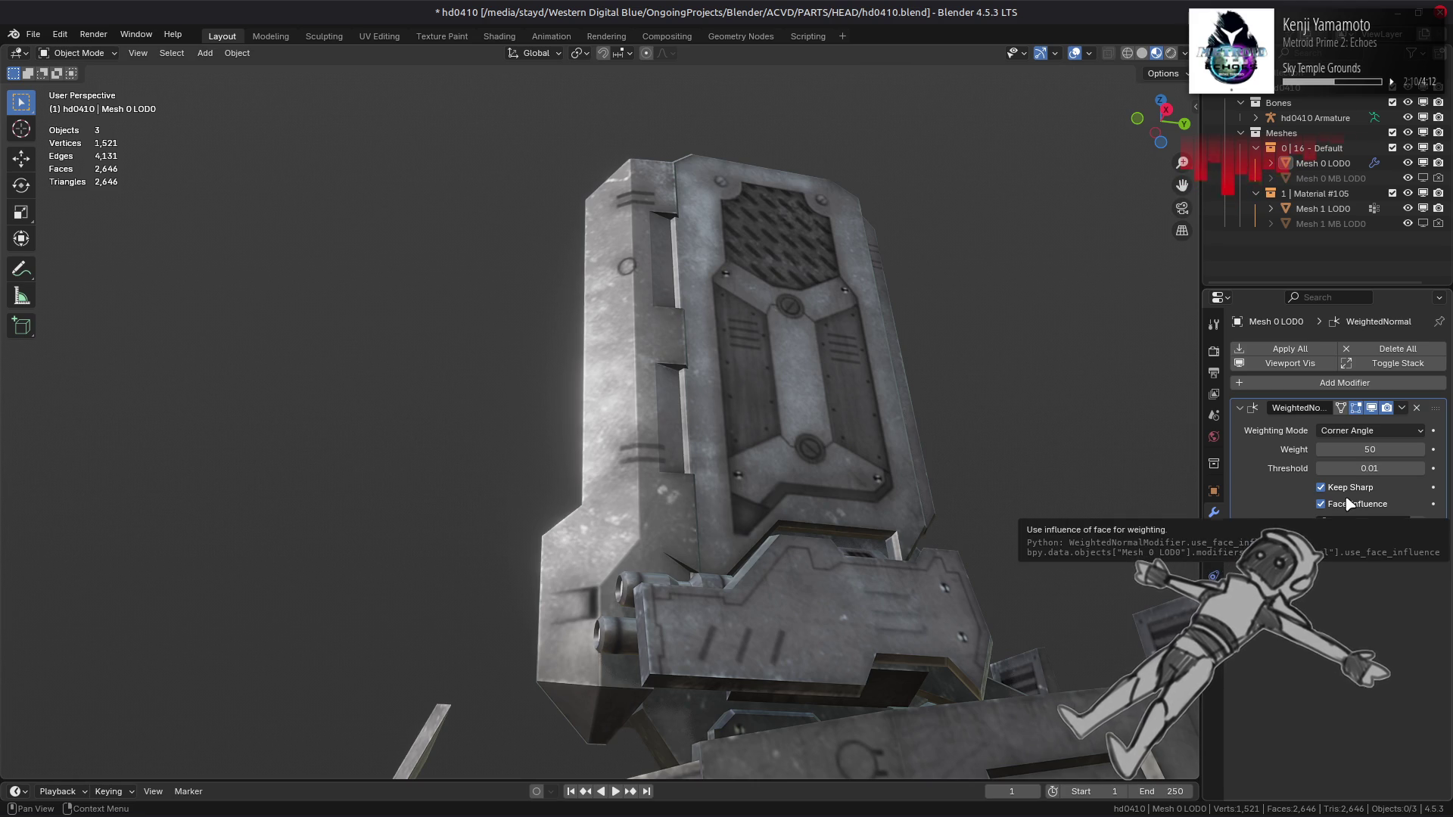
{"action": "left_click", "coordinate": [1349, 504]}
{"action": "left_click", "coordinate": [1349, 504]}
{"action": "mouse_move", "coordinate": [832, 545]}
{"action": "middle_mouse_down"}
{"action": "mouse_move", "coordinate": [784, 568]}
{"action": "mouse_move", "coordinate": [709, 671]}
{"action": "mouse_move", "coordinate": [666, 444]}
{"action": "mouse_move", "coordinate": [802, 457]}
{"action": "mouse_move", "coordinate": [635, 421]}
{"action": "middle_mouse_up"}
{"action": "key", "text": "Tab"}
{"action": "scroll", "coordinate": [643, 484], "scroll_direction": "up", "scroll_amount": 2}
Step: Add another edge, mark the selected edges sharp, and check the shading on the gun barrels
{"action": "left_click", "coordinate": [647, 417], "text": "shift"}
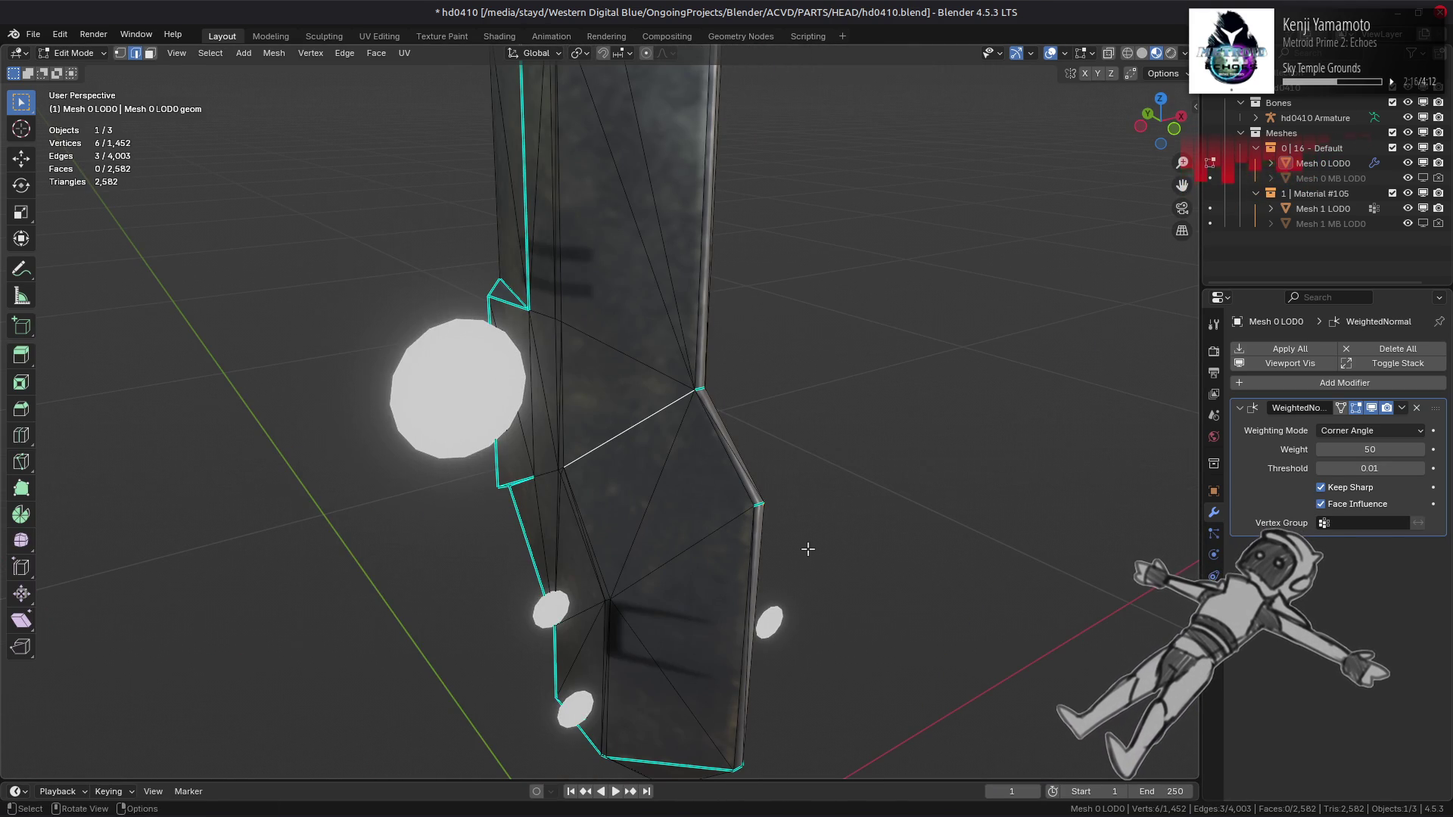
{"action": "right_click", "coordinate": [474, 515]}
{"action": "left_click", "coordinate": [430, 498]}
{"action": "key", "text": "Tab"}
{"action": "mouse_move", "coordinate": [454, 469]}
{"action": "middle_mouse_down"}
{"action": "mouse_move", "coordinate": [512, 393]}
{"action": "mouse_move", "coordinate": [676, 439]}
{"action": "mouse_move", "coordinate": [690, 415]}
{"action": "mouse_move", "coordinate": [728, 441]}
{"action": "mouse_move", "coordinate": [719, 484]}
{"action": "middle_mouse_up"}
{"action": "scroll", "coordinate": [726, 469], "scroll_direction": "up", "scroll_amount": 8}
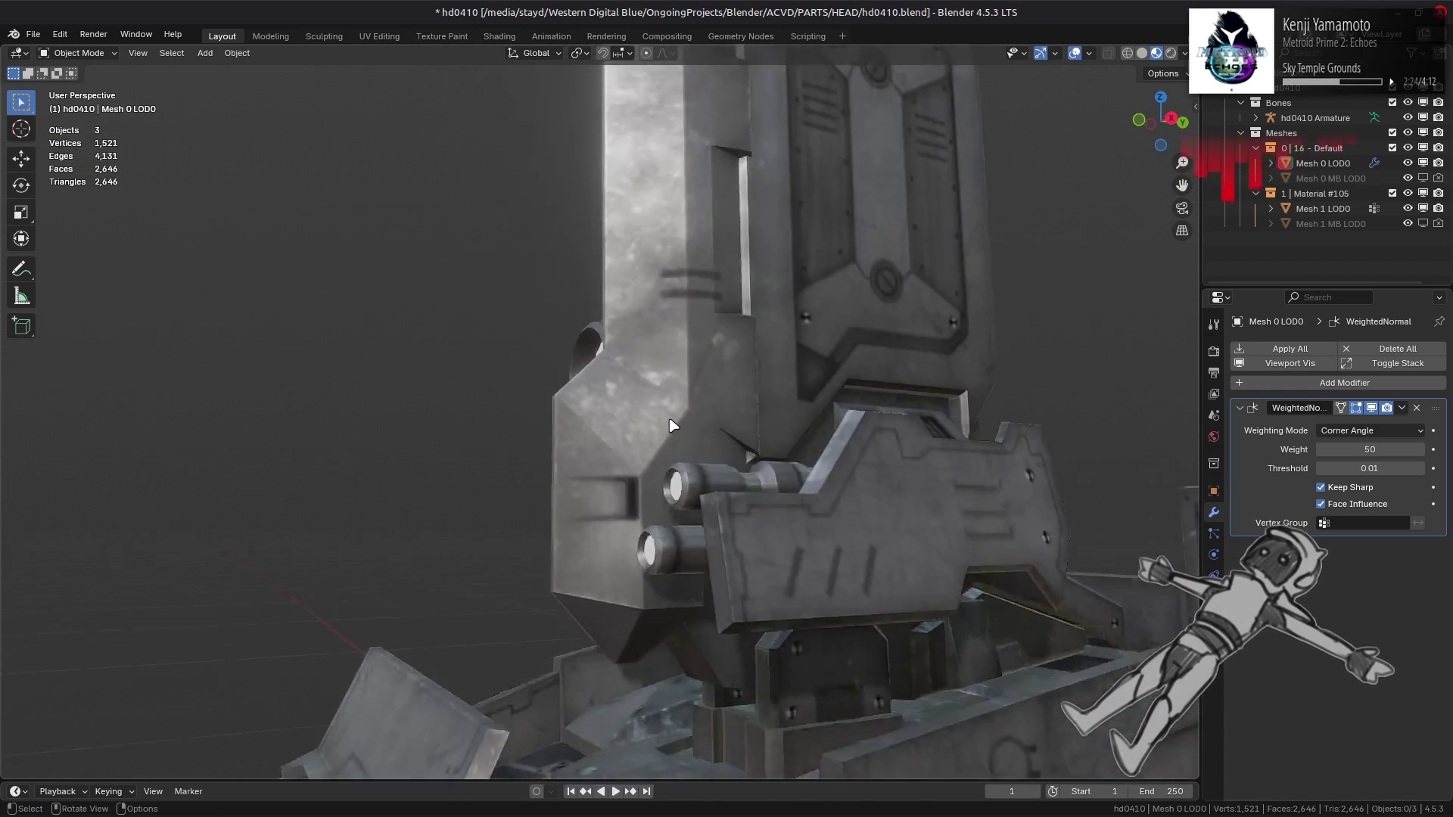
Step: Inspect the corner edge's options in Edit Mode, then view the full model in Object Mode
{"action": "key", "text": "Tab"}
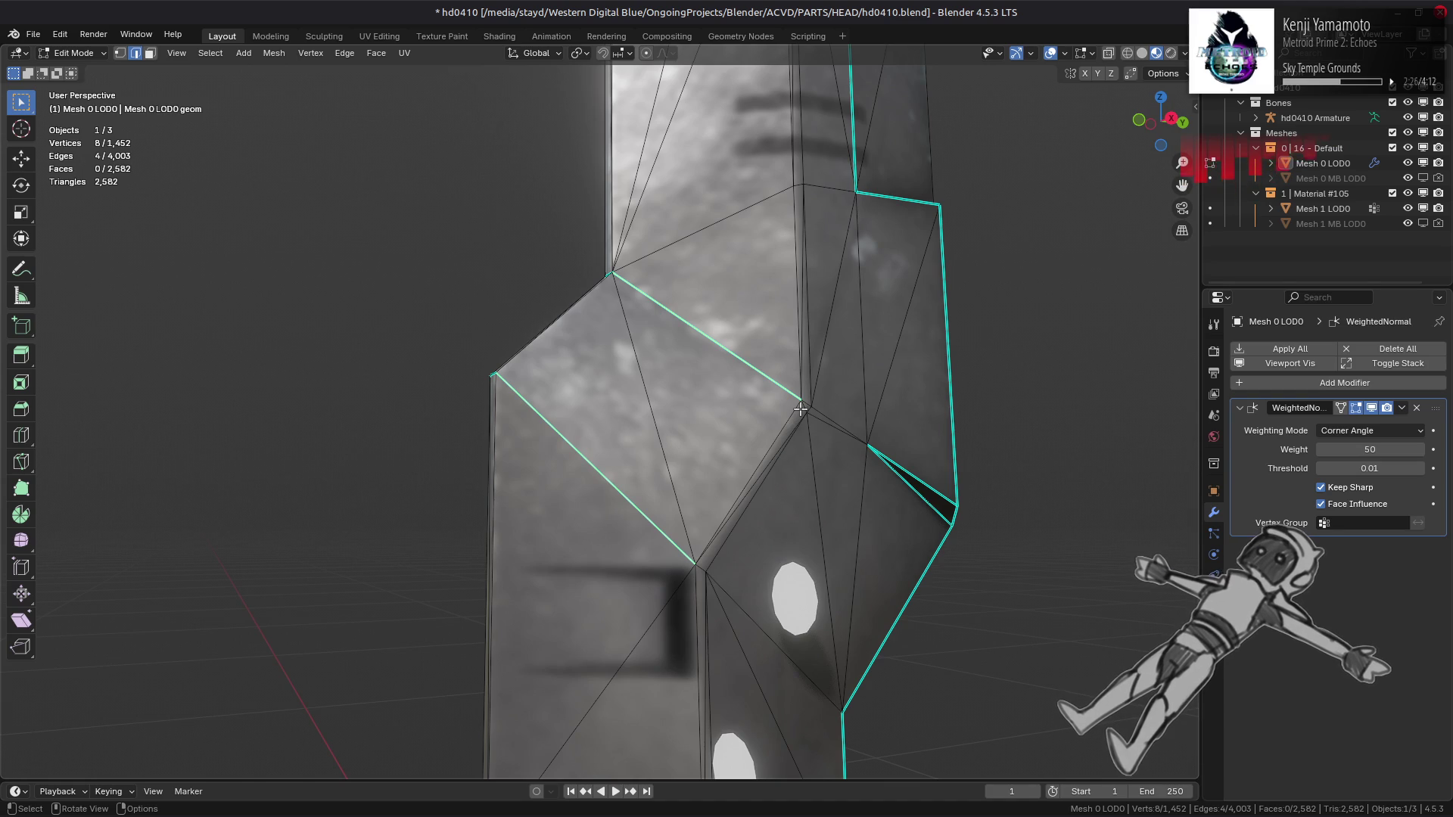
{"action": "scroll", "coordinate": [801, 409], "scroll_direction": "up", "scroll_amount": 2}
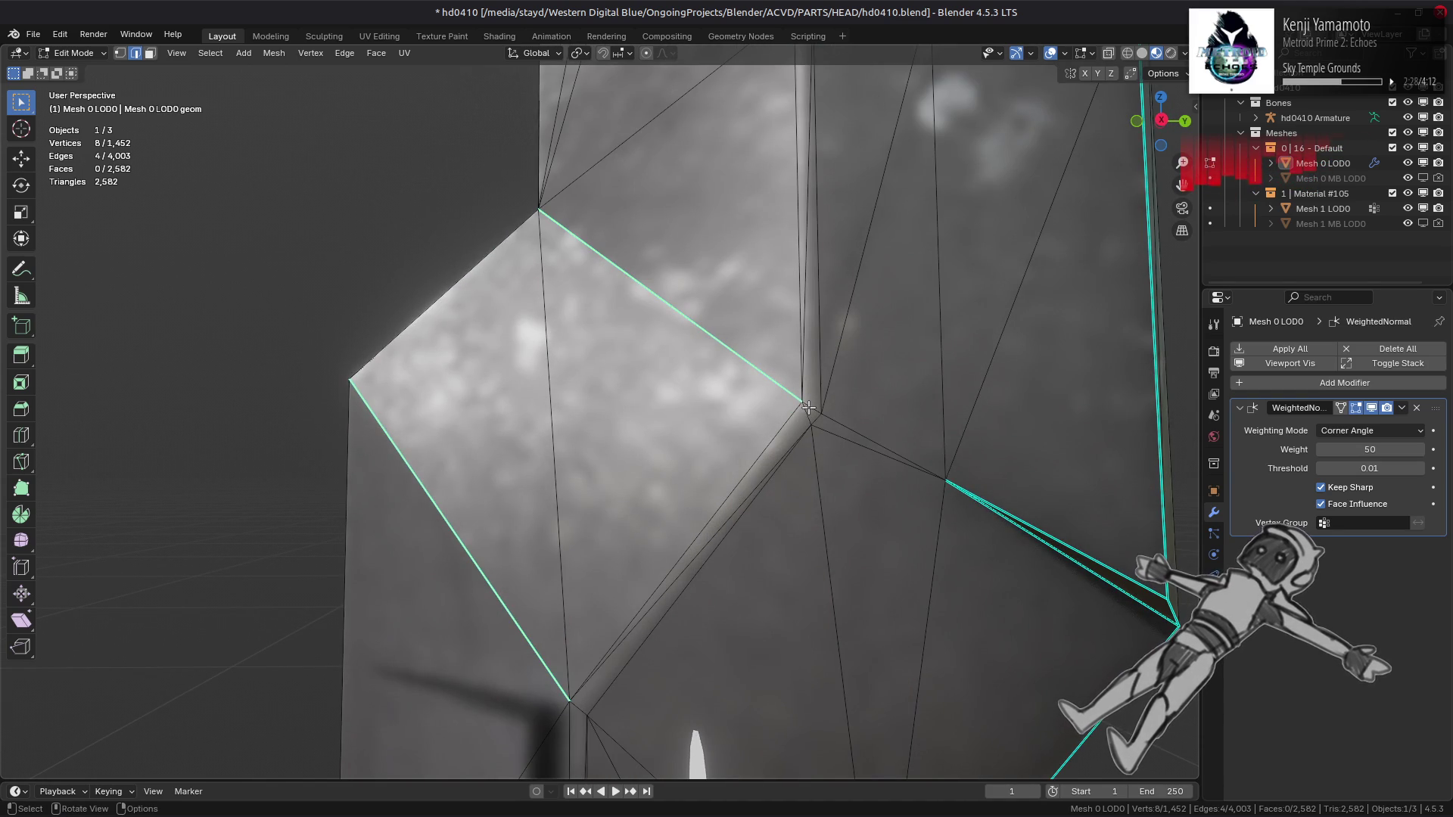
{"action": "right_click", "coordinate": [356, 600]}
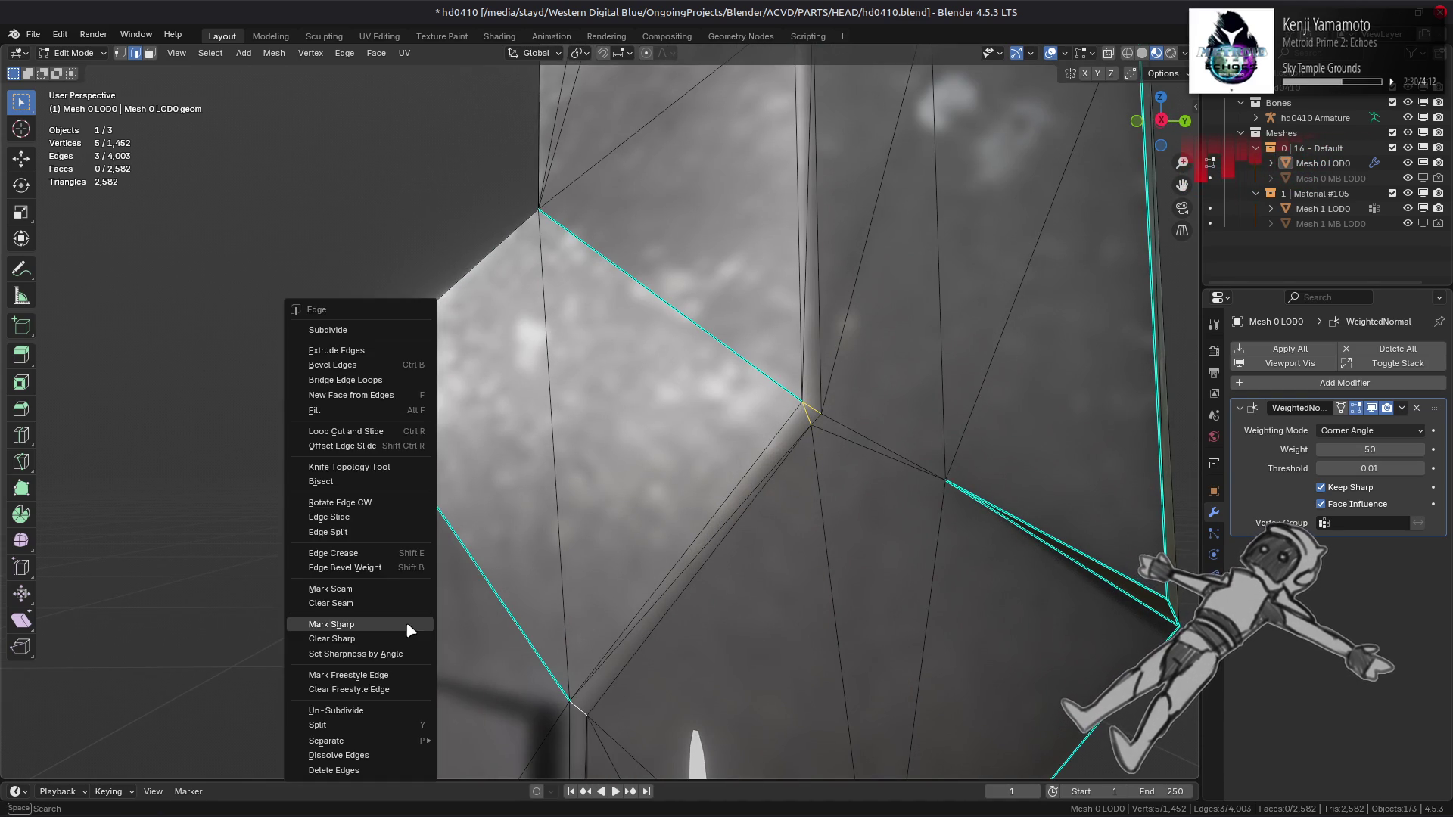
{"action": "scroll", "coordinate": [585, 503], "scroll_direction": "down", "scroll_amount": 5}
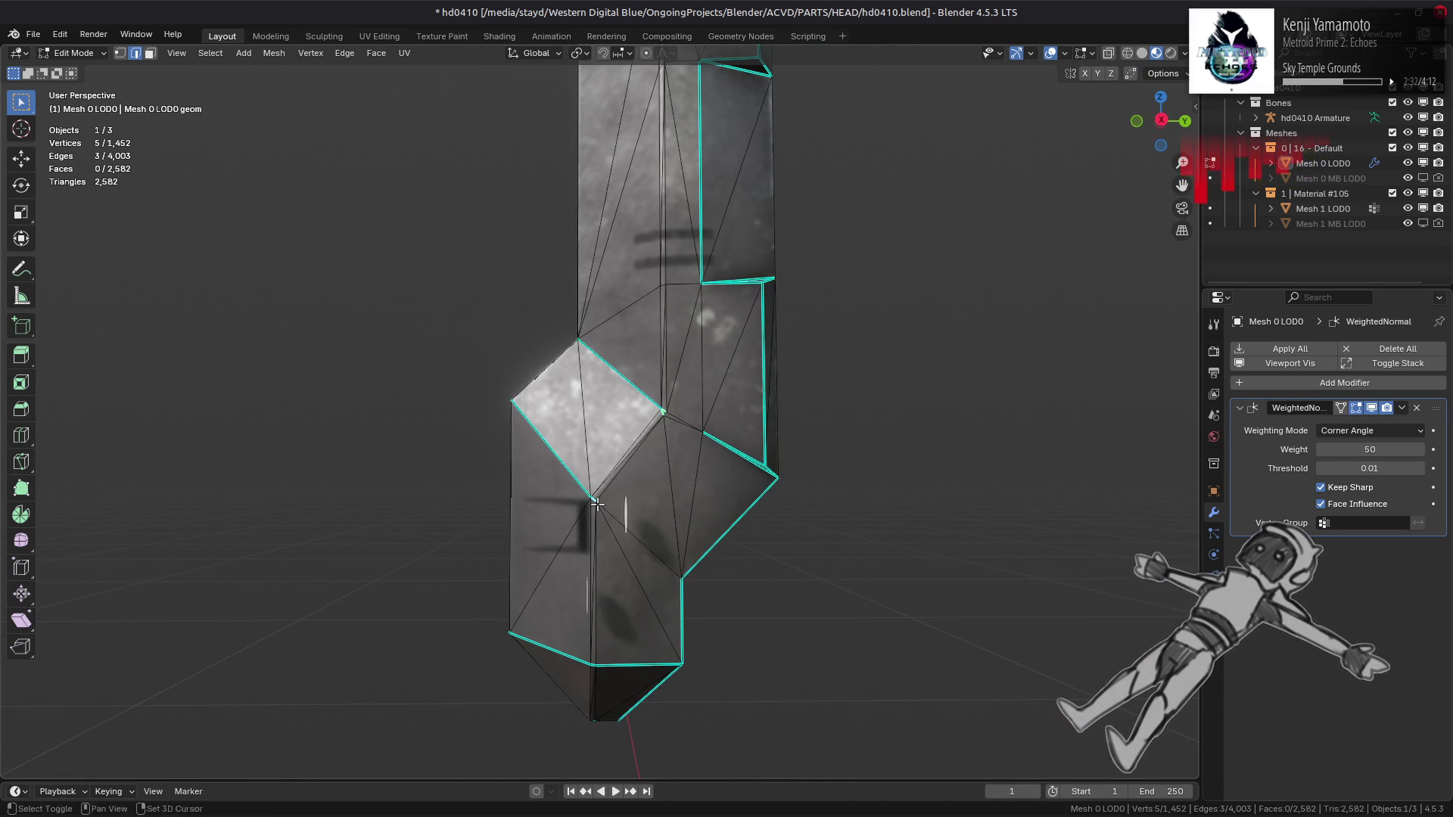
{"action": "key", "text": "Tab"}
{"action": "mouse_move", "coordinate": [597, 504]}
{"action": "middle_mouse_down"}
{"action": "mouse_move", "coordinate": [572, 567]}
{"action": "mouse_move", "coordinate": [745, 502]}
{"action": "mouse_move", "coordinate": [798, 528]}
{"action": "middle_mouse_up"}
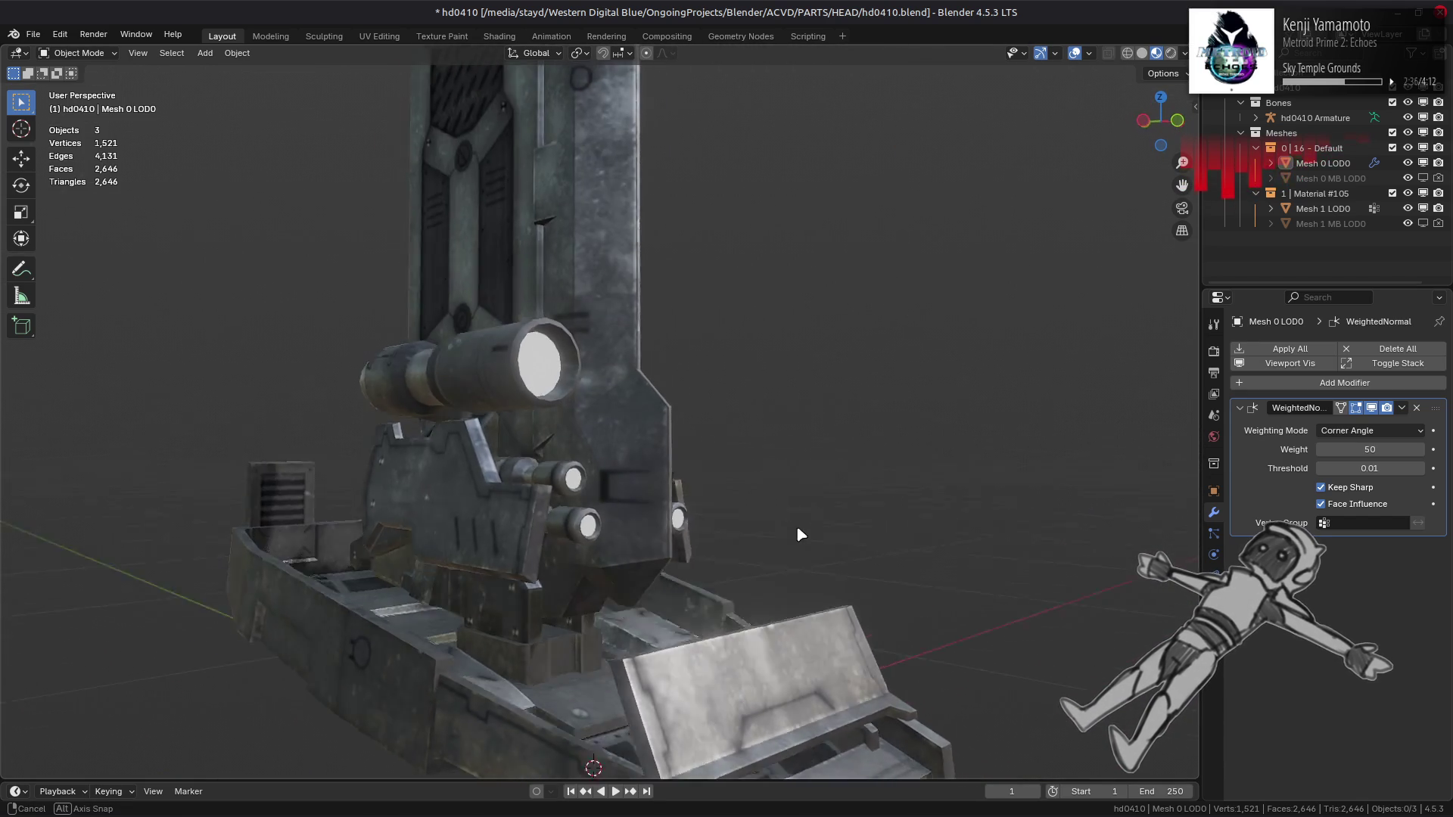
{"action": "scroll", "coordinate": [690, 471], "scroll_direction": "up", "scroll_amount": 4}
Step: Back in Edit Mode on the head mesh, mark a single stray edge as sharp
{"action": "key", "text": "Tab"}
{"action": "scroll", "coordinate": [658, 415], "scroll_direction": "up", "scroll_amount": 5}
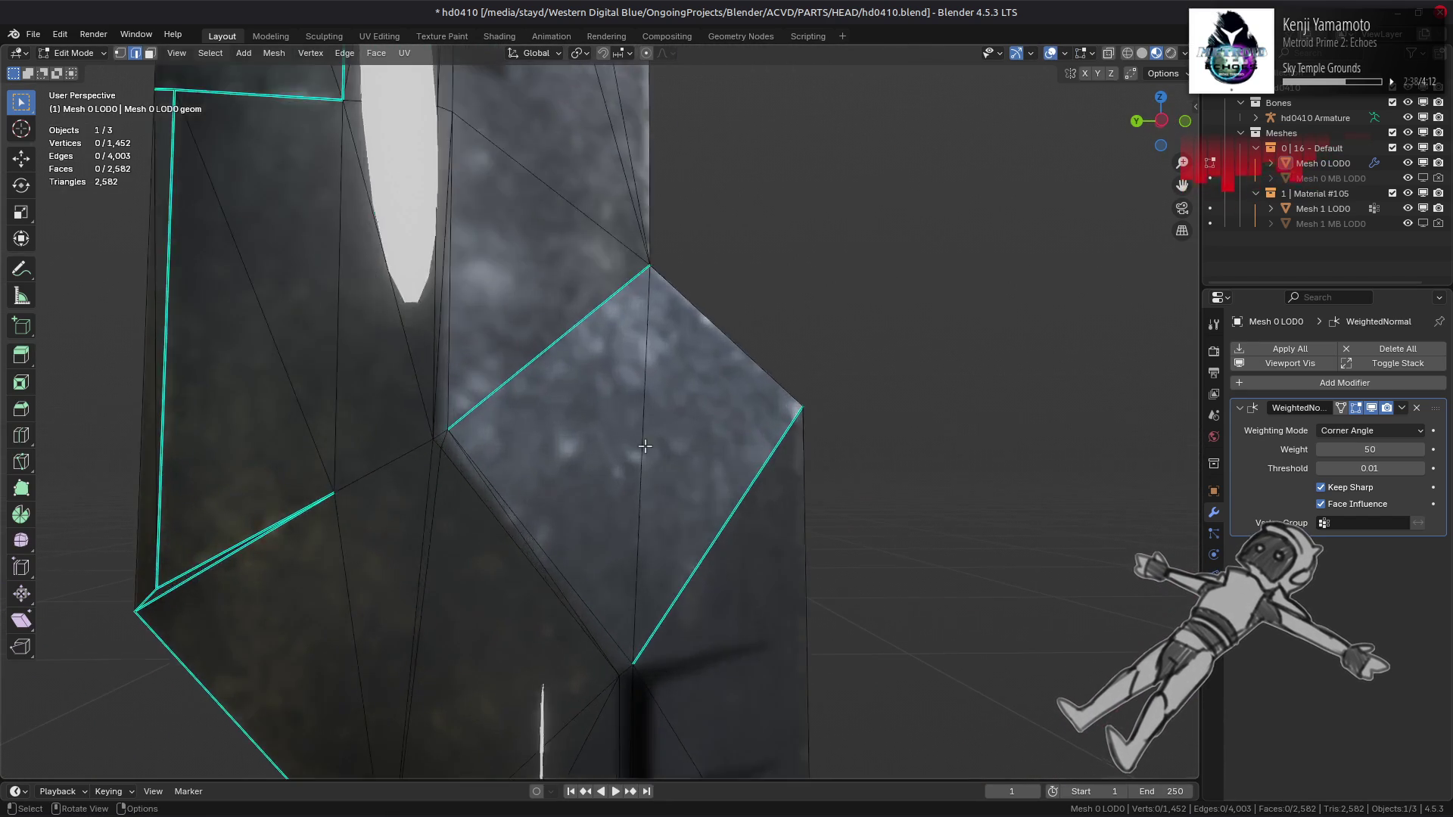
{"action": "key", "text": "a"}
{"action": "left_click", "coordinate": [439, 436]}
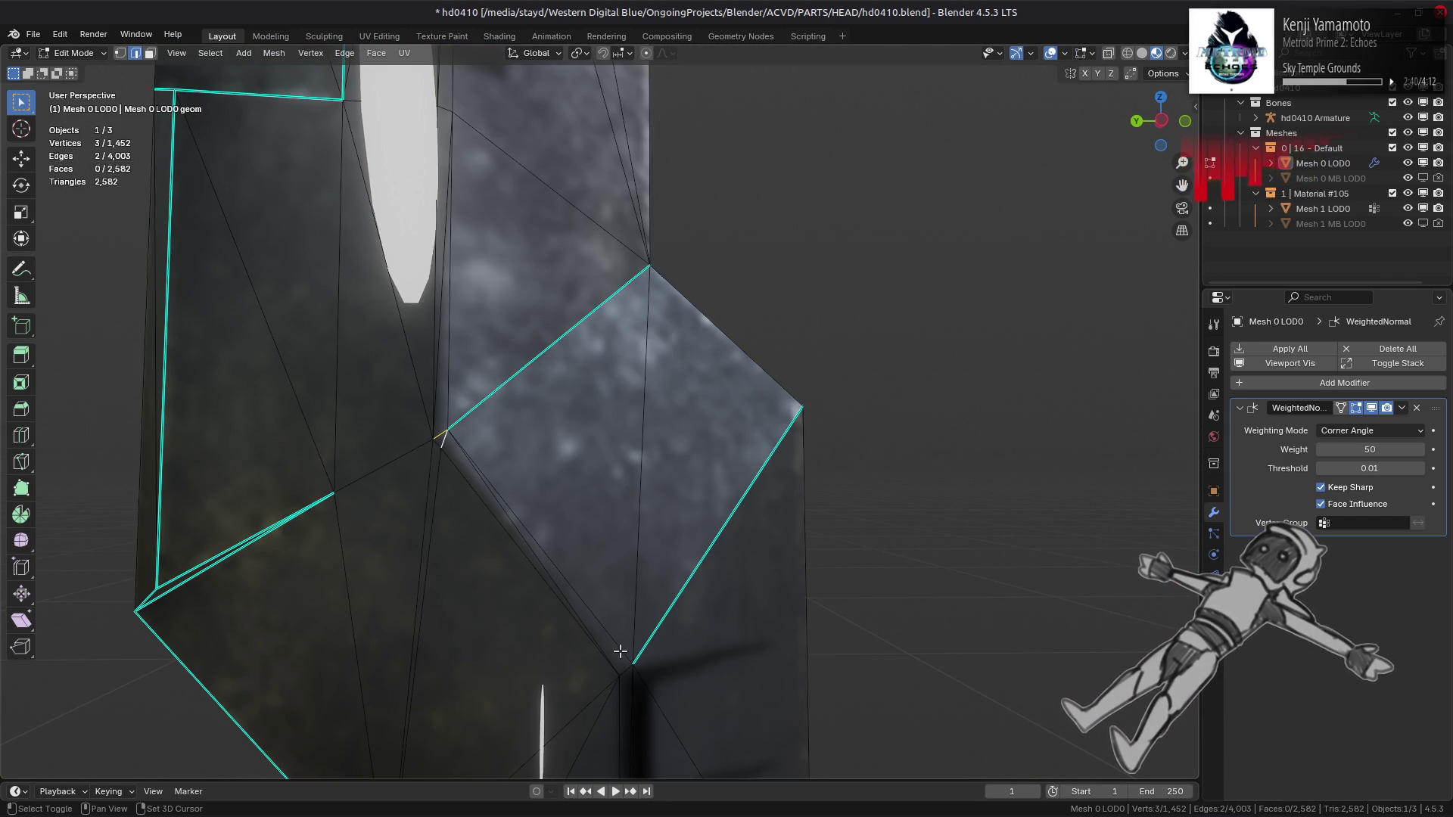
{"action": "right_click", "coordinate": [492, 588]}
{"action": "left_click", "coordinate": [491, 587]}
Step: Mark another edge on the head as sharp and check the shading in Object Mode
{"action": "mouse_move", "coordinate": [492, 587]}
{"action": "middle_mouse_down"}
{"action": "mouse_move", "coordinate": [515, 506]}
{"action": "mouse_move", "coordinate": [616, 496]}
{"action": "mouse_move", "coordinate": [660, 472]}
{"action": "mouse_move", "coordinate": [700, 516]}
{"action": "middle_mouse_up"}
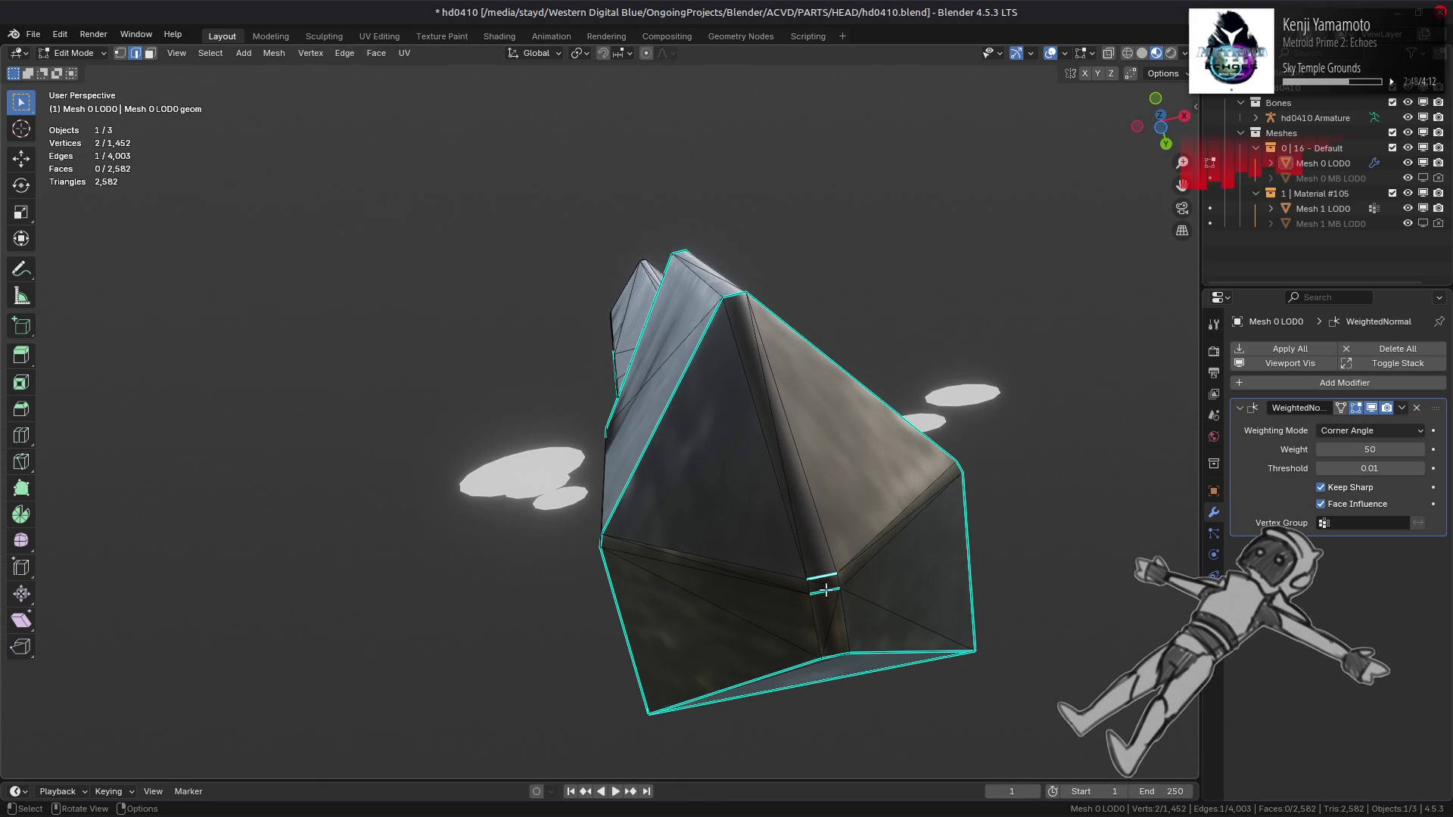
{"action": "right_click", "coordinate": [719, 579]}
{"action": "left_click", "coordinate": [720, 580]}
{"action": "mouse_move", "coordinate": [720, 581]}
{"action": "middle_mouse_down"}
{"action": "mouse_move", "coordinate": [766, 580]}
{"action": "mouse_move", "coordinate": [756, 600]}
{"action": "mouse_move", "coordinate": [765, 391]}
{"action": "mouse_move", "coordinate": [752, 420]}
{"action": "mouse_move", "coordinate": [766, 381]}
{"action": "middle_mouse_up"}
{"action": "key", "text": "Tab"}
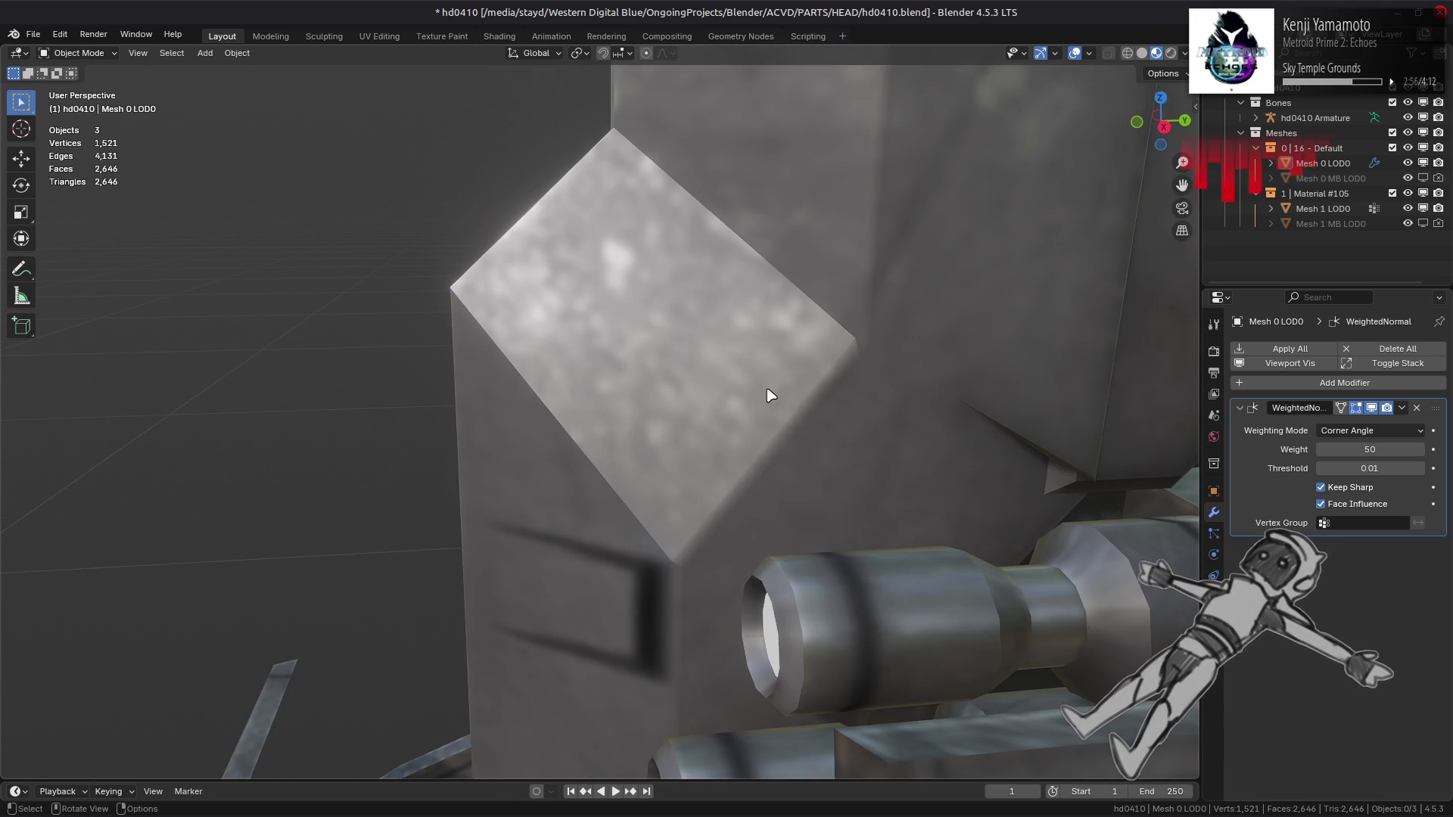
{"action": "mouse_move", "coordinate": [769, 394]}
{"action": "middle_mouse_down"}
{"action": "mouse_move", "coordinate": [714, 317]}
{"action": "mouse_move", "coordinate": [655, 327]}
{"action": "mouse_move", "coordinate": [685, 358]}
{"action": "mouse_move", "coordinate": [587, 376]}
{"action": "mouse_move", "coordinate": [628, 360]}
{"action": "mouse_move", "coordinate": [761, 377]}
{"action": "mouse_move", "coordinate": [754, 404]}
{"action": "middle_mouse_up"}
{"action": "key", "text": "Tab"}
Step: In face mode, select a shortest path on the angled section, try Beautify Faces, then undo
{"action": "key", "text": "3"}
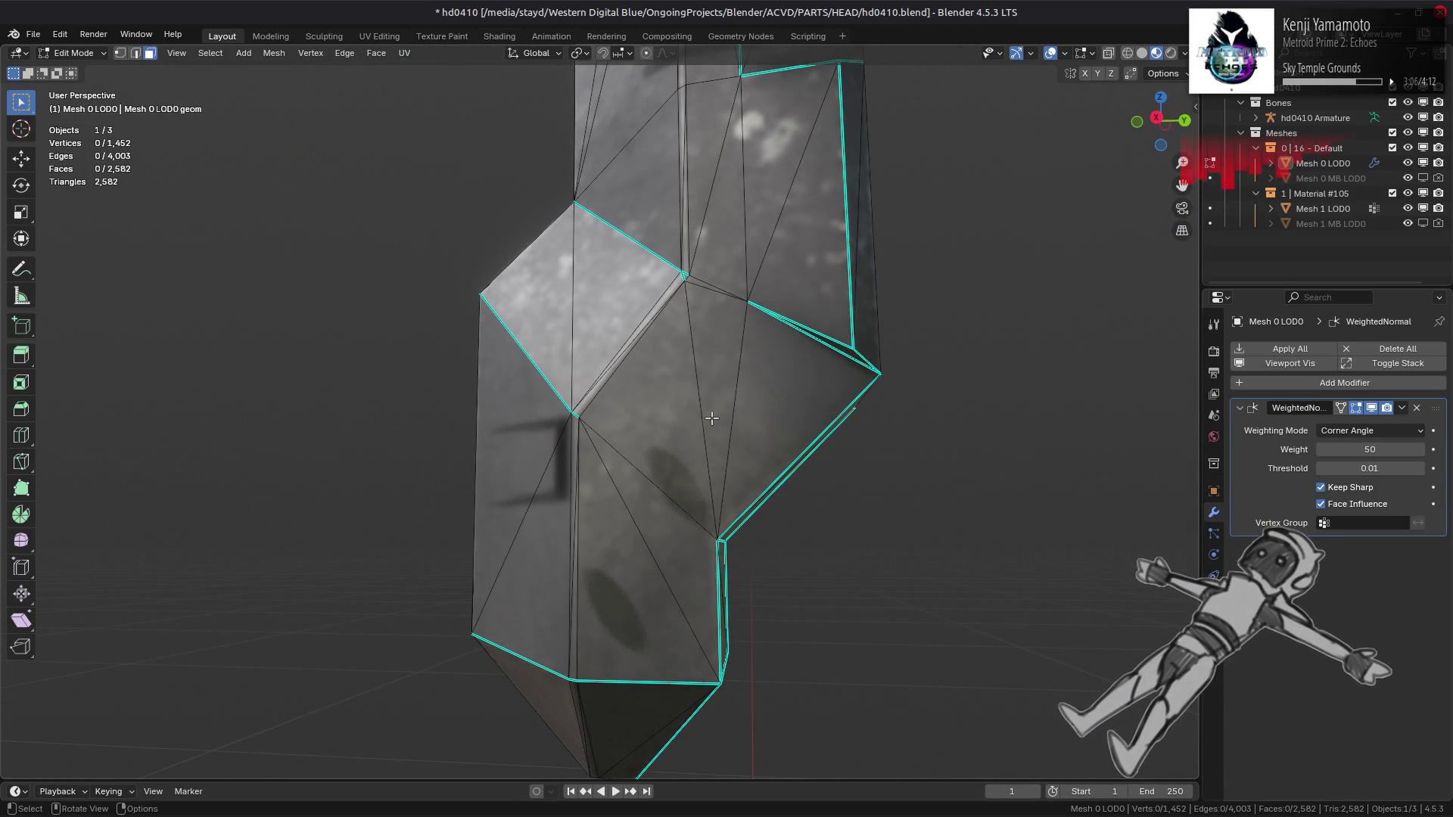
{"action": "left_click", "coordinate": [763, 416]}
{"action": "left_click", "coordinate": [656, 424], "text": "ctrl"}
{"action": "left_click", "coordinate": [618, 589], "text": "ctrl"}
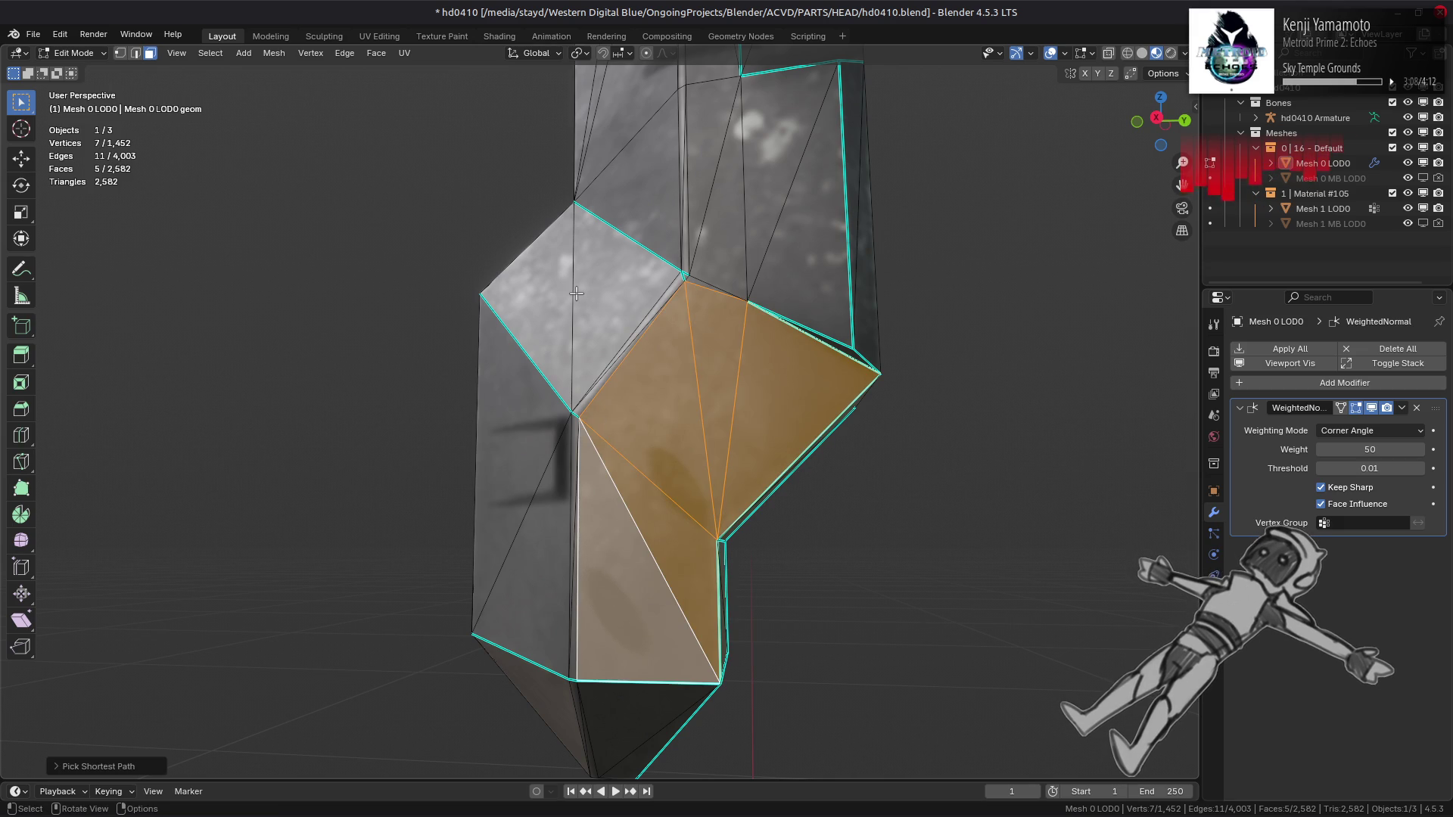
{"action": "mouse_move", "coordinate": [532, 241]}
{"action": "middle_mouse_down"}
{"action": "mouse_move", "coordinate": [545, 292]}
{"action": "mouse_move", "coordinate": [615, 298]}
{"action": "mouse_move", "coordinate": [549, 271]}
{"action": "middle_mouse_up"}
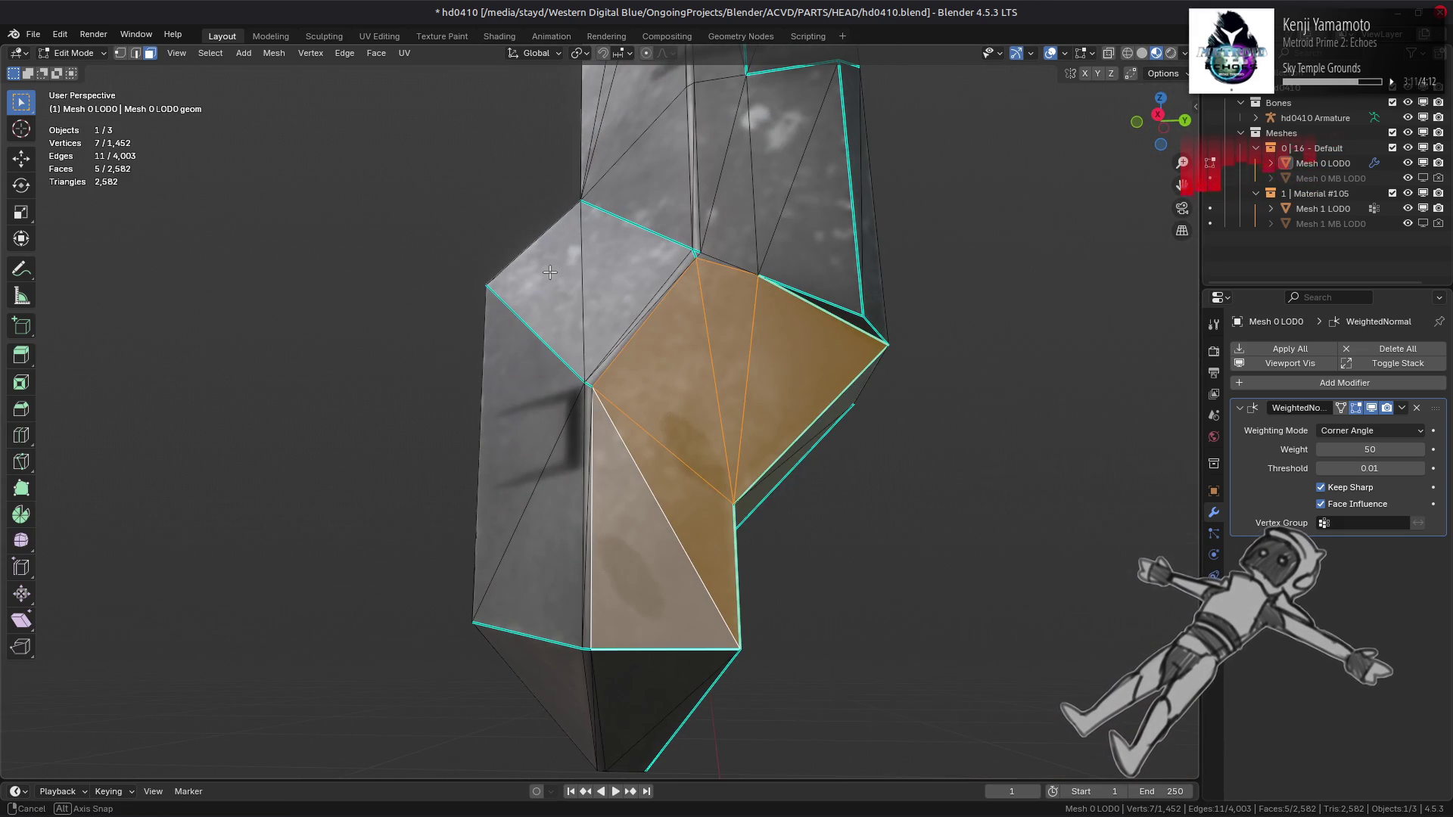
{"action": "left_click", "coordinate": [270, 54]}
{"action": "mouse_move", "coordinate": [376, 54]}
{"action": "left_click", "coordinate": [422, 249]}
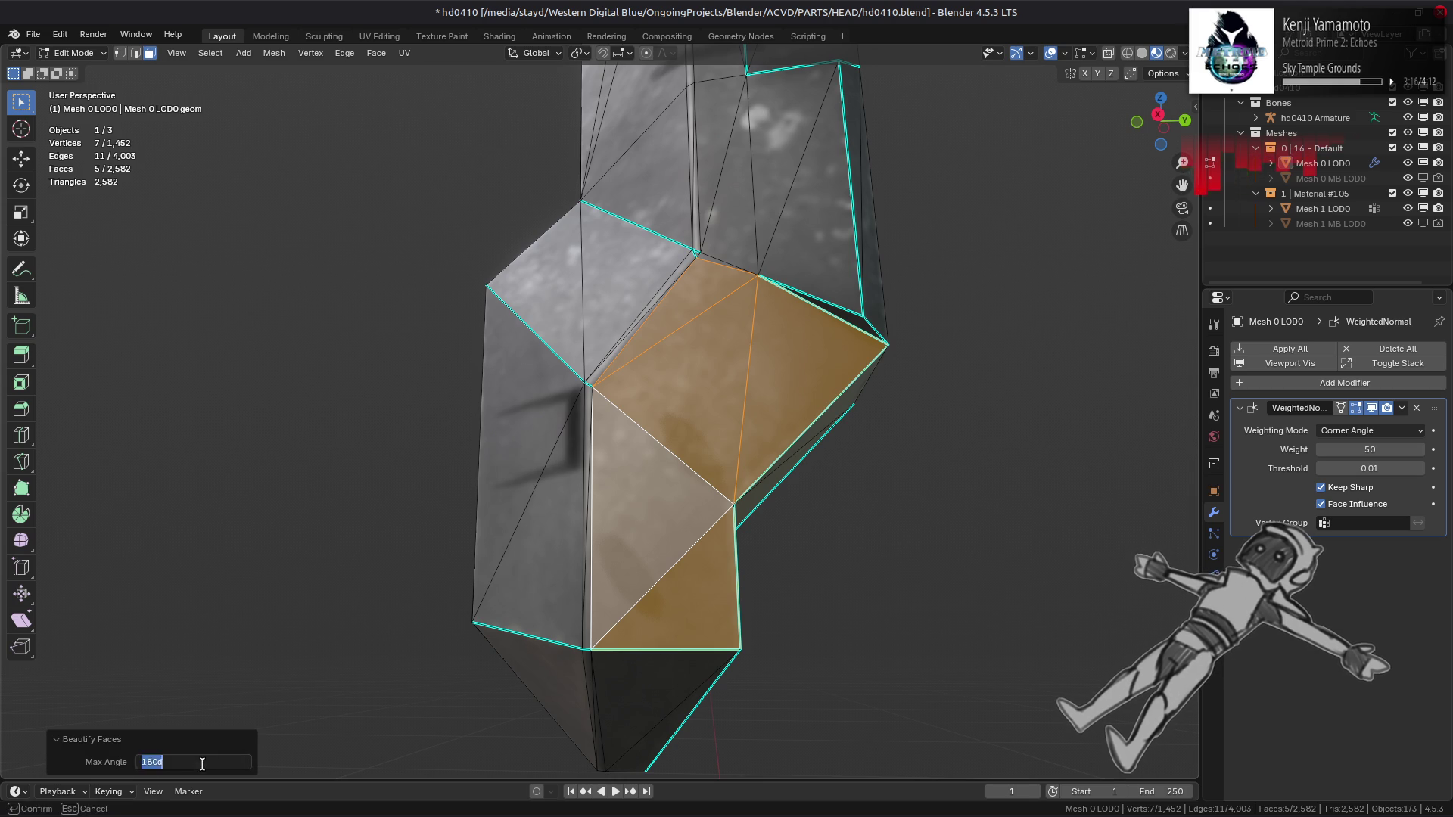
{"action": "mouse_move", "coordinate": [561, 462]}
{"action": "middle_mouse_down"}
{"action": "mouse_move", "coordinate": [339, 430]}
{"action": "mouse_move", "coordinate": [651, 438]}
{"action": "mouse_move", "coordinate": [725, 366]}
{"action": "middle_mouse_up"}
{"action": "key", "text": "ctrl+z"}
{"action": "key", "text": "ctrl+z"}
Step: Add the small triangle to the path and run Beautify Faces
{"action": "left_click", "coordinate": [774, 320], "text": "shift"}
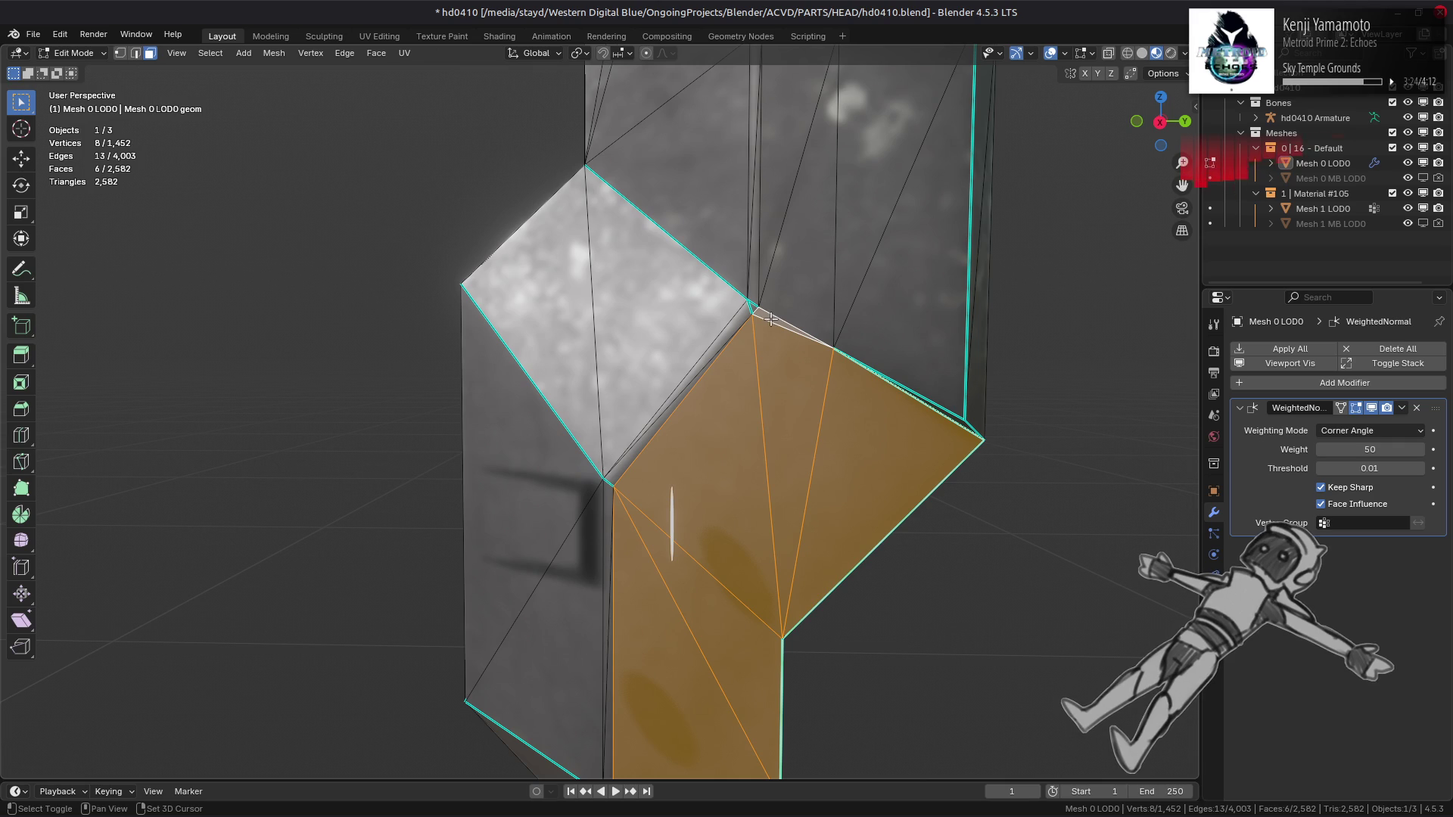
{"action": "left_click", "coordinate": [370, 56]}
{"action": "left_click", "coordinate": [451, 256]}
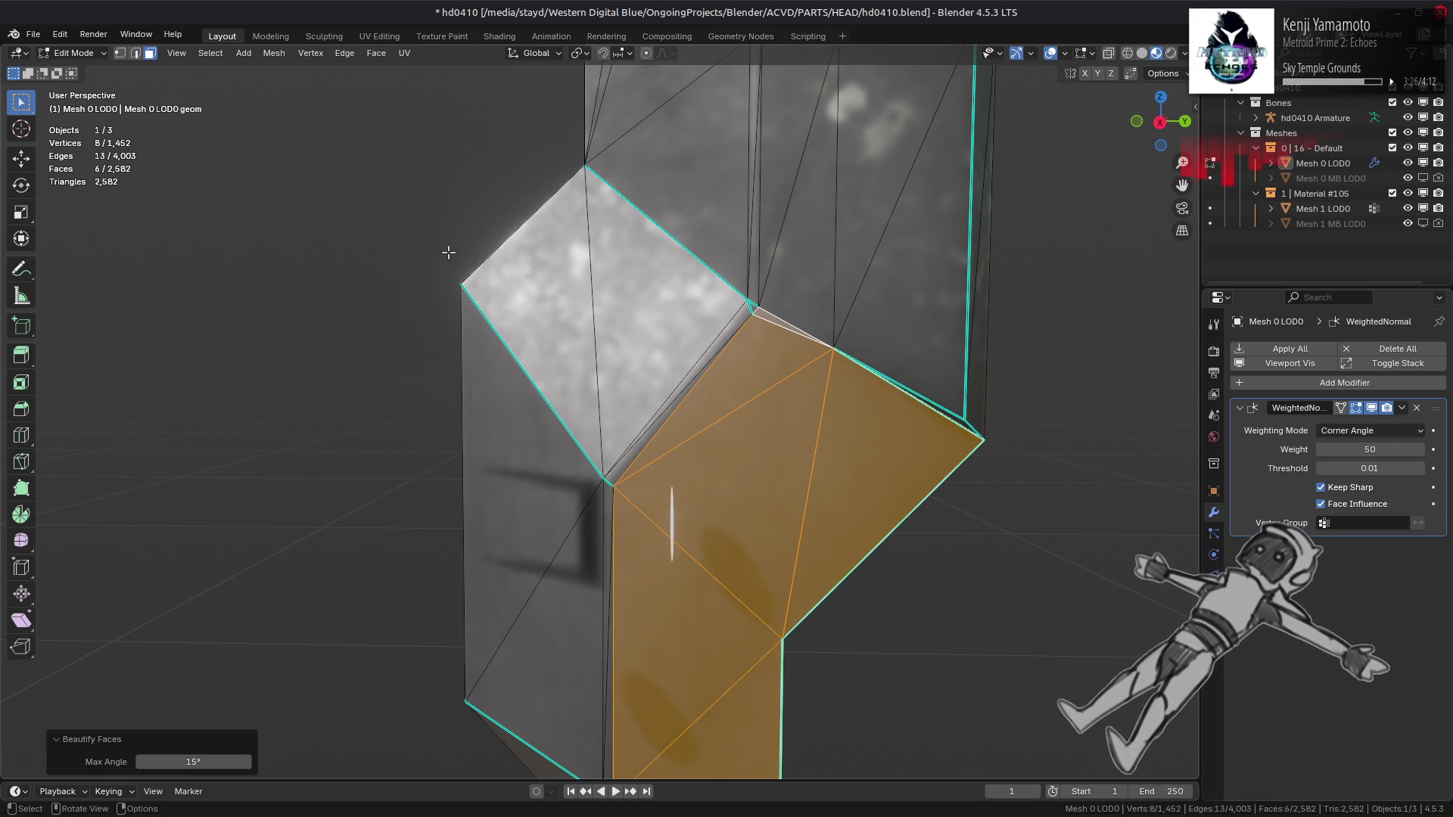
{"action": "mouse_move", "coordinate": [448, 253]}
{"action": "middle_mouse_down"}
{"action": "mouse_move", "coordinate": [298, 464]}
{"action": "mouse_move", "coordinate": [542, 389]}
{"action": "mouse_move", "coordinate": [510, 496]}
{"action": "mouse_move", "coordinate": [634, 263]}
{"action": "middle_mouse_up"}
Step: Select the shortest face path from the section's left triangle and beautify it
{"action": "left_click", "coordinate": [480, 346]}
{"action": "left_click", "coordinate": [697, 474], "text": "ctrl"}
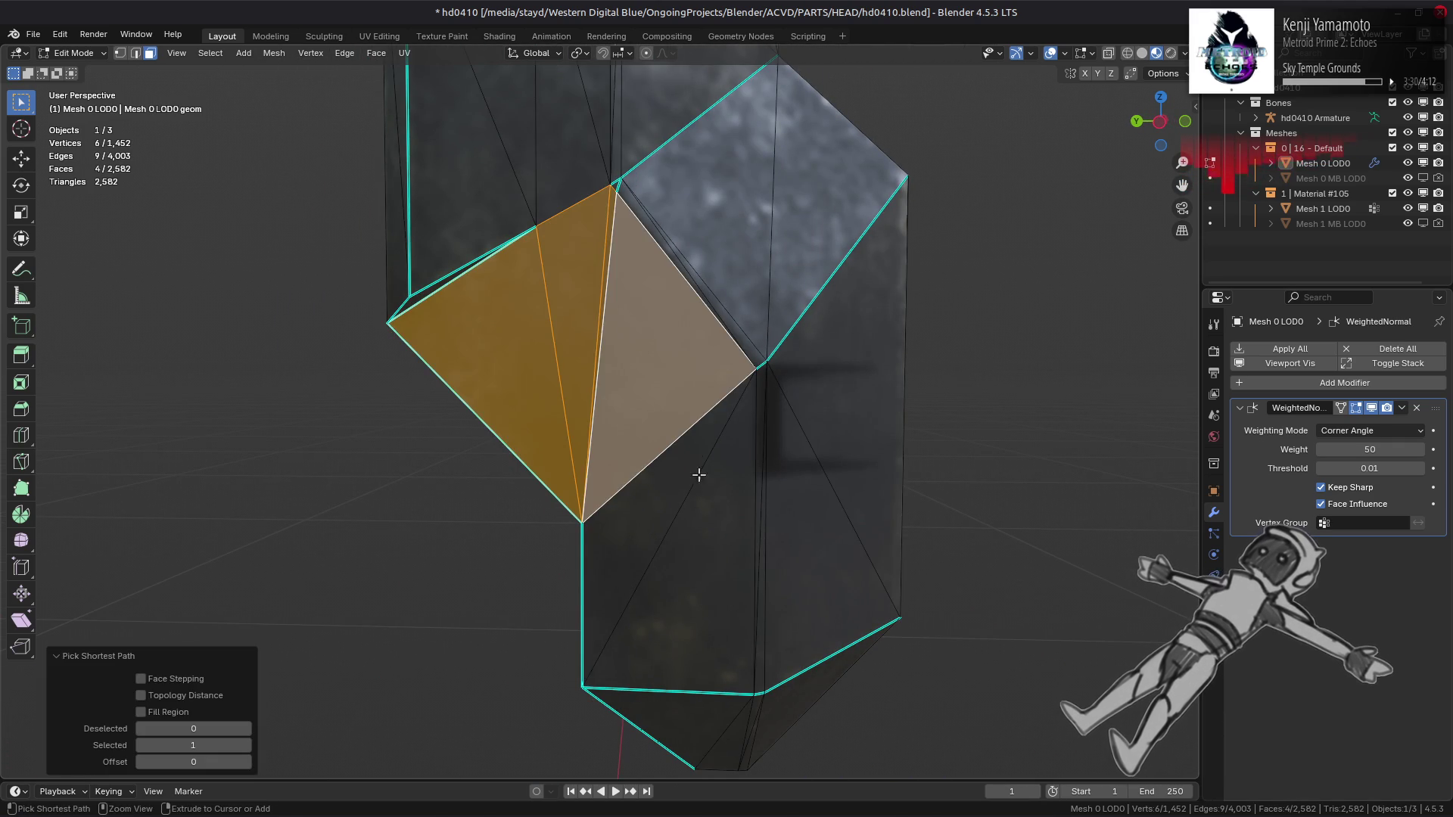
{"action": "left_click", "coordinate": [703, 526], "text": "ctrl"}
{"action": "left_click", "coordinate": [389, 60]}
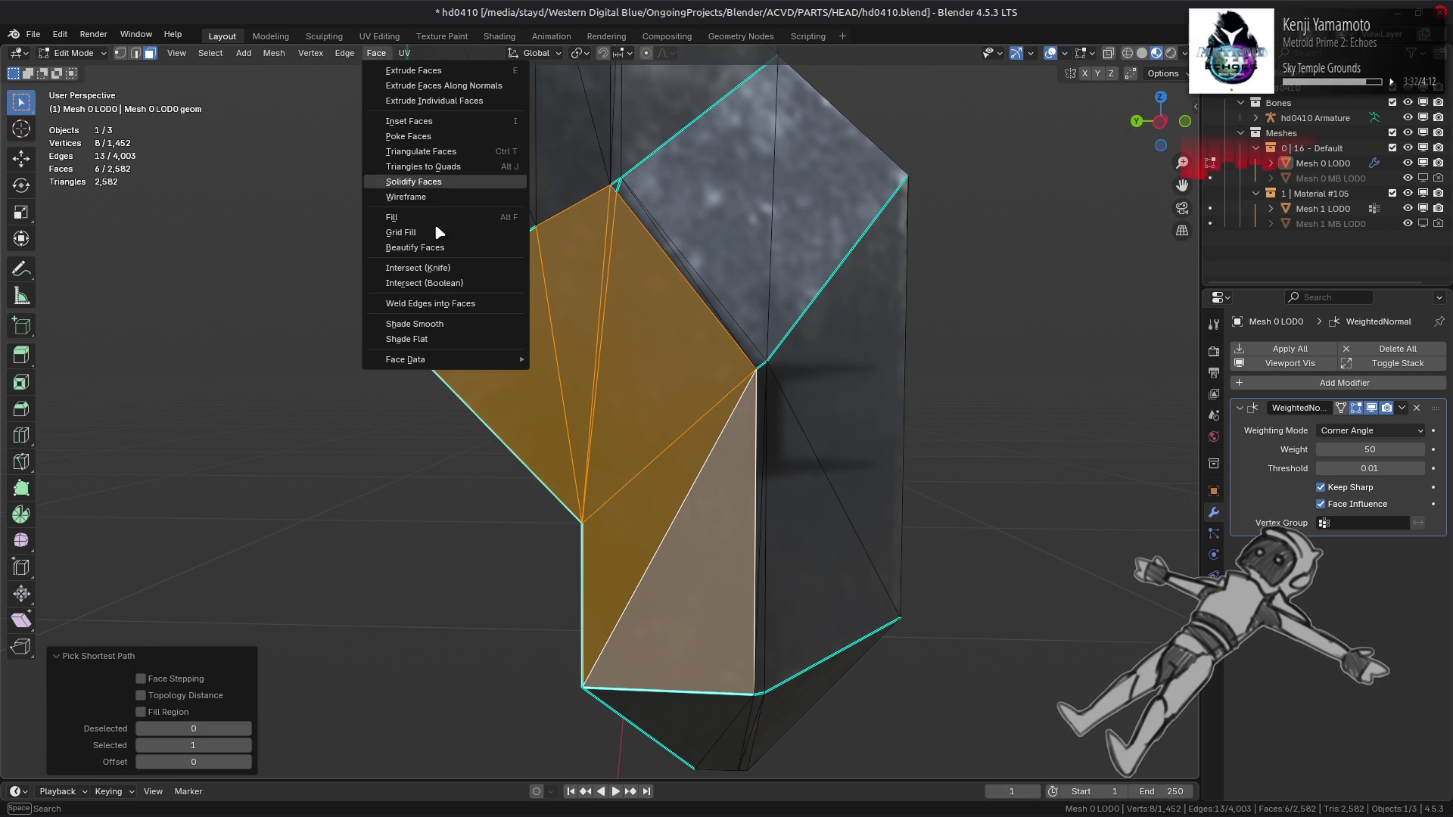
{"action": "left_click", "coordinate": [441, 249]}
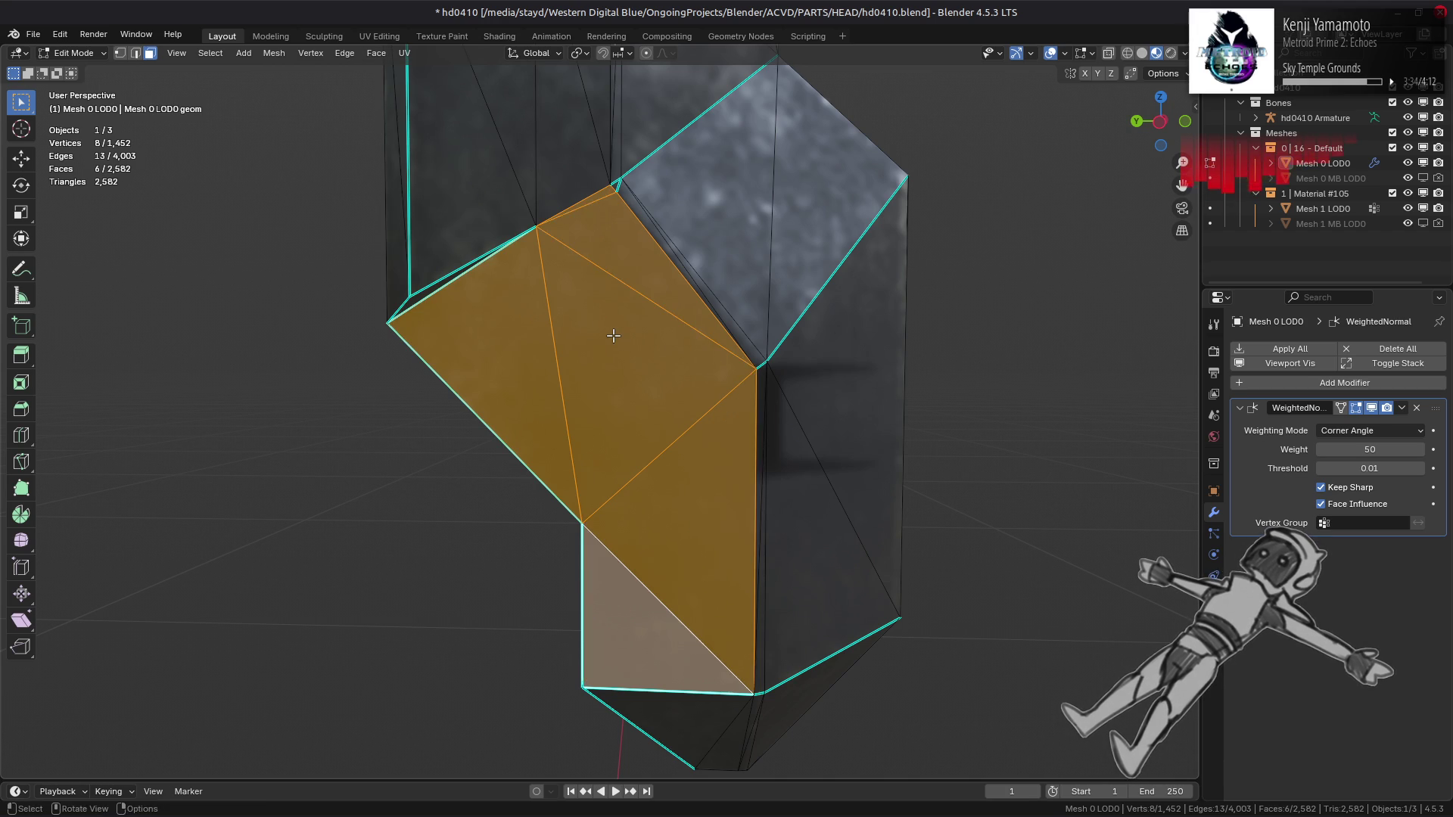
Step: Clear the selection, check the retriangulated section's shading in Object Mode, and return to Edit Mode
{"action": "key", "text": "alt+a"}
{"action": "middle_click_drag", "start_coordinate": [612, 342], "coordinate": [580, 302]}
{"action": "key", "text": "ctrl+z"}
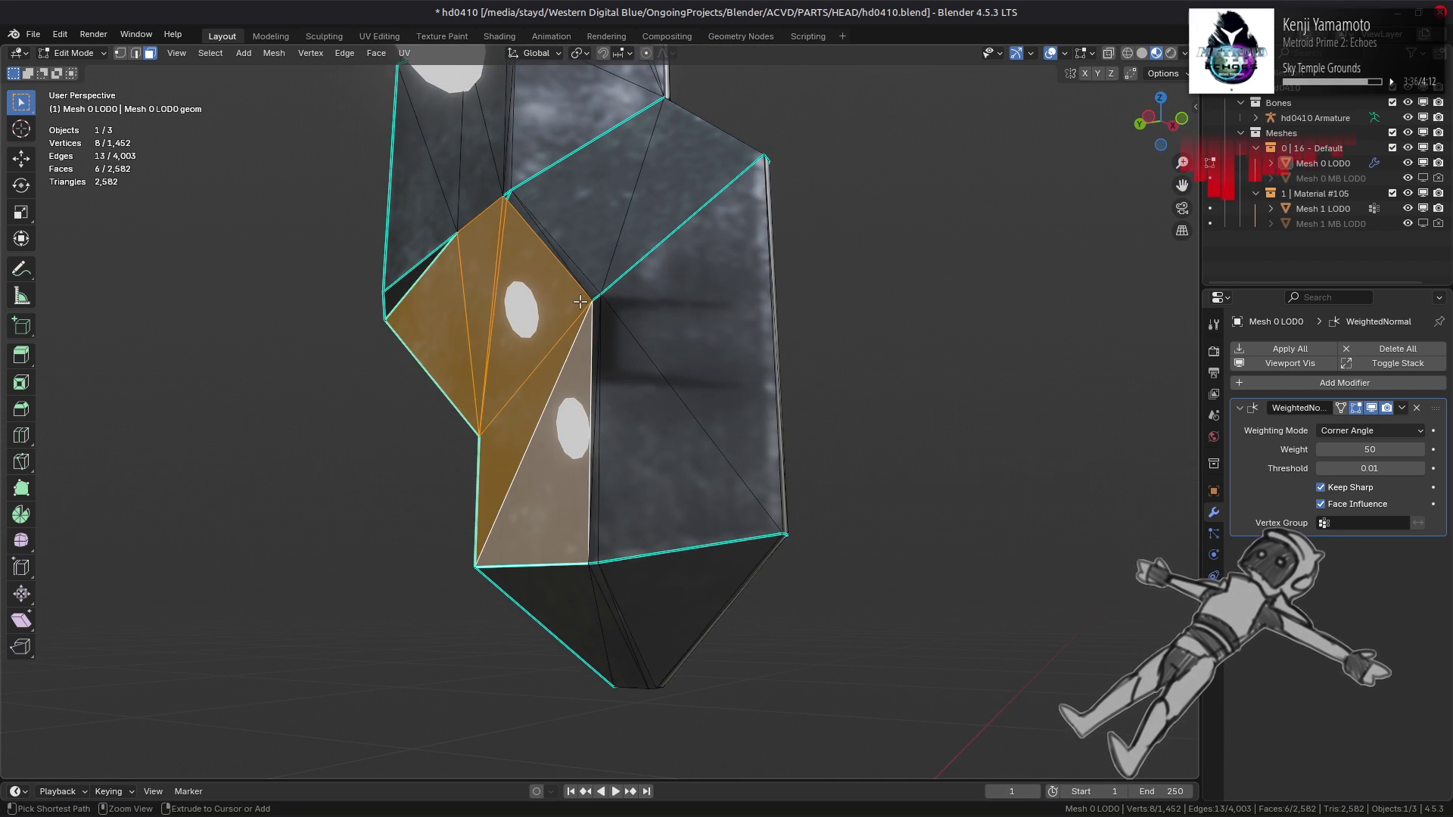
{"action": "key", "text": "alt+a"}
{"action": "mouse_move", "coordinate": [674, 333]}
{"action": "middle_mouse_down"}
{"action": "mouse_move", "coordinate": [709, 304]}
{"action": "mouse_move", "coordinate": [476, 348]}
{"action": "mouse_move", "coordinate": [616, 315]}
{"action": "mouse_move", "coordinate": [733, 395]}
{"action": "mouse_move", "coordinate": [573, 433]}
{"action": "mouse_move", "coordinate": [612, 200]}
{"action": "mouse_move", "coordinate": [658, 152]}
{"action": "mouse_move", "coordinate": [636, 424]}
{"action": "mouse_move", "coordinate": [564, 387]}
{"action": "mouse_move", "coordinate": [833, 409]}
{"action": "mouse_move", "coordinate": [648, 418]}
{"action": "mouse_move", "coordinate": [704, 376]}
{"action": "mouse_move", "coordinate": [703, 295]}
{"action": "mouse_move", "coordinate": [869, 409]}
{"action": "mouse_move", "coordinate": [725, 477]}
{"action": "mouse_move", "coordinate": [621, 488]}
{"action": "mouse_move", "coordinate": [617, 472]}
{"action": "middle_mouse_up"}
{"action": "key", "text": "Tab"}
{"action": "scroll", "coordinate": [668, 379], "scroll_direction": "down", "scroll_amount": 4}
{"action": "scroll", "coordinate": [573, 433], "scroll_direction": "up", "scroll_amount": 4}
{"action": "key", "text": "Tab"}
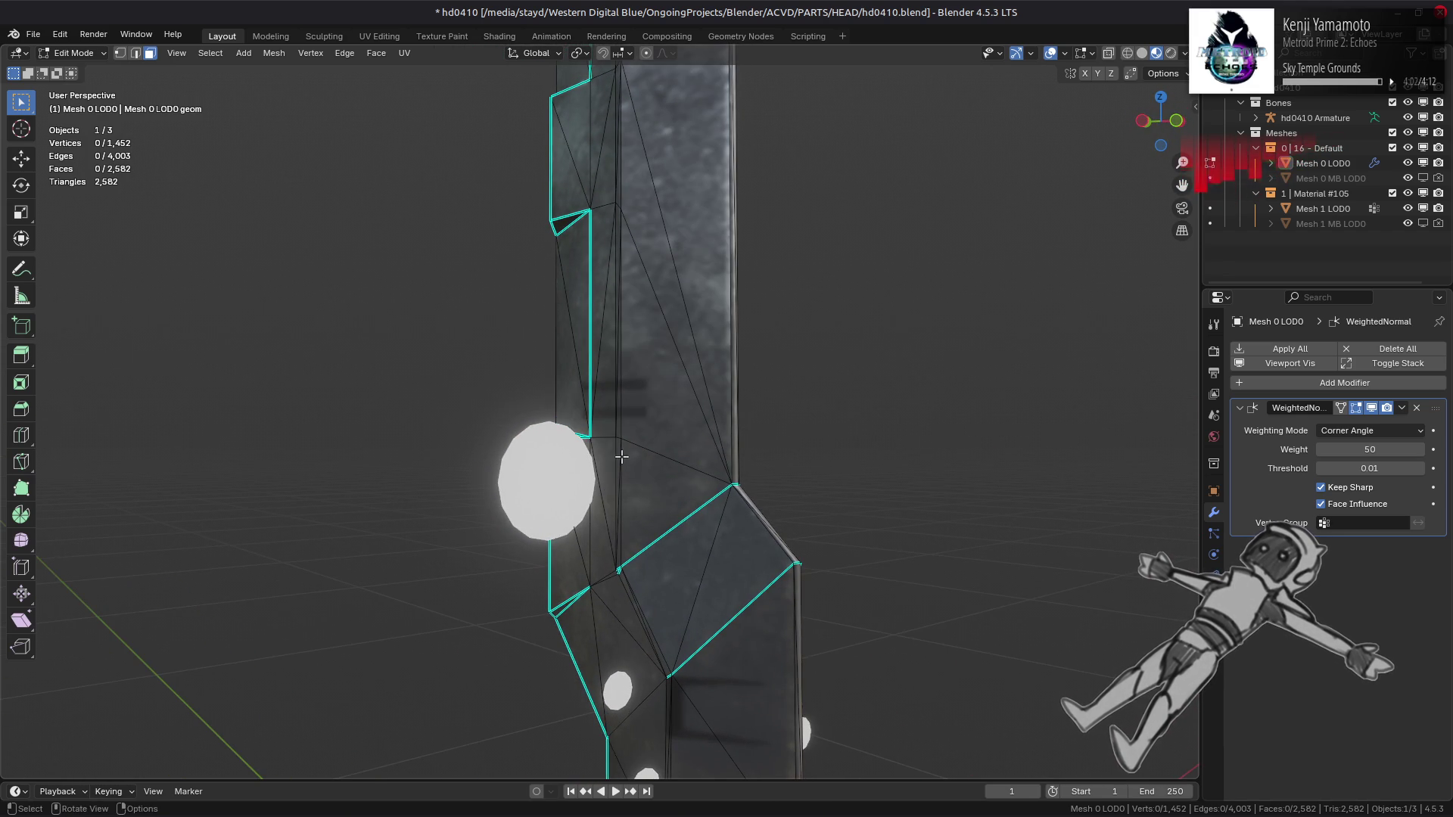
Step: Select several column triangles and use Quick Favorites to select all linked flat faces
{"action": "mouse_move", "coordinate": [755, 374]}
{"action": "middle_mouse_down"}
{"action": "mouse_move", "coordinate": [717, 393]}
{"action": "mouse_move", "coordinate": [619, 370]}
{"action": "mouse_move", "coordinate": [605, 454]}
{"action": "mouse_move", "coordinate": [573, 472]}
{"action": "mouse_move", "coordinate": [764, 467]}
{"action": "mouse_move", "coordinate": [681, 454]}
{"action": "middle_mouse_up"}
{"action": "left_click", "coordinate": [598, 458]}
{"action": "left_click", "coordinate": [657, 463], "text": "shift"}
{"action": "left_click", "coordinate": [703, 379], "text": "shift"}
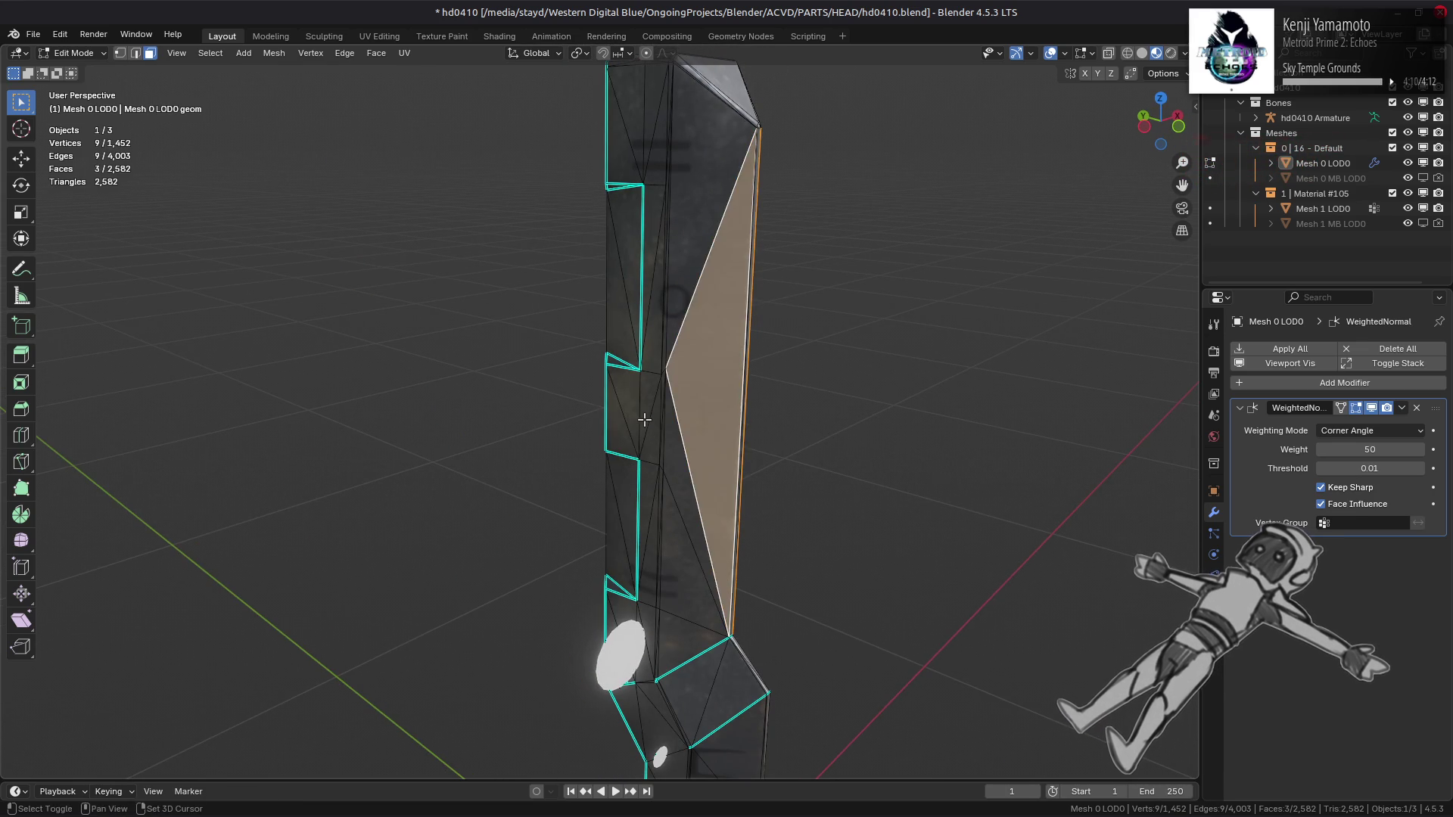
{"action": "left_click", "coordinate": [649, 413], "text": "shift"}
{"action": "key", "text": "q"}
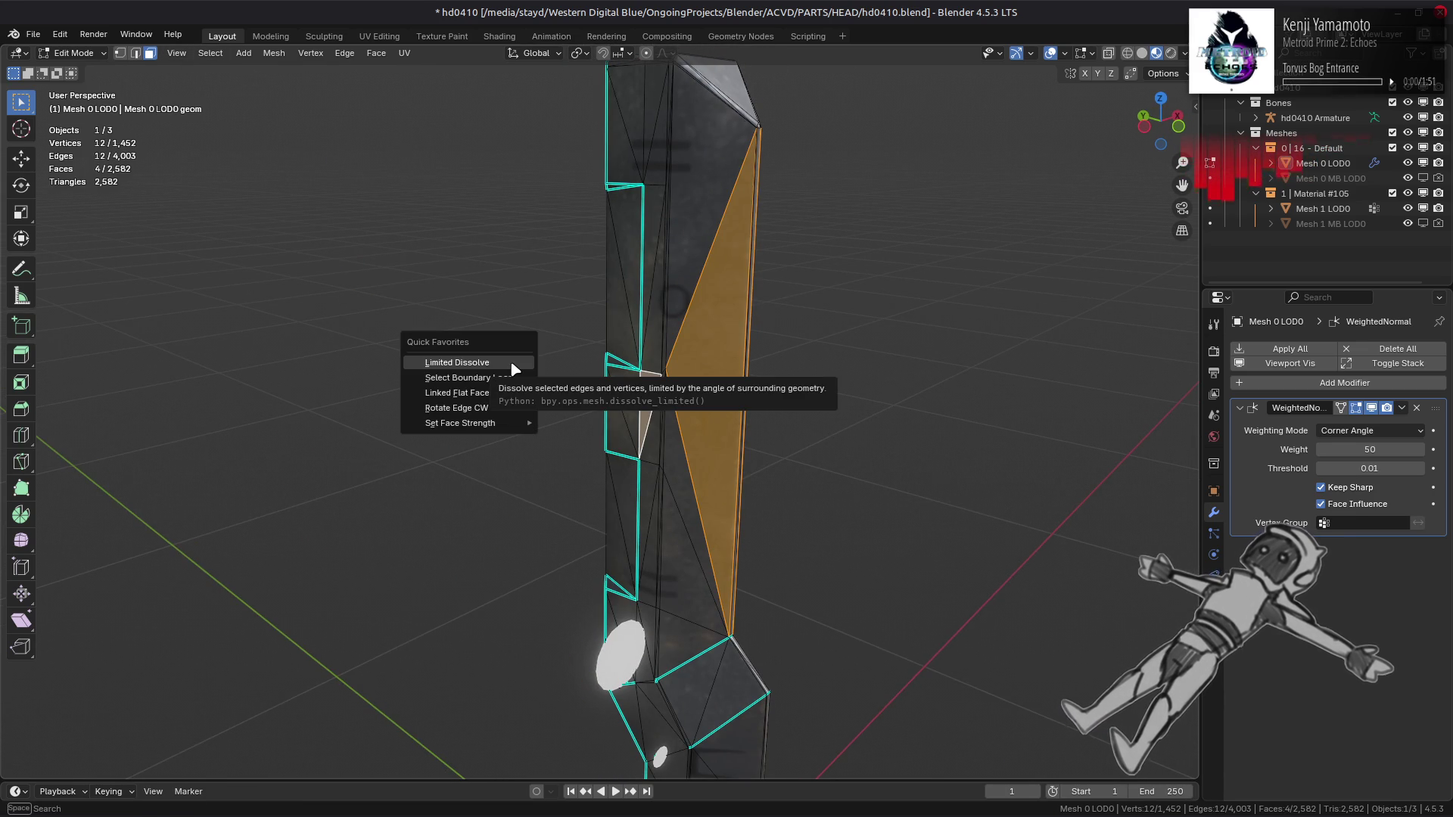
{"action": "left_click", "coordinate": [509, 393]}
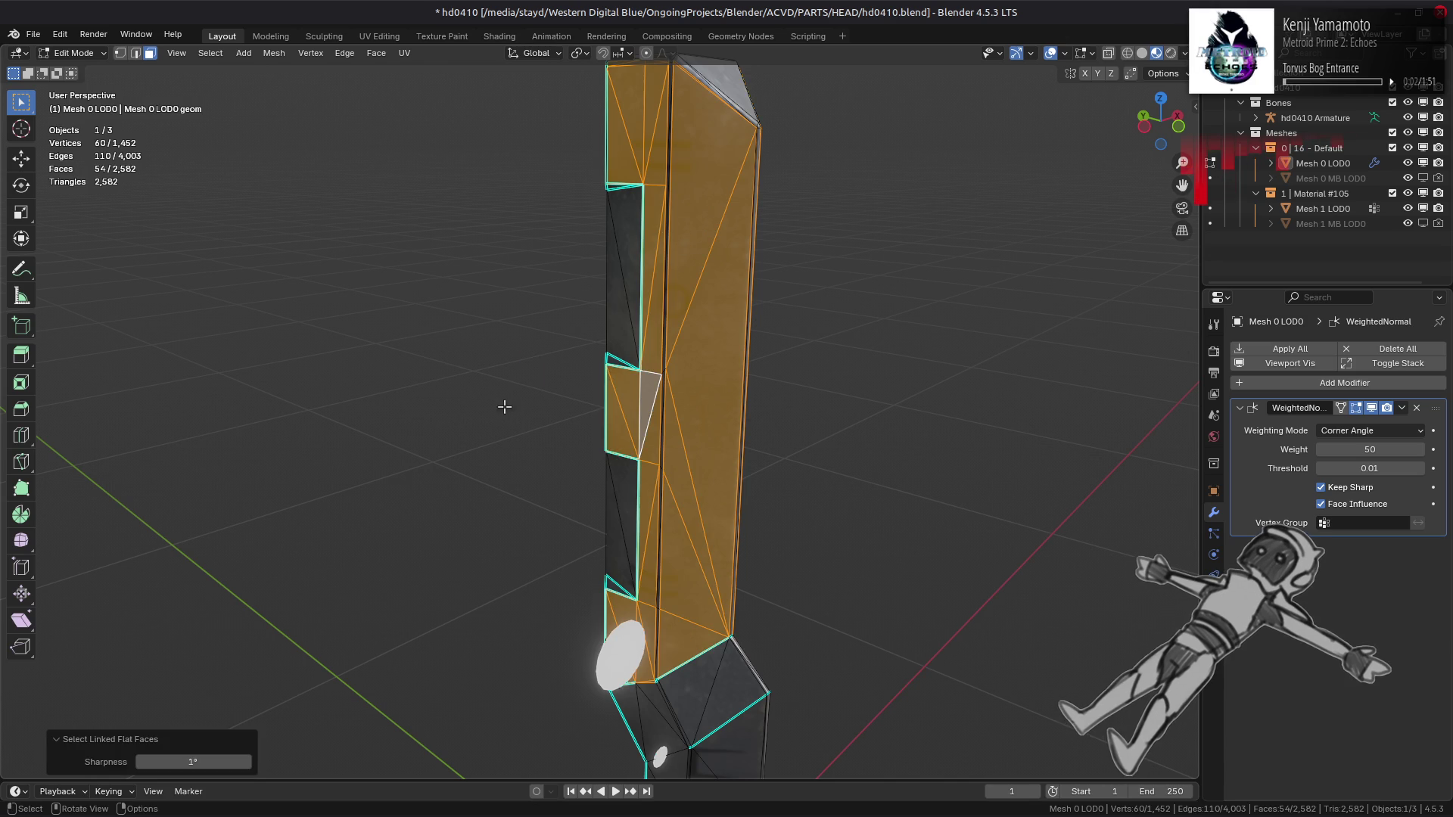
Step: Run Face > Beautify Faces on the column's flat faces
{"action": "mouse_move", "coordinate": [448, 535]}
{"action": "middle_mouse_down"}
{"action": "mouse_move", "coordinate": [519, 429]}
{"action": "mouse_move", "coordinate": [308, 205]}
{"action": "middle_mouse_up"}
{"action": "left_click", "coordinate": [376, 53]}
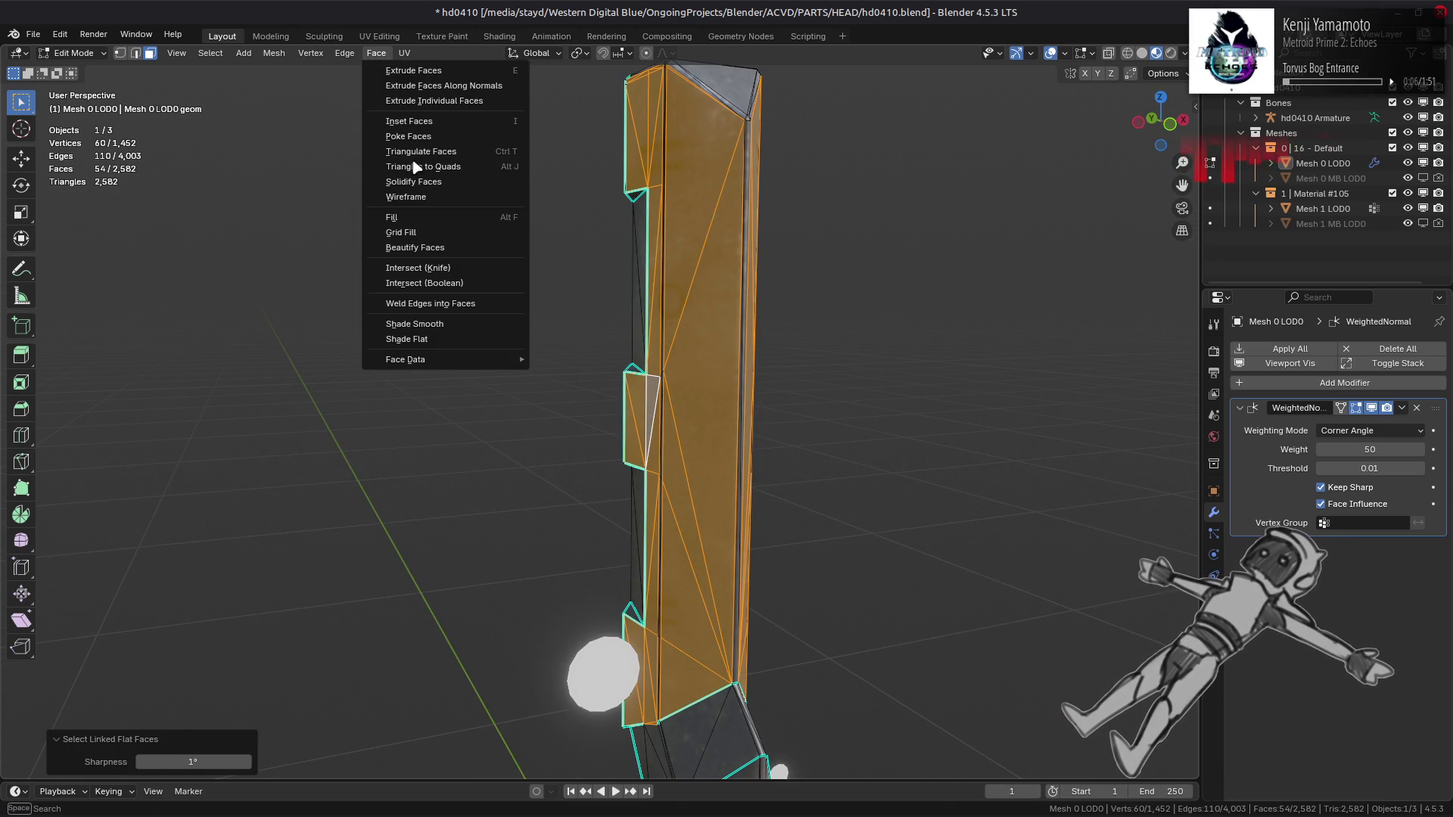
{"action": "left_click", "coordinate": [443, 249]}
{"action": "middle_click_drag", "start_coordinate": [545, 311], "coordinate": [393, 301]}
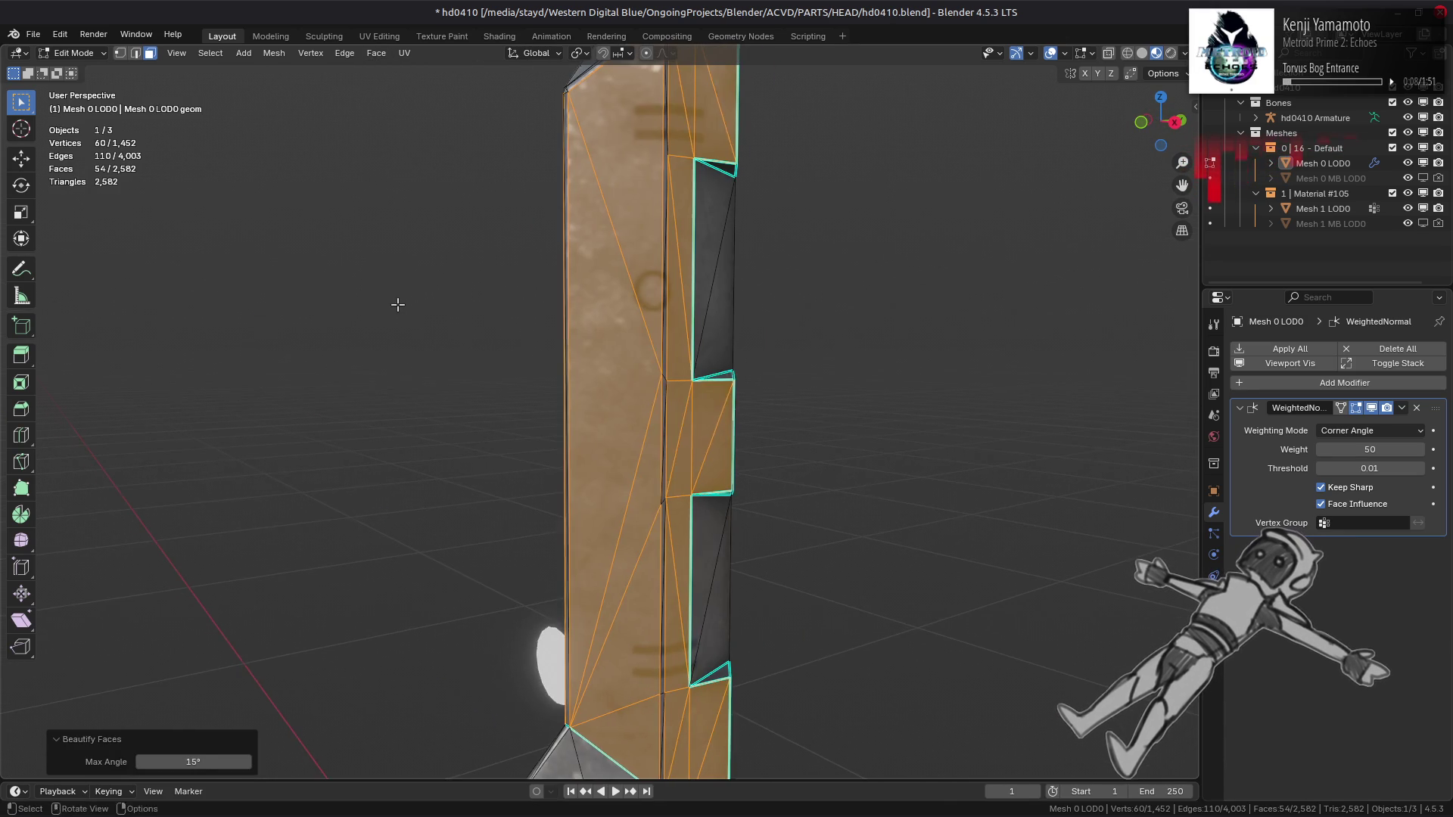
{"action": "scroll", "coordinate": [398, 305], "scroll_direction": "down", "scroll_amount": 1}
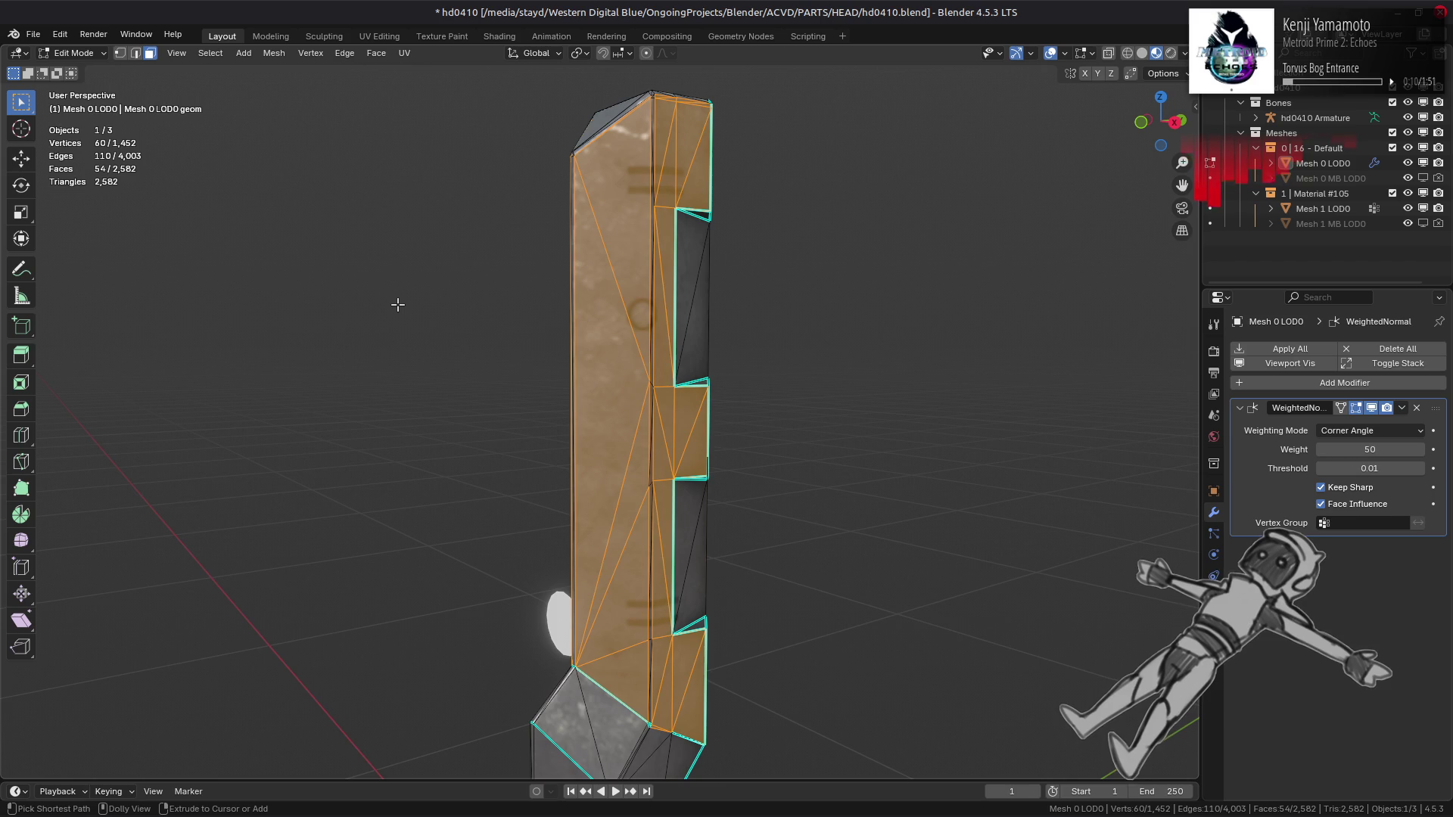
Step: Deselect, inspect the column's lower end, and go back to Object Mode
{"action": "left_click", "coordinate": [398, 305]}
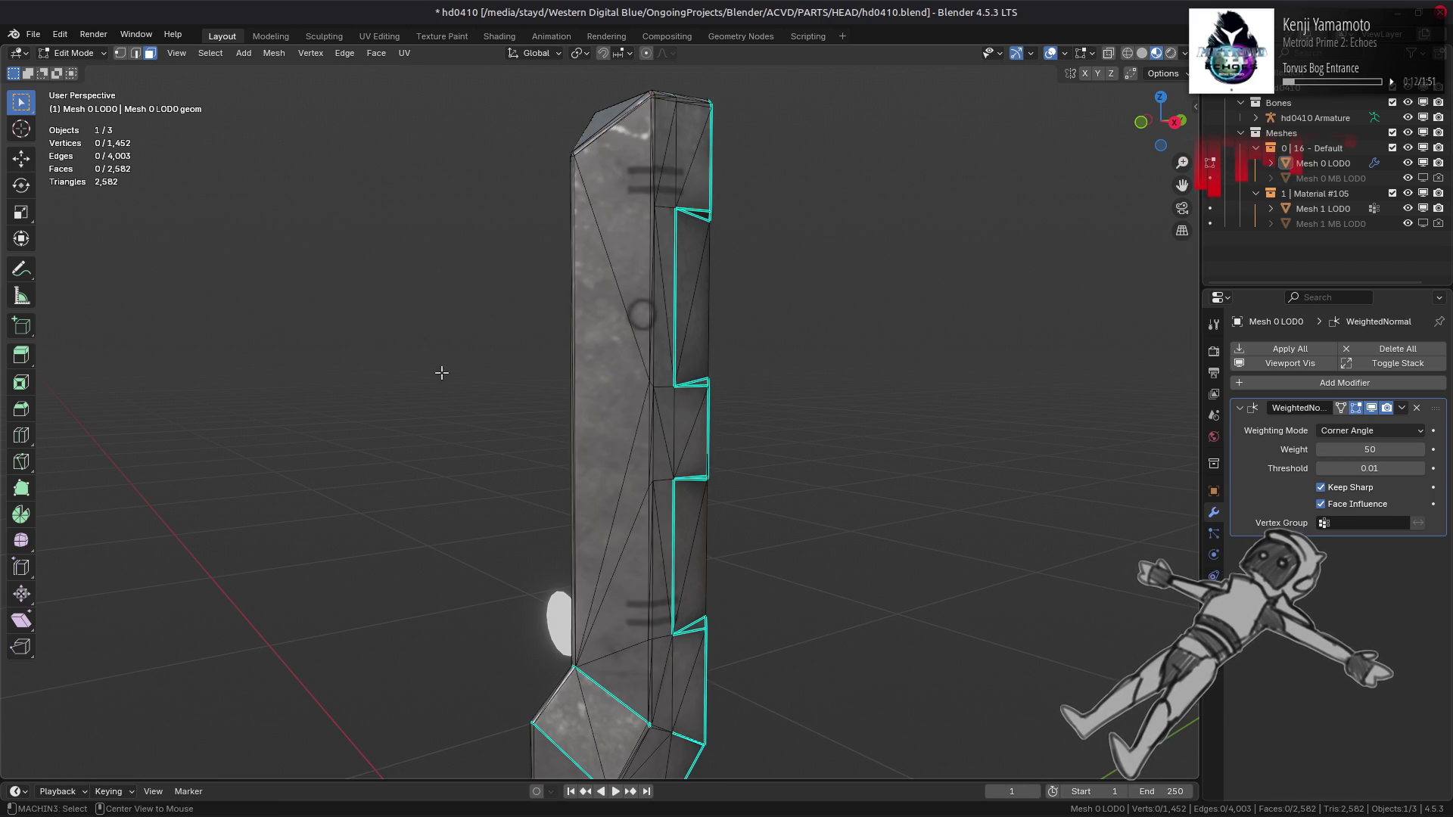
{"action": "scroll", "coordinate": [483, 324], "scroll_direction": "up", "scroll_amount": 4}
{"action": "mouse_move", "coordinate": [483, 324]}
{"action": "middle_mouse_down"}
{"action": "mouse_move", "coordinate": [492, 391]}
{"action": "mouse_move", "coordinate": [578, 265]}
{"action": "mouse_move", "coordinate": [463, 314]}
{"action": "mouse_move", "coordinate": [512, 328]}
{"action": "mouse_move", "coordinate": [557, 410]}
{"action": "mouse_move", "coordinate": [586, 381]}
{"action": "mouse_move", "coordinate": [530, 386]}
{"action": "mouse_move", "coordinate": [792, 391]}
{"action": "middle_mouse_up"}
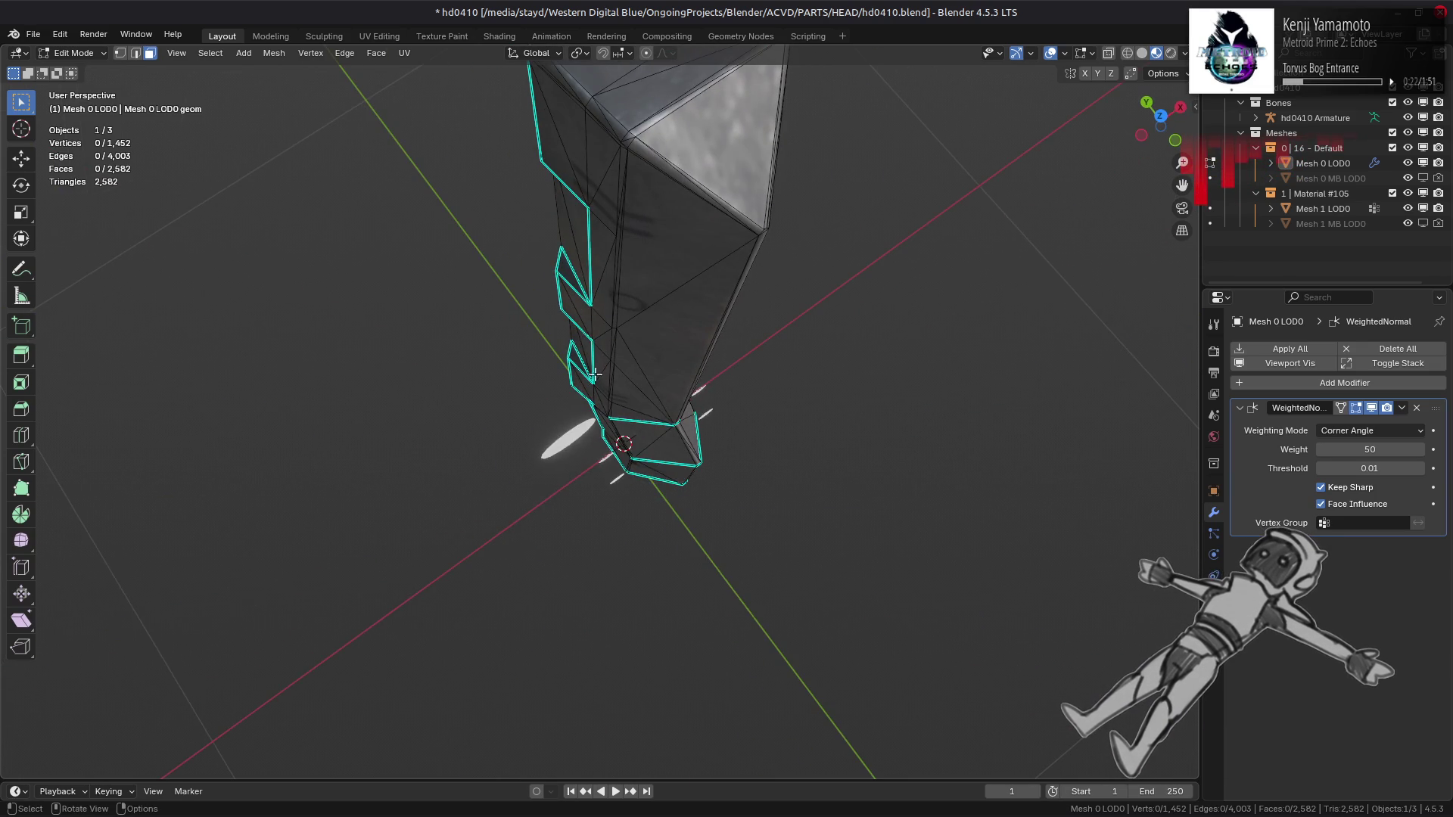
{"action": "mouse_move", "coordinate": [595, 374]}
{"action": "middle_mouse_down"}
{"action": "mouse_move", "coordinate": [780, 377]}
{"action": "mouse_move", "coordinate": [617, 498]}
{"action": "mouse_move", "coordinate": [469, 416]}
{"action": "middle_mouse_up"}
{"action": "key", "text": "a"}
{"action": "key", "text": "KP_Decimal"}
{"action": "key", "text": "alt+a"}
{"action": "key", "text": "Tab"}
Step: Toggle Keep Sharp and Face Influence off and on, leaving both enabled
{"action": "left_click", "coordinate": [1353, 489]}
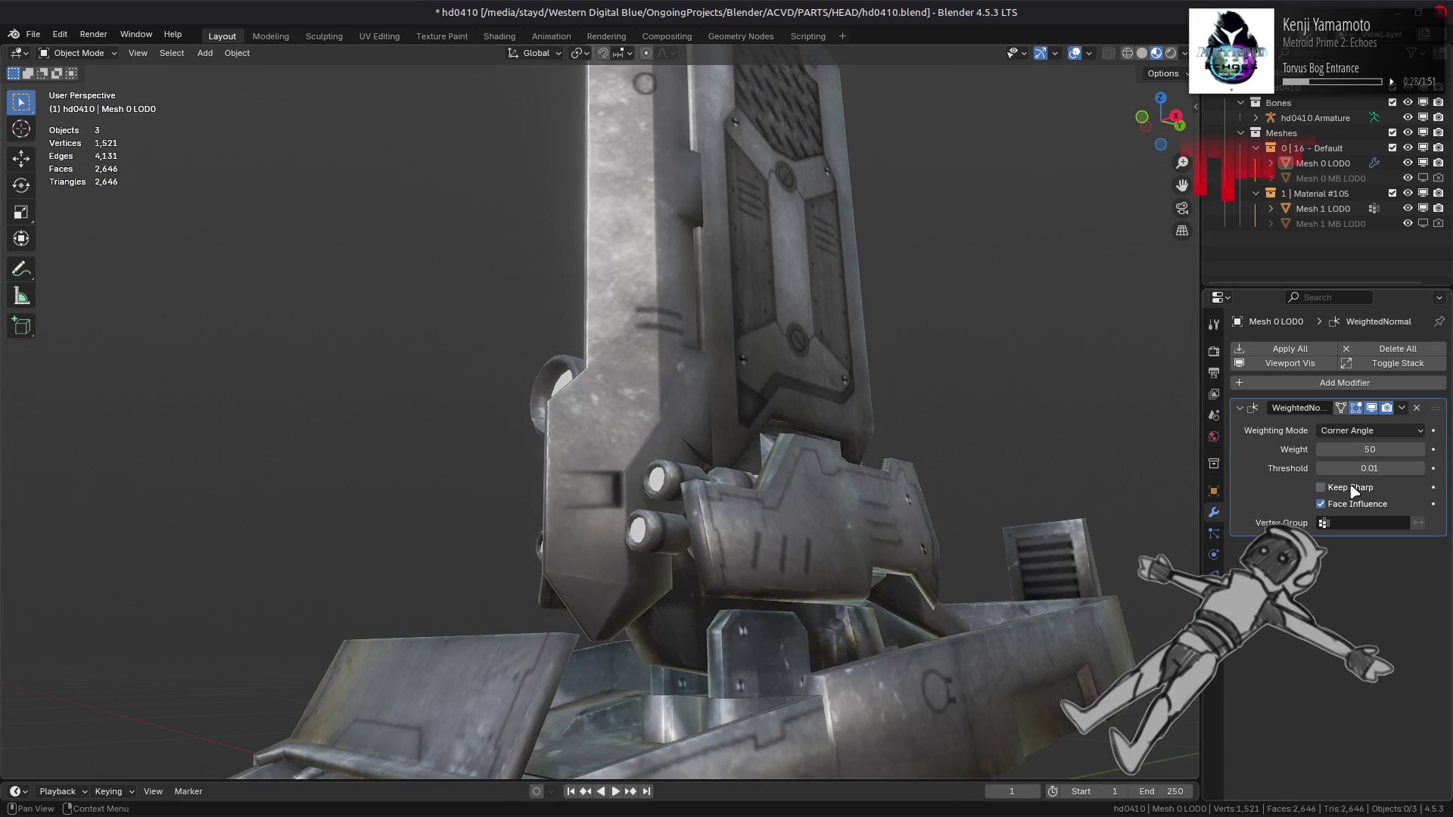
{"action": "left_click", "coordinate": [1353, 488]}
{"action": "left_click", "coordinate": [1355, 505]}
{"action": "left_click", "coordinate": [1356, 488]}
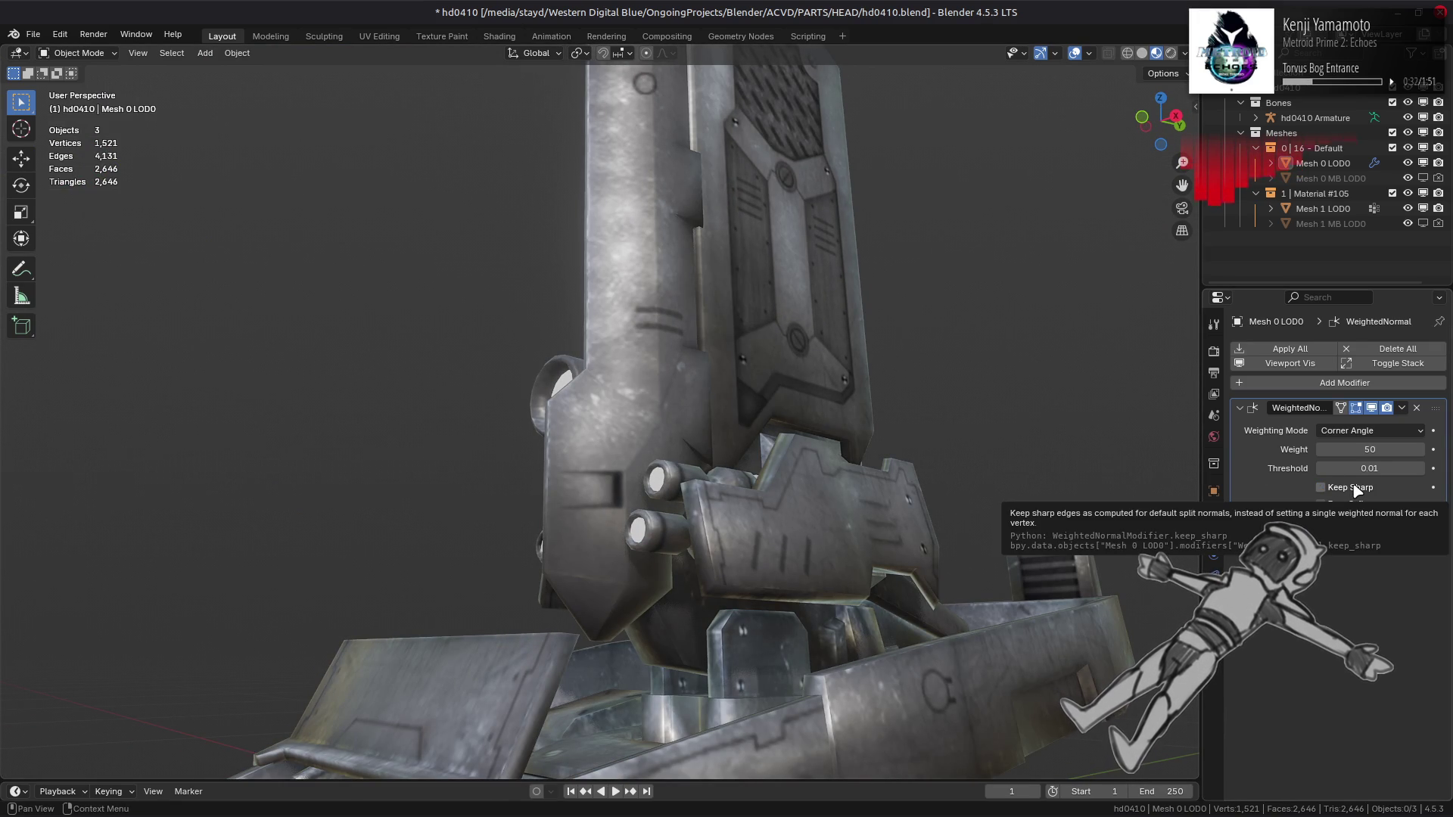
{"action": "left_click", "coordinate": [1354, 488]}
{"action": "left_click", "coordinate": [1354, 505]}
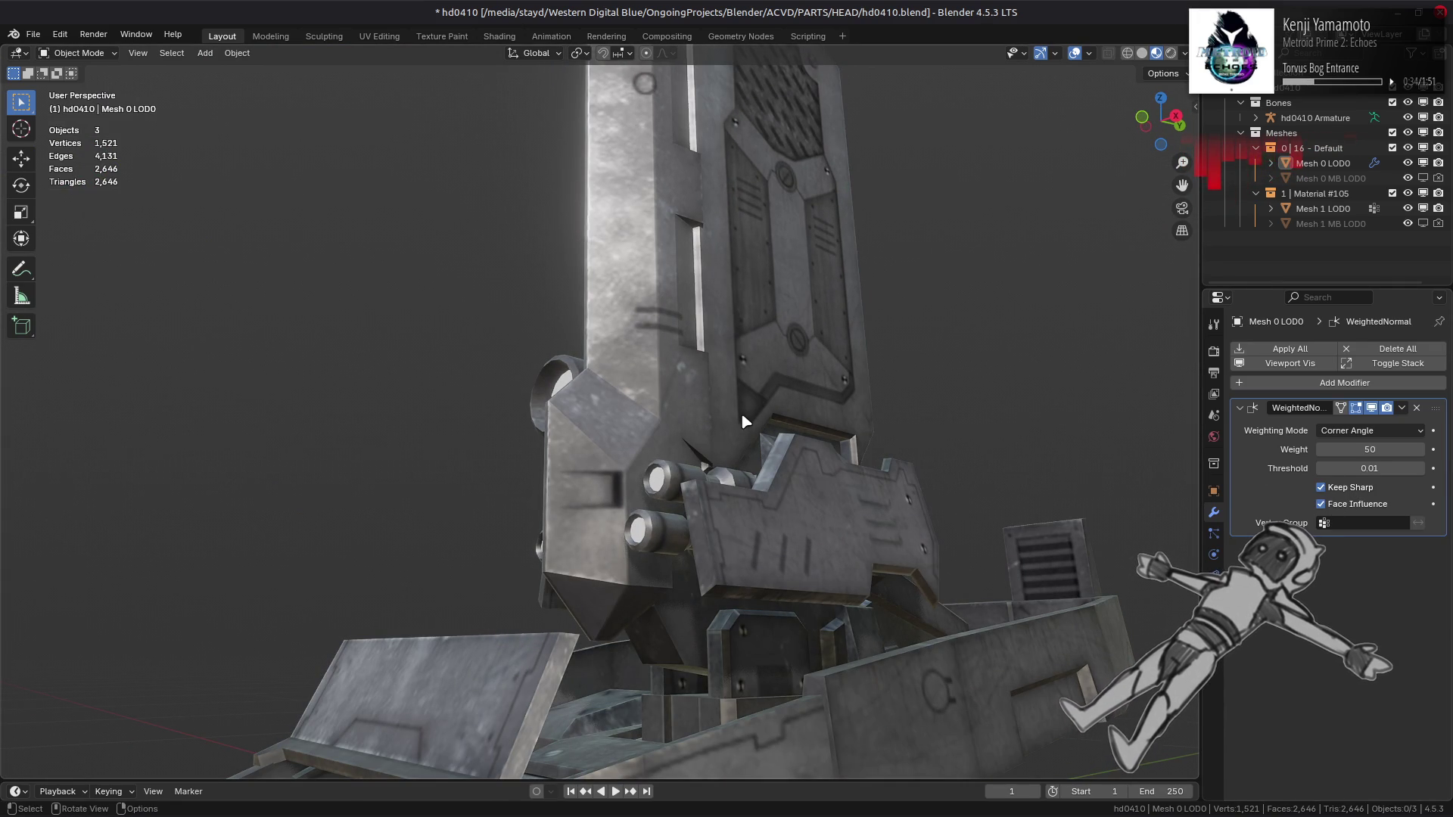
Step: Enter Edit Mode and select a triangle on the column's front panel
{"action": "mouse_move", "coordinate": [739, 415]}
{"action": "middle_mouse_down"}
{"action": "mouse_move", "coordinate": [603, 460]}
{"action": "mouse_move", "coordinate": [582, 529]}
{"action": "mouse_move", "coordinate": [578, 514]}
{"action": "middle_mouse_up"}
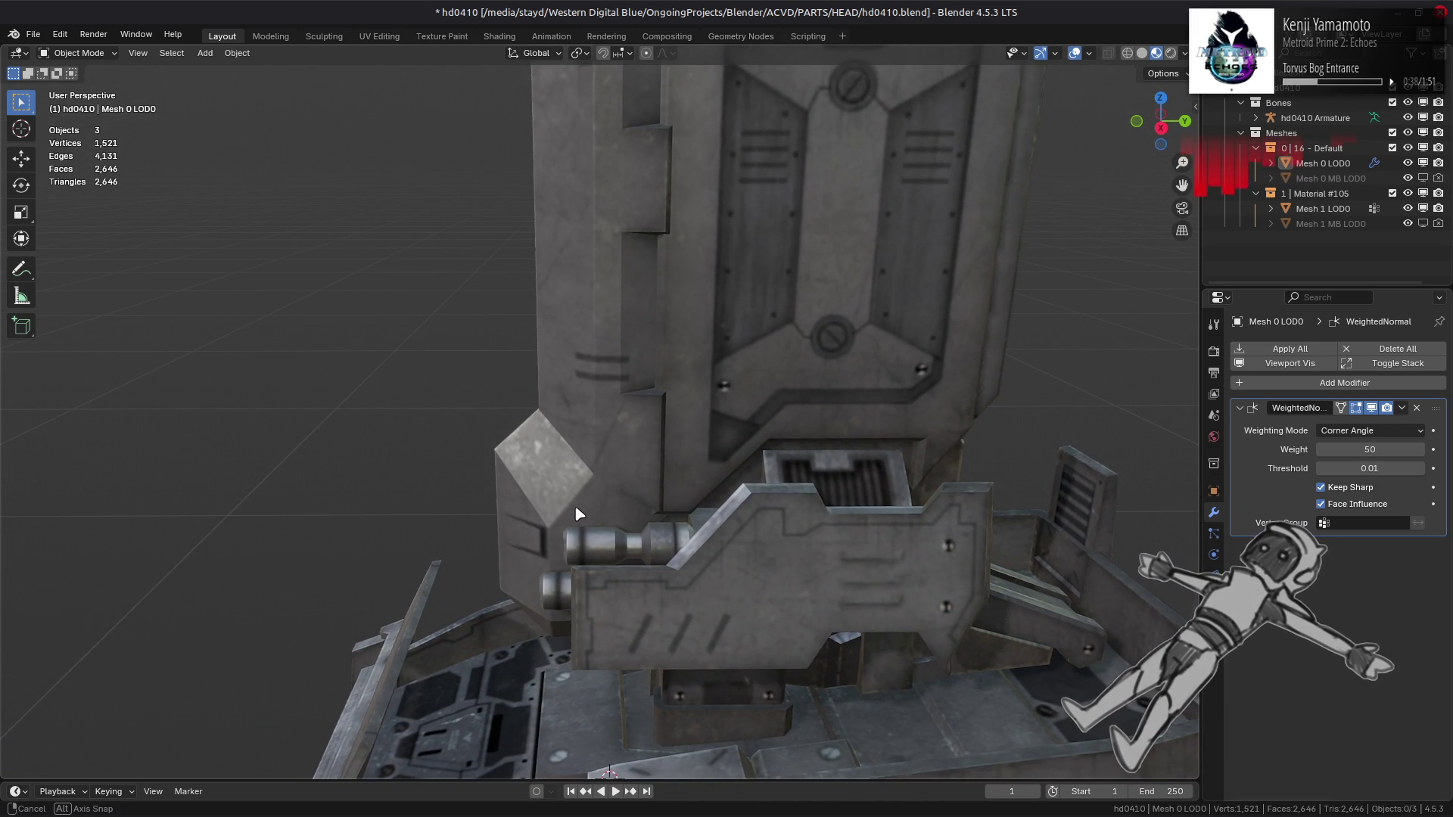
{"action": "middle_click_drag", "start_coordinate": [768, 441], "coordinate": [640, 438], "text": "shift"}
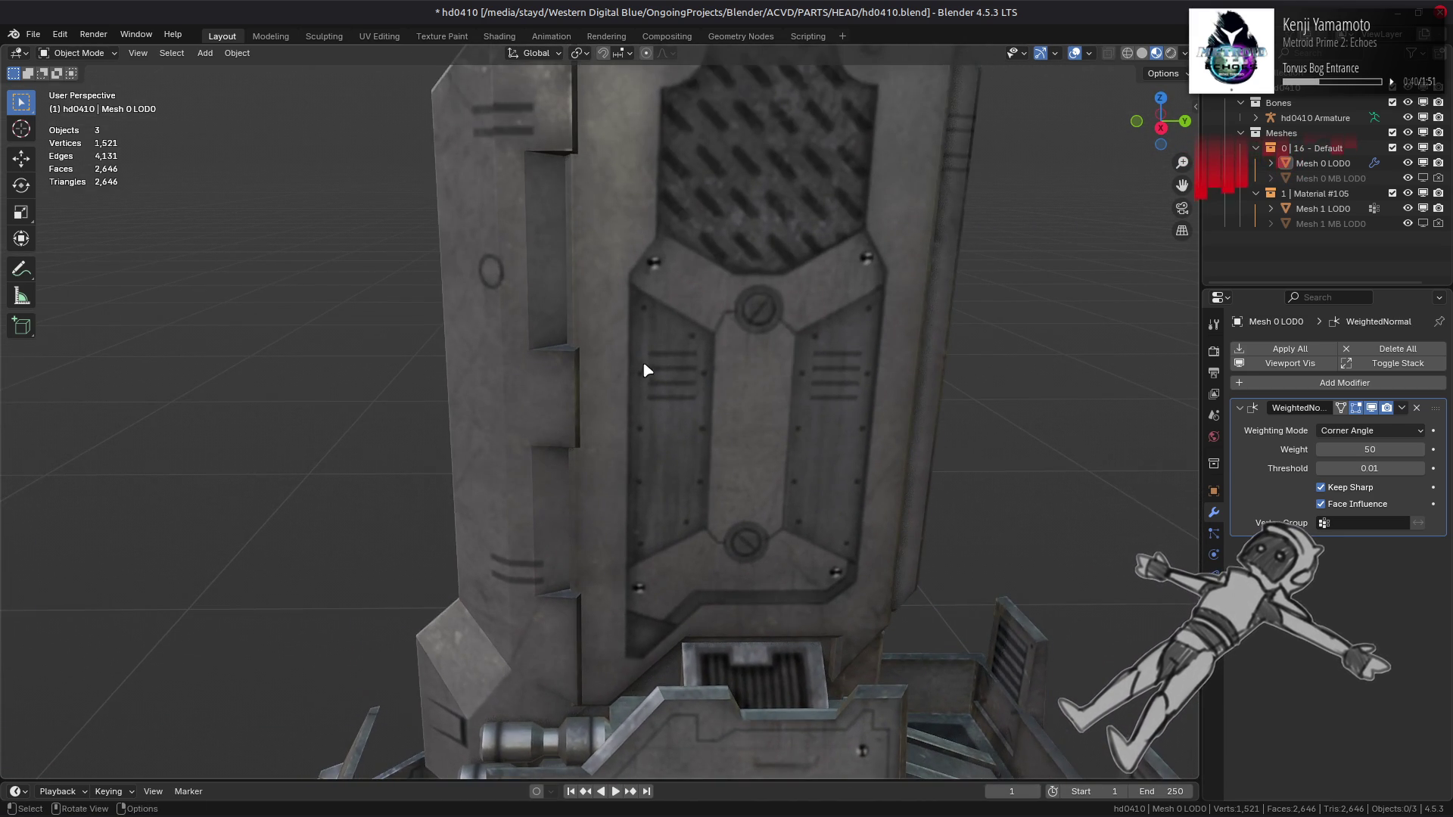
{"action": "key", "text": "Tab"}
{"action": "scroll", "coordinate": [647, 371], "scroll_direction": "down", "scroll_amount": 3}
{"action": "left_click", "coordinate": [670, 343]}
Step: Isolate the linked front panel with Ctrl+L and Shift+H, then view the scope and pillar in Object Mode
{"action": "key", "text": "ctrl+l"}
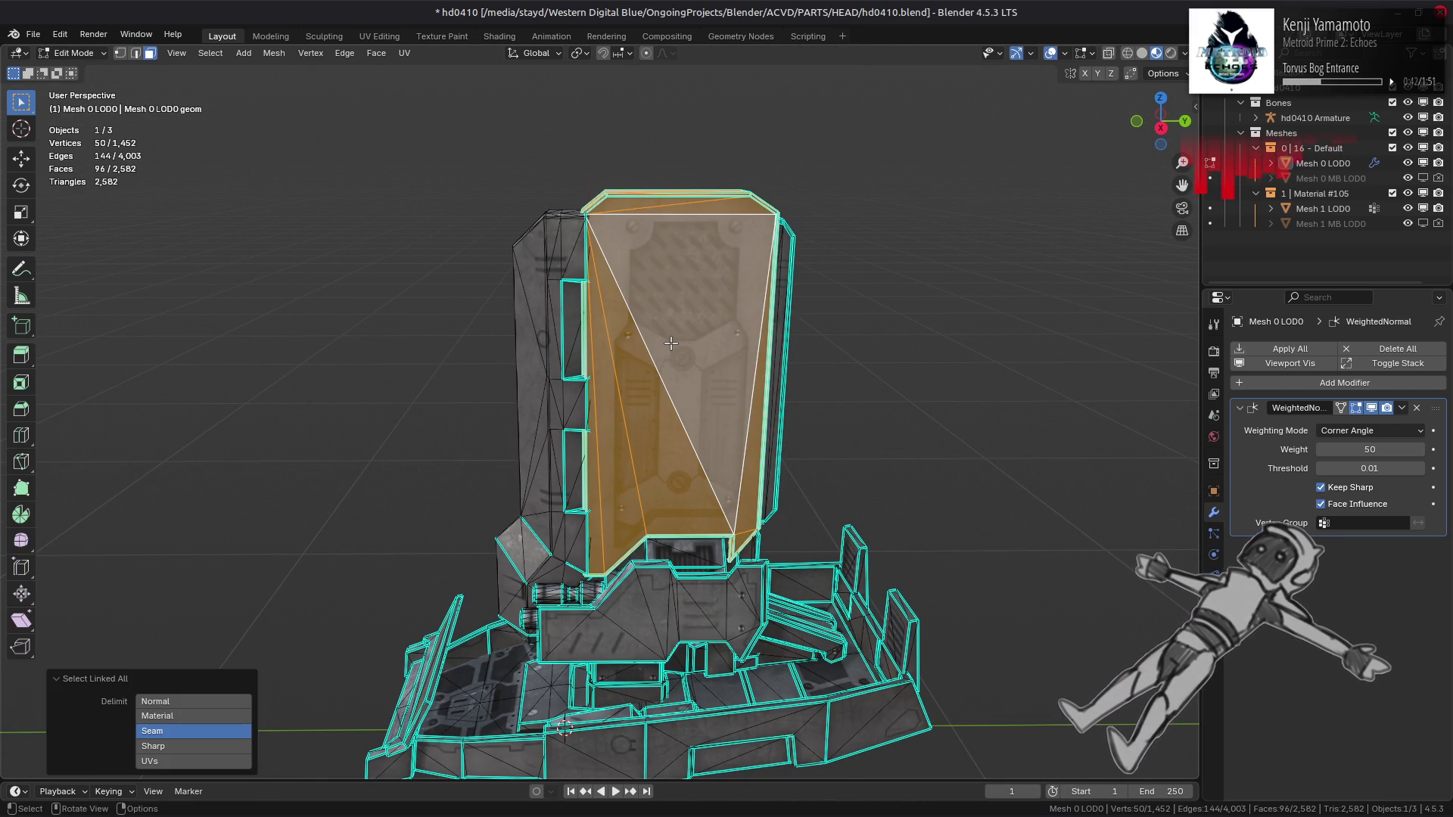
{"action": "key", "text": "shift+h"}
{"action": "scroll", "coordinate": [671, 343], "scroll_direction": "up", "scroll_amount": 5}
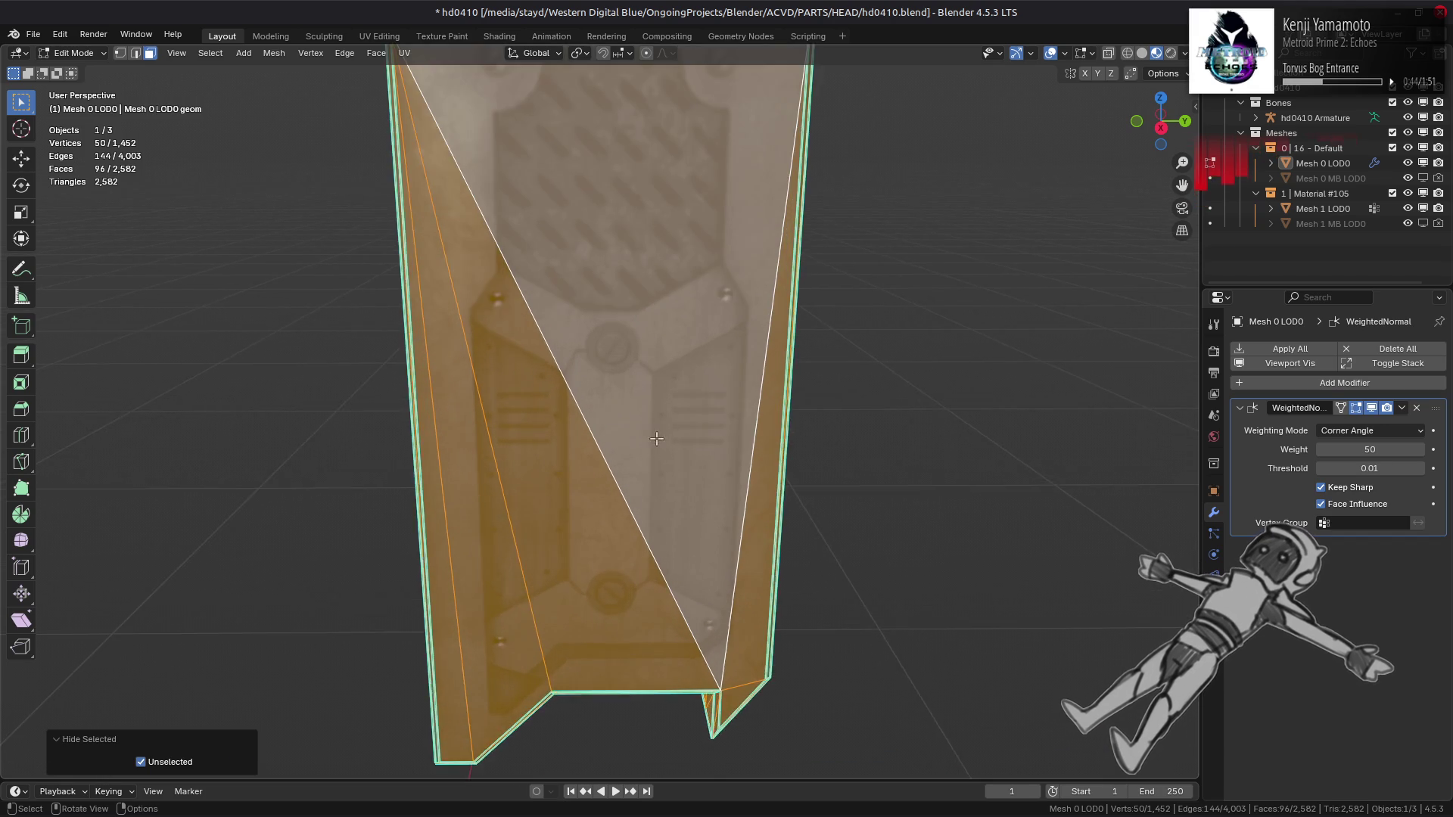
{"action": "mouse_move", "coordinate": [671, 343]}
{"action": "middle_mouse_down"}
{"action": "mouse_move", "coordinate": [642, 350]}
{"action": "mouse_move", "coordinate": [674, 436]}
{"action": "mouse_move", "coordinate": [780, 515]}
{"action": "mouse_move", "coordinate": [643, 338]}
{"action": "mouse_move", "coordinate": [348, 345]}
{"action": "mouse_move", "coordinate": [621, 401]}
{"action": "mouse_move", "coordinate": [584, 399]}
{"action": "mouse_move", "coordinate": [583, 257]}
{"action": "mouse_move", "coordinate": [814, 325]}
{"action": "mouse_move", "coordinate": [675, 283]}
{"action": "mouse_move", "coordinate": [648, 260]}
{"action": "mouse_move", "coordinate": [714, 273]}
{"action": "mouse_move", "coordinate": [738, 260]}
{"action": "middle_mouse_up"}
{"action": "key", "text": "alt+a"}
{"action": "key", "text": "Tab"}
{"action": "scroll", "coordinate": [656, 336], "scroll_direction": "up", "scroll_amount": 1}
{"action": "mouse_move", "coordinate": [656, 335]}
{"action": "middle_mouse_down"}
{"action": "mouse_move", "coordinate": [681, 328]}
{"action": "mouse_move", "coordinate": [696, 404]}
{"action": "mouse_move", "coordinate": [671, 366]}
{"action": "mouse_move", "coordinate": [701, 364]}
{"action": "mouse_move", "coordinate": [651, 396]}
{"action": "mouse_move", "coordinate": [570, 389]}
{"action": "mouse_move", "coordinate": [534, 215]}
{"action": "mouse_move", "coordinate": [535, 269]}
{"action": "mouse_move", "coordinate": [615, 262]}
{"action": "mouse_move", "coordinate": [478, 447]}
{"action": "mouse_move", "coordinate": [446, 460]}
{"action": "mouse_move", "coordinate": [605, 435]}
{"action": "mouse_move", "coordinate": [626, 406]}
{"action": "mouse_move", "coordinate": [431, 411]}
{"action": "mouse_move", "coordinate": [464, 458]}
{"action": "middle_mouse_up"}
Step: Select the stray edges beside the two lamps and apply Clear Sharp via Ctrl+E
{"action": "key", "text": "Tab"}
{"action": "scroll", "coordinate": [429, 513], "scroll_direction": "up", "scroll_amount": 3}
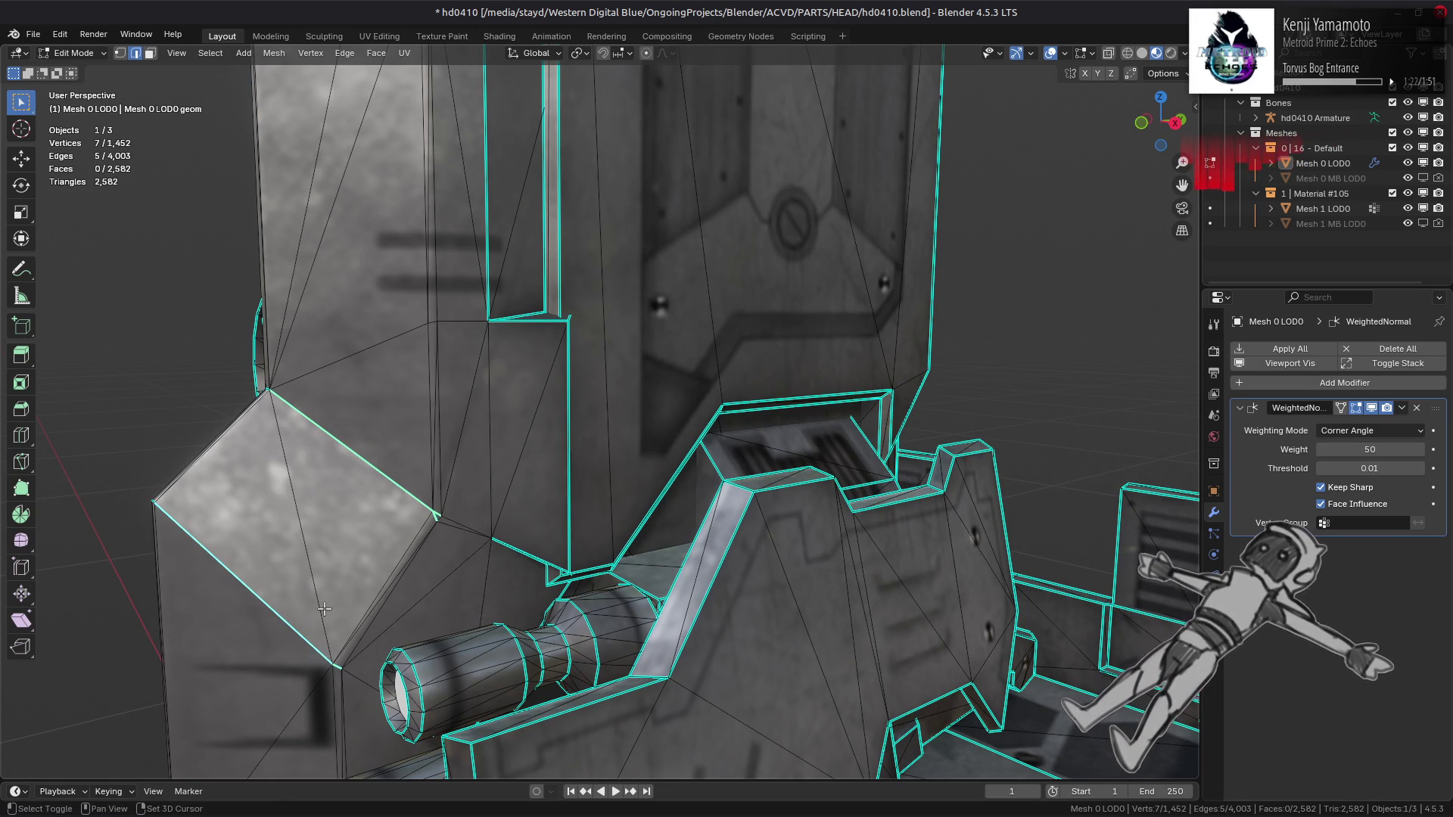
{"action": "middle_click_drag", "start_coordinate": [366, 563], "coordinate": [627, 466]}
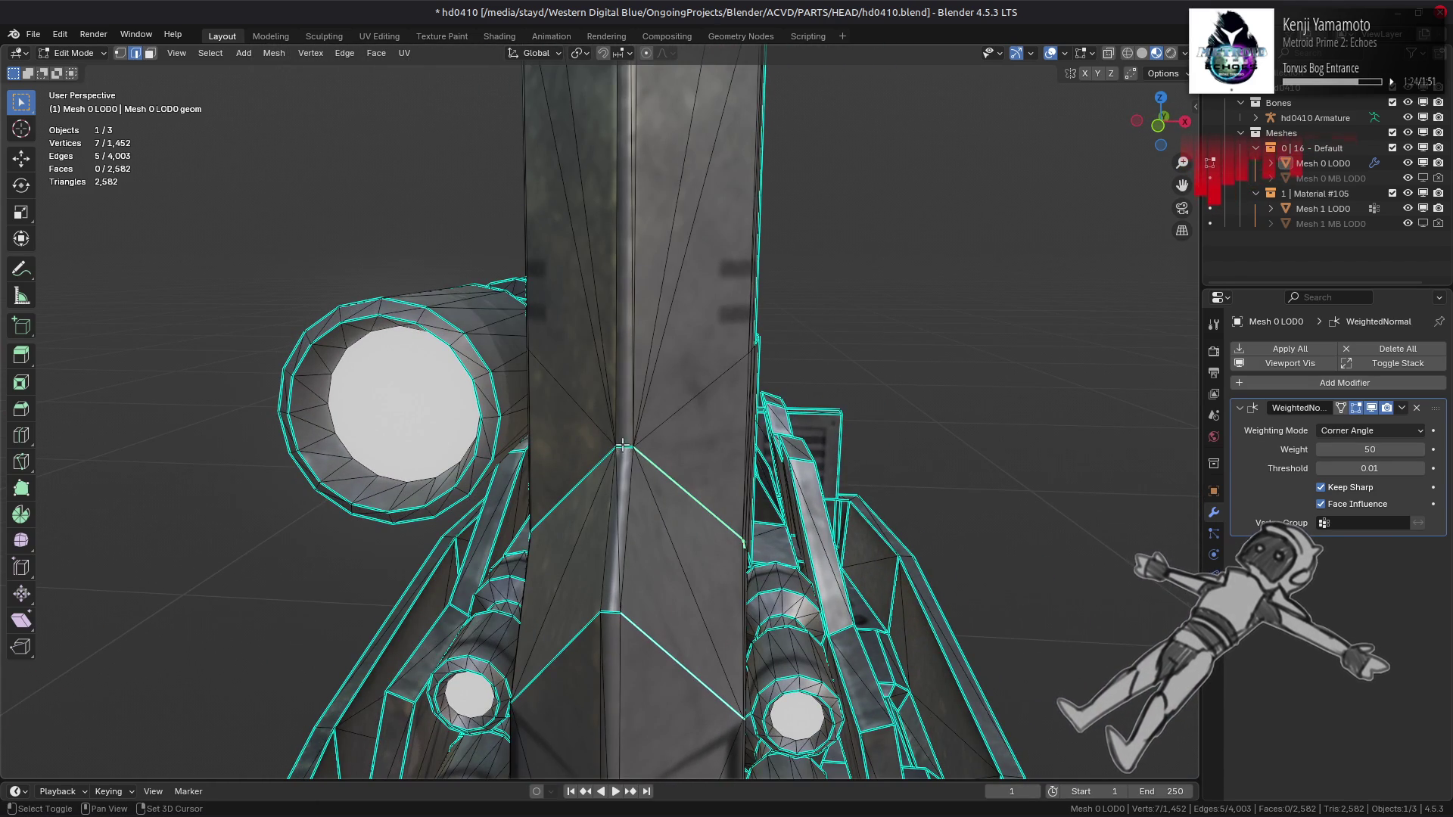
{"action": "left_click", "coordinate": [573, 490], "text": "shift"}
{"action": "middle_click_drag", "start_coordinate": [573, 490], "coordinate": [814, 613]}
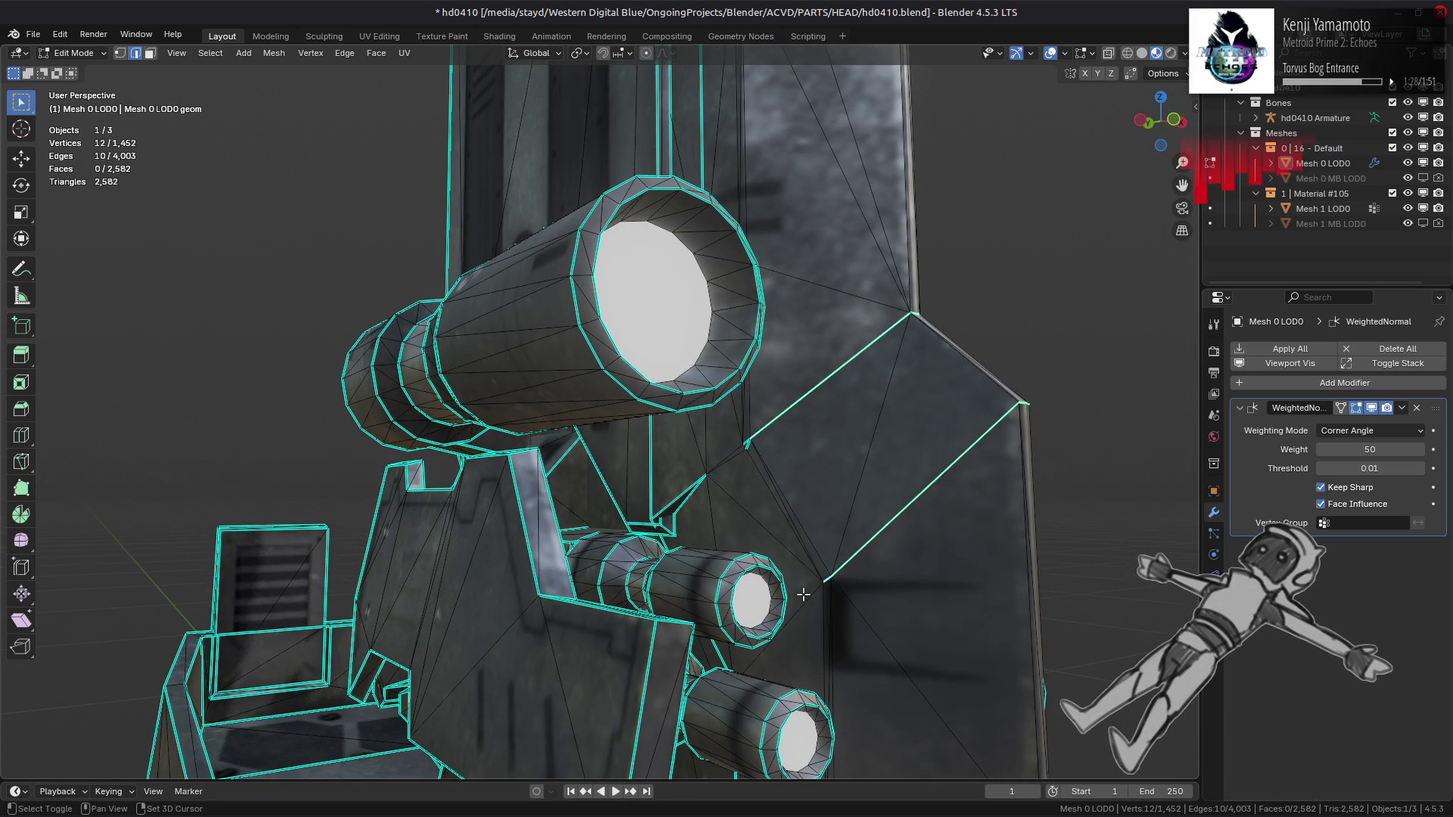
{"action": "middle_click_drag", "start_coordinate": [748, 449], "coordinate": [847, 472], "text": "ctrl"}
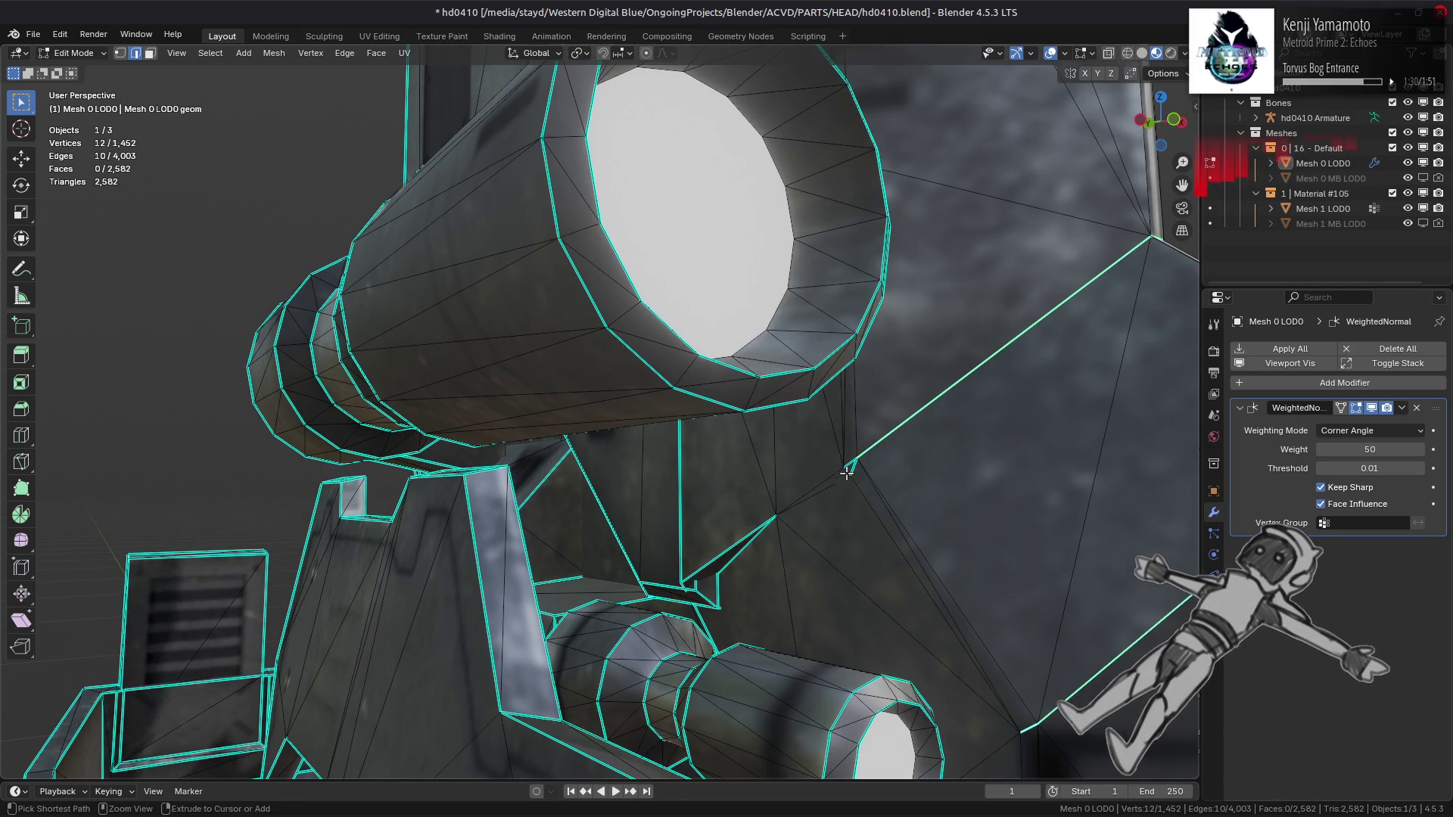
{"action": "key", "text": "ctrl+e"}
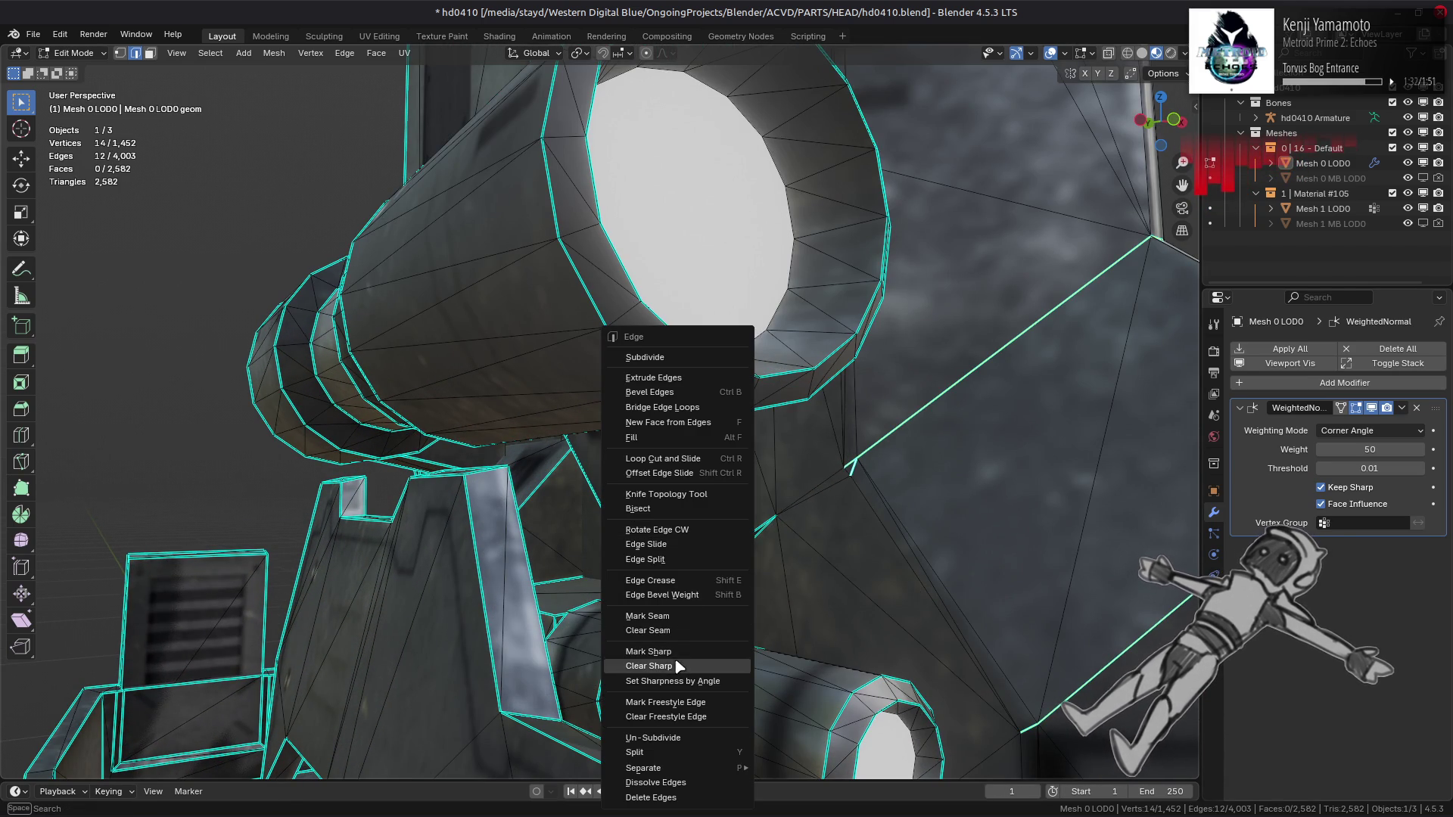
{"action": "left_click", "coordinate": [677, 666]}
{"action": "mouse_move", "coordinate": [678, 666]}
{"action": "middle_mouse_down"}
{"action": "mouse_move", "coordinate": [568, 507]}
{"action": "mouse_move", "coordinate": [729, 509]}
{"action": "middle_mouse_up"}
Step: Check the pillar's shading in Object Mode
{"action": "key", "text": "Tab"}
{"action": "scroll", "coordinate": [568, 507], "scroll_direction": "down", "scroll_amount": 5}
{"action": "scroll", "coordinate": [728, 509], "scroll_direction": "up", "scroll_amount": 6}
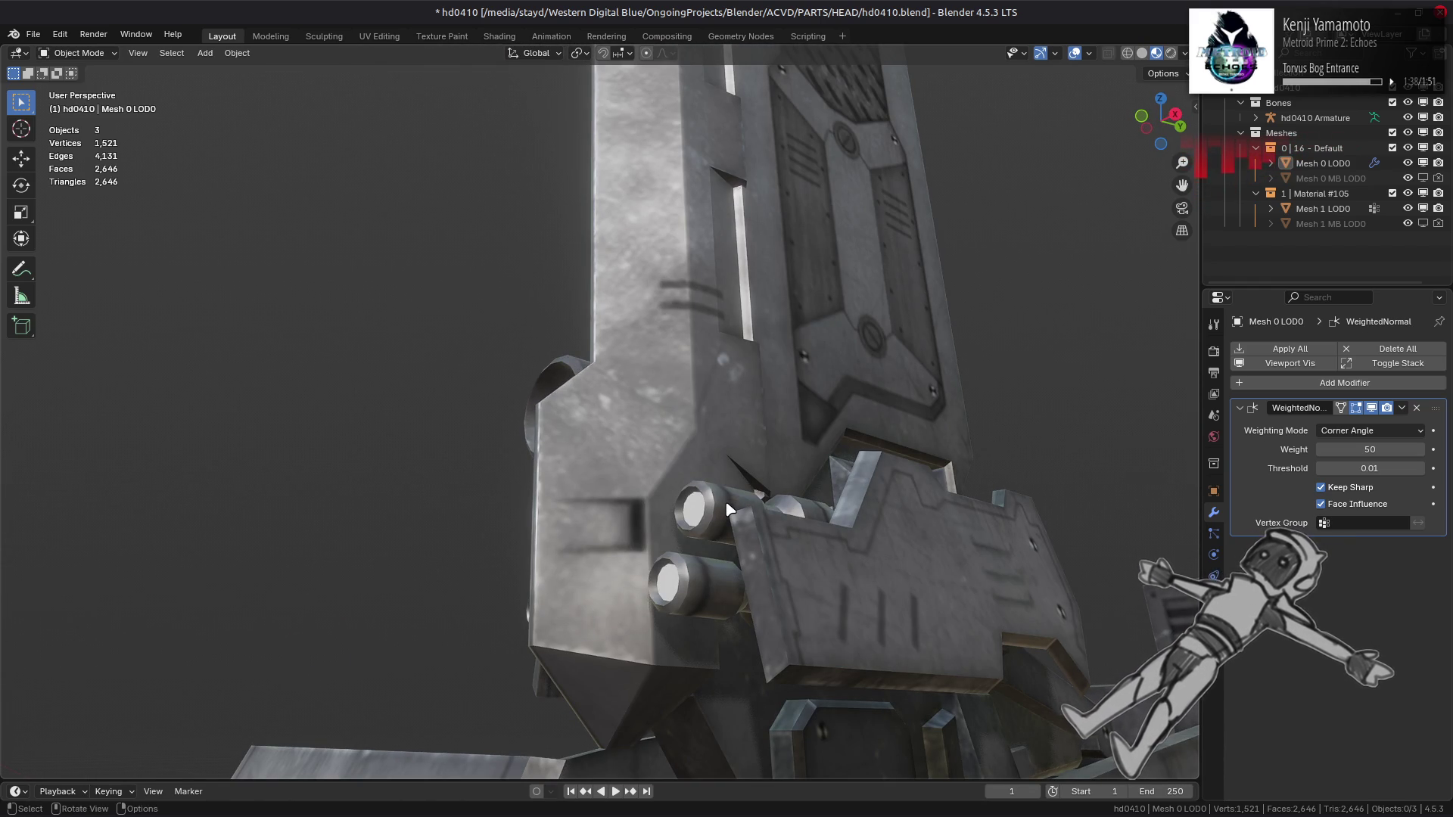
{"action": "scroll", "coordinate": [739, 333], "scroll_direction": "down", "scroll_amount": 5}
{"action": "scroll", "coordinate": [729, 373], "scroll_direction": "up", "scroll_amount": 2}
Step: Isolate the two barrel cylinders with Ctrl+L and Shift+H to inspect, then unhide everything
{"action": "key", "text": "Tab"}
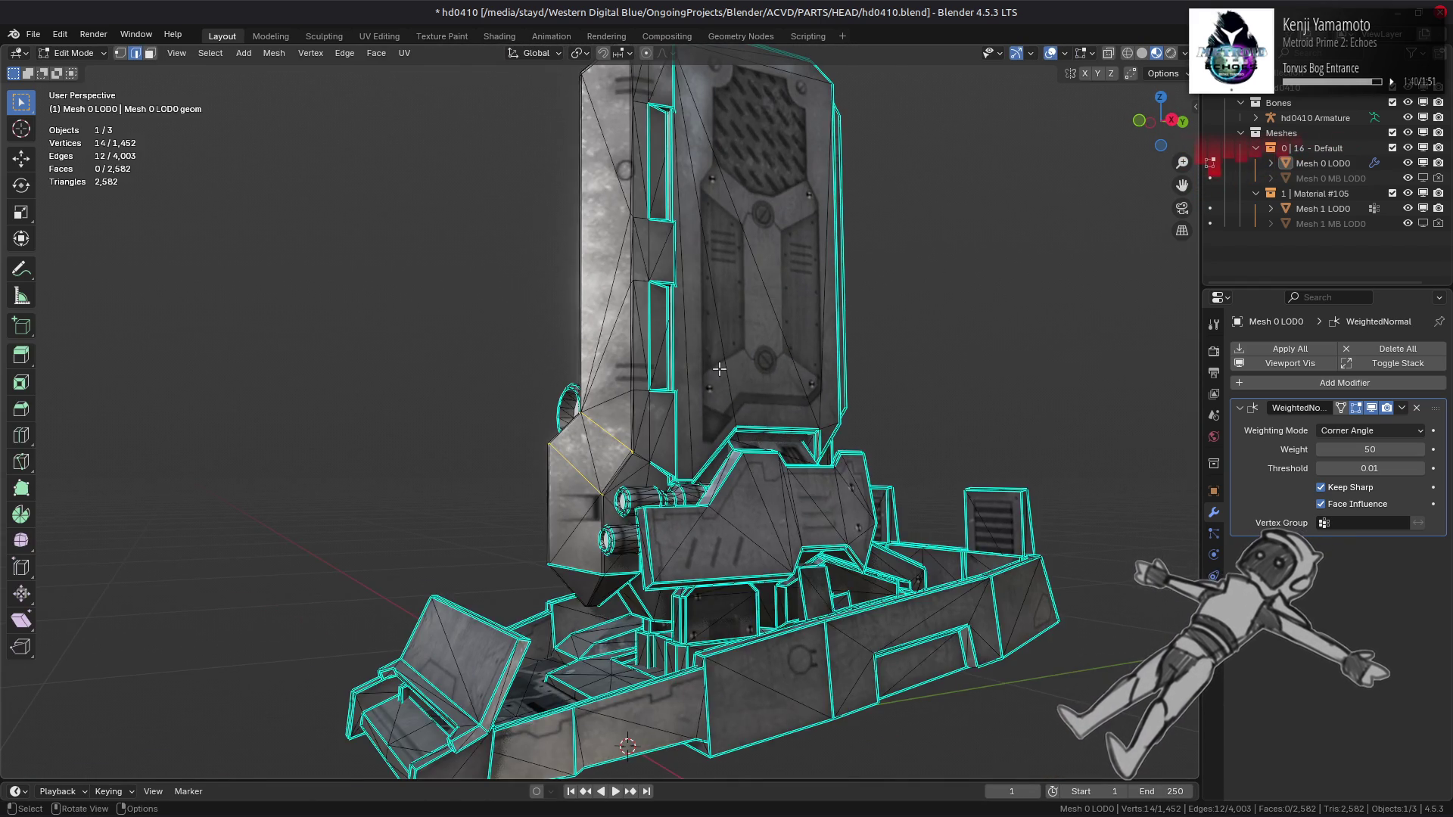
{"action": "scroll", "coordinate": [651, 402], "scroll_direction": "up", "scroll_amount": 3}
{"action": "mouse_move", "coordinate": [636, 413]}
{"action": "middle_mouse_down"}
{"action": "mouse_move", "coordinate": [733, 491]}
{"action": "mouse_move", "coordinate": [646, 410]}
{"action": "mouse_move", "coordinate": [658, 373]}
{"action": "mouse_move", "coordinate": [631, 341]}
{"action": "middle_mouse_up"}
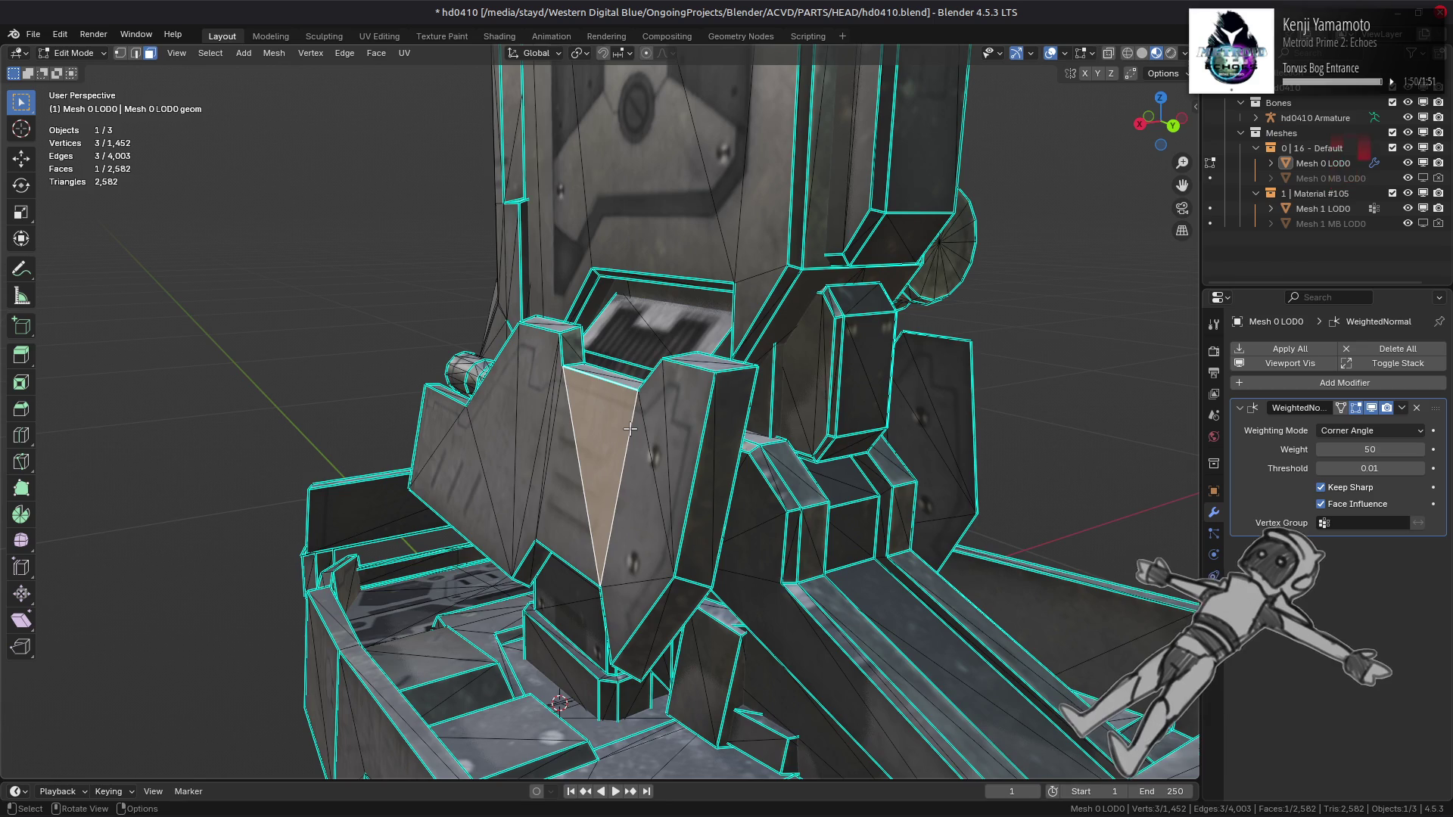
{"action": "mouse_move", "coordinate": [630, 429]}
{"action": "middle_mouse_down"}
{"action": "mouse_move", "coordinate": [492, 412]}
{"action": "mouse_move", "coordinate": [447, 469]}
{"action": "mouse_move", "coordinate": [321, 433]}
{"action": "middle_mouse_up"}
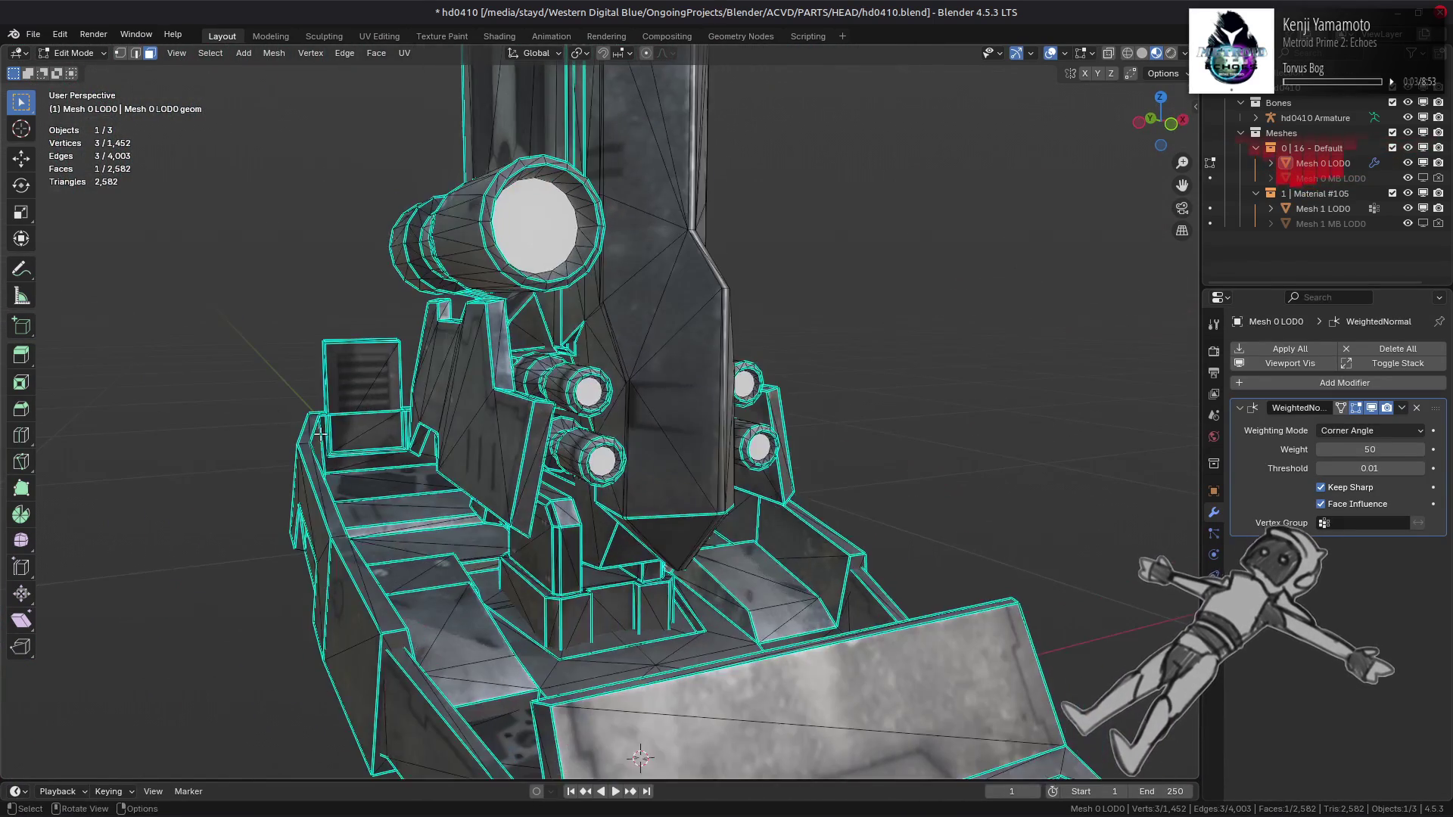
{"action": "scroll", "coordinate": [505, 386], "scroll_direction": "up", "scroll_amount": 3}
{"action": "middle_click_drag", "start_coordinate": [601, 467], "coordinate": [537, 418]}
{"action": "key", "text": "ctrl+l"}
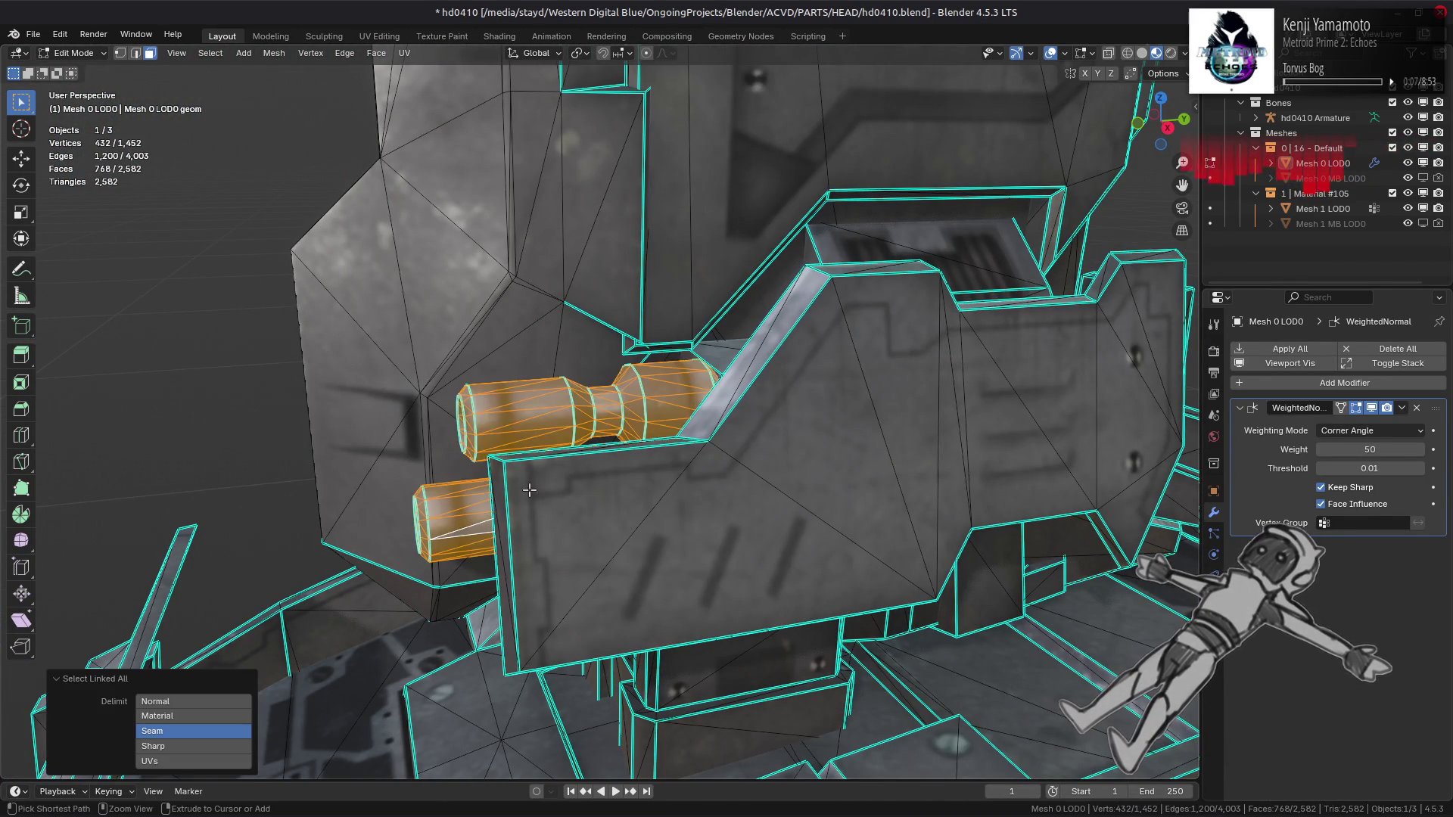
{"action": "key", "text": "shift+h"}
{"action": "mouse_move", "coordinate": [570, 467]}
{"action": "middle_mouse_down"}
{"action": "mouse_move", "coordinate": [472, 446]}
{"action": "mouse_move", "coordinate": [594, 502]}
{"action": "mouse_move", "coordinate": [454, 489]}
{"action": "mouse_move", "coordinate": [479, 480]}
{"action": "mouse_move", "coordinate": [407, 458]}
{"action": "middle_mouse_up"}
{"action": "key", "text": "alt+a"}
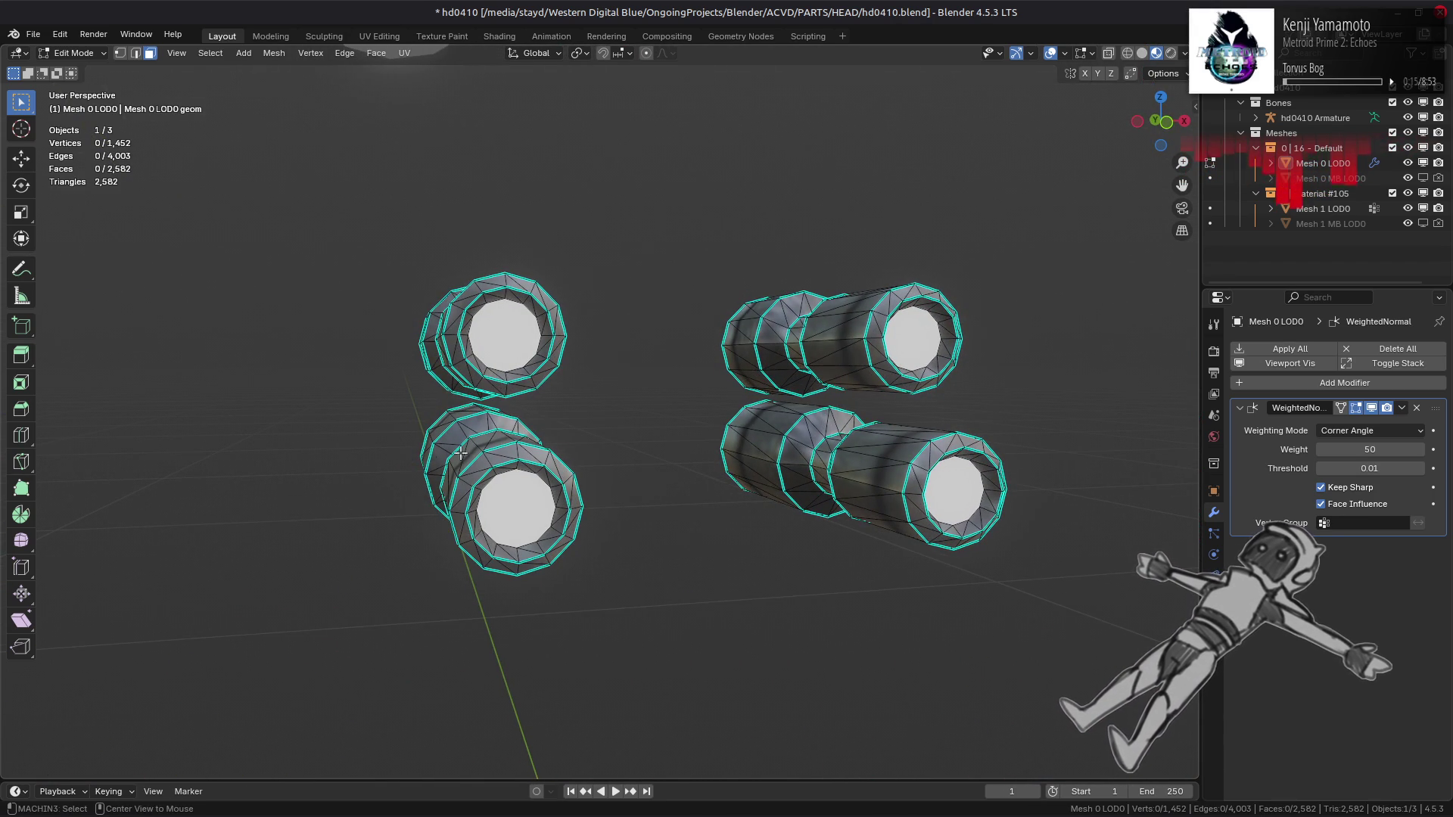
{"action": "key", "text": "alt+h"}
{"action": "key", "text": "alt+a"}
Step: Return to Object Mode, save hd0410.blend, and select the barrel object Mesh 1 LOD0
{"action": "middle_click_drag", "start_coordinate": [560, 423], "coordinate": [503, 413]}
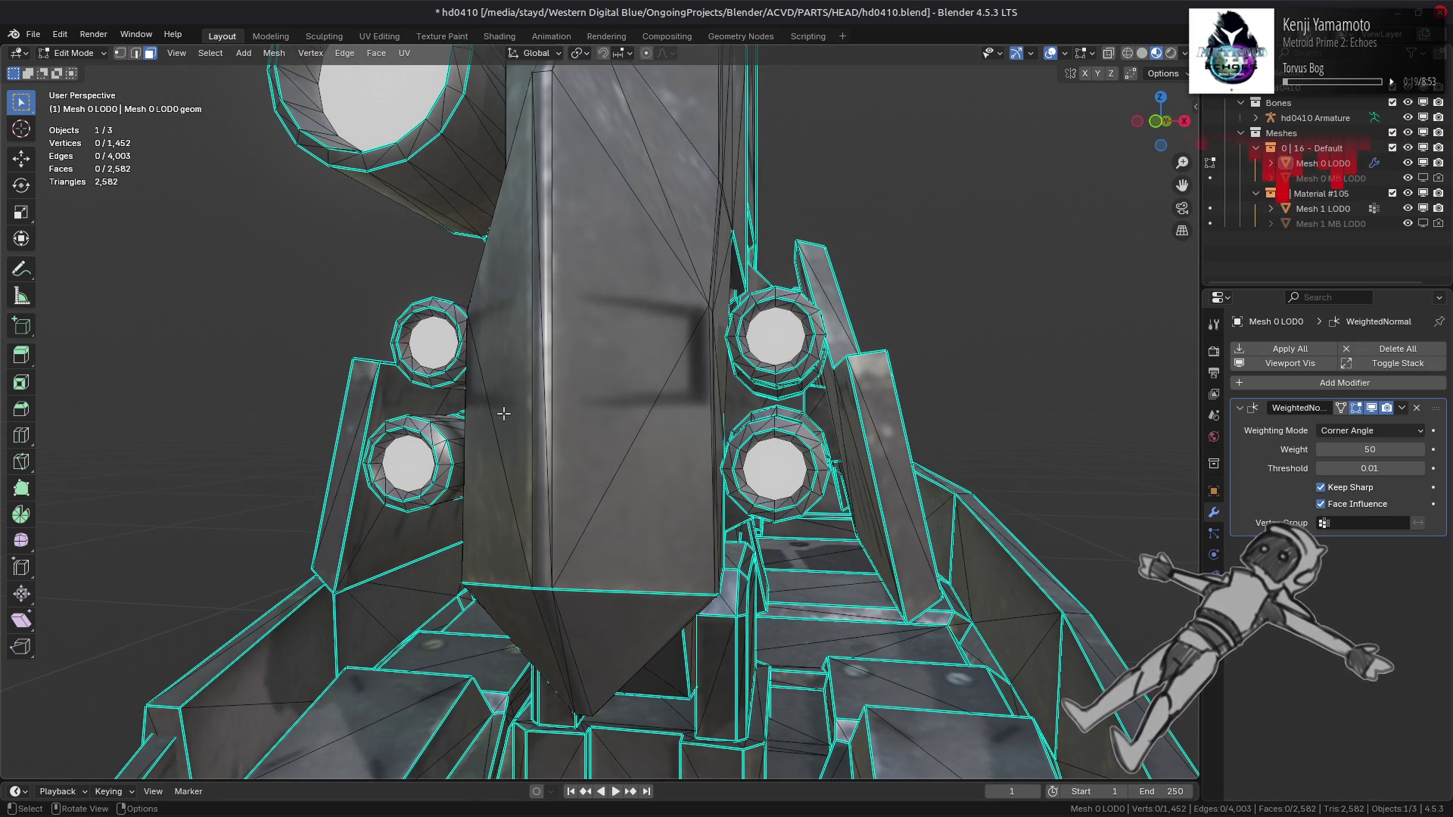
{"action": "scroll", "coordinate": [503, 413], "scroll_direction": "down", "scroll_amount": 3}
{"action": "key", "text": "Tab"}
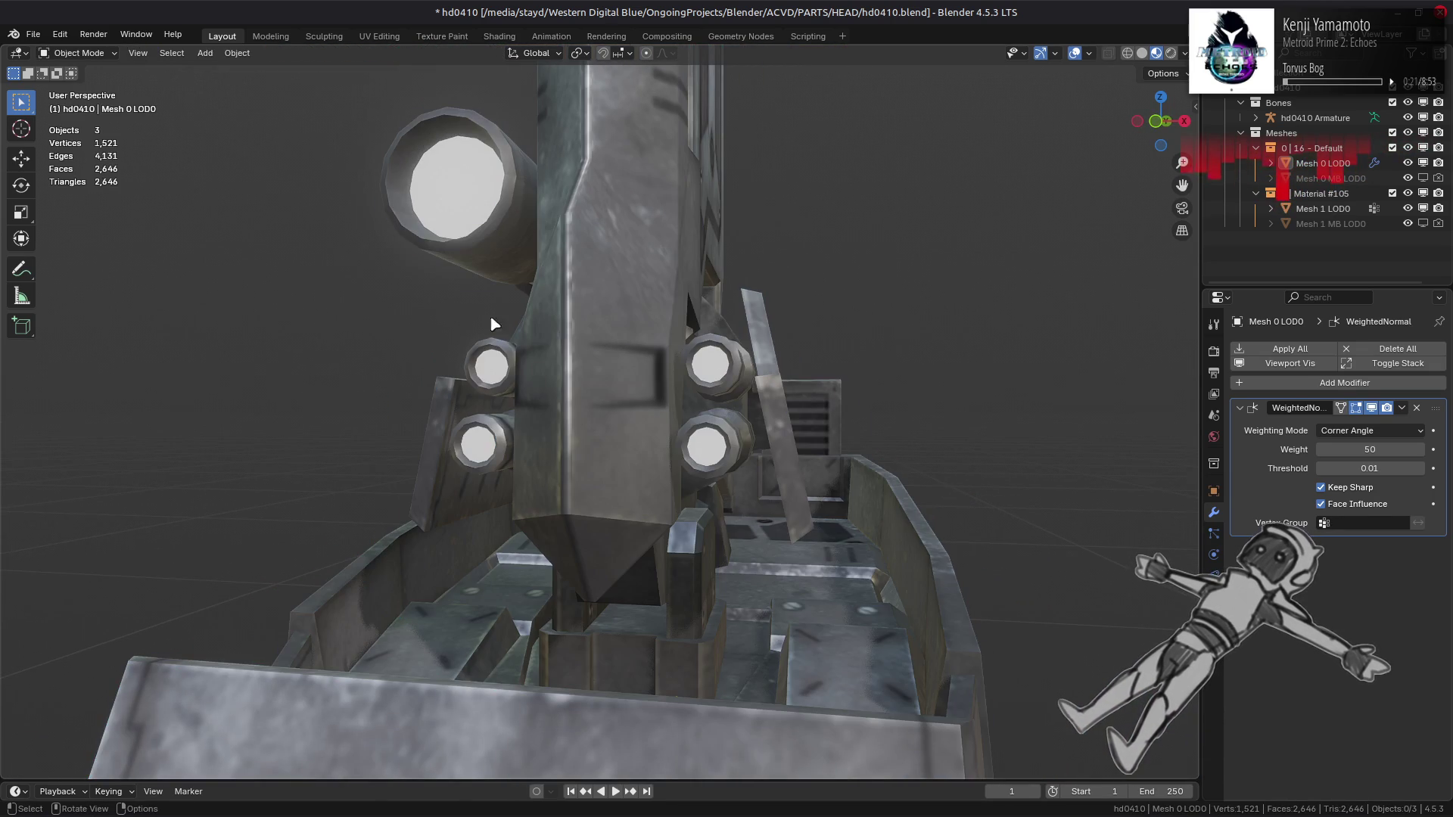
{"action": "key", "text": "ctrl+s"}
{"action": "left_click", "coordinate": [458, 204]}
Step: In the Shading workspace, paste the copied Mix and Multiply nodes and wire texture alpha into Mix Factor and Multiply into the shader
{"action": "left_click", "coordinate": [502, 37]}
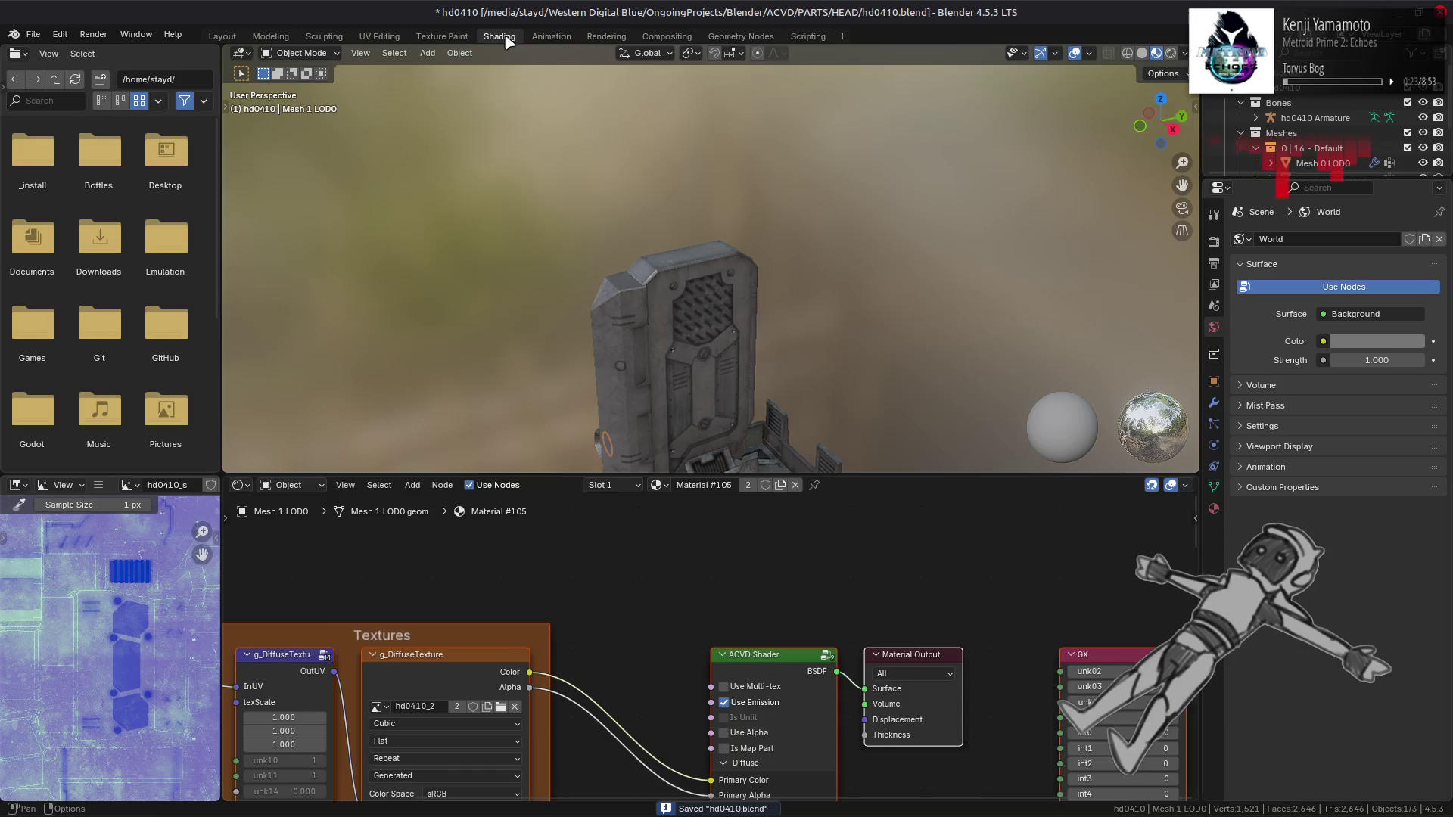
{"action": "middle_click_drag", "start_coordinate": [632, 630], "coordinate": [656, 584]}
{"action": "right_click", "coordinate": [598, 559]}
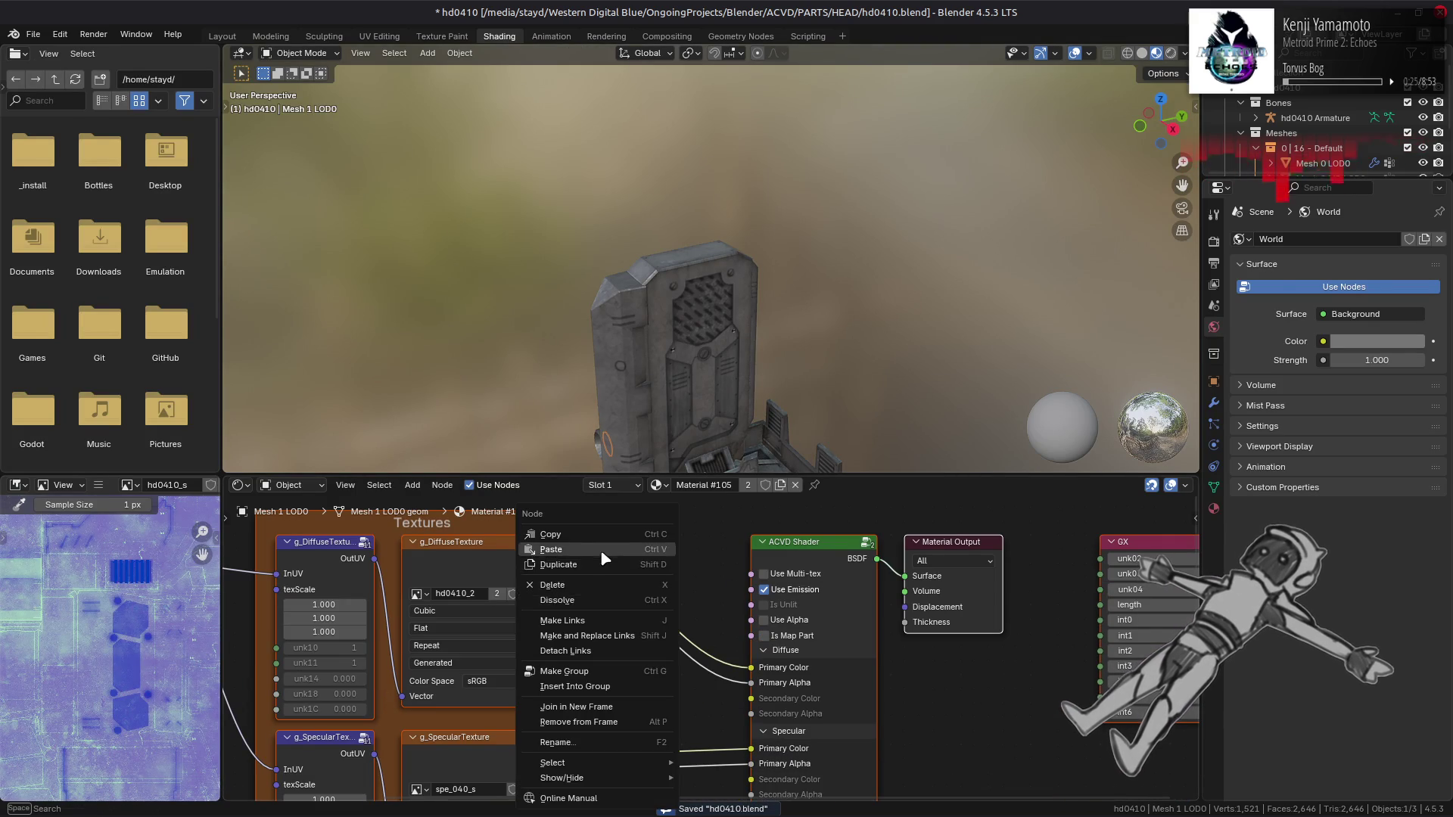
{"action": "left_click", "coordinate": [600, 574]}
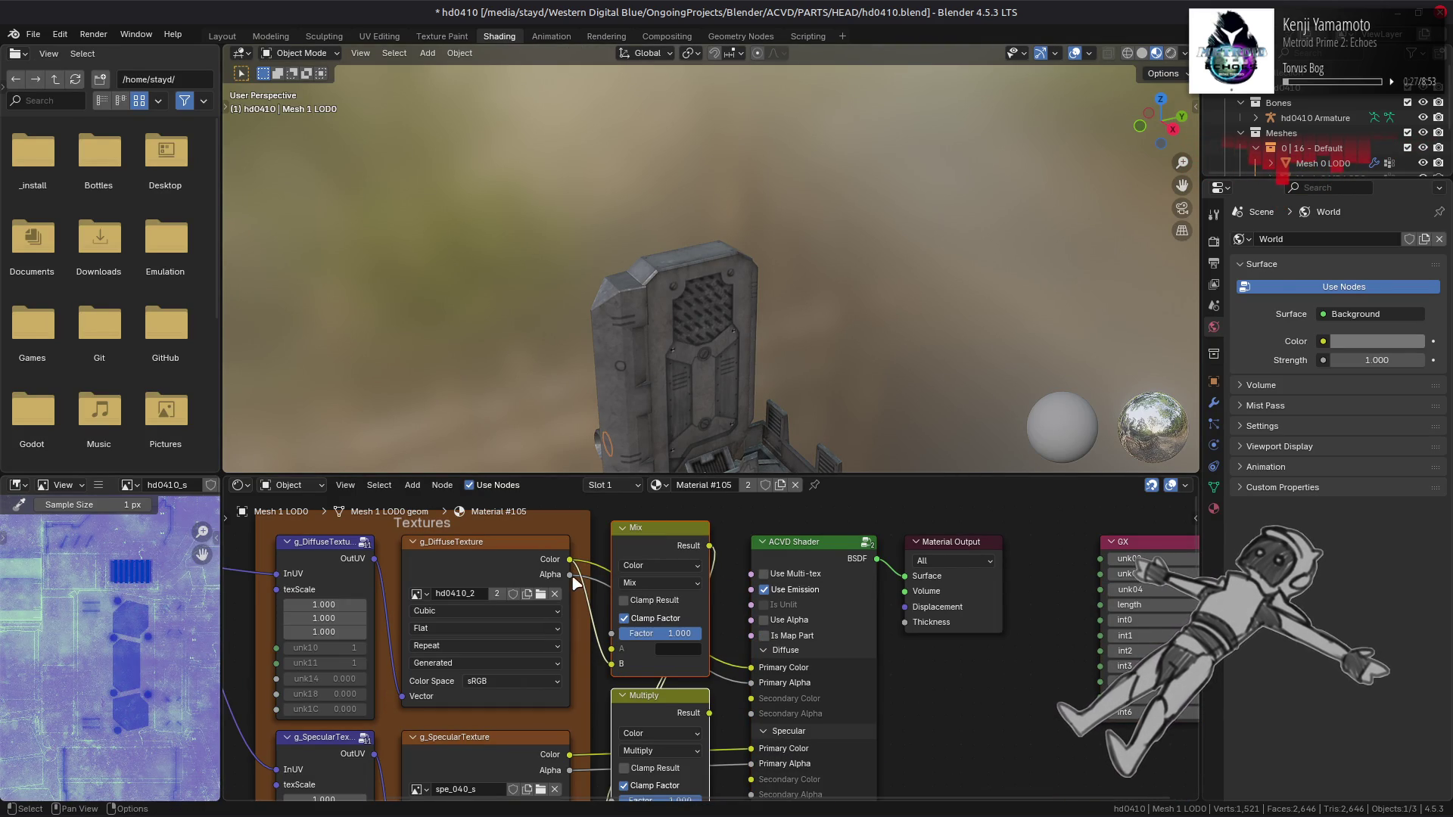
{"action": "left_click_drag", "start_coordinate": [615, 634], "coordinate": [612, 634]}
{"action": "left_click_drag", "start_coordinate": [748, 674], "coordinate": [749, 669]}
{"action": "scroll", "coordinate": [749, 651], "scroll_direction": "down", "scroll_amount": 6, "text": "shift"}
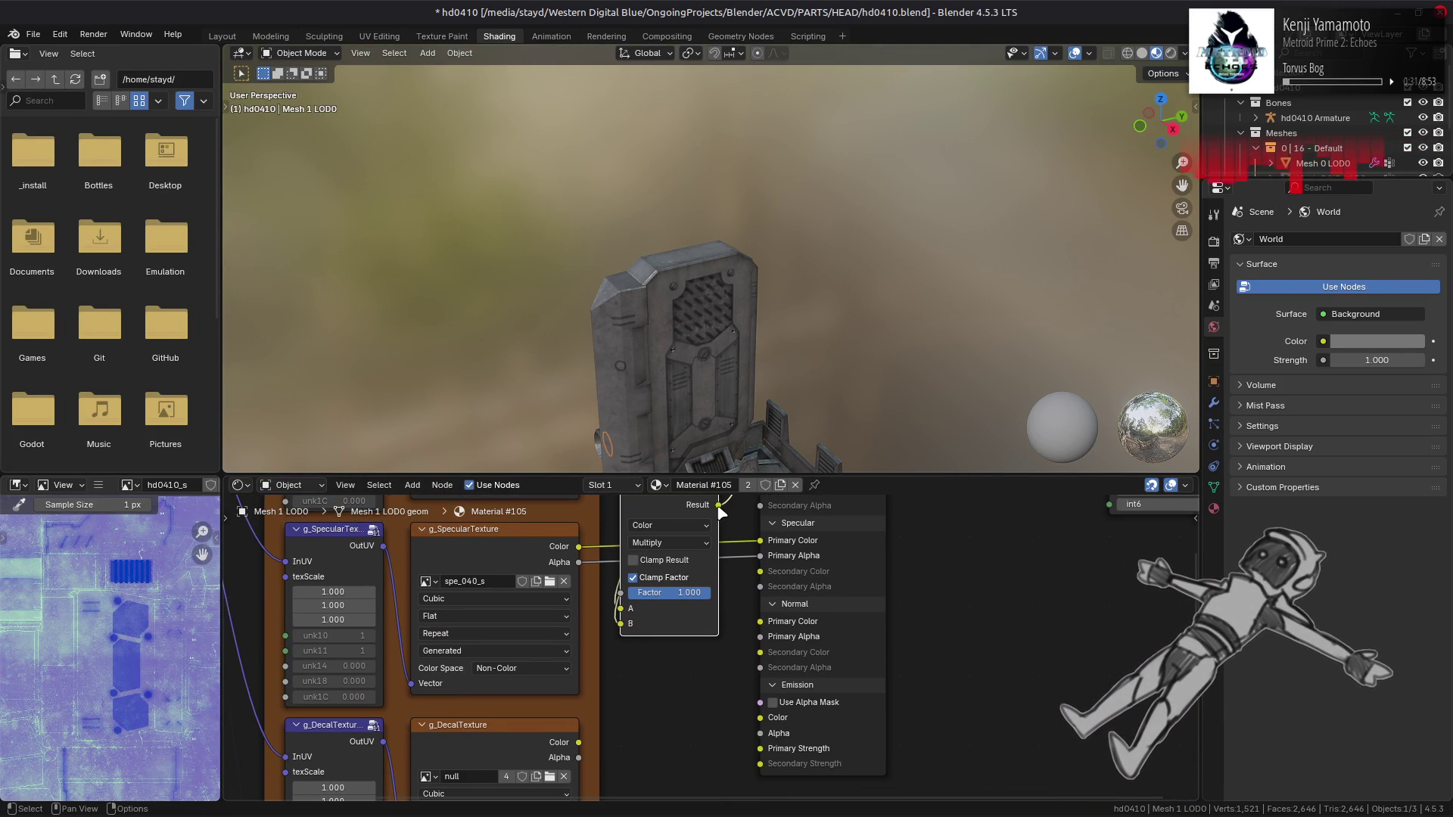
Step: Replace the hd0410_2 texture image with the .dds file from the hd0410_gt-tpf-dcx folder
{"action": "middle_click_drag", "start_coordinate": [499, 569], "coordinate": [578, 728]}
{"action": "left_click", "coordinate": [575, 636]}
{"action": "left_click", "coordinate": [99, 485]}
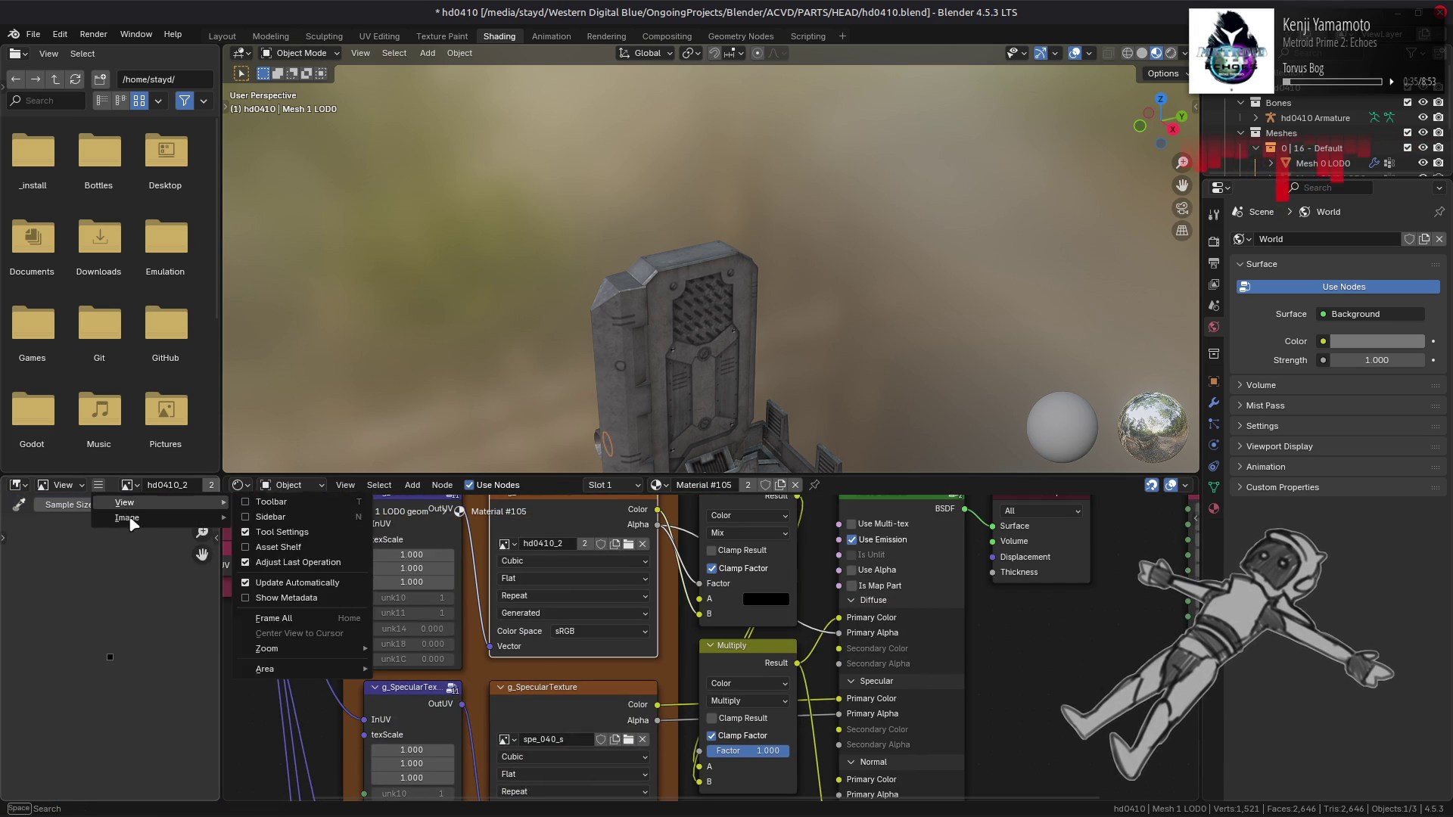
{"action": "mouse_move", "coordinate": [127, 517]}
{"action": "left_click", "coordinate": [297, 280]}
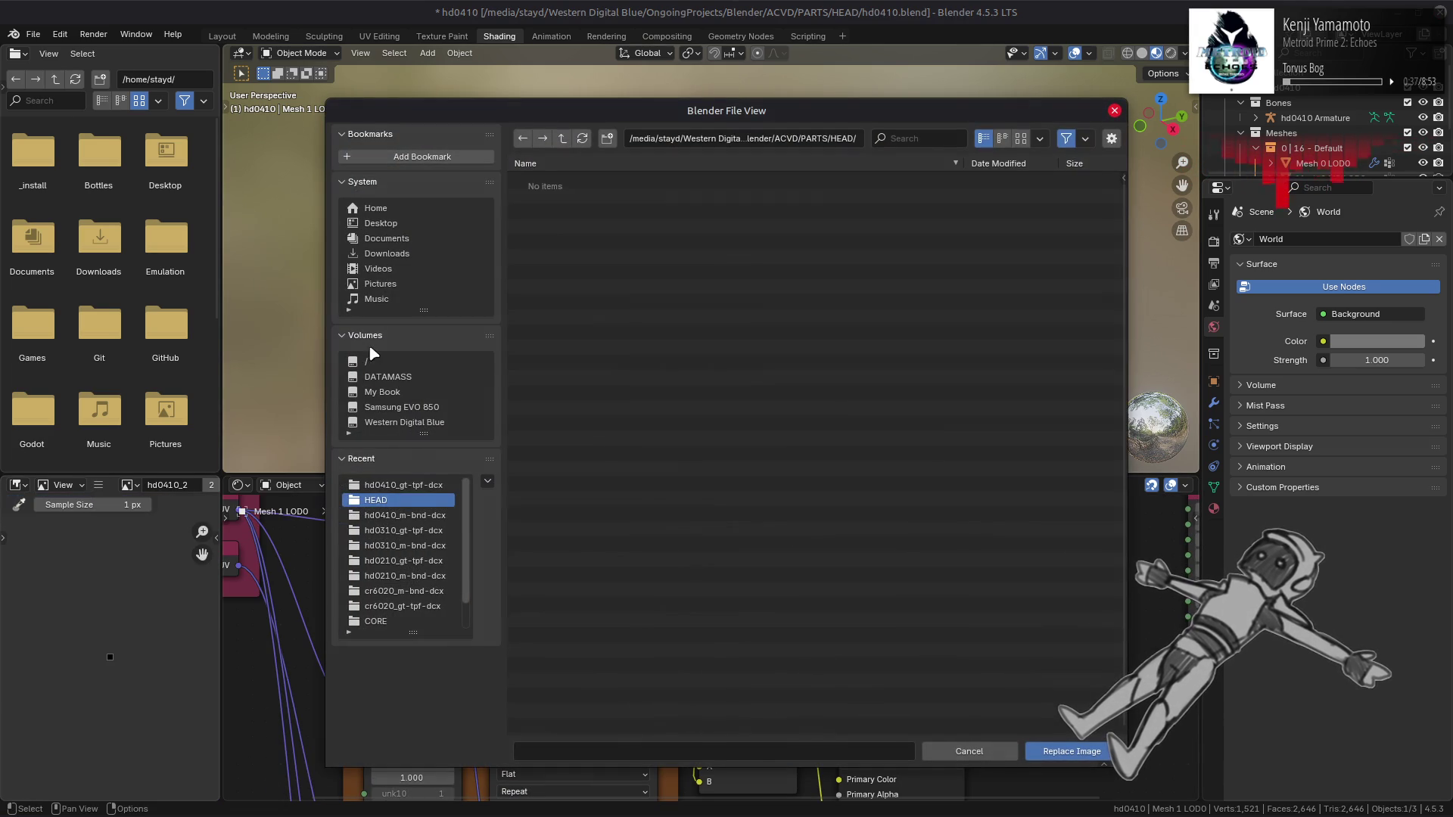
{"action": "left_click", "coordinate": [424, 499]}
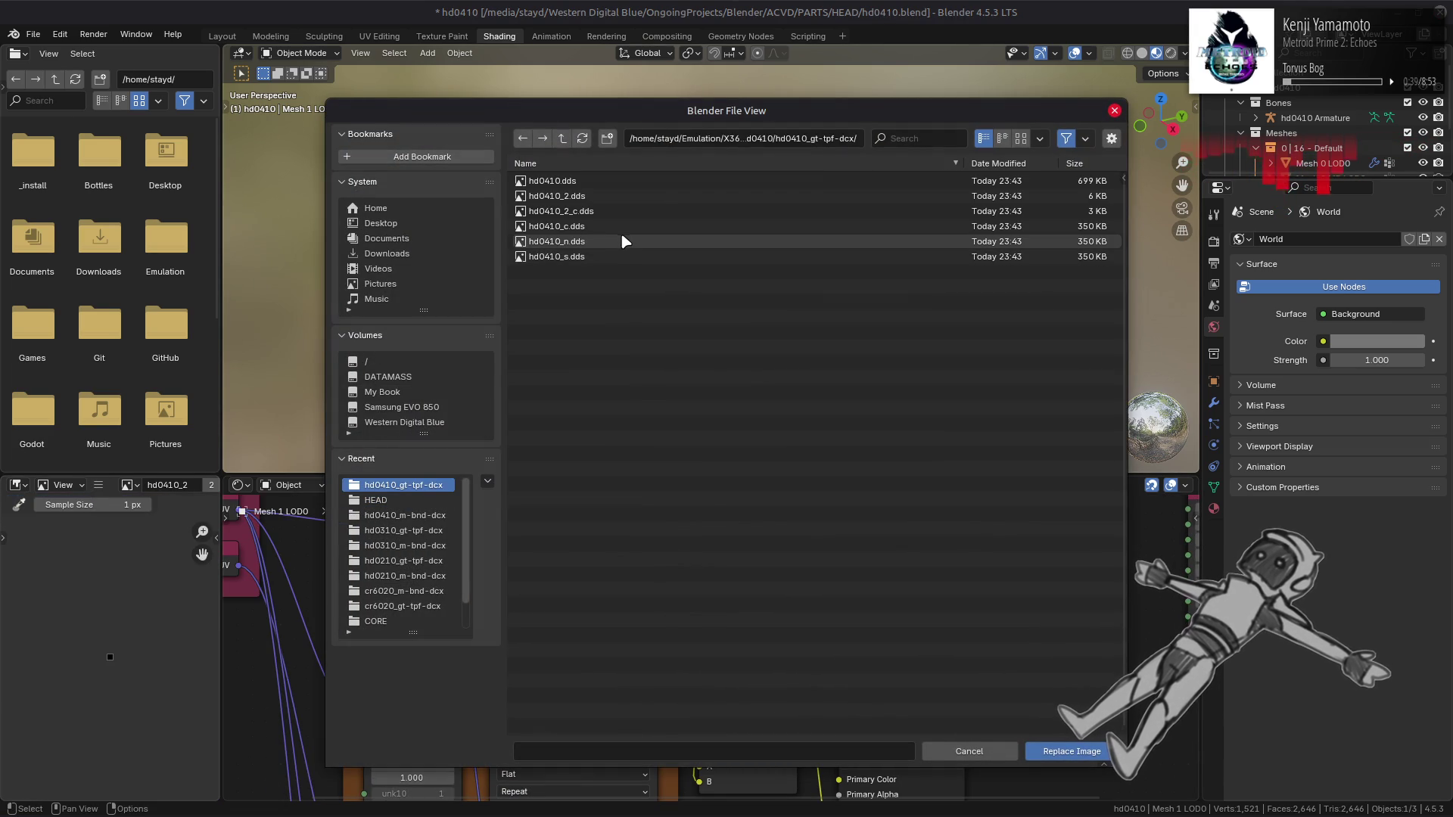
{"action": "double_click", "coordinate": [596, 208]}
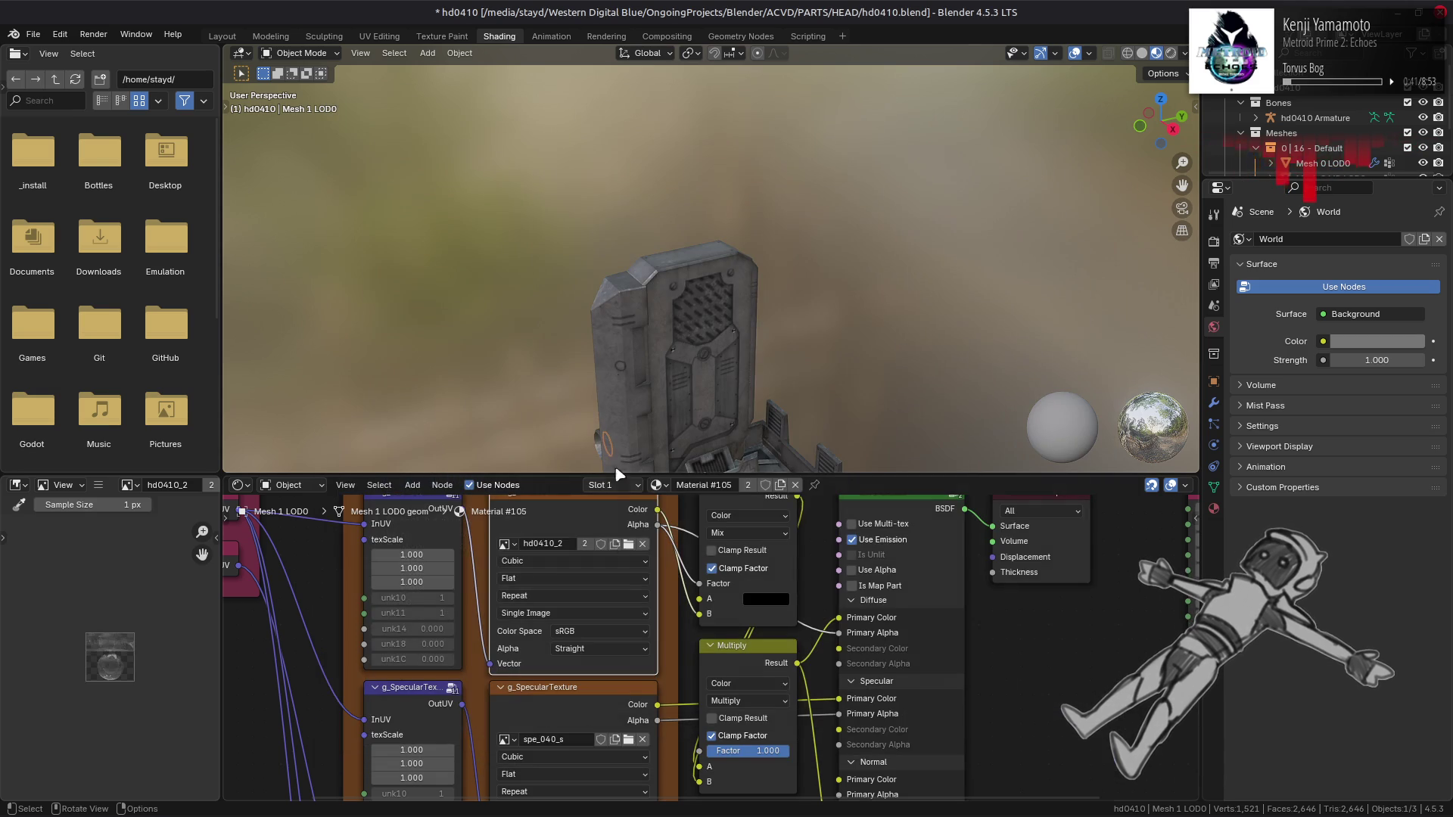
{"action": "mouse_move", "coordinate": [706, 716]}
{"action": "middle_mouse_down"}
{"action": "mouse_move", "coordinate": [671, 709]}
{"action": "mouse_move", "coordinate": [650, 575]}
{"action": "middle_mouse_up"}
{"action": "left_click", "coordinate": [578, 630]}
{"action": "left_click", "coordinate": [684, 732]}
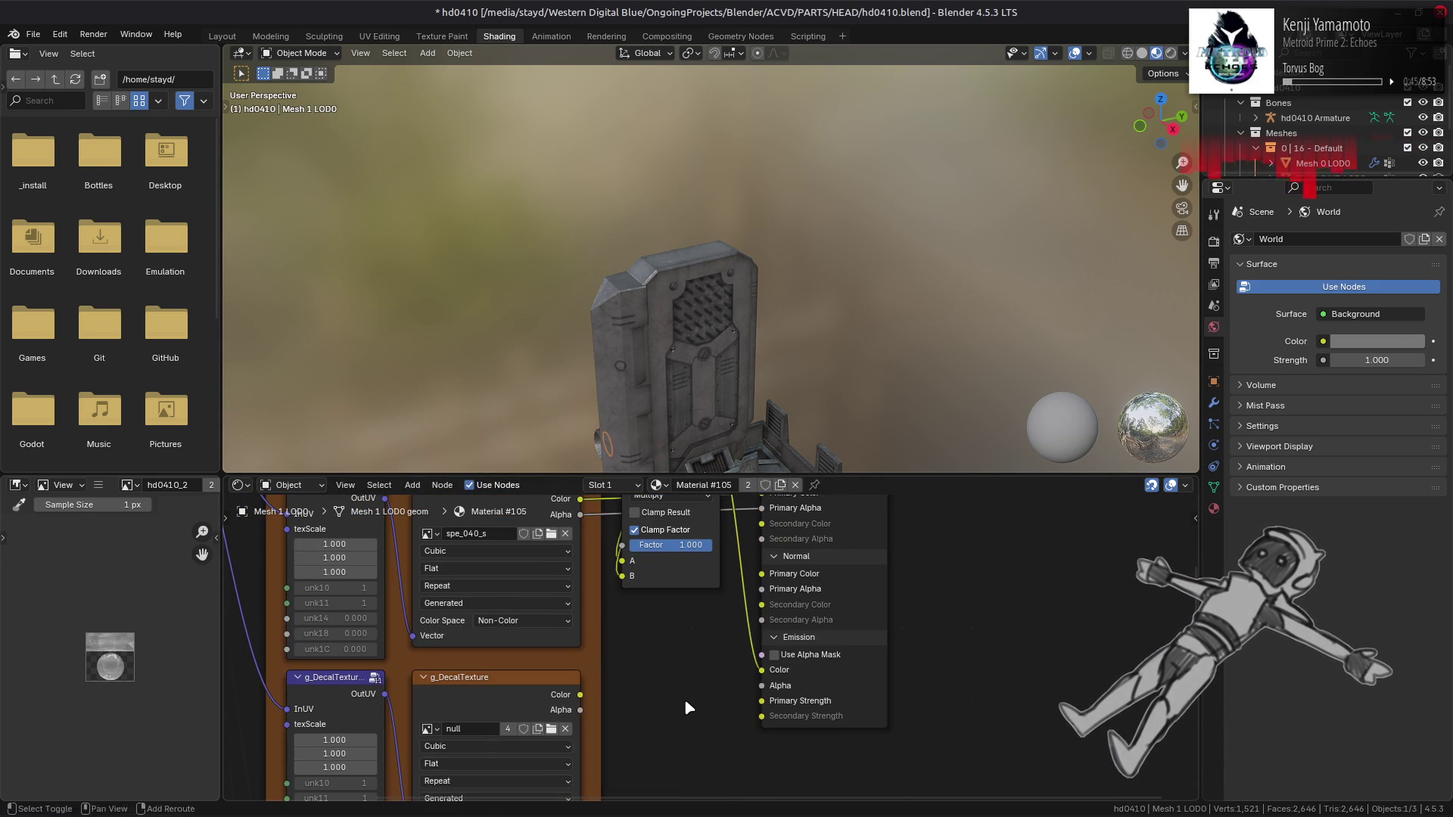
Step: Add a red Brightness/Contrast node feeding the emission input, then return to Layout
{"action": "key", "text": "shift+a"}
{"action": "mouse_move", "coordinate": [684, 700]}
{"action": "left_click", "coordinate": [756, 690]}
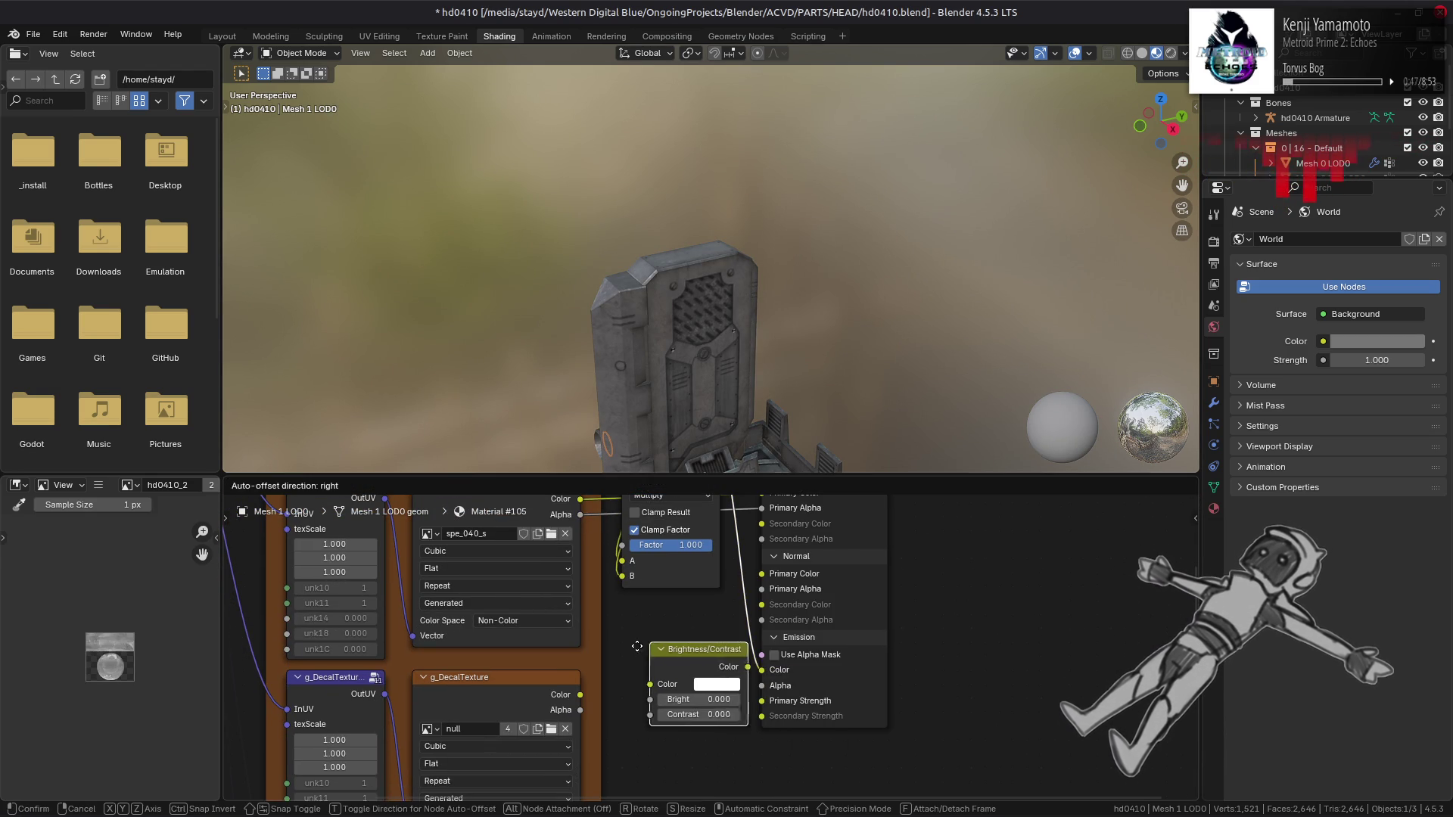
{"action": "left_click", "coordinate": [630, 649]}
{"action": "left_click", "coordinate": [689, 684]}
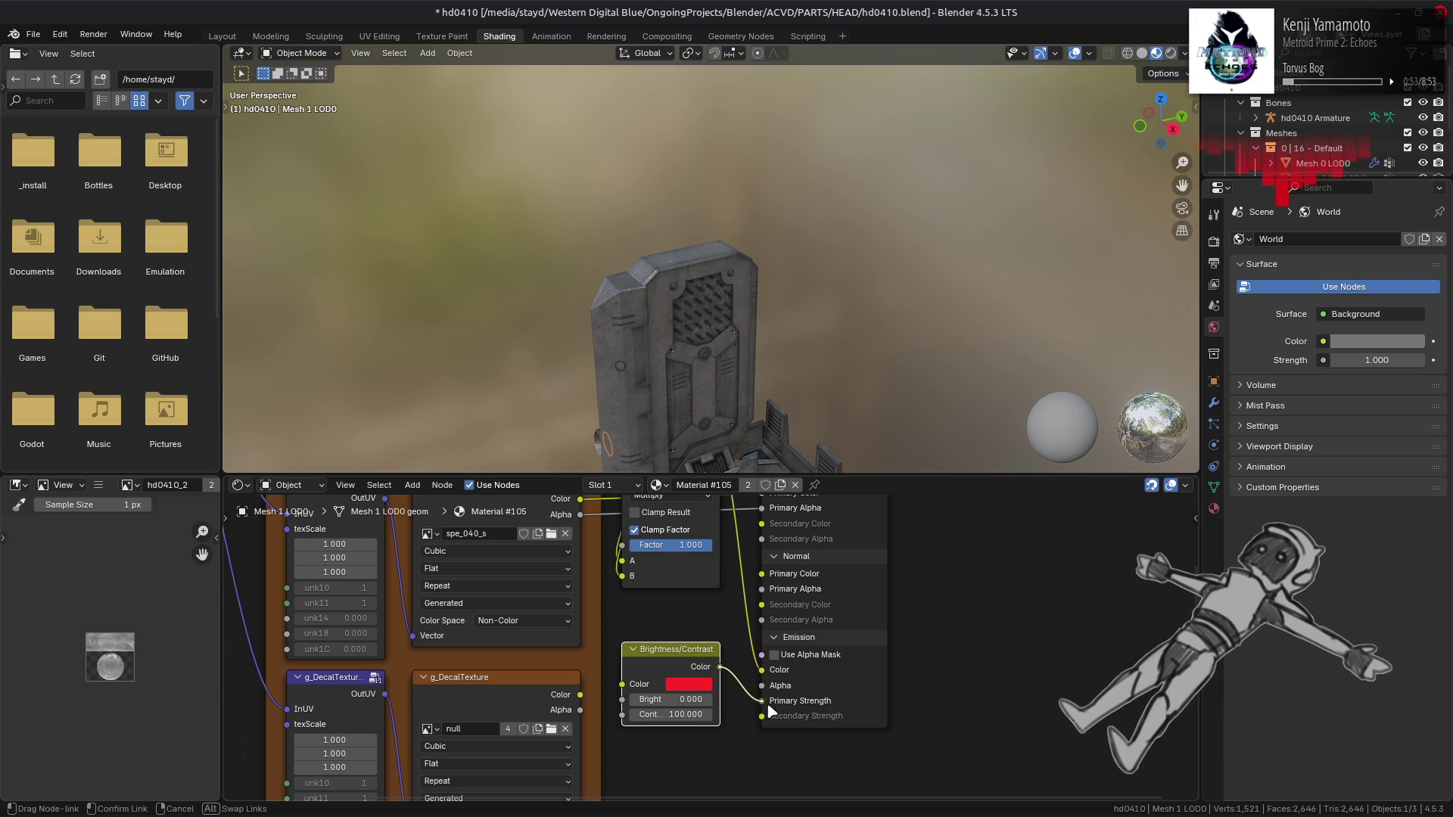
{"action": "left_click", "coordinate": [219, 36]}
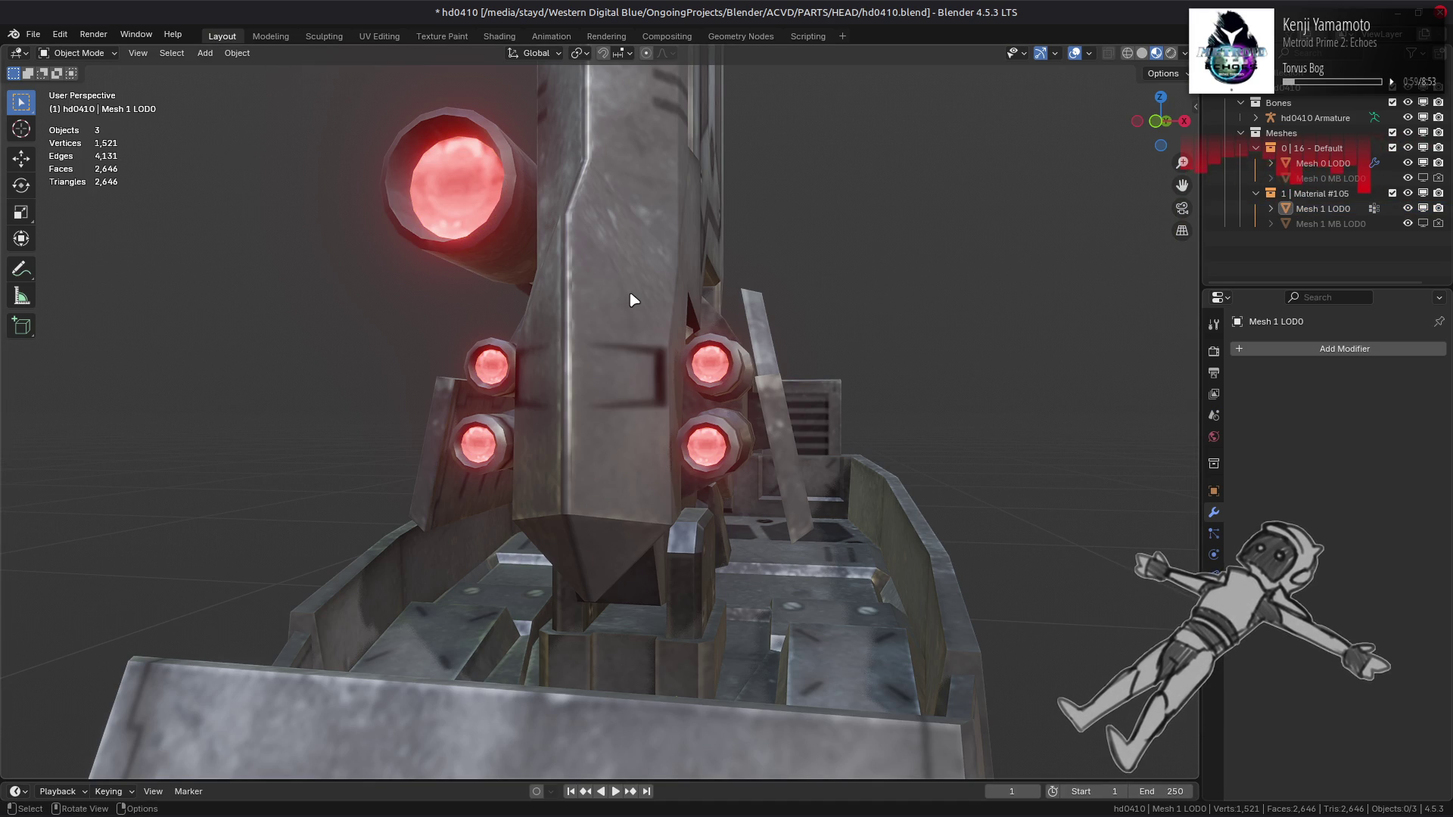
Step: Enter Edit Mode on Mesh 0 LOD0 and orbit around the cannon and glowing lenses
{"action": "left_click", "coordinate": [442, 250]}
{"action": "key", "text": "Tab"}
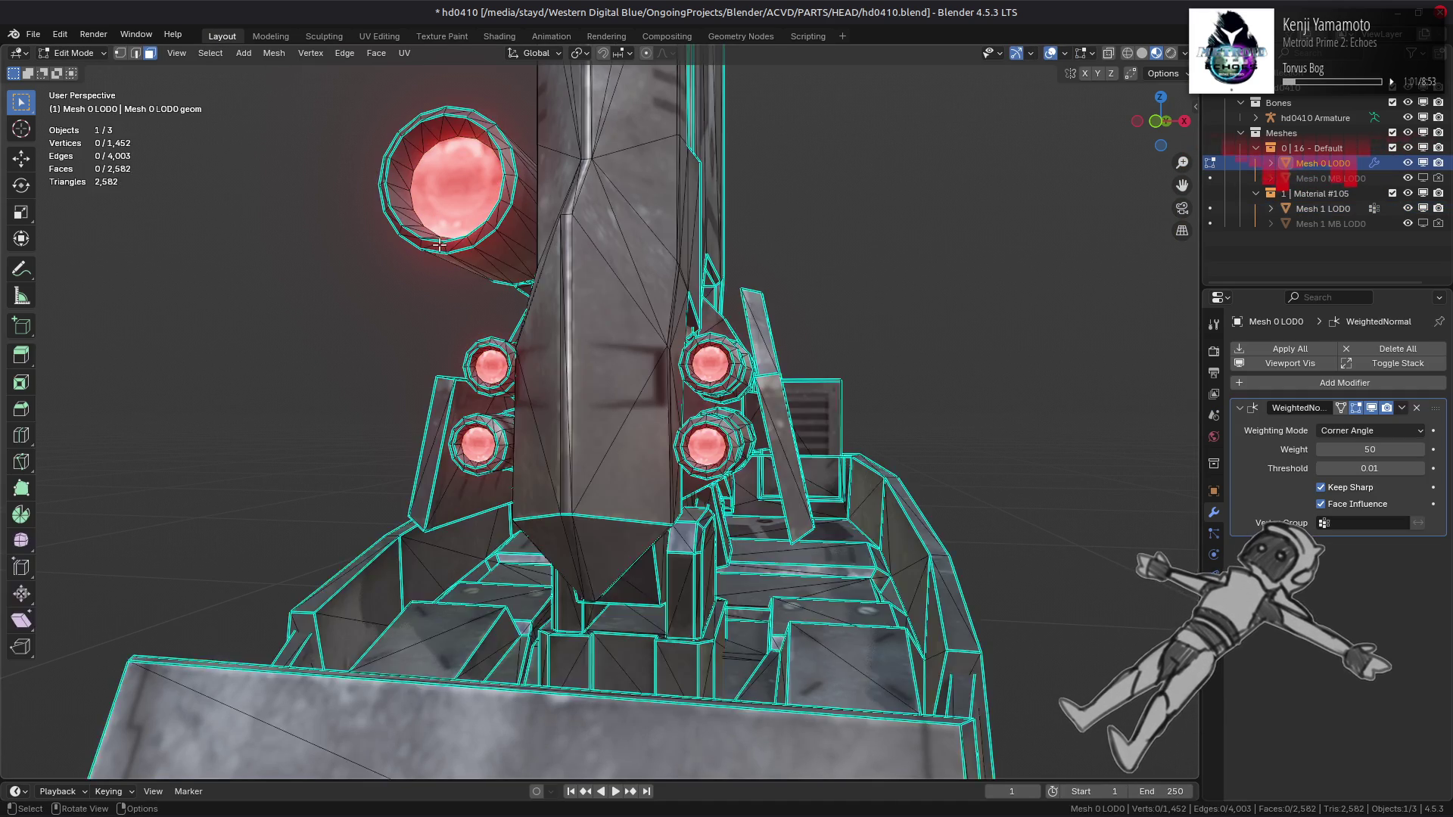
{"action": "mouse_move", "coordinate": [443, 249]}
{"action": "middle_mouse_down"}
{"action": "mouse_move", "coordinate": [683, 336]}
{"action": "mouse_move", "coordinate": [367, 282]}
{"action": "middle_mouse_up"}
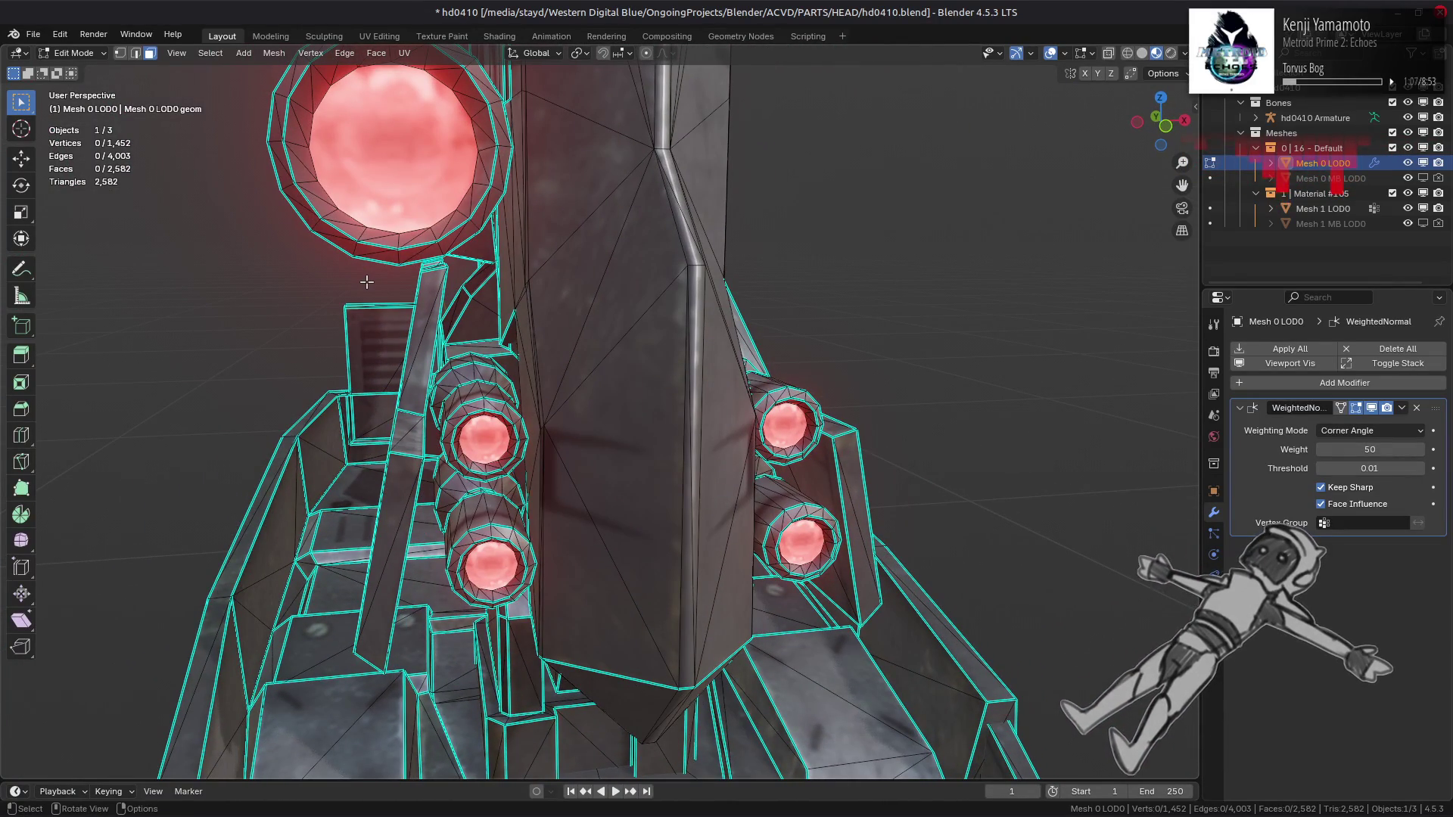
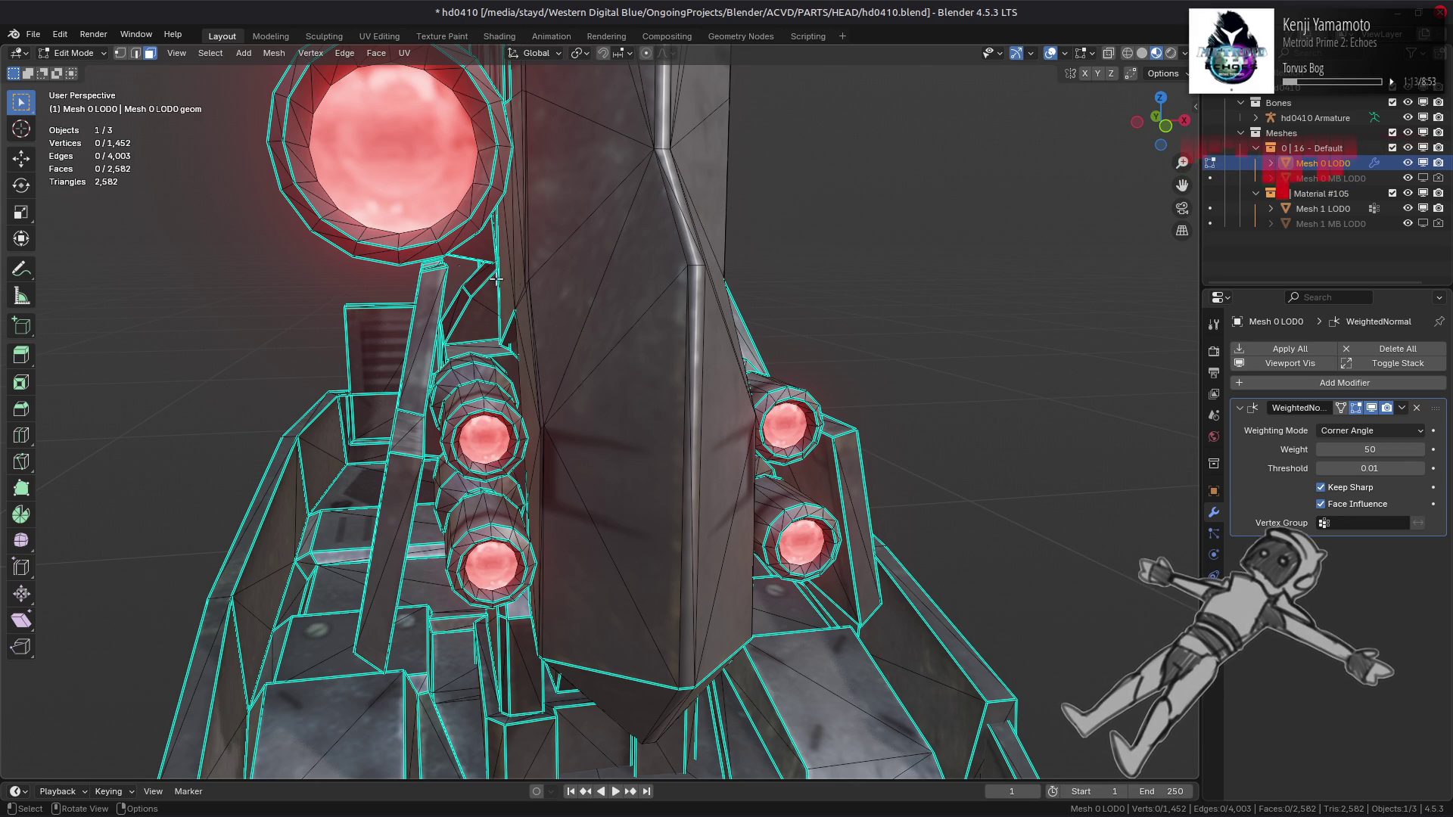
Step: Orbit and zoom around the cannon barrels, briefly viewing the whole object outside edit mode
{"action": "mouse_move", "coordinate": [610, 295]}
{"action": "middle_mouse_down"}
{"action": "mouse_move", "coordinate": [645, 299]}
{"action": "mouse_move", "coordinate": [688, 339]}
{"action": "mouse_move", "coordinate": [678, 330]}
{"action": "mouse_move", "coordinate": [907, 334]}
{"action": "middle_mouse_up"}
{"action": "scroll", "coordinate": [907, 334], "scroll_direction": "up", "scroll_amount": 3}
{"action": "scroll", "coordinate": [861, 348], "scroll_direction": "up", "scroll_amount": 3}
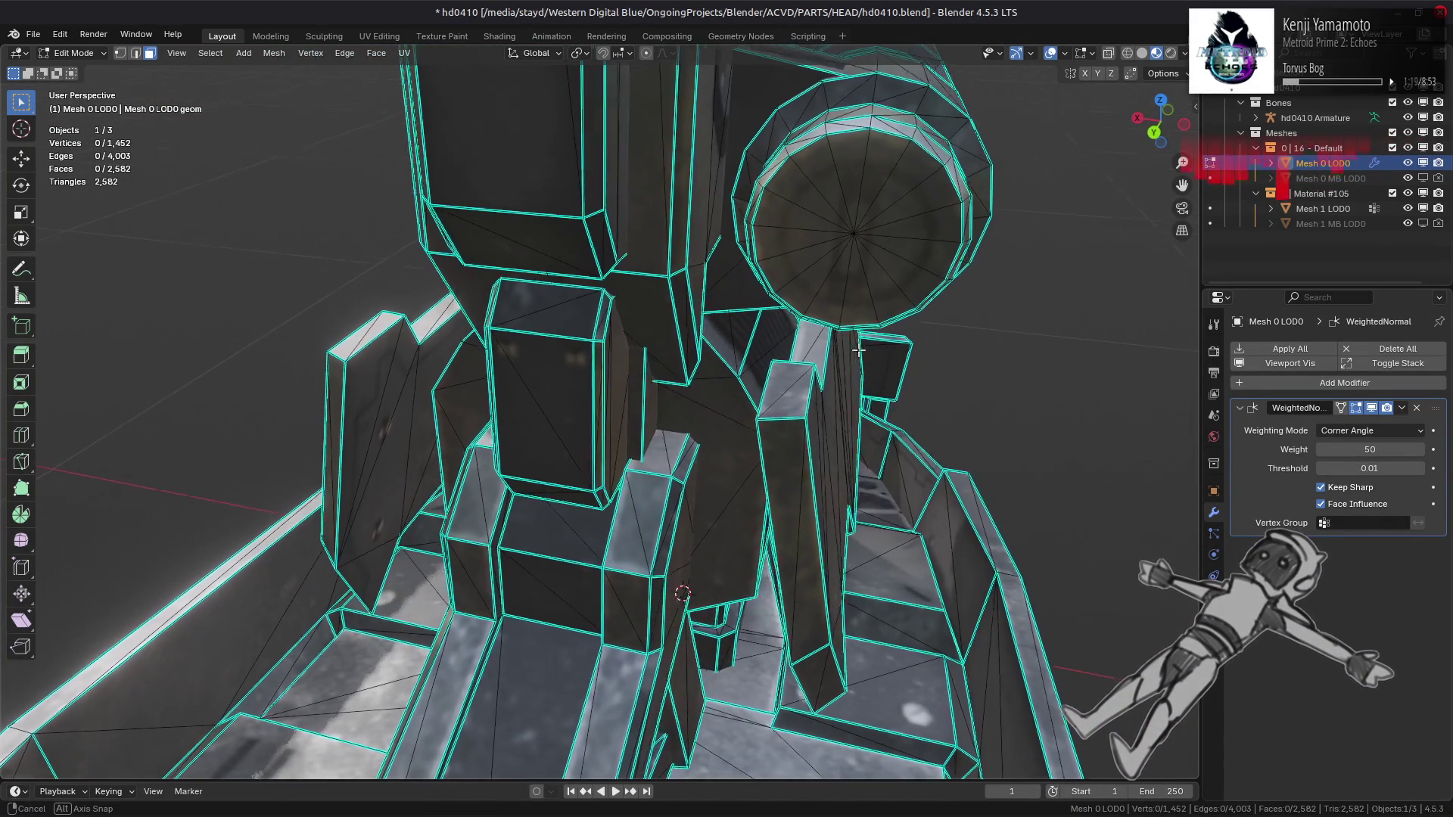
{"action": "key", "text": "Tab"}
{"action": "mouse_move", "coordinate": [856, 348]}
{"action": "middle_mouse_down"}
{"action": "mouse_move", "coordinate": [702, 323]}
{"action": "mouse_move", "coordinate": [523, 392]}
{"action": "mouse_move", "coordinate": [713, 386]}
{"action": "middle_mouse_up"}
{"action": "key", "text": "Tab"}
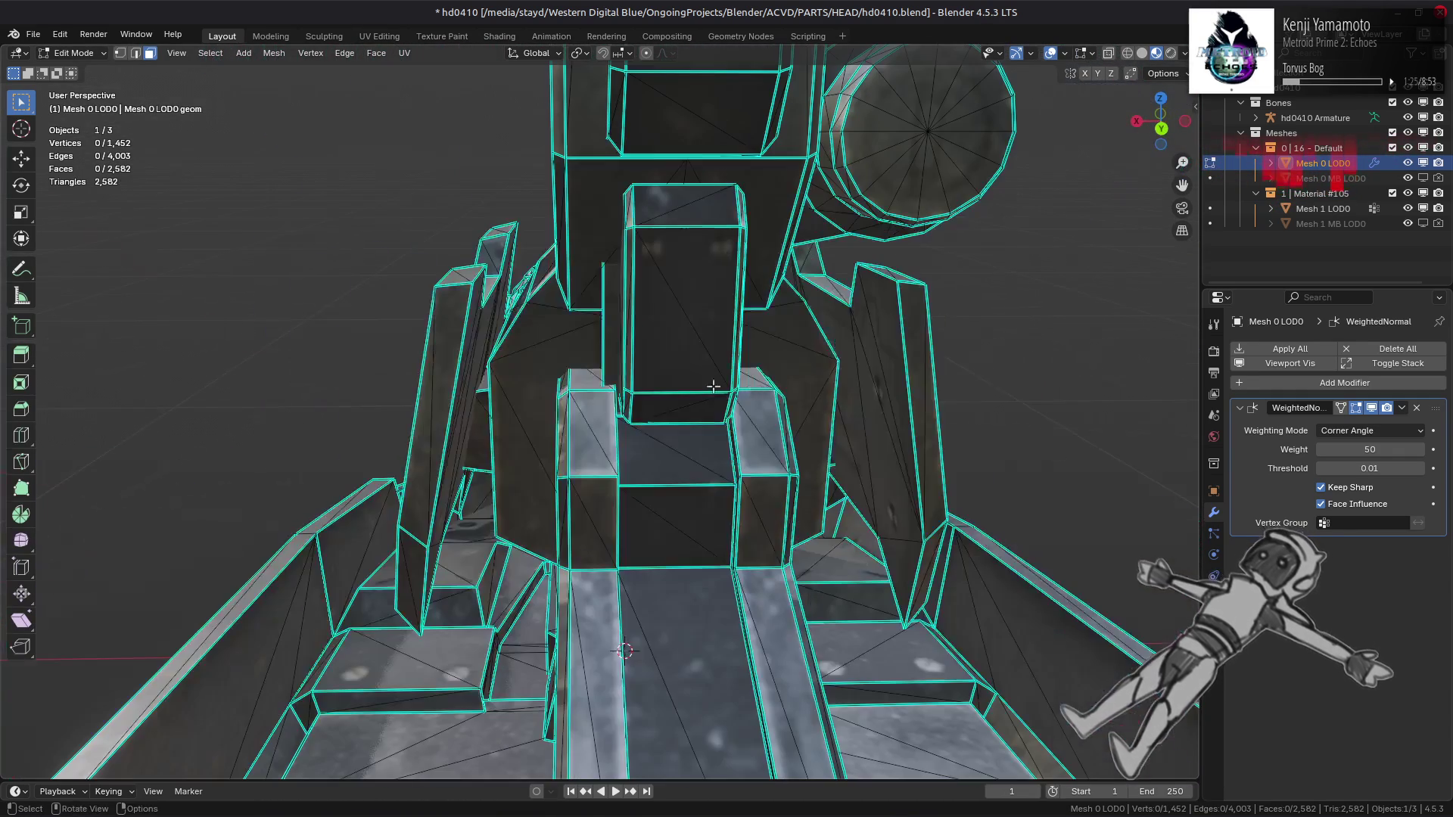
Step: Select both linked wing pieces and hide everything else
{"action": "left_click", "coordinate": [740, 370]}
{"action": "left_click", "coordinate": [454, 383], "text": "shift"}
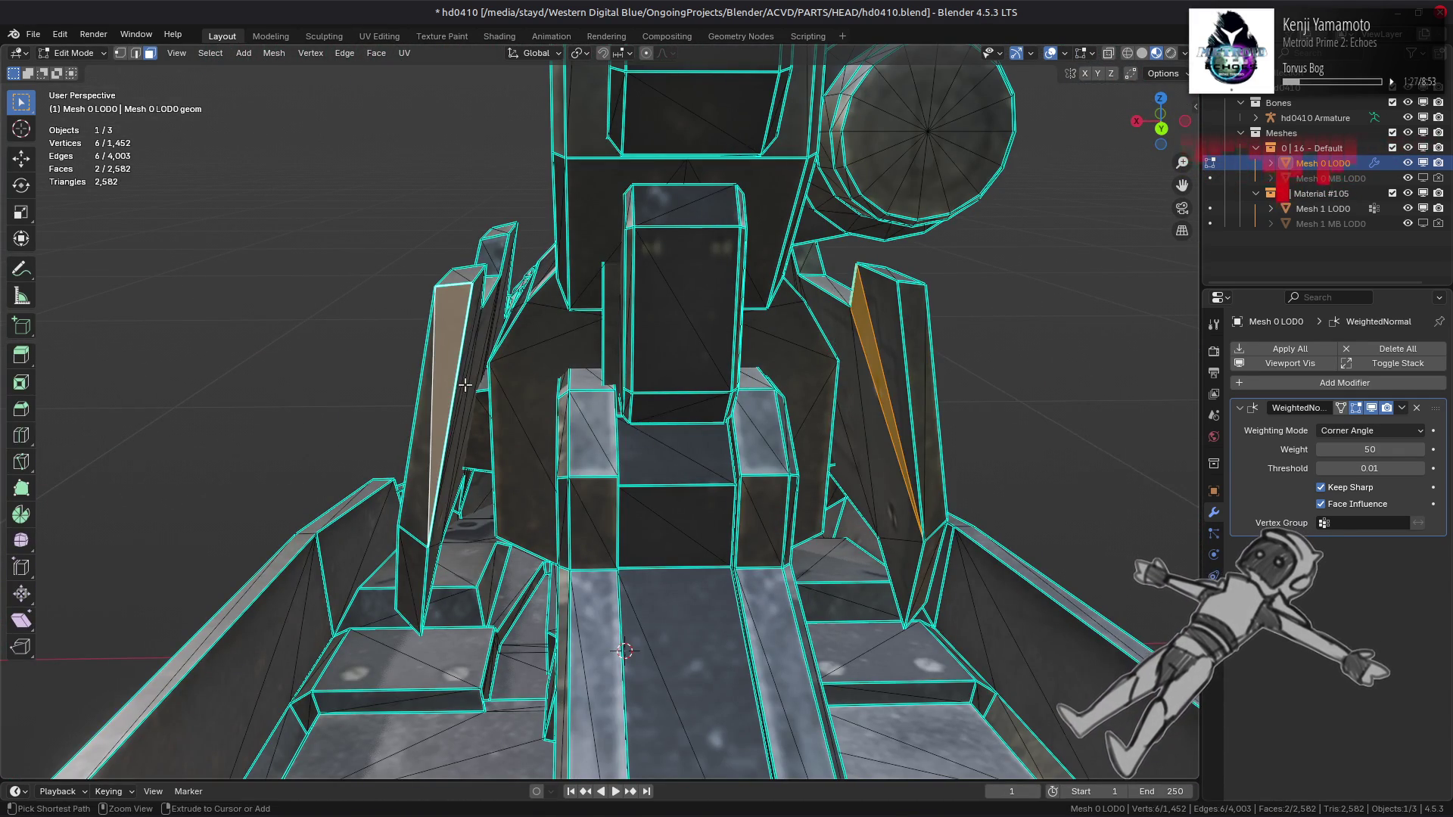
{"action": "key", "text": "ctrl+l"}
{"action": "key", "text": "shift+h"}
{"action": "middle_click_drag", "start_coordinate": [465, 384], "coordinate": [382, 231]}
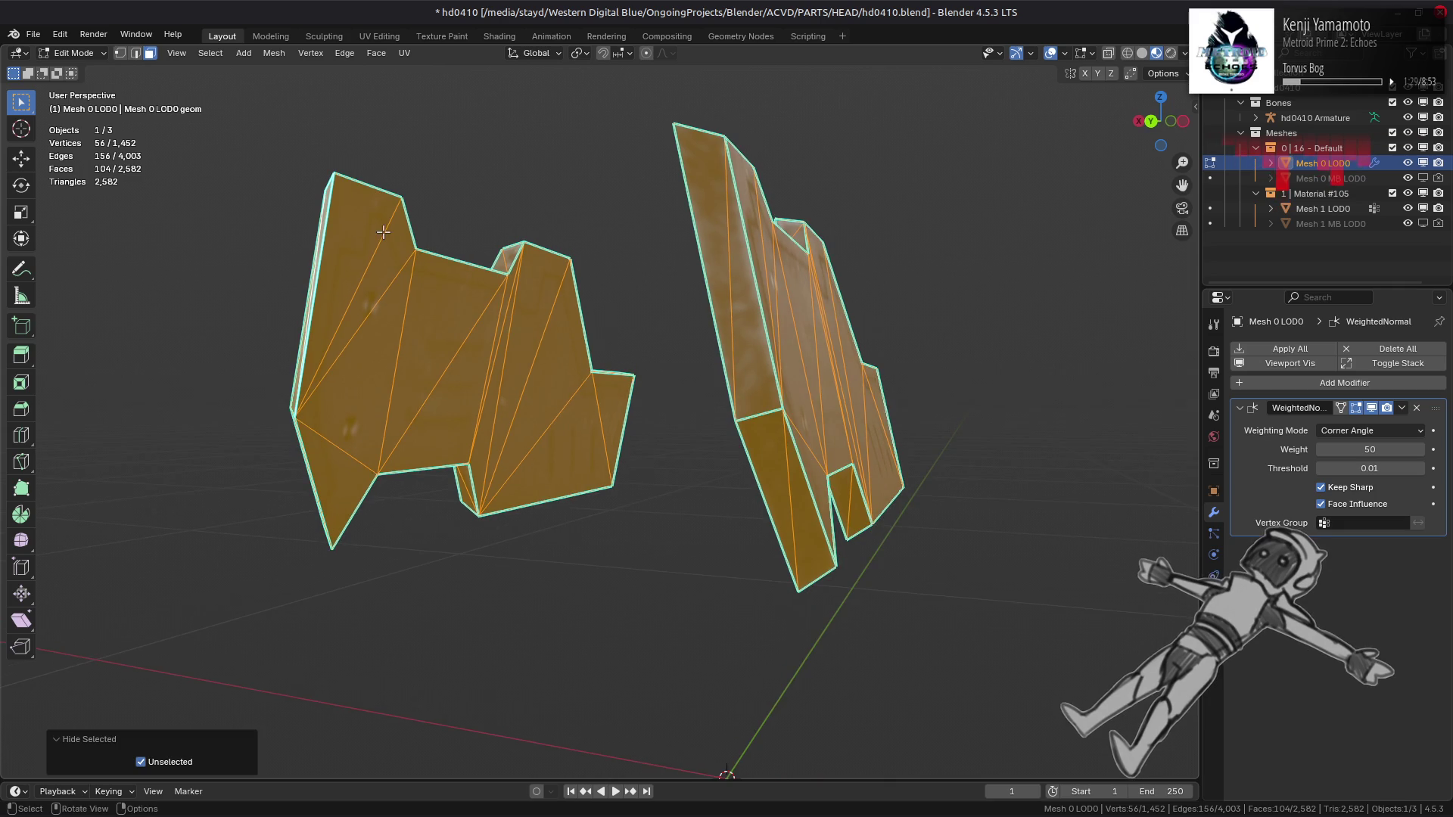
Step: Beautify the wing pieces' faces, unhide the mesh, and select the next linked piece
{"action": "left_click", "coordinate": [368, 53]}
{"action": "left_click", "coordinate": [415, 250]}
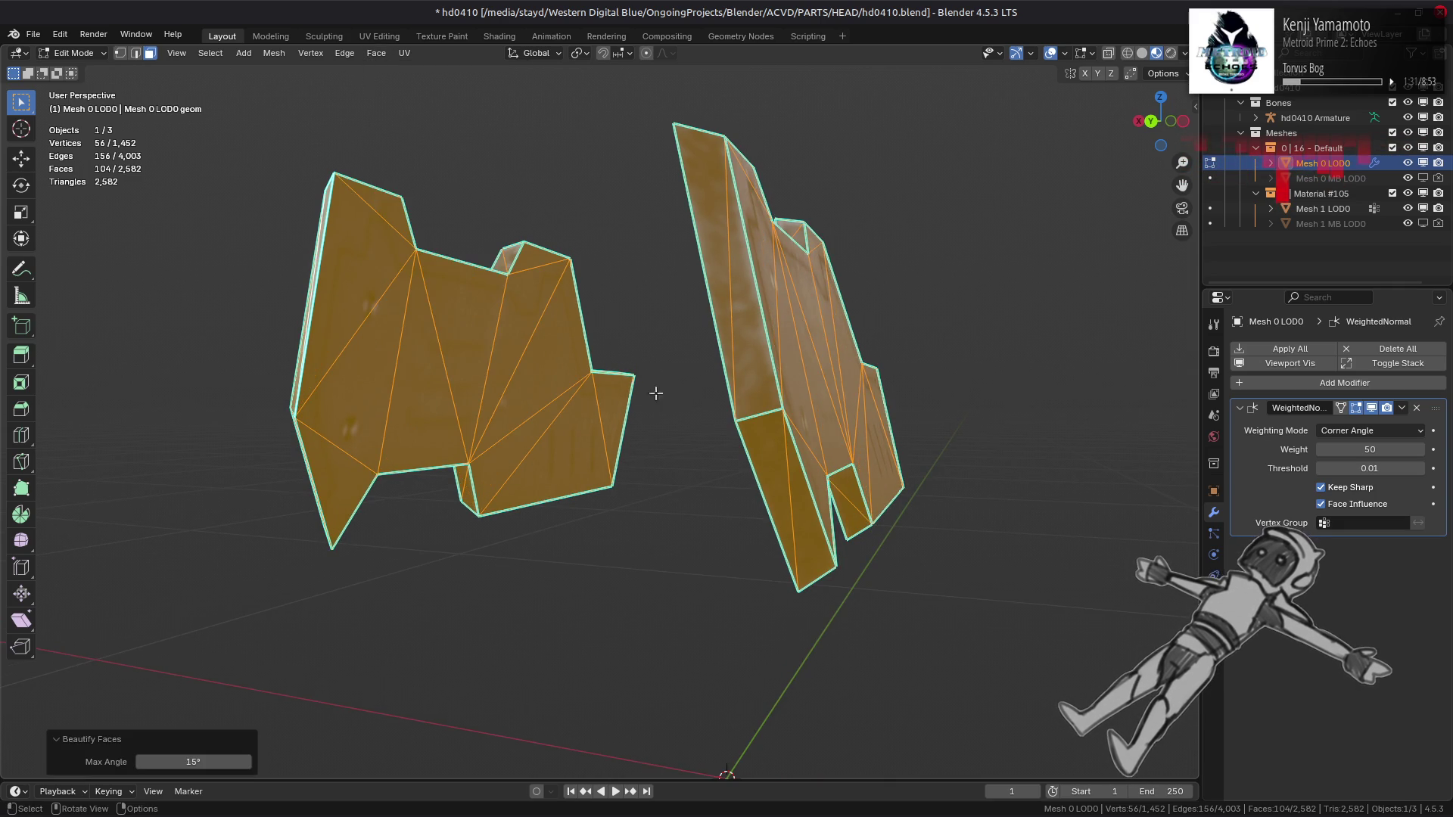
{"action": "mouse_move", "coordinate": [658, 396]}
{"action": "middle_mouse_down"}
{"action": "mouse_move", "coordinate": [652, 376]}
{"action": "mouse_move", "coordinate": [483, 415]}
{"action": "mouse_move", "coordinate": [832, 457]}
{"action": "mouse_move", "coordinate": [702, 412]}
{"action": "middle_mouse_up"}
{"action": "key", "text": "alt+a"}
{"action": "key", "text": "alt+h"}
{"action": "key", "text": "alt+a"}
{"action": "left_click", "coordinate": [715, 382]}
{"action": "key", "text": "ctrl+l"}
Step: Isolate the grille box with the right-hand piece and switch to edge selection
{"action": "left_click", "coordinate": [753, 428], "text": "shift"}
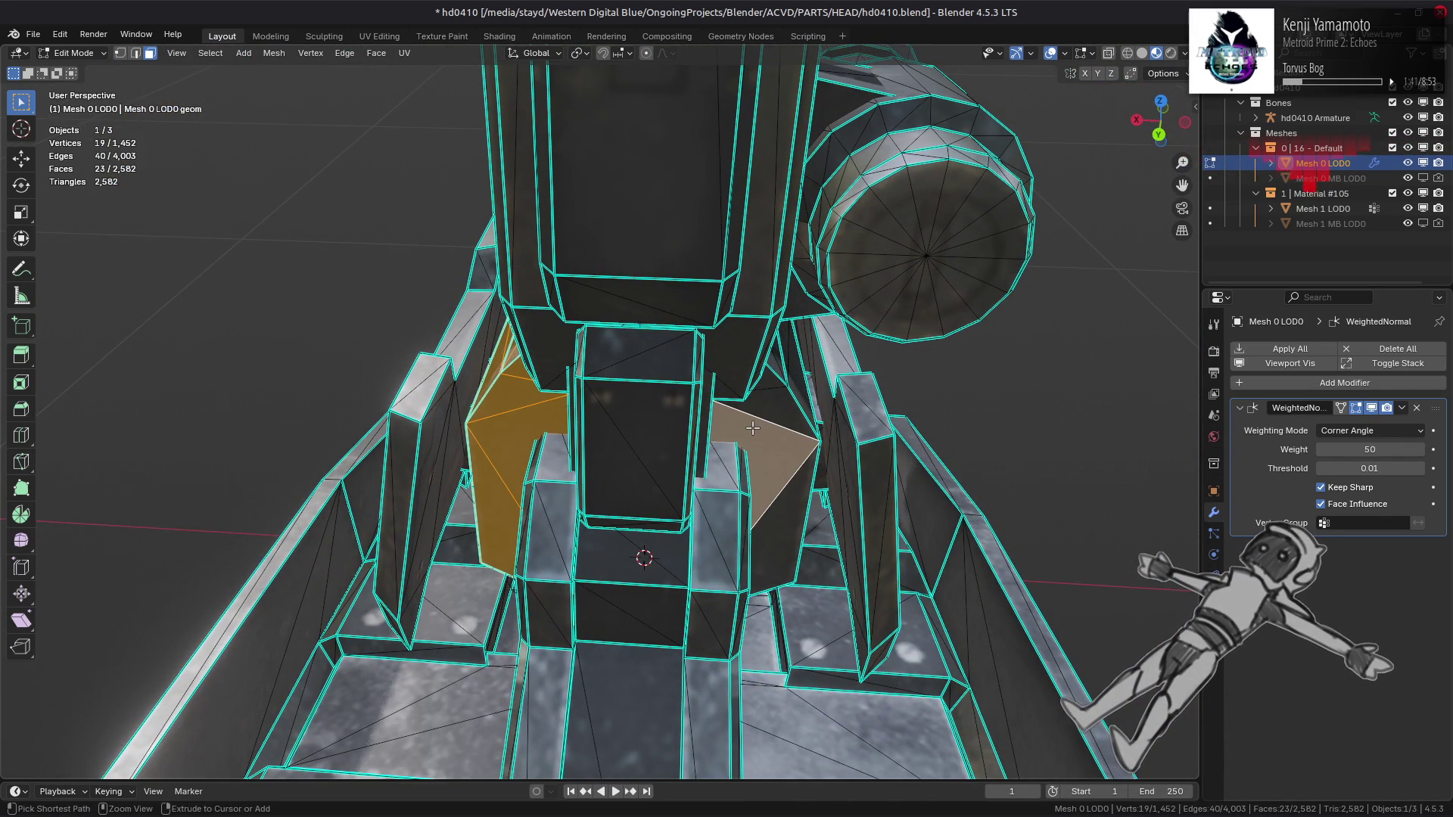
{"action": "key", "text": "ctrl+l"}
{"action": "key", "text": "shift+h"}
{"action": "mouse_move", "coordinate": [752, 428]}
{"action": "middle_mouse_down"}
{"action": "mouse_move", "coordinate": [630, 416]}
{"action": "mouse_move", "coordinate": [608, 318]}
{"action": "middle_mouse_up"}
{"action": "key", "text": "alt+a"}
{"action": "key", "text": "2"}
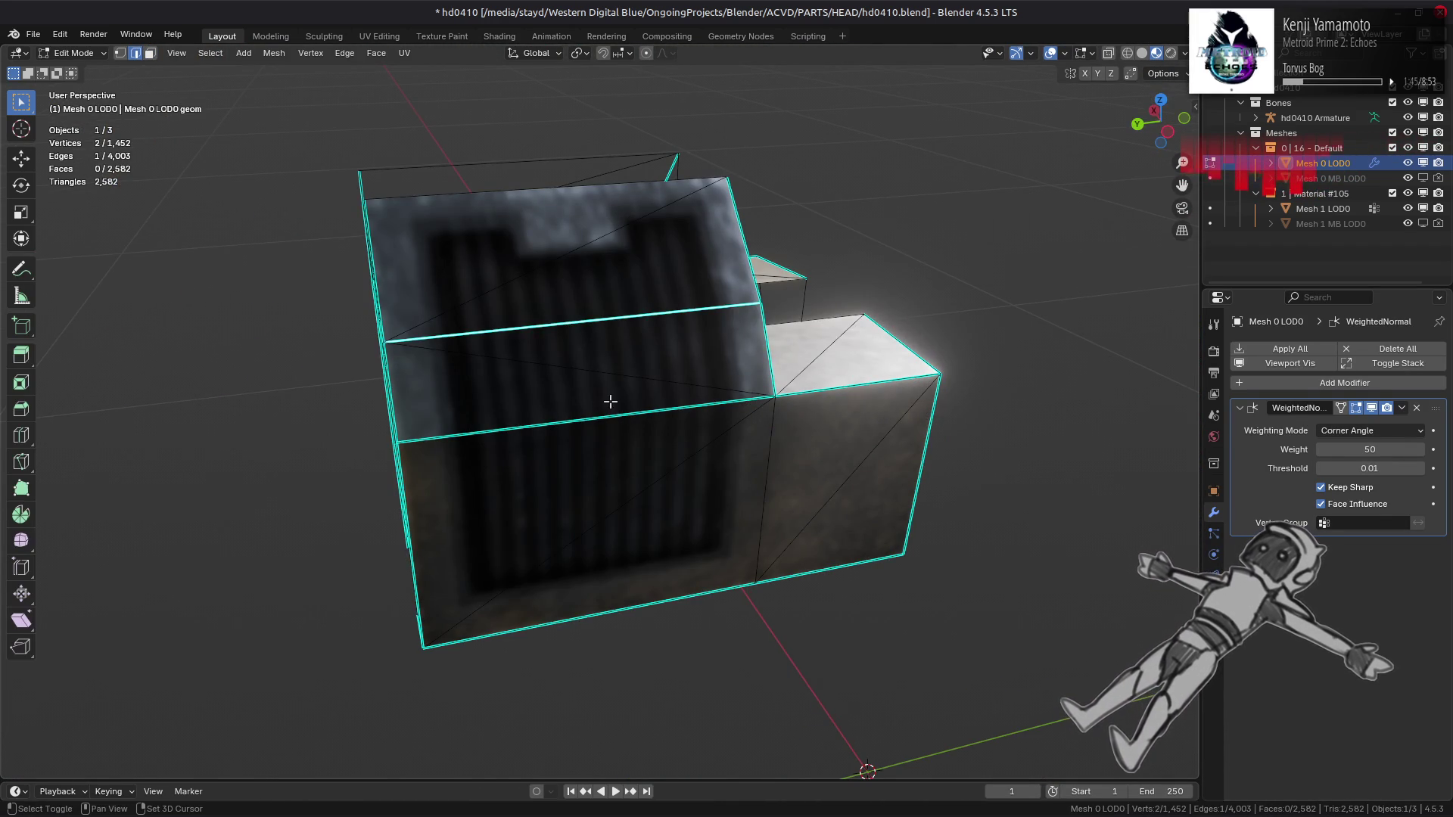
Step: Apply an edge operation, then check the grille box's shading outside edit mode
{"action": "right_click", "coordinate": [669, 471]}
{"action": "left_click", "coordinate": [658, 660]}
{"action": "key", "text": "alt+a"}
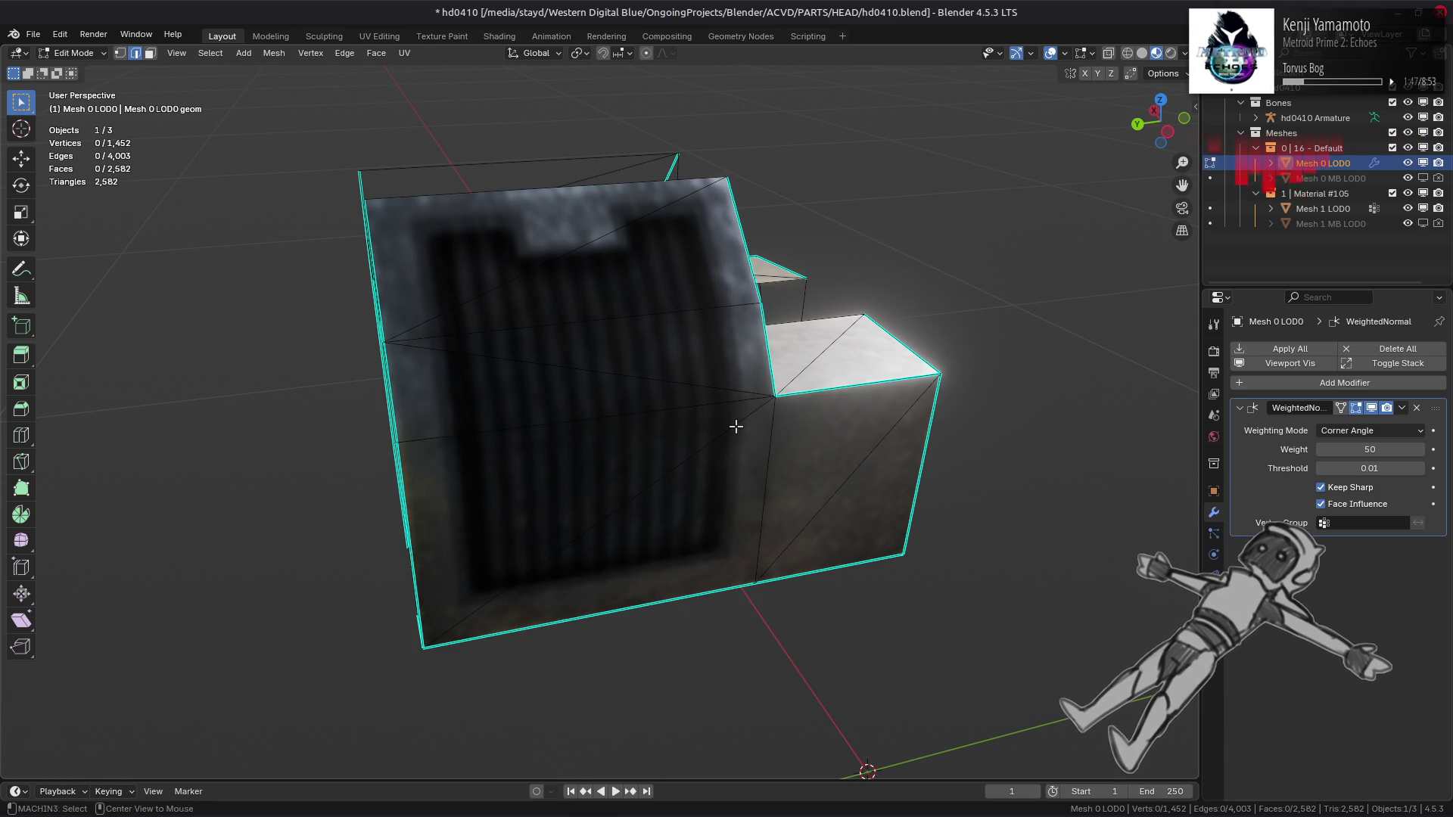
{"action": "mouse_move", "coordinate": [733, 425]}
{"action": "middle_mouse_down"}
{"action": "mouse_move", "coordinate": [644, 404]}
{"action": "mouse_move", "coordinate": [733, 425]}
{"action": "mouse_move", "coordinate": [665, 464]}
{"action": "mouse_move", "coordinate": [691, 480]}
{"action": "mouse_move", "coordinate": [747, 461]}
{"action": "mouse_move", "coordinate": [742, 425]}
{"action": "mouse_move", "coordinate": [724, 415]}
{"action": "middle_mouse_up"}
{"action": "key", "text": "Tab"}
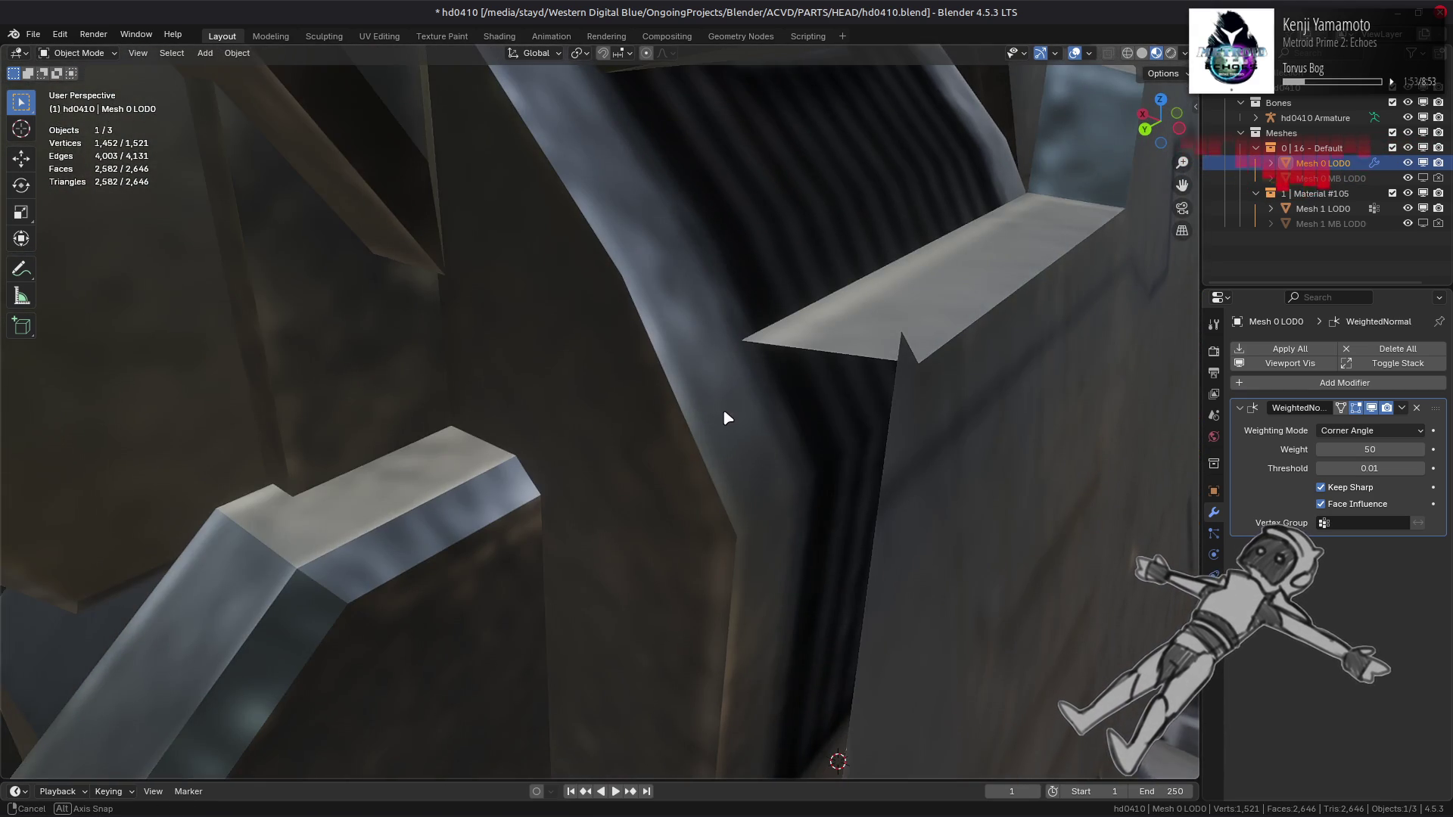
{"action": "key", "text": "Tab"}
{"action": "scroll", "coordinate": [724, 414], "scroll_direction": "down", "scroll_amount": 2}
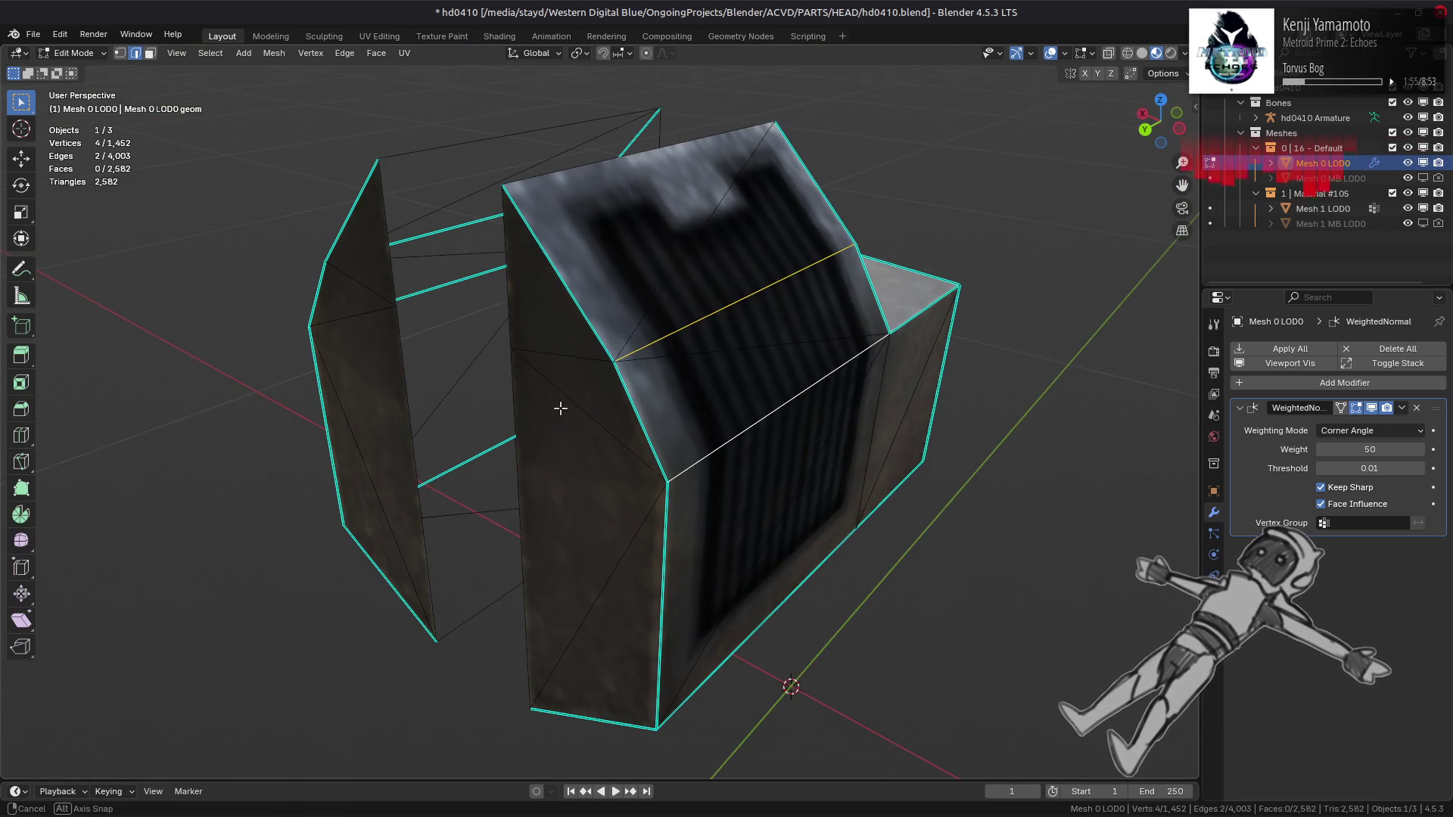
{"action": "middle_click_drag", "start_coordinate": [560, 408], "coordinate": [648, 312]}
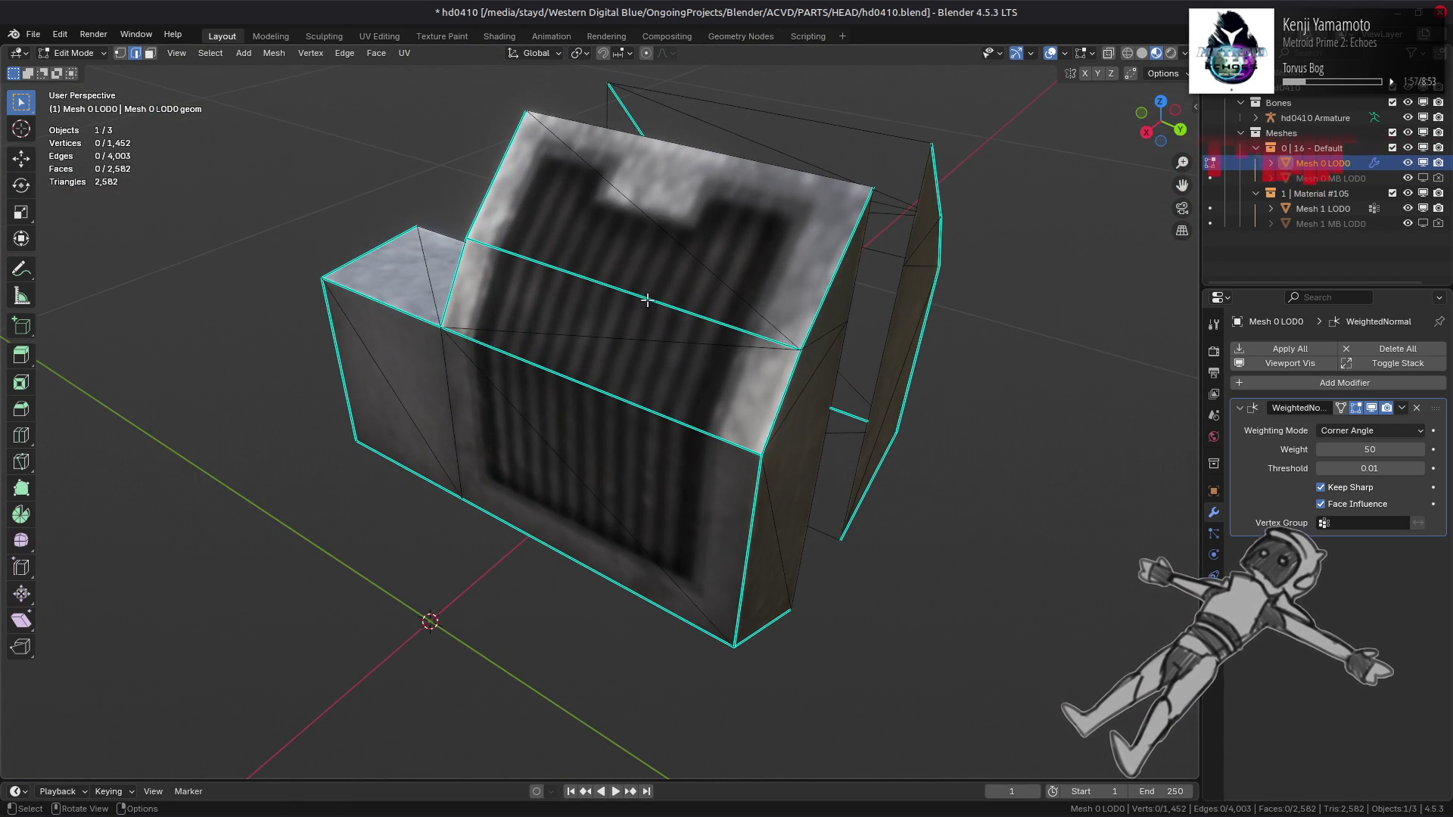
Step: Mark the grille box's crease edge as sharp
{"action": "right_click", "coordinate": [624, 403]}
{"action": "left_click", "coordinate": [625, 402]}
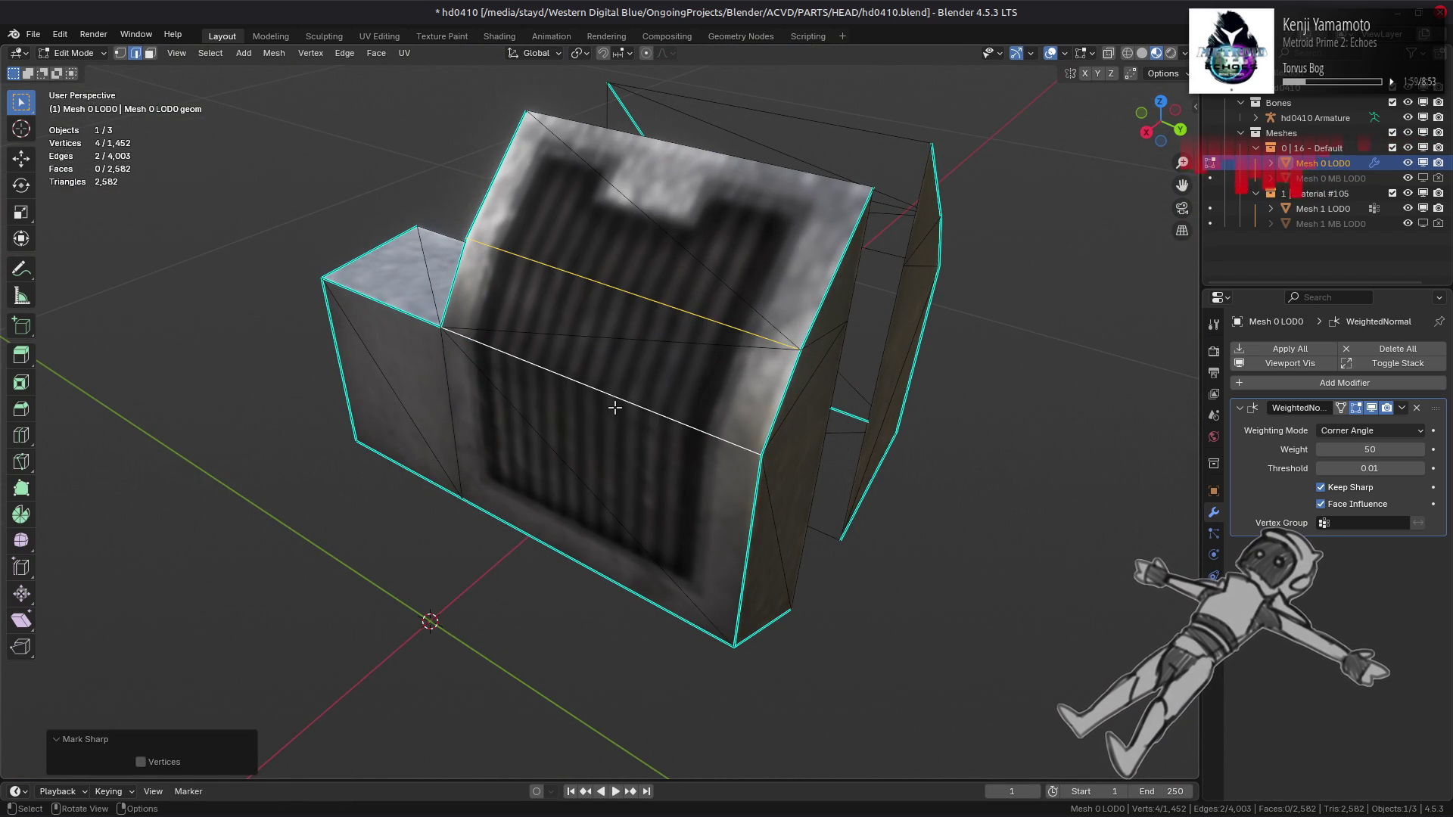
{"action": "key", "text": "alt+a"}
{"action": "middle_click_drag", "start_coordinate": [545, 402], "coordinate": [707, 376]}
Step: Select the flat side faces of the grille box, including the triangular ones
{"action": "key", "text": "3"}
{"action": "left_click", "coordinate": [747, 353]}
{"action": "left_click", "coordinate": [636, 434], "text": "ctrl"}
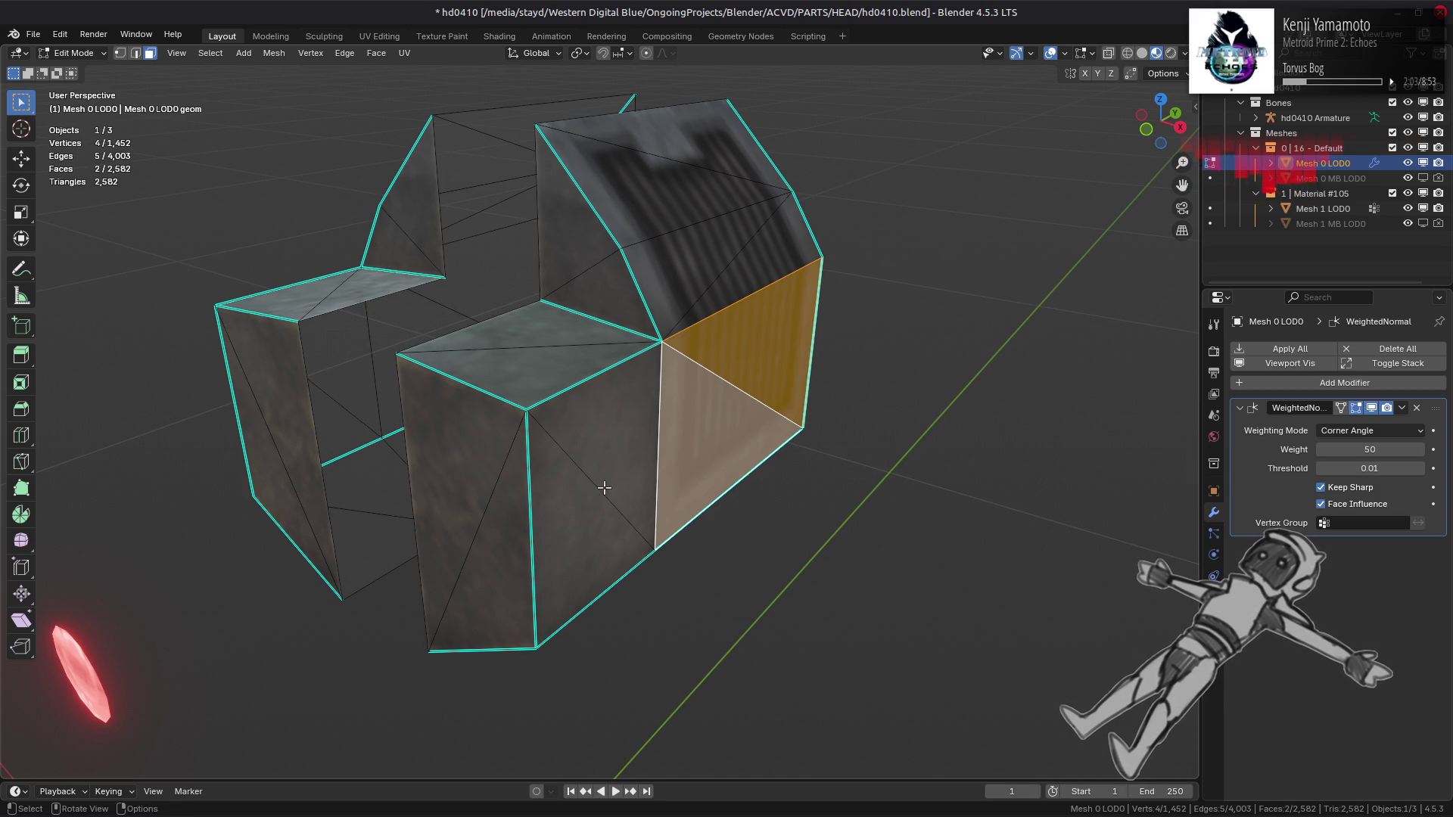
{"action": "left_click", "coordinate": [598, 484], "text": "ctrl"}
{"action": "mouse_move", "coordinate": [356, 351]}
{"action": "middle_mouse_down"}
{"action": "mouse_move", "coordinate": [653, 343]}
{"action": "mouse_move", "coordinate": [596, 487]}
{"action": "middle_mouse_up"}
{"action": "left_click", "coordinate": [595, 487], "text": "shift"}
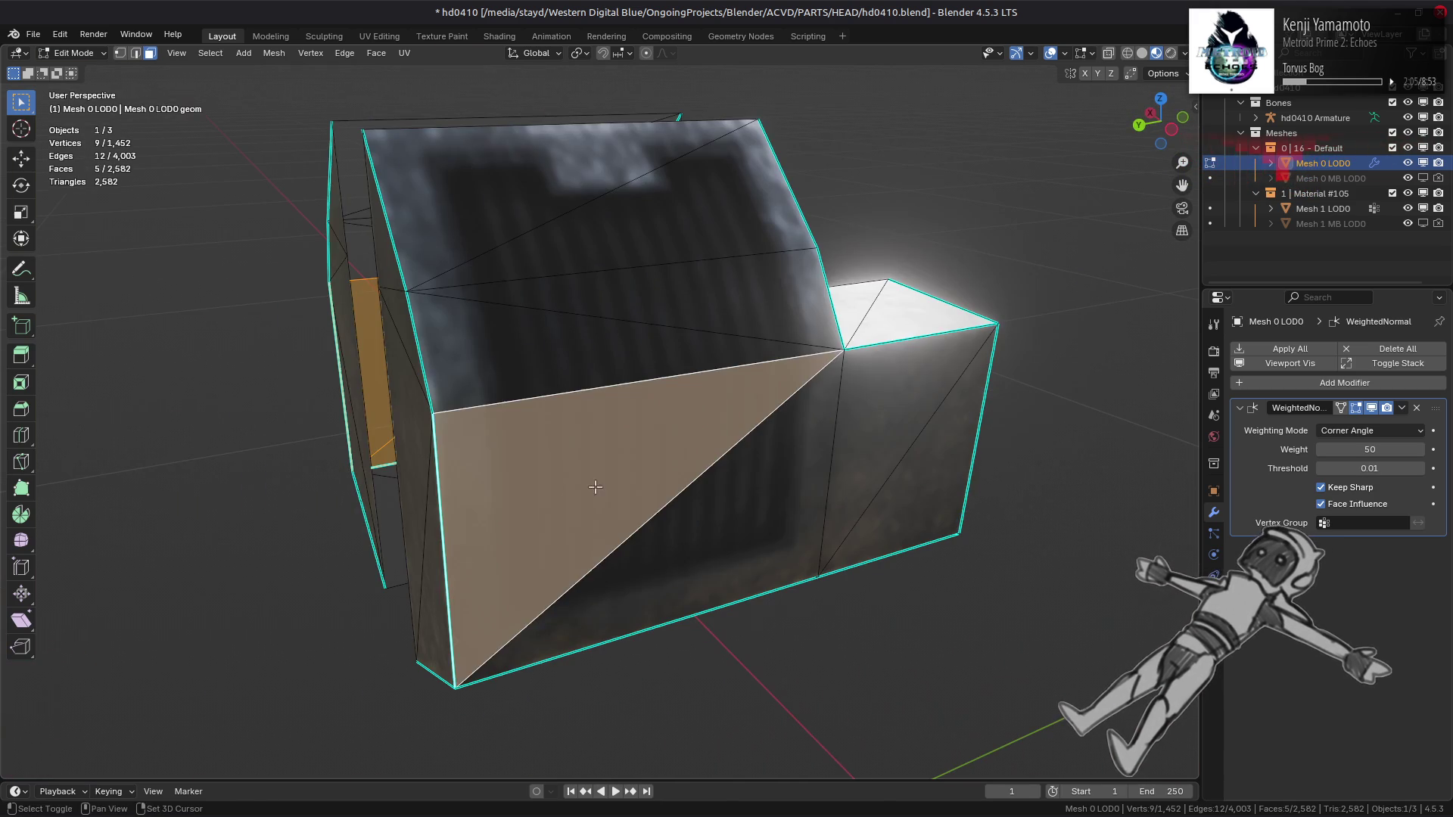
{"action": "left_click", "coordinate": [889, 440], "text": "ctrl"}
Step: Set the selected side faces to Strong face strength
{"action": "left_click", "coordinate": [274, 53]}
{"action": "mouse_move", "coordinate": [317, 309]}
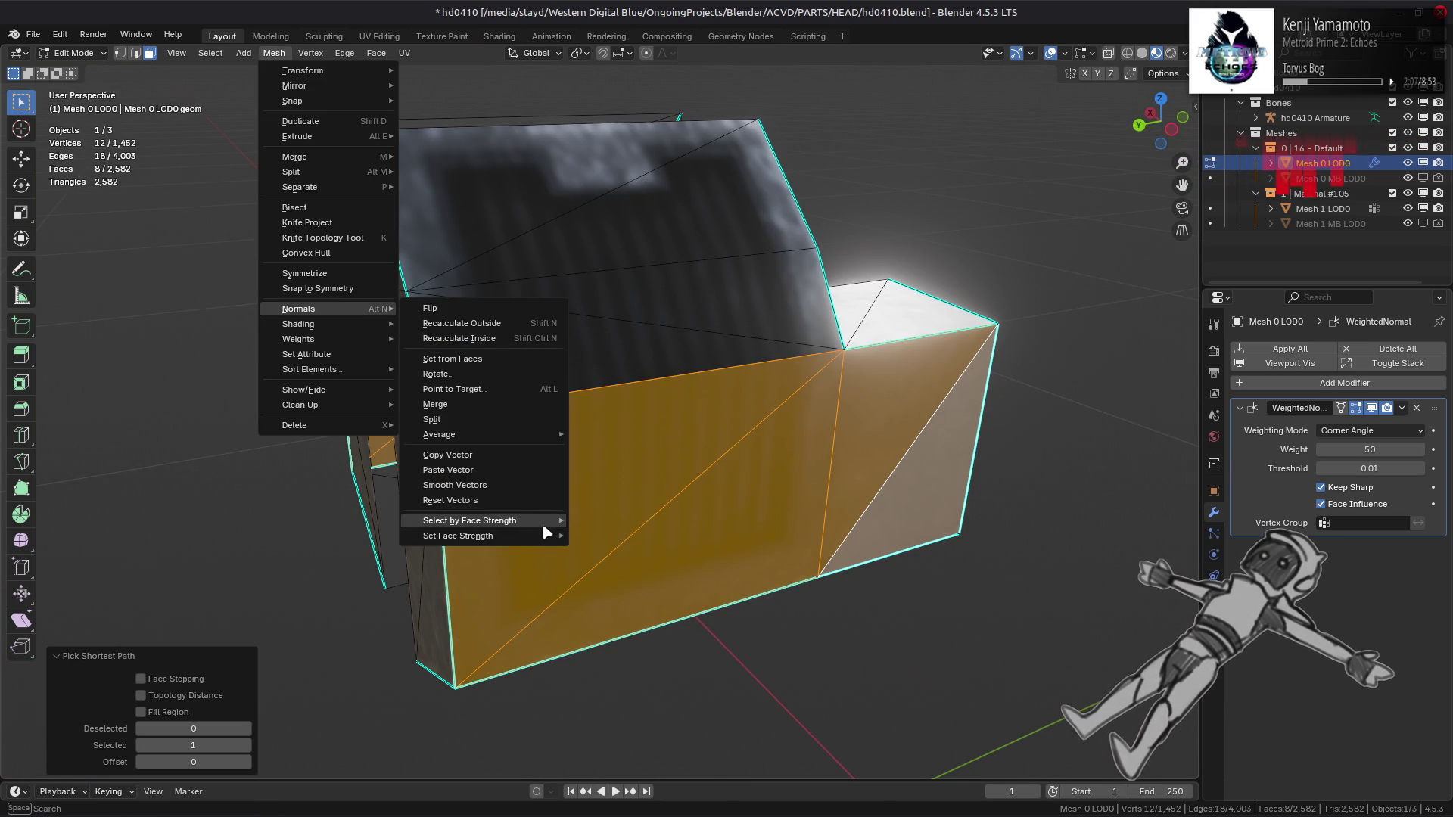
{"action": "mouse_move", "coordinate": [547, 534]}
{"action": "left_click", "coordinate": [605, 567]}
{"action": "middle_click_drag", "start_coordinate": [605, 567], "coordinate": [585, 334]}
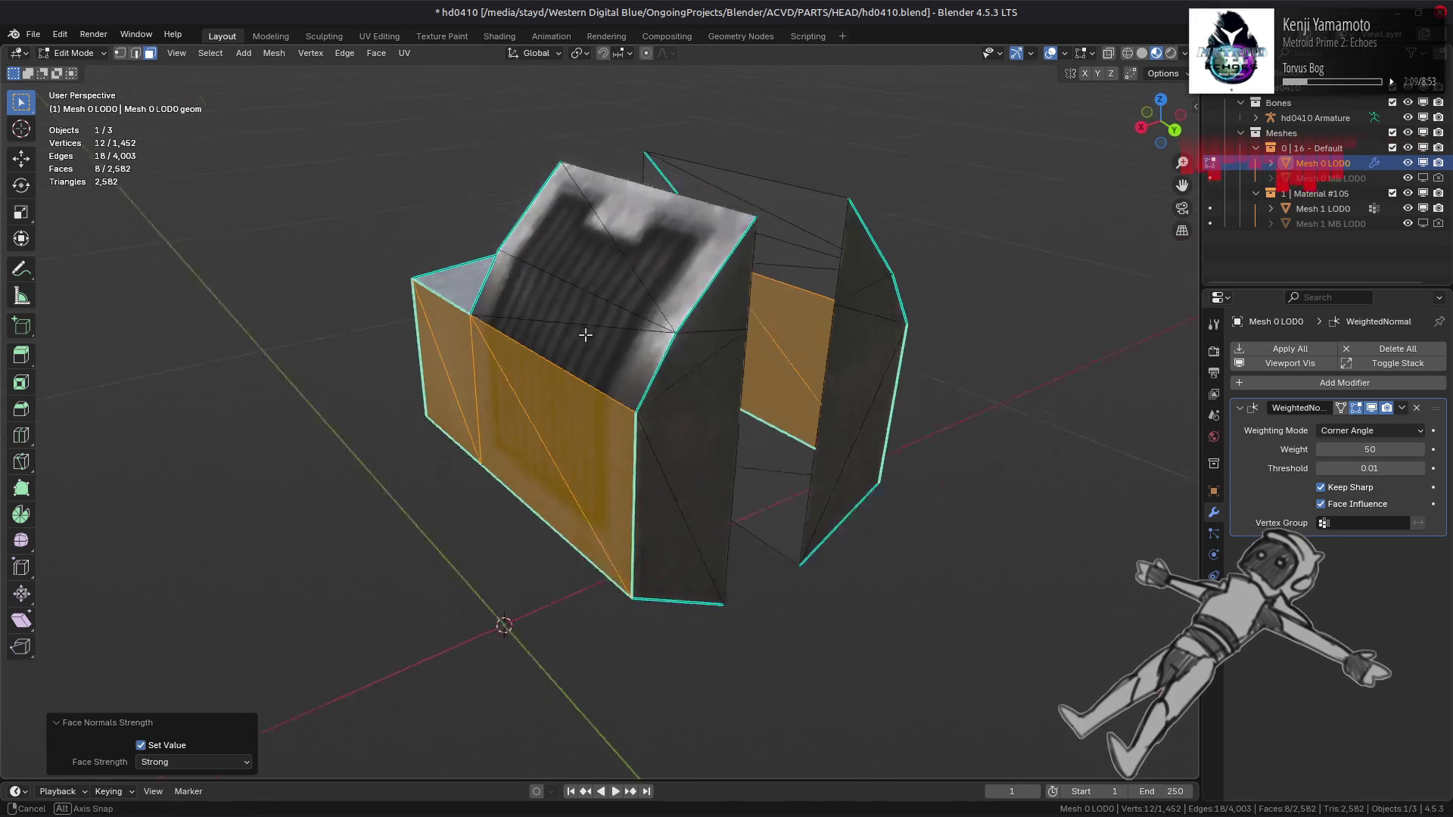
{"action": "key", "text": "alt+a"}
Step: Unhide the mesh, check the shading, then hide the angled plate piece
{"action": "key", "text": "alt+h"}
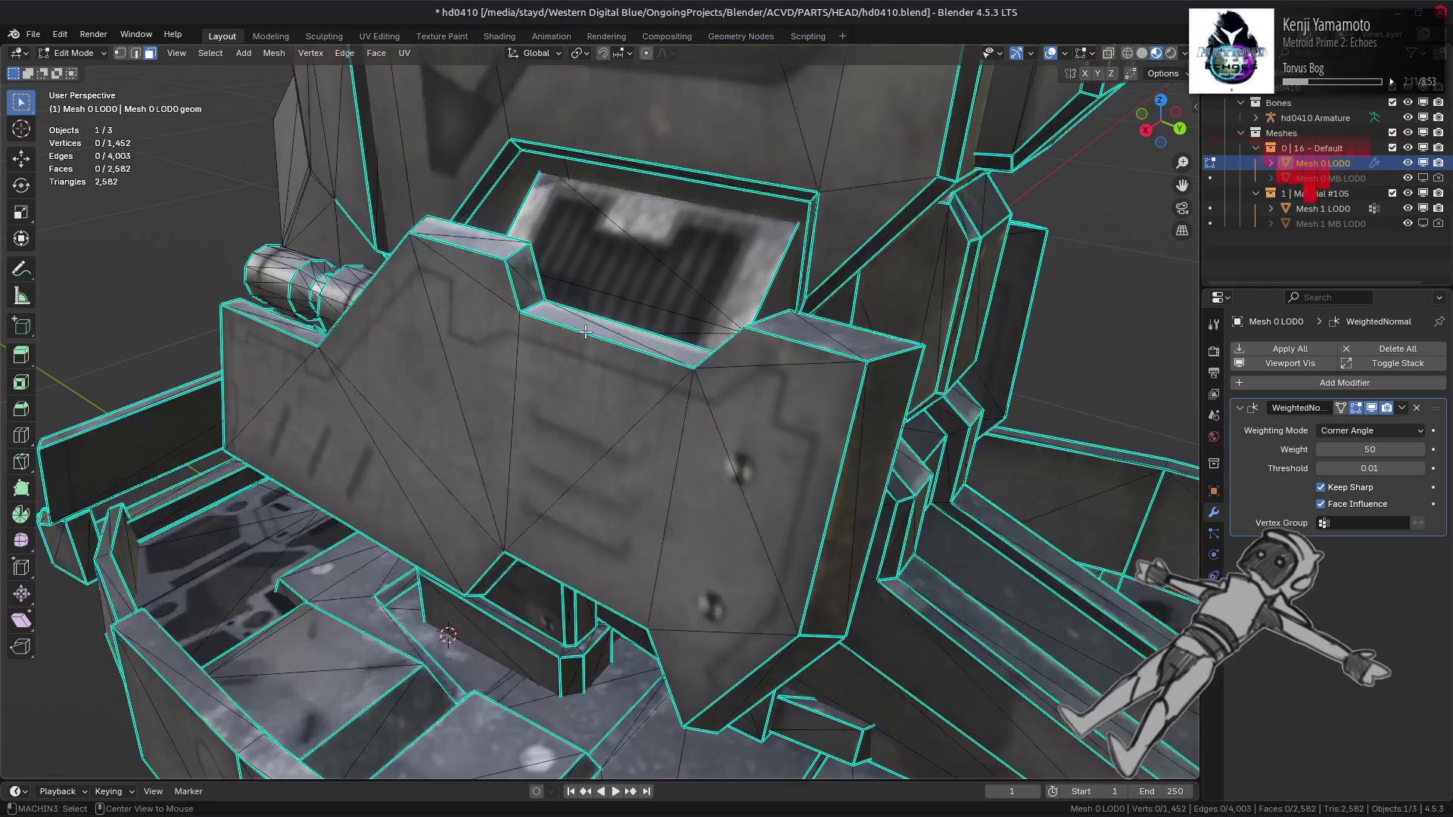
{"action": "key", "text": "Tab"}
{"action": "mouse_move", "coordinate": [587, 360]}
{"action": "middle_mouse_down"}
{"action": "mouse_move", "coordinate": [598, 405]}
{"action": "mouse_move", "coordinate": [671, 428]}
{"action": "mouse_move", "coordinate": [762, 364]}
{"action": "middle_mouse_up"}
{"action": "key", "text": "Tab"}
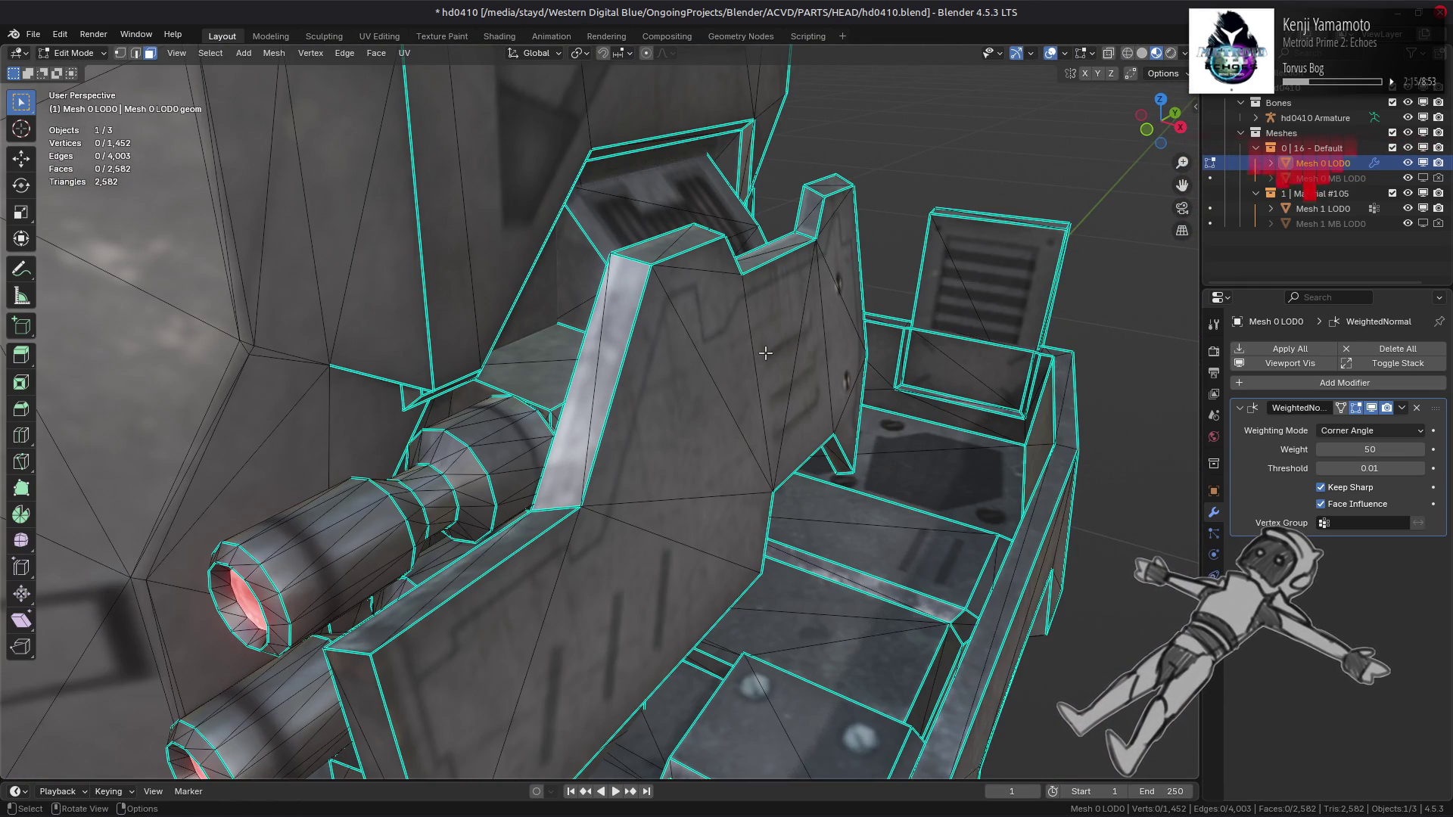
{"action": "key", "text": "l"}
{"action": "key", "text": "h"}
{"action": "mouse_move", "coordinate": [731, 390]}
{"action": "middle_mouse_down"}
{"action": "mouse_move", "coordinate": [548, 337]}
{"action": "mouse_move", "coordinate": [450, 370]}
{"action": "mouse_move", "coordinate": [455, 310]}
{"action": "mouse_move", "coordinate": [535, 302]}
{"action": "mouse_move", "coordinate": [591, 324]}
{"action": "middle_mouse_up"}
Step: Select the lower plate piece and isolate it
{"action": "left_click", "coordinate": [368, 563]}
{"action": "key", "text": "ctrl+l"}
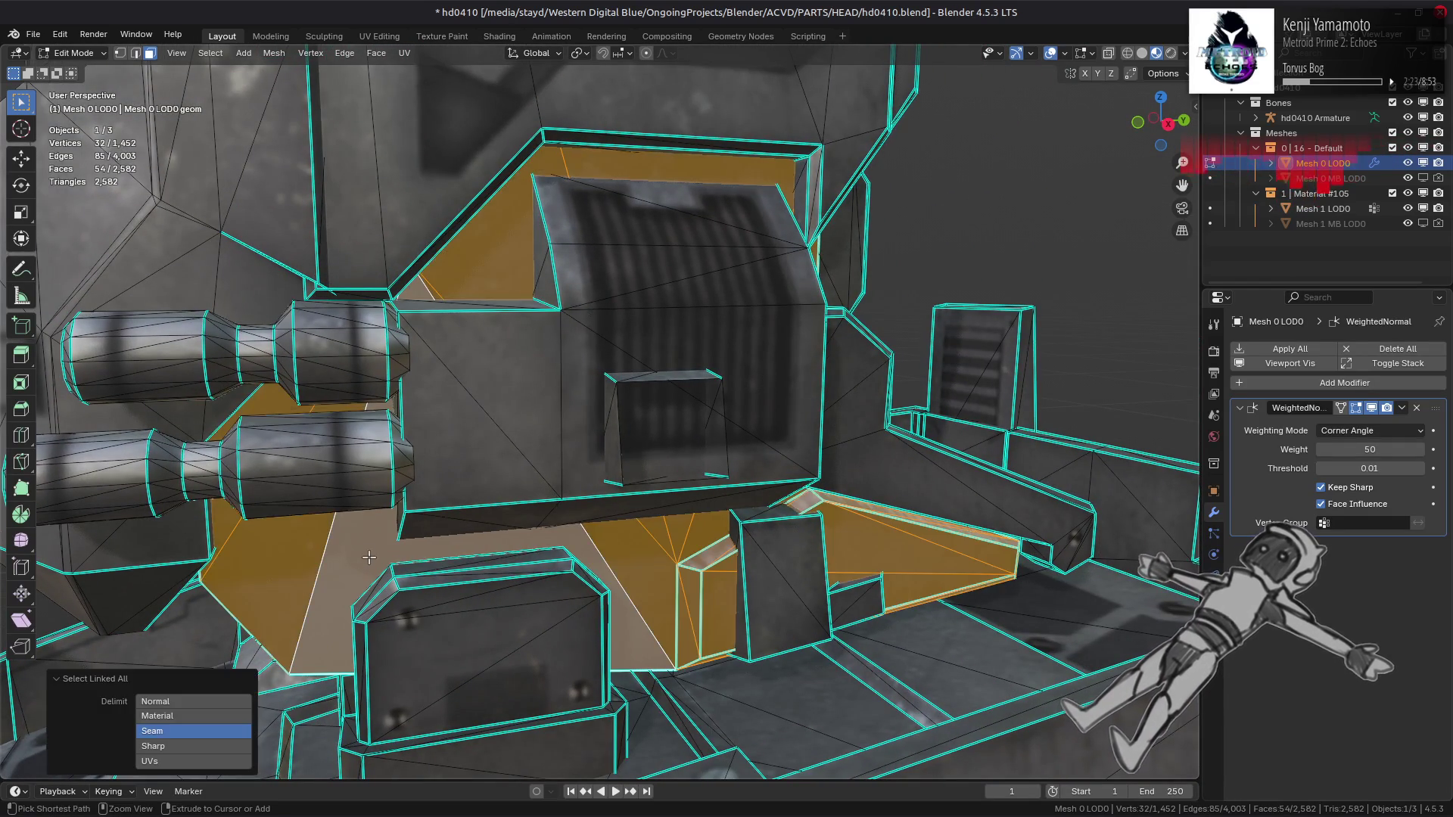
{"action": "middle_click_drag", "start_coordinate": [368, 563], "coordinate": [598, 480]}
{"action": "key", "text": "shift+h"}
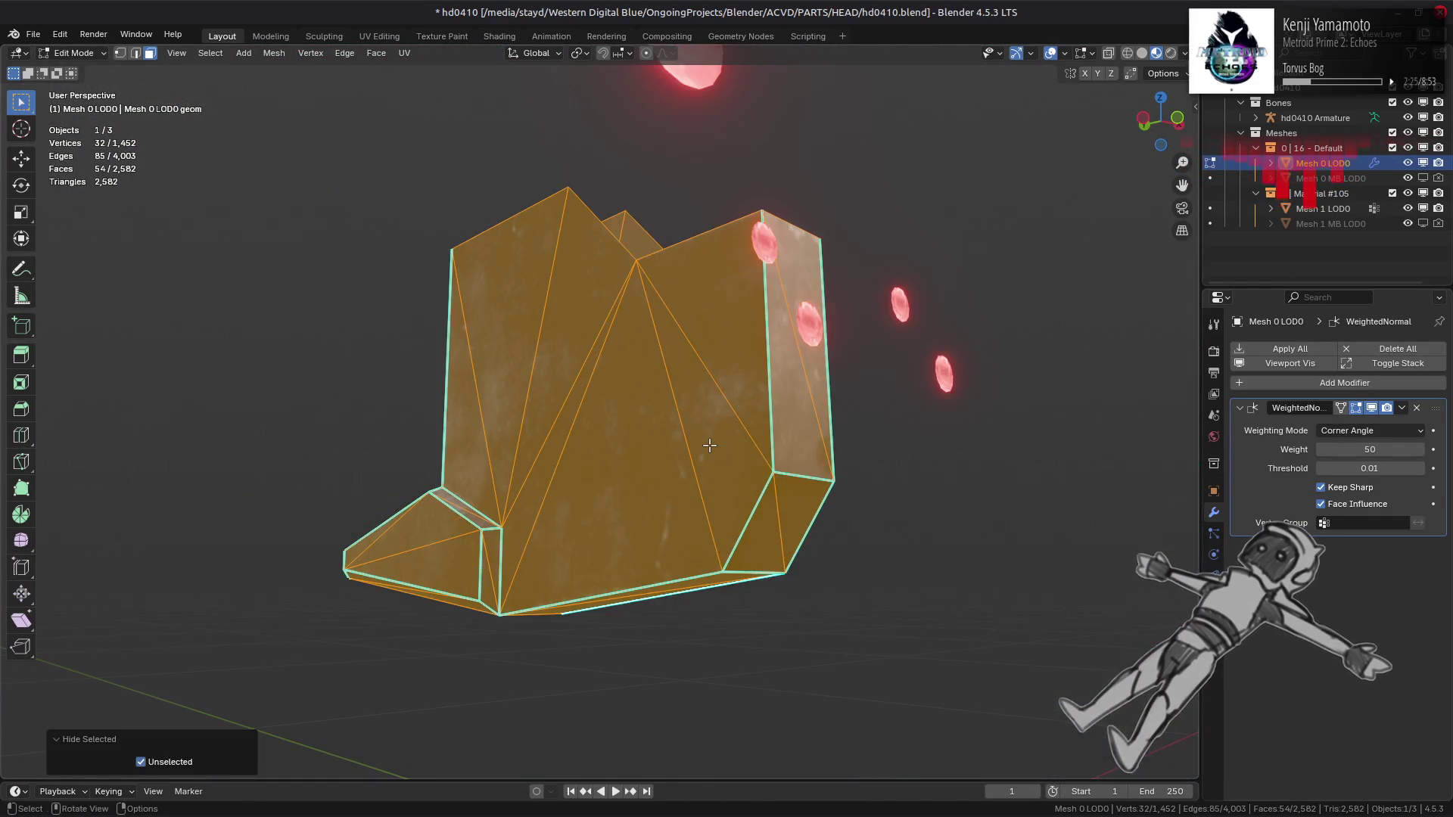
{"action": "mouse_move", "coordinate": [706, 440]}
{"action": "middle_mouse_down"}
{"action": "mouse_move", "coordinate": [671, 484]}
{"action": "mouse_move", "coordinate": [798, 557]}
{"action": "mouse_move", "coordinate": [562, 592]}
{"action": "middle_mouse_up"}
Step: Select the edges along the piece's right side and clear their seam
{"action": "key", "text": "2"}
{"action": "left_click", "coordinate": [802, 555]}
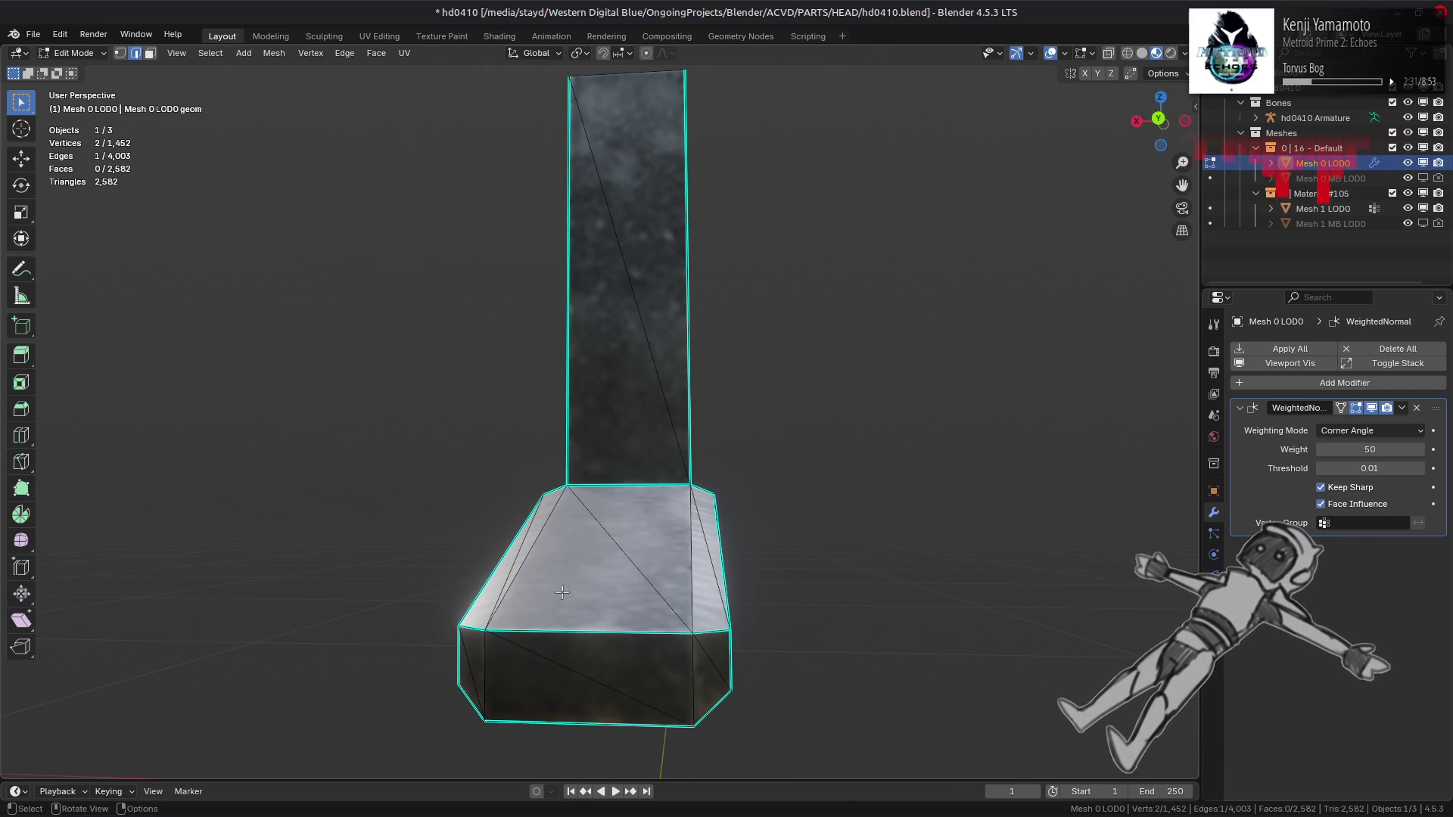
{"action": "mouse_move", "coordinate": [543, 536]}
{"action": "middle_mouse_down"}
{"action": "mouse_move", "coordinate": [634, 588]}
{"action": "mouse_move", "coordinate": [684, 492]}
{"action": "middle_mouse_up"}
{"action": "left_click", "coordinate": [622, 616], "text": "ctrl"}
{"action": "left_click", "coordinate": [684, 492], "text": "ctrl"}
{"action": "key", "text": "ctrl+e"}
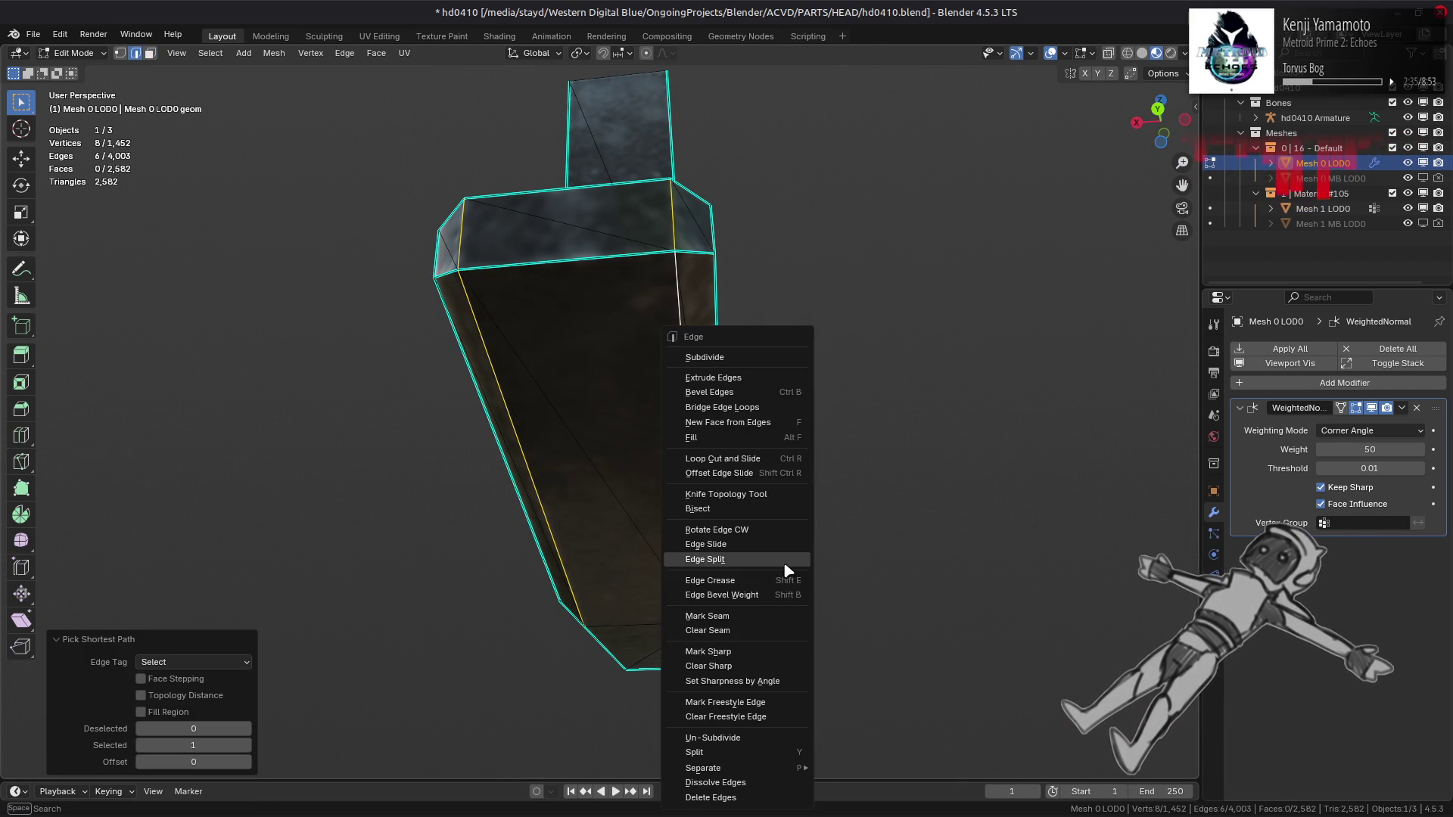
{"action": "left_click", "coordinate": [764, 640]}
{"action": "mouse_move", "coordinate": [726, 605]}
{"action": "middle_mouse_down"}
{"action": "mouse_move", "coordinate": [665, 535]}
{"action": "mouse_move", "coordinate": [641, 557]}
{"action": "mouse_move", "coordinate": [821, 558]}
{"action": "mouse_move", "coordinate": [887, 534]}
{"action": "mouse_move", "coordinate": [895, 473]}
{"action": "middle_mouse_up"}
Step: Mark an edge on the isolated bracket piece as sharp
{"action": "middle_click_drag", "start_coordinate": [497, 487], "coordinate": [665, 600]}
{"action": "left_click", "coordinate": [665, 600]}
{"action": "key", "text": "ctrl+e"}
{"action": "left_click", "coordinate": [499, 557]}
{"action": "mouse_move", "coordinate": [500, 558]}
{"action": "middle_mouse_down"}
{"action": "mouse_move", "coordinate": [477, 557]}
{"action": "mouse_move", "coordinate": [481, 595]}
{"action": "mouse_move", "coordinate": [506, 457]}
{"action": "mouse_move", "coordinate": [691, 506]}
{"action": "mouse_move", "coordinate": [700, 470]}
{"action": "mouse_move", "coordinate": [583, 414]}
{"action": "middle_mouse_up"}
Step: Beautify the whole piece's faces, then deselect and reveal the hidden mesh
{"action": "key", "text": "3"}
{"action": "key", "text": "l"}
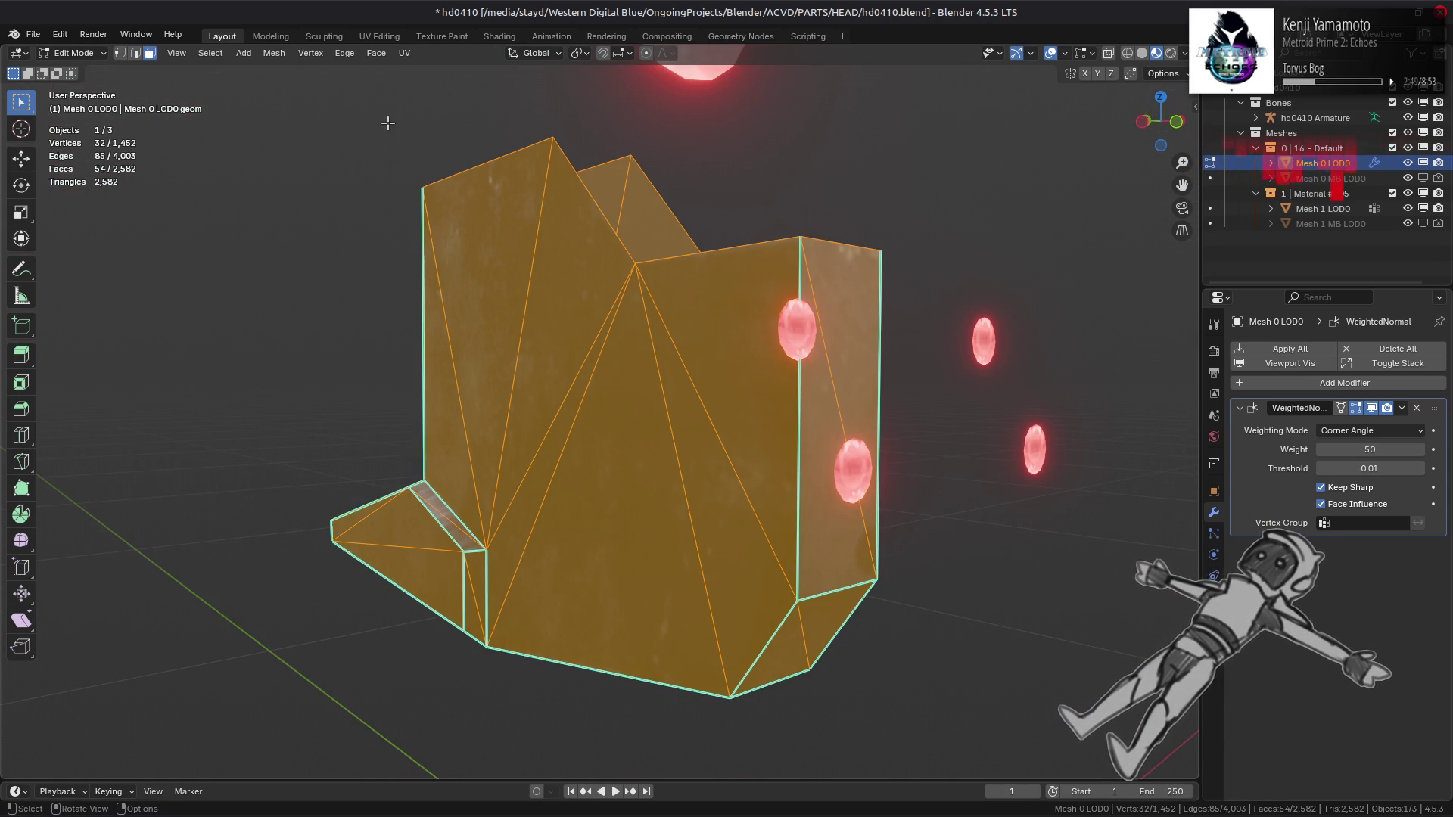
{"action": "key", "text": "ctrl+f"}
{"action": "left_click", "coordinate": [464, 247]}
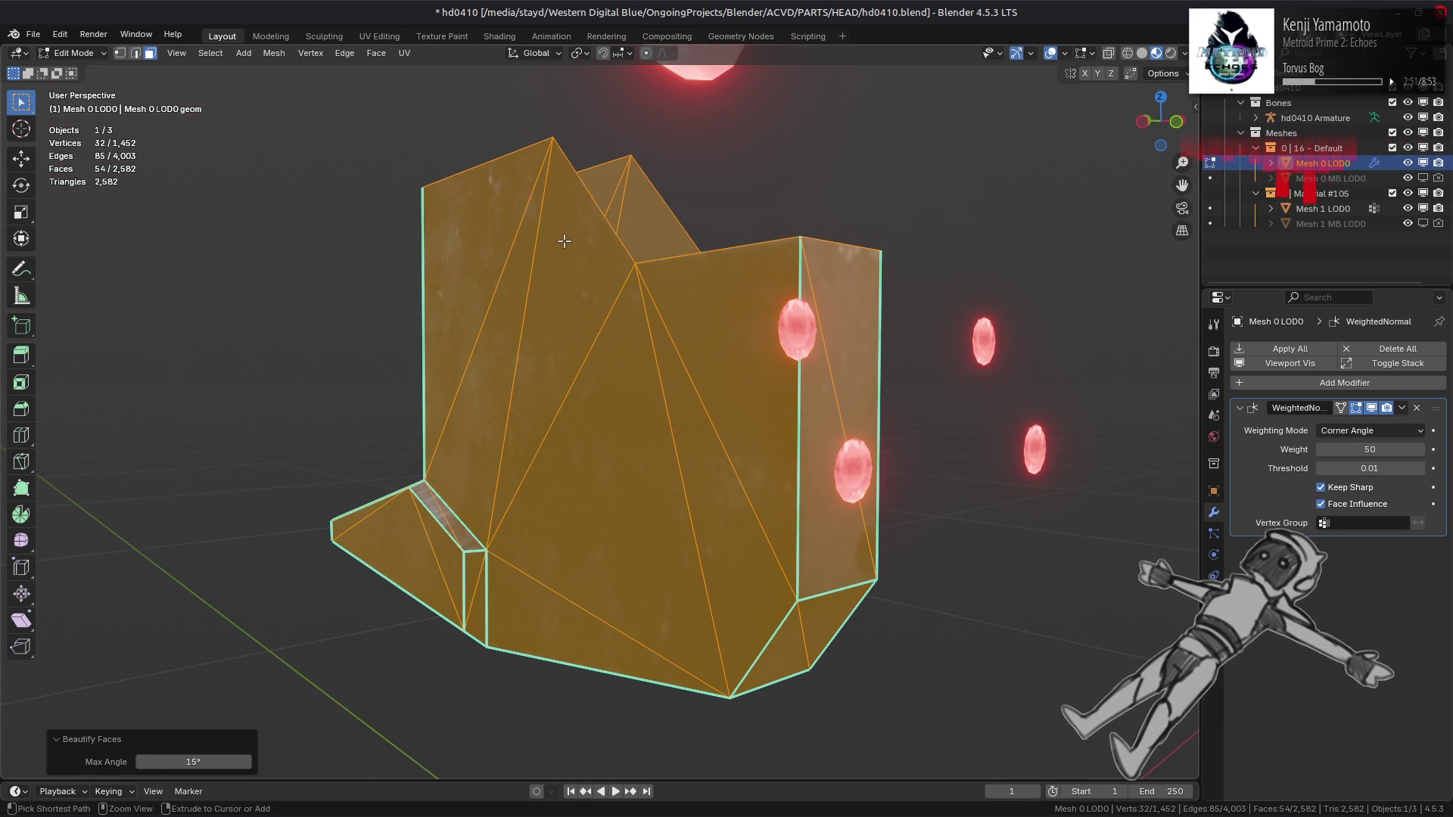
{"action": "key", "text": "alt+a"}
{"action": "key", "text": "alt+h"}
Step: Select the connected U-shaped block and hide everything else
{"action": "key", "text": "alt+a"}
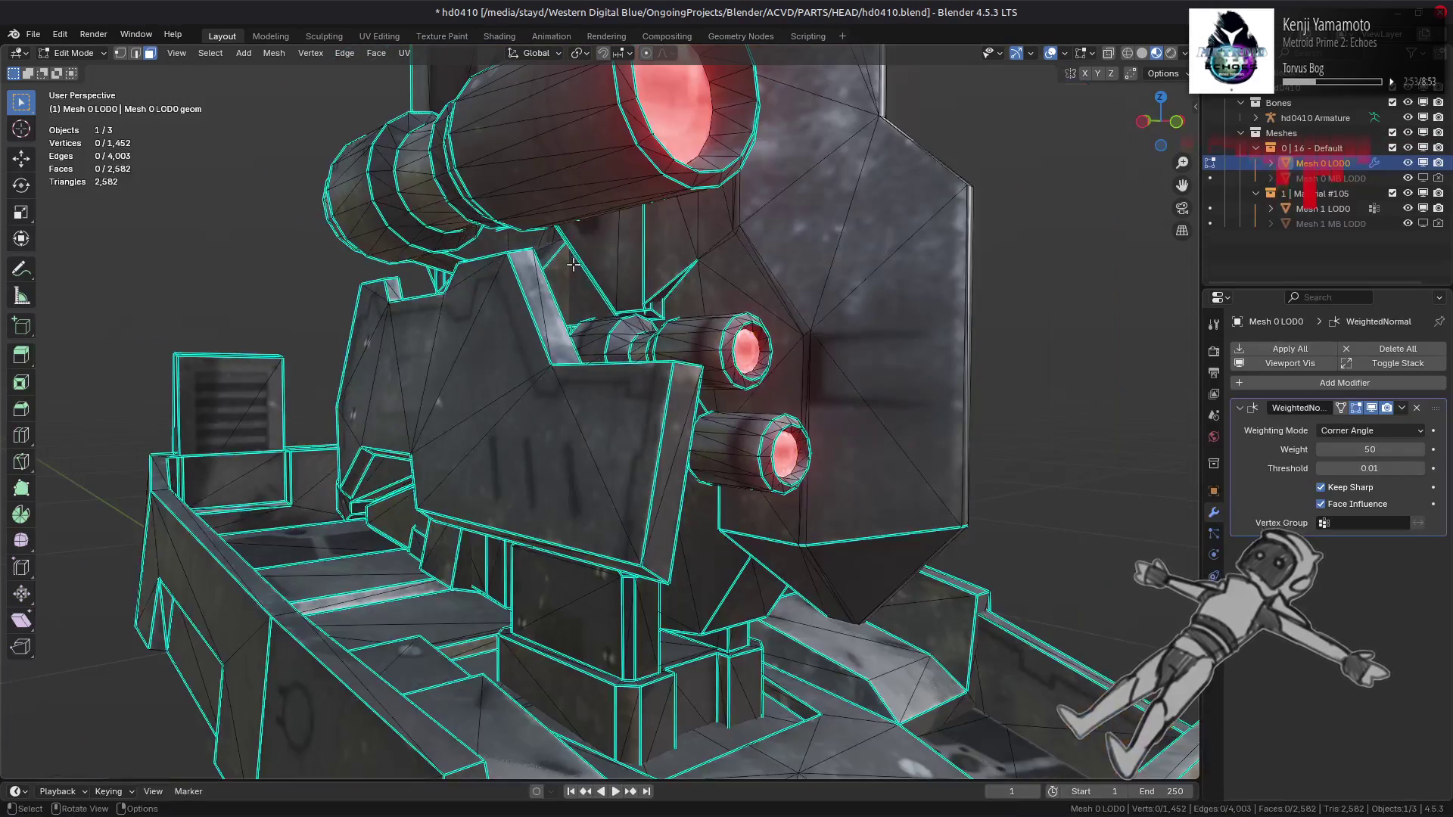
{"action": "mouse_move", "coordinate": [573, 264]}
{"action": "middle_mouse_down"}
{"action": "mouse_move", "coordinate": [479, 292]}
{"action": "mouse_move", "coordinate": [669, 391]}
{"action": "middle_mouse_up"}
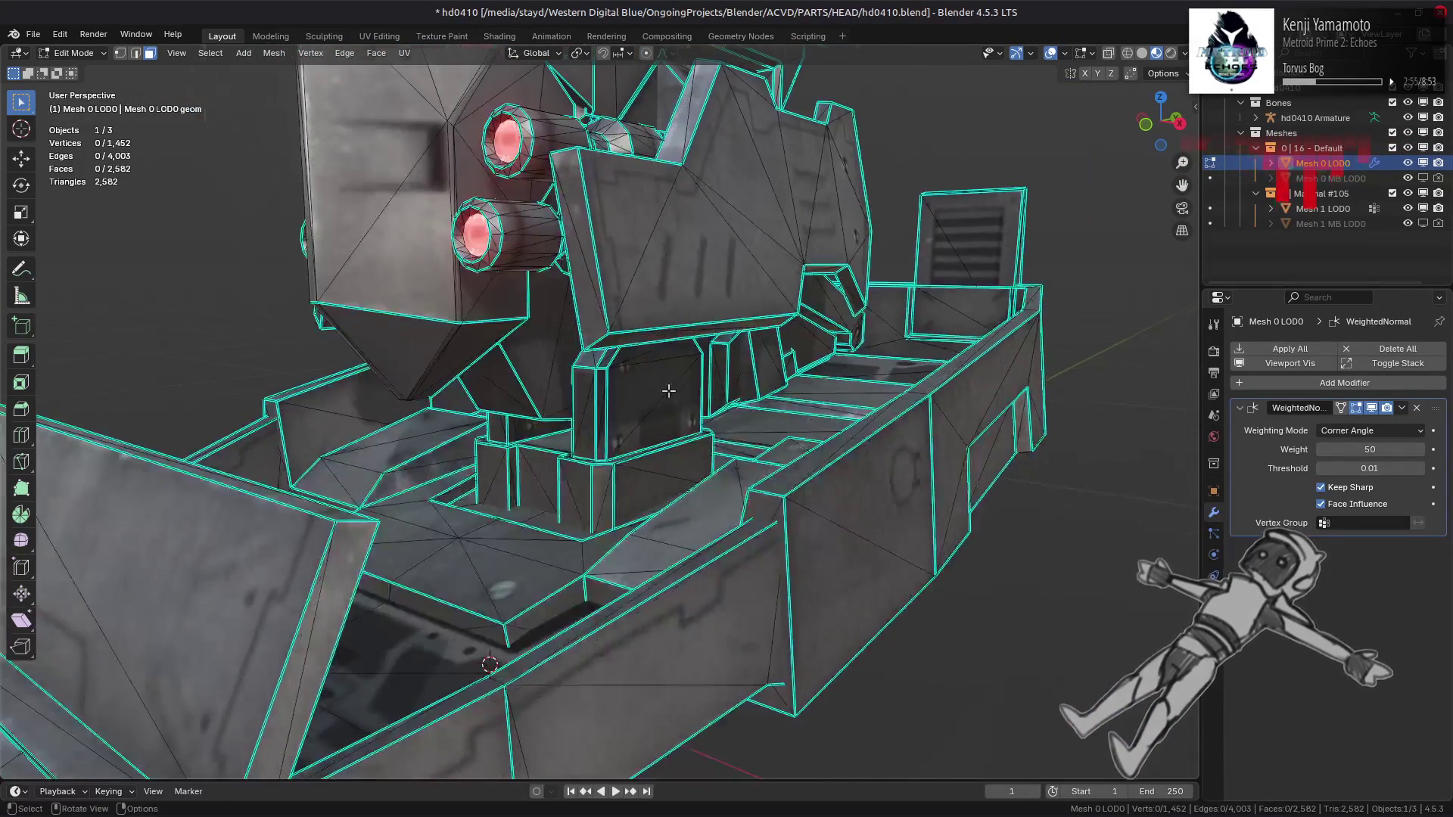
{"action": "scroll", "coordinate": [668, 390], "scroll_direction": "up", "scroll_amount": 3}
{"action": "key", "text": "ctrl+l"}
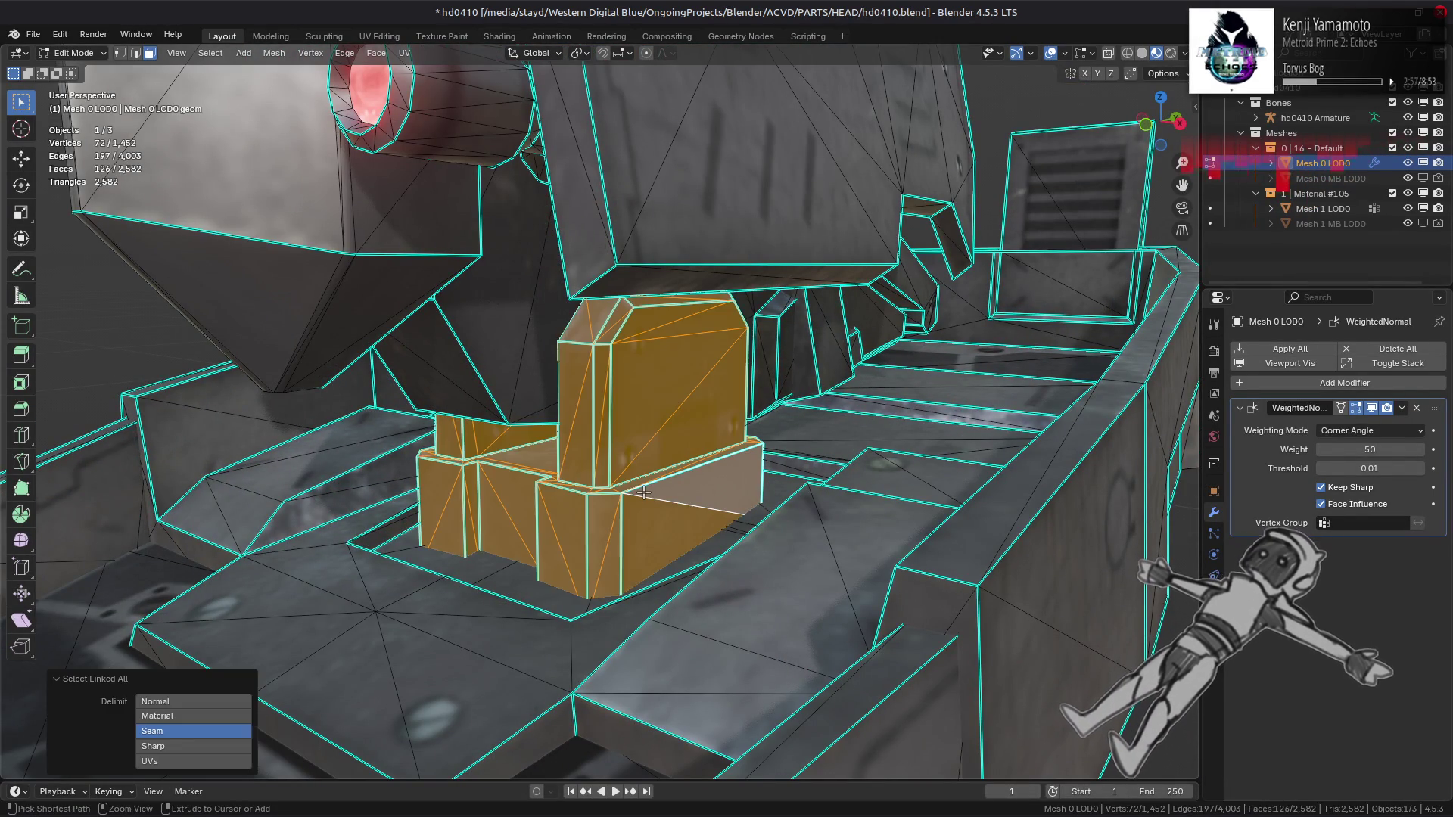
{"action": "key", "text": "shift+h"}
{"action": "mouse_move", "coordinate": [654, 485]}
{"action": "middle_mouse_down"}
{"action": "mouse_move", "coordinate": [496, 466]}
{"action": "mouse_move", "coordinate": [762, 474]}
{"action": "mouse_move", "coordinate": [545, 473]}
{"action": "middle_mouse_up"}
{"action": "key", "text": "alt+a"}
Step: Select all of the U-shaped block and apply Beautify Faces
{"action": "scroll", "coordinate": [546, 471], "scroll_direction": "up", "scroll_amount": 4}
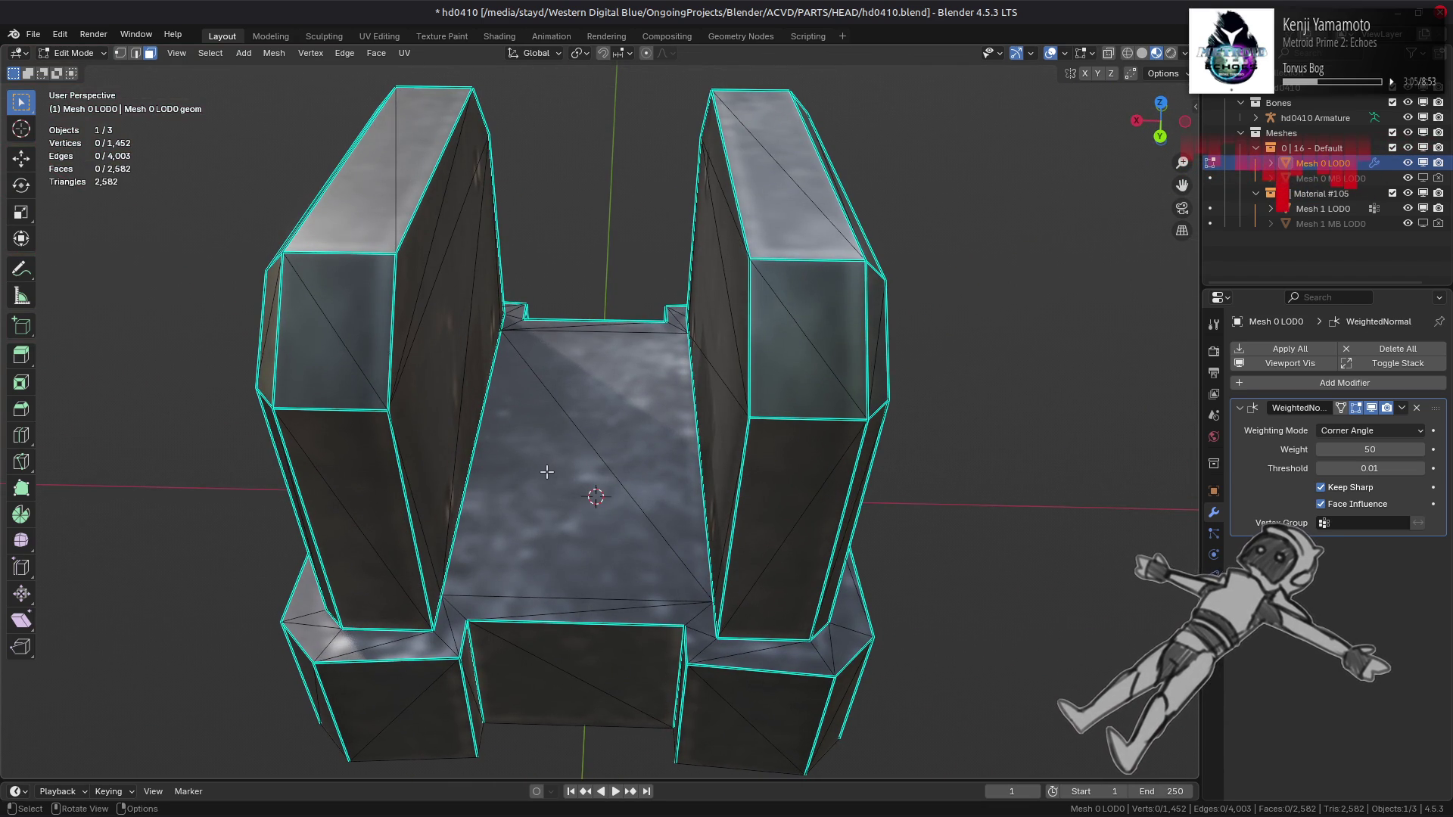
{"action": "scroll", "coordinate": [547, 471], "scroll_direction": "down", "scroll_amount": 1}
{"action": "middle_click_drag", "start_coordinate": [520, 302], "coordinate": [706, 356]}
{"action": "mouse_move", "coordinate": [405, 341]}
{"action": "middle_mouse_down"}
{"action": "mouse_move", "coordinate": [439, 355]}
{"action": "mouse_move", "coordinate": [470, 326]}
{"action": "middle_mouse_up"}
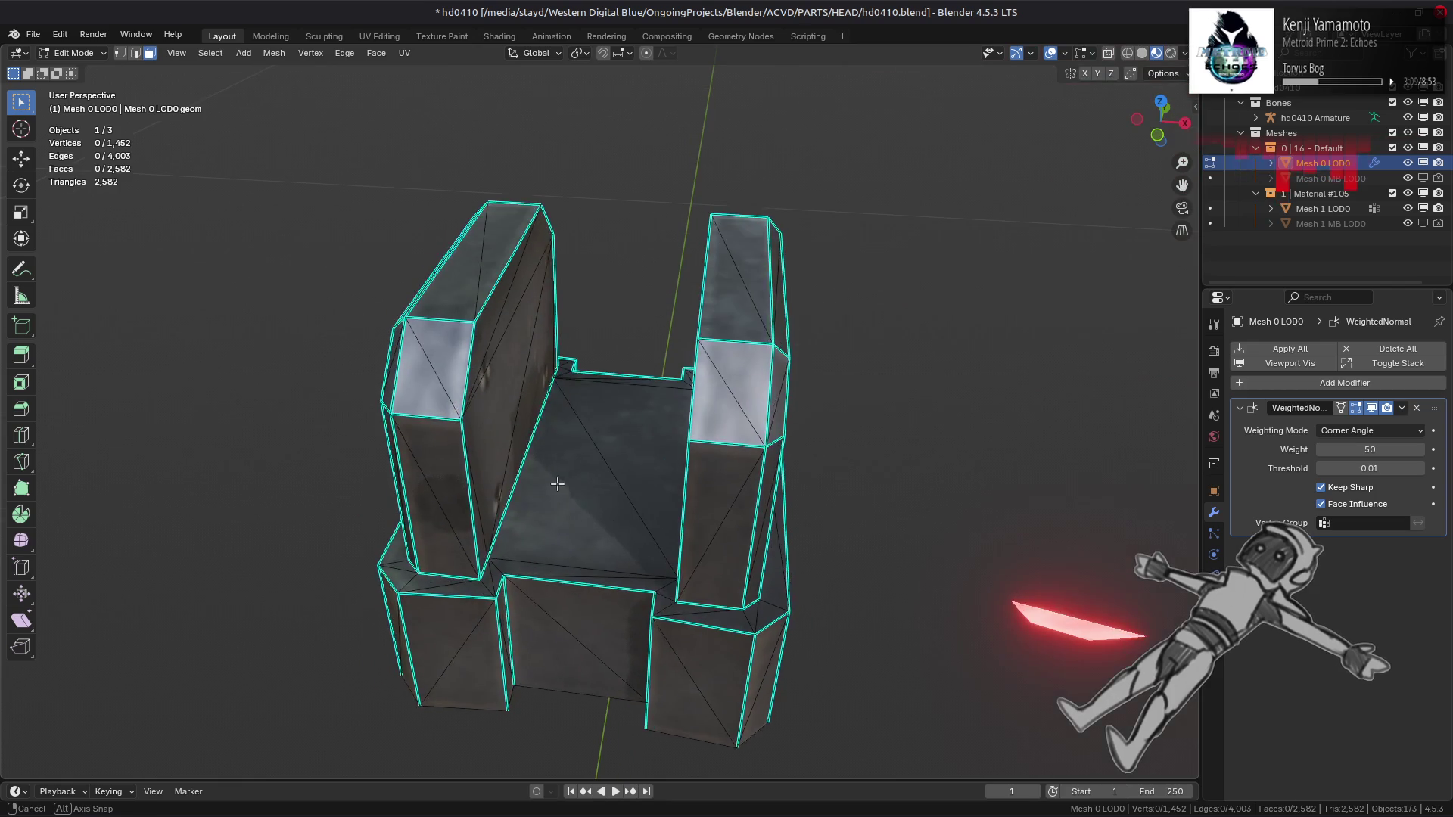
{"action": "key", "text": "a"}
{"action": "left_click", "coordinate": [375, 53]}
{"action": "left_click", "coordinate": [424, 248]}
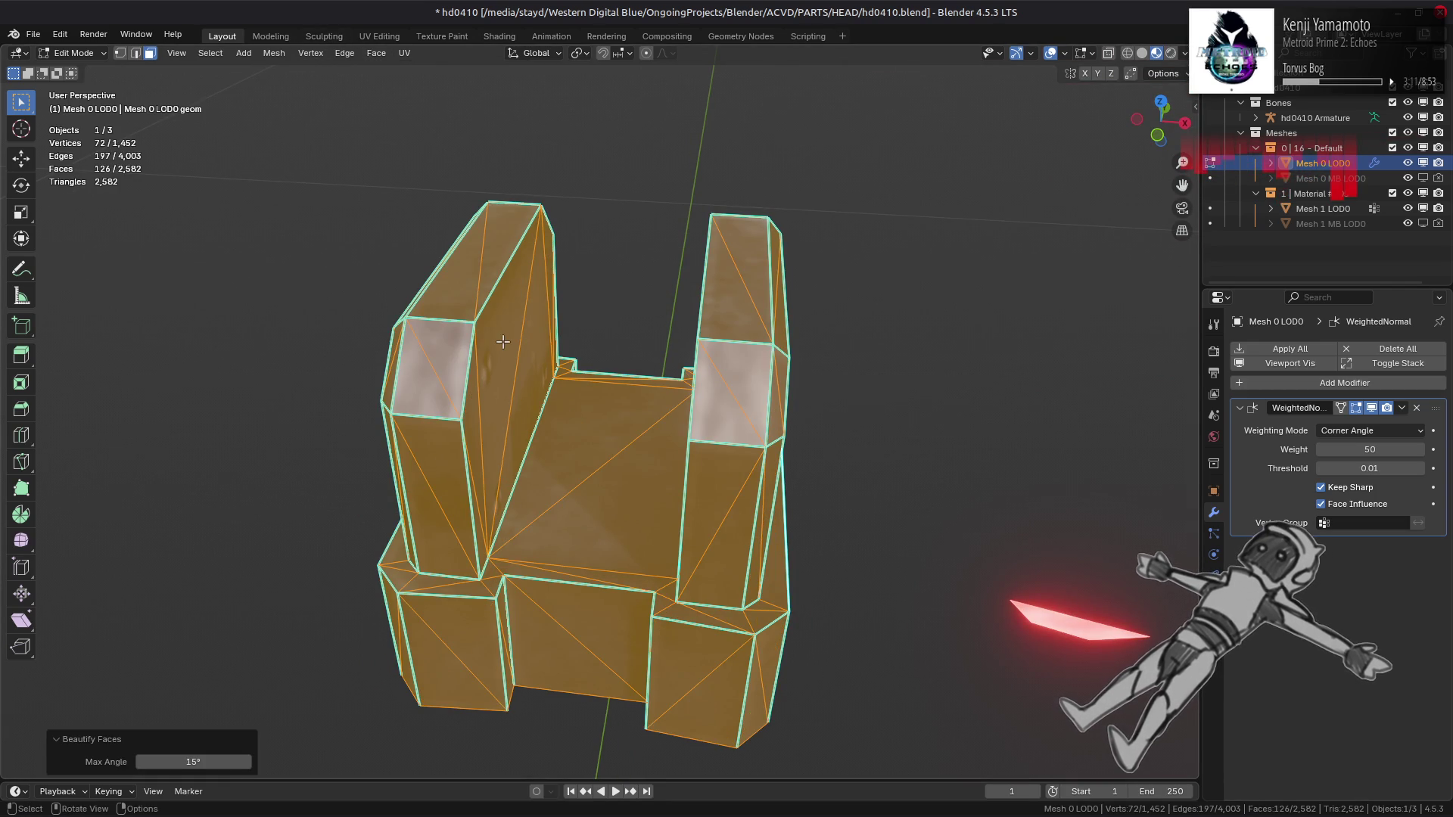
{"action": "middle_click_drag", "start_coordinate": [625, 359], "coordinate": [333, 350]}
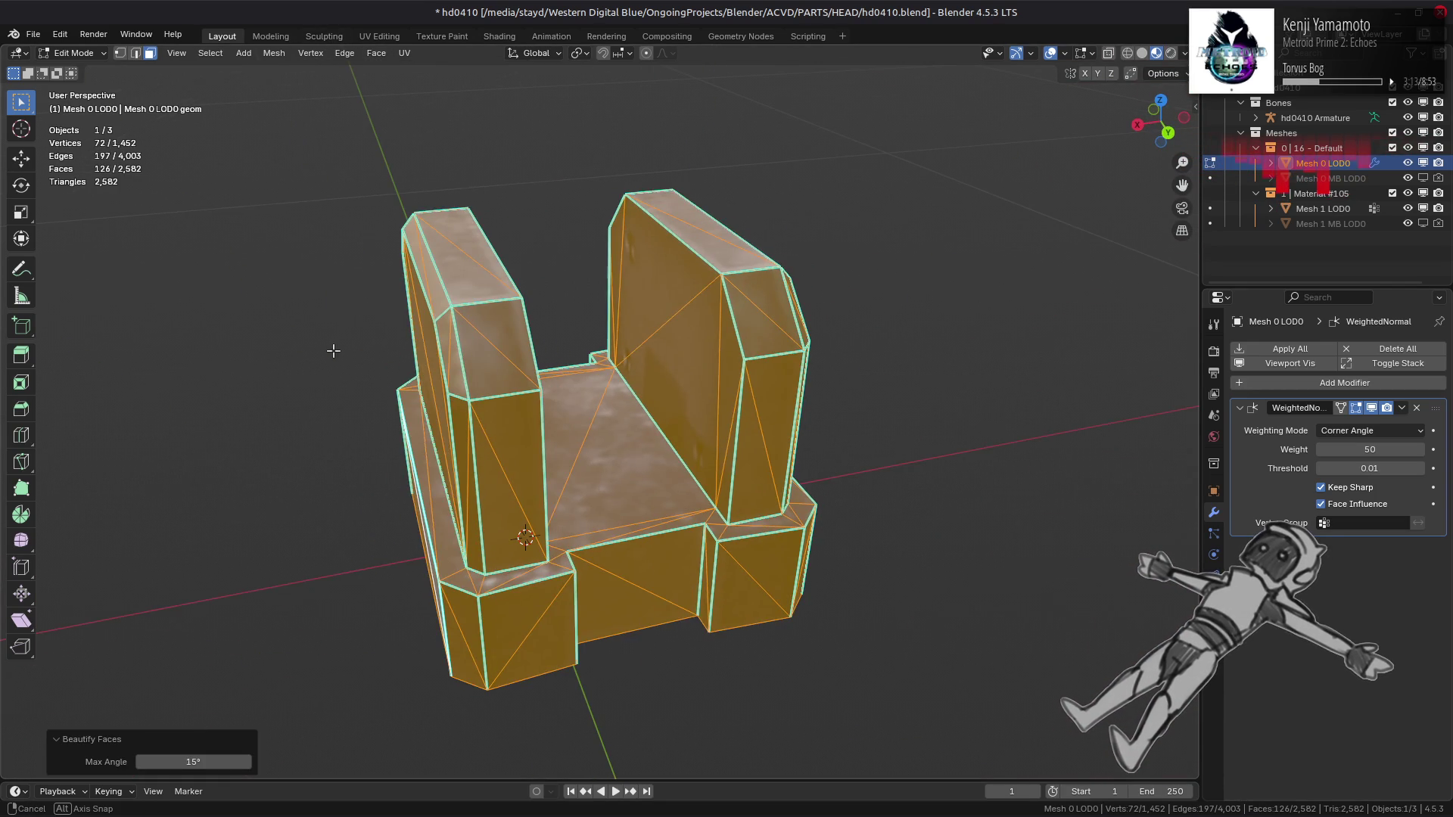
Step: Reveal the mesh, then isolate and frame the long rail part
{"action": "key", "text": "alt+h"}
{"action": "key", "text": "alt+a"}
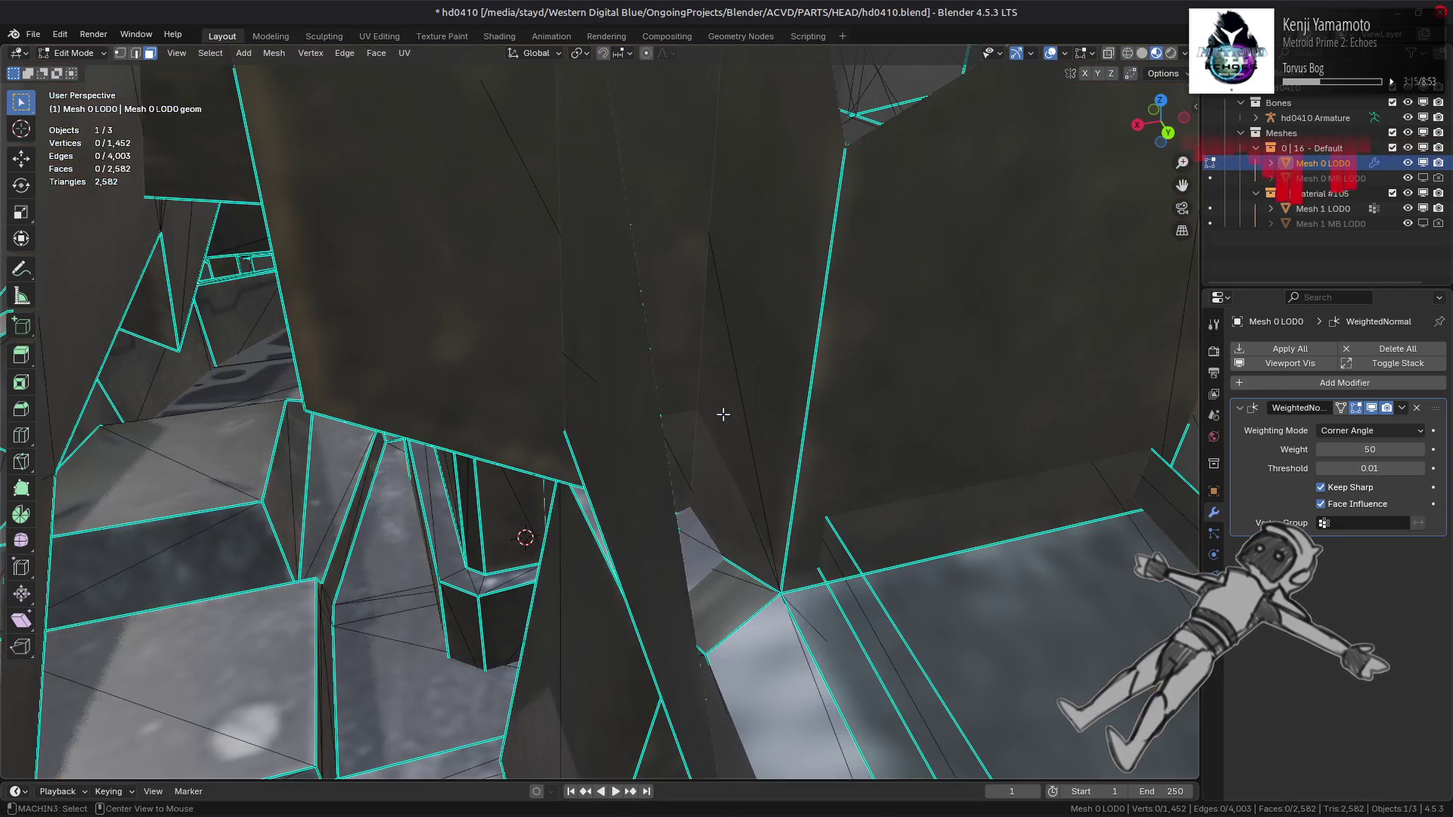
{"action": "mouse_move", "coordinate": [428, 358]}
{"action": "middle_mouse_down"}
{"action": "mouse_move", "coordinate": [460, 425]}
{"action": "mouse_move", "coordinate": [725, 423]}
{"action": "middle_mouse_up"}
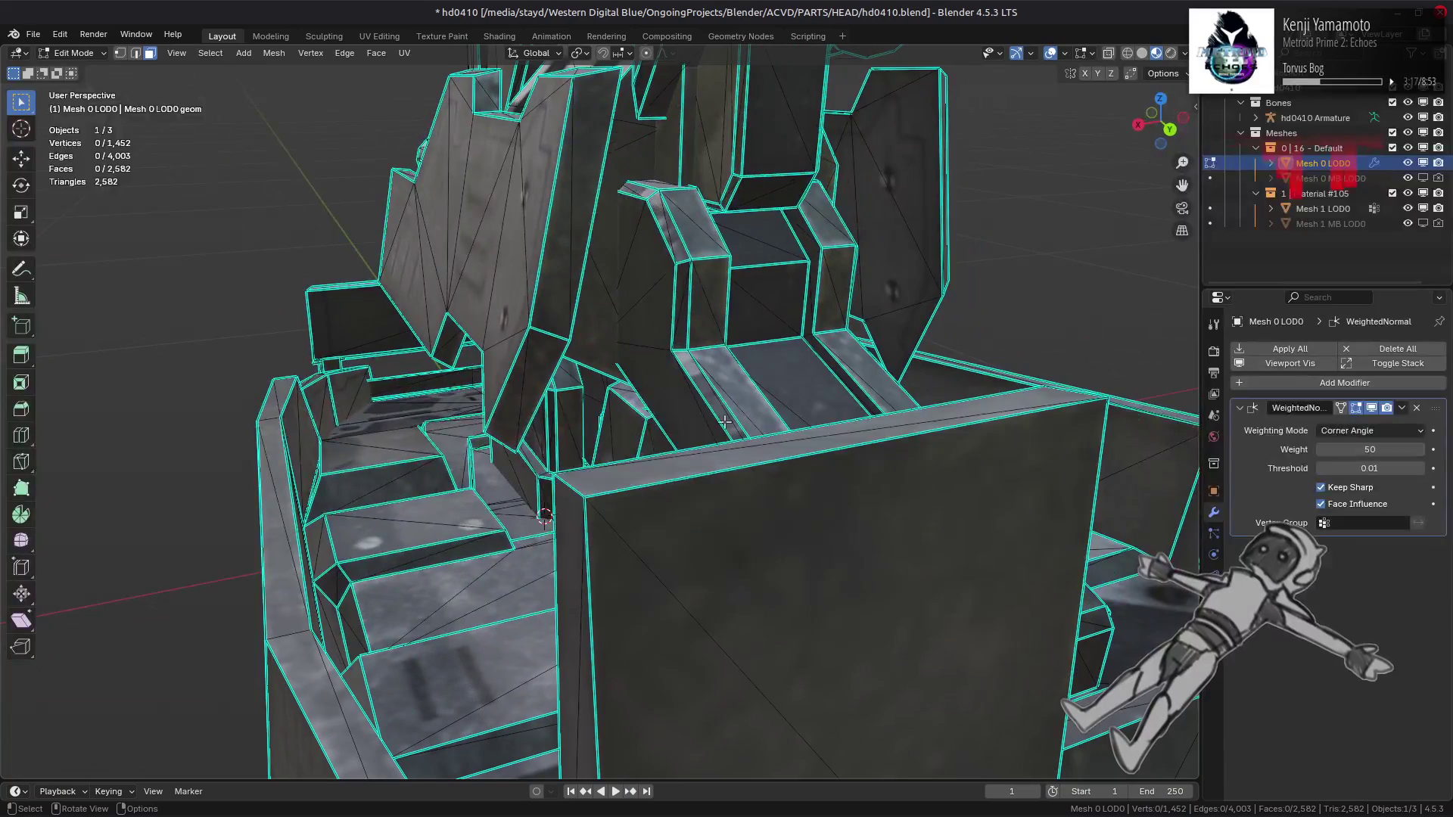
{"action": "key", "text": "ctrl+l"}
{"action": "key", "text": "shift+h"}
{"action": "key", "text": "KP_Decimal"}
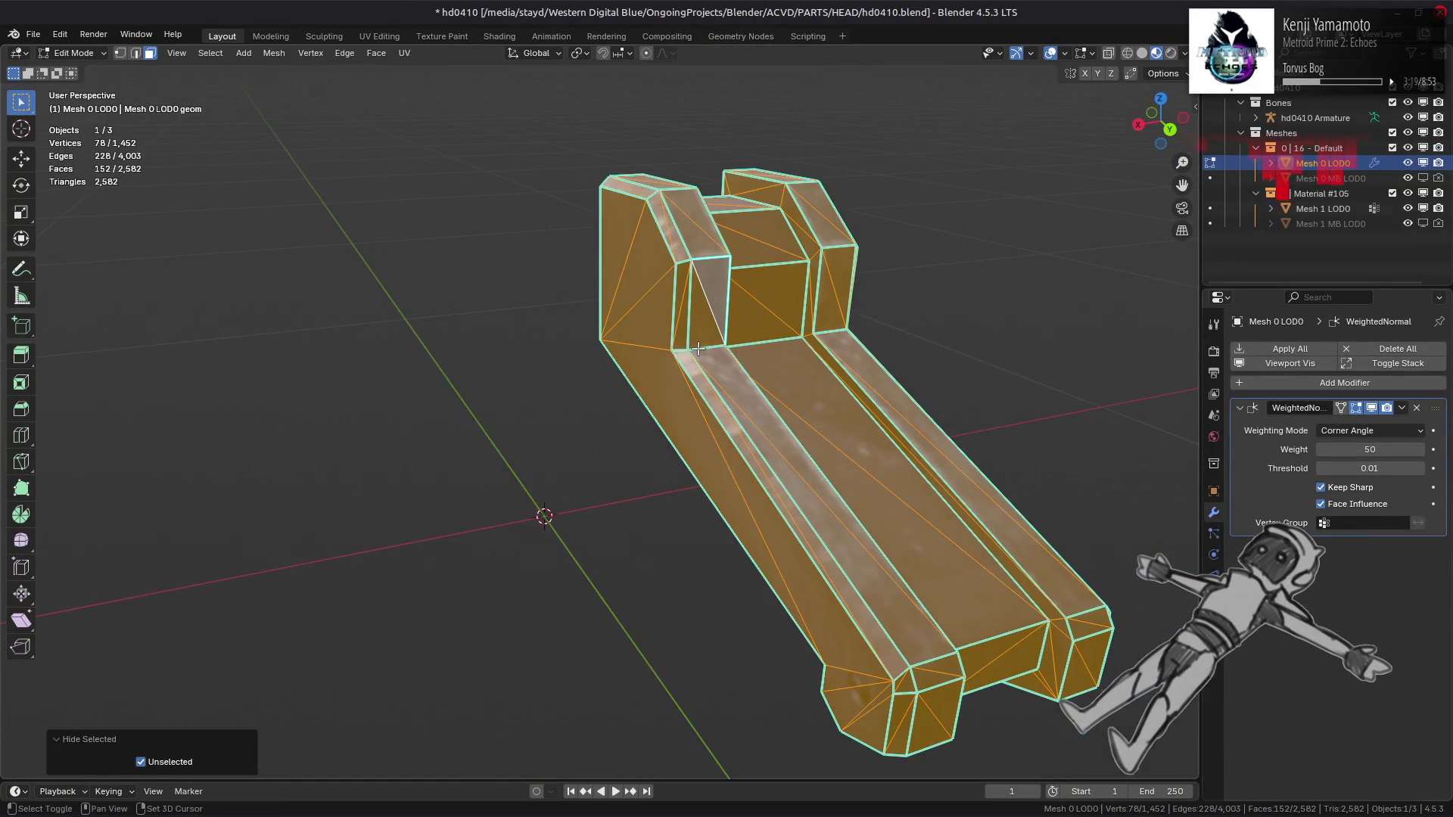
{"action": "mouse_move", "coordinate": [726, 317]}
{"action": "middle_mouse_down"}
{"action": "mouse_move", "coordinate": [531, 482]}
{"action": "mouse_move", "coordinate": [465, 440]}
{"action": "mouse_move", "coordinate": [447, 397]}
{"action": "mouse_move", "coordinate": [285, 334]}
{"action": "mouse_move", "coordinate": [496, 396]}
{"action": "mouse_move", "coordinate": [454, 545]}
{"action": "mouse_move", "coordinate": [458, 587]}
{"action": "middle_mouse_up"}
{"action": "key", "text": "alt+a"}
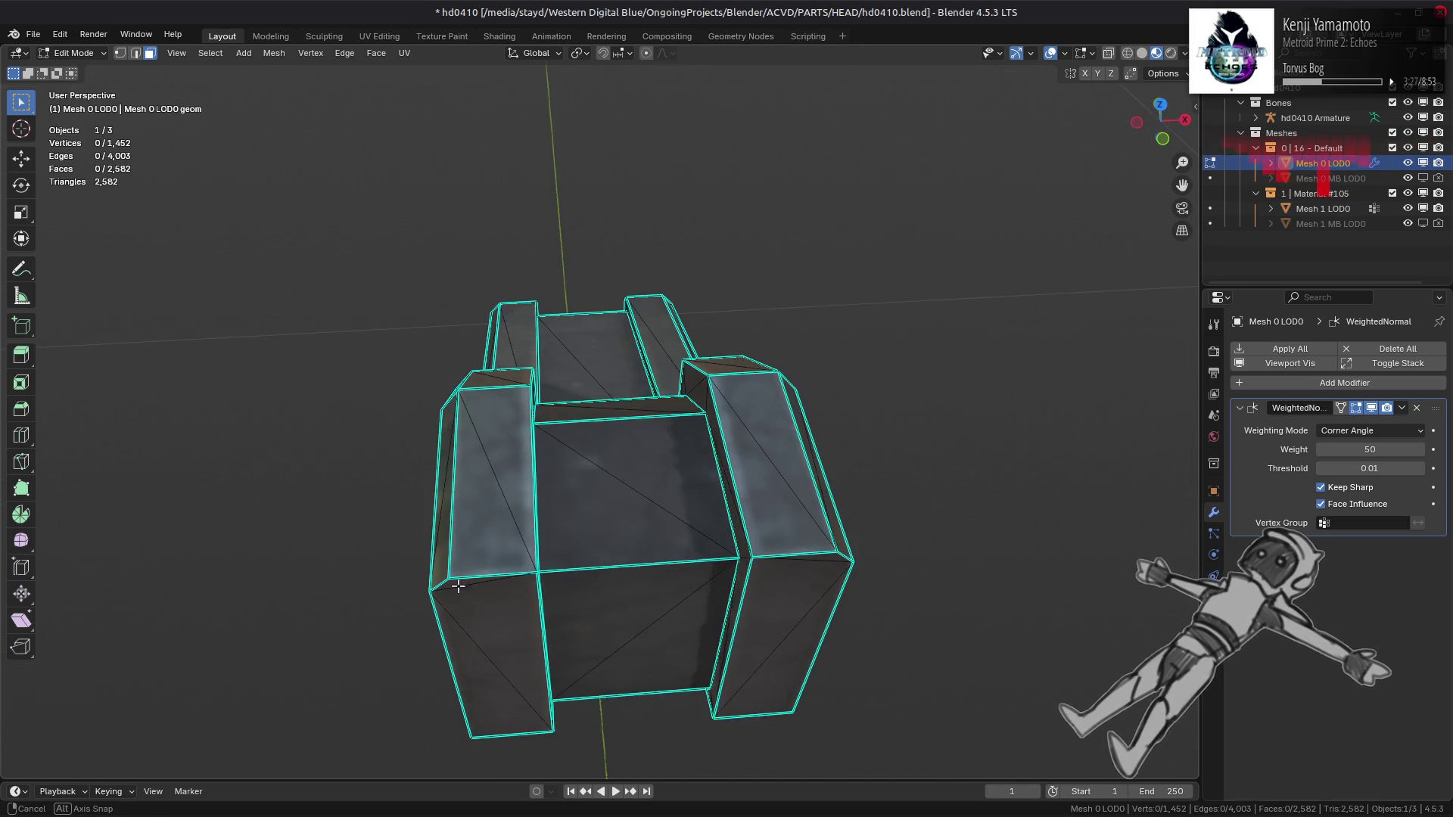
Step: Apply Beautify Faces to the whole rail part and inspect the new triangulation
{"action": "mouse_move", "coordinate": [541, 476]}
{"action": "middle_mouse_down"}
{"action": "mouse_move", "coordinate": [519, 535]}
{"action": "mouse_move", "coordinate": [719, 519]}
{"action": "mouse_move", "coordinate": [851, 439]}
{"action": "mouse_move", "coordinate": [906, 366]}
{"action": "middle_mouse_up"}
{"action": "key", "text": "l"}
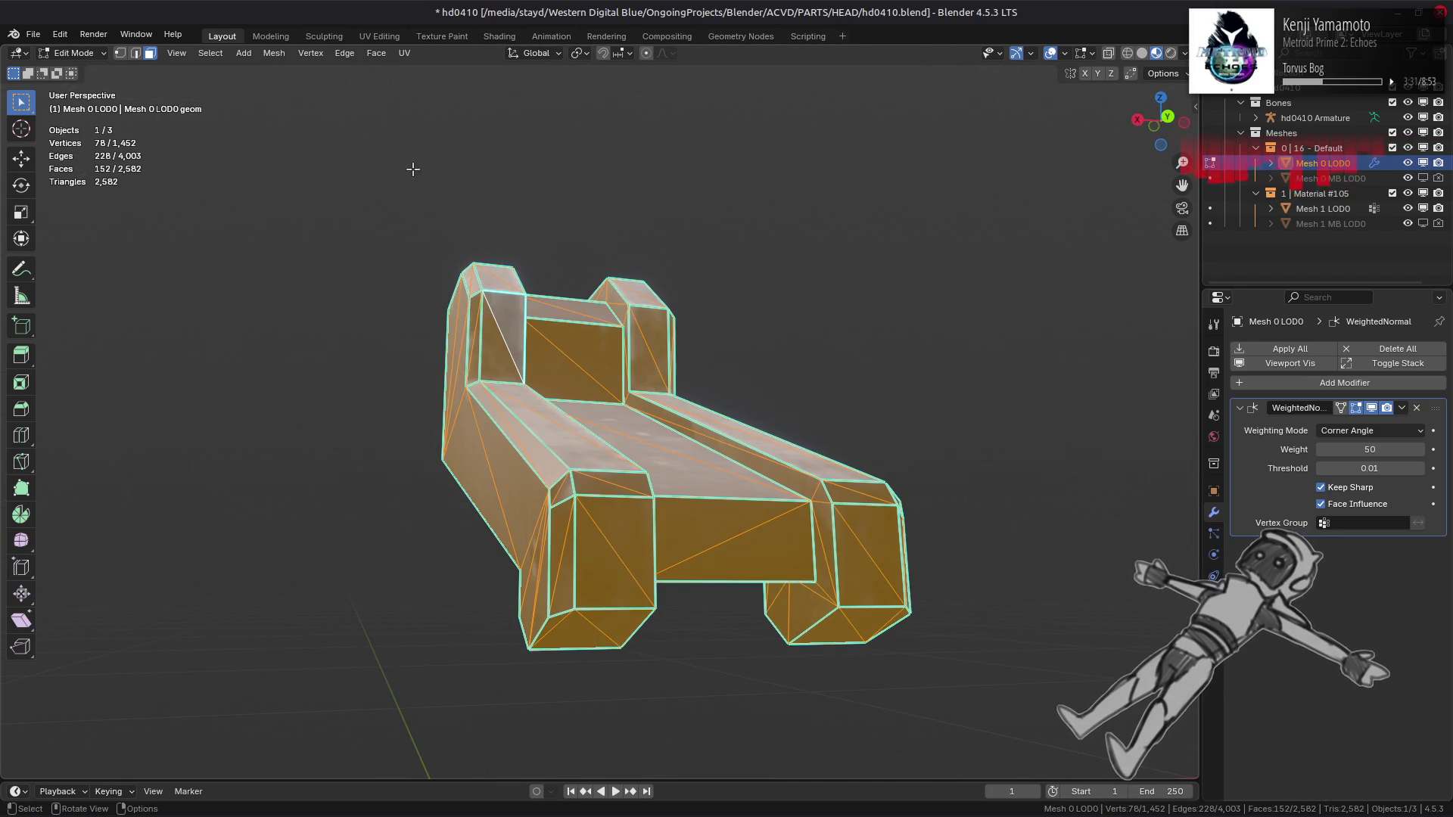
{"action": "middle_click_drag", "start_coordinate": [425, 91], "coordinate": [515, 127]}
{"action": "left_click", "coordinate": [376, 54]}
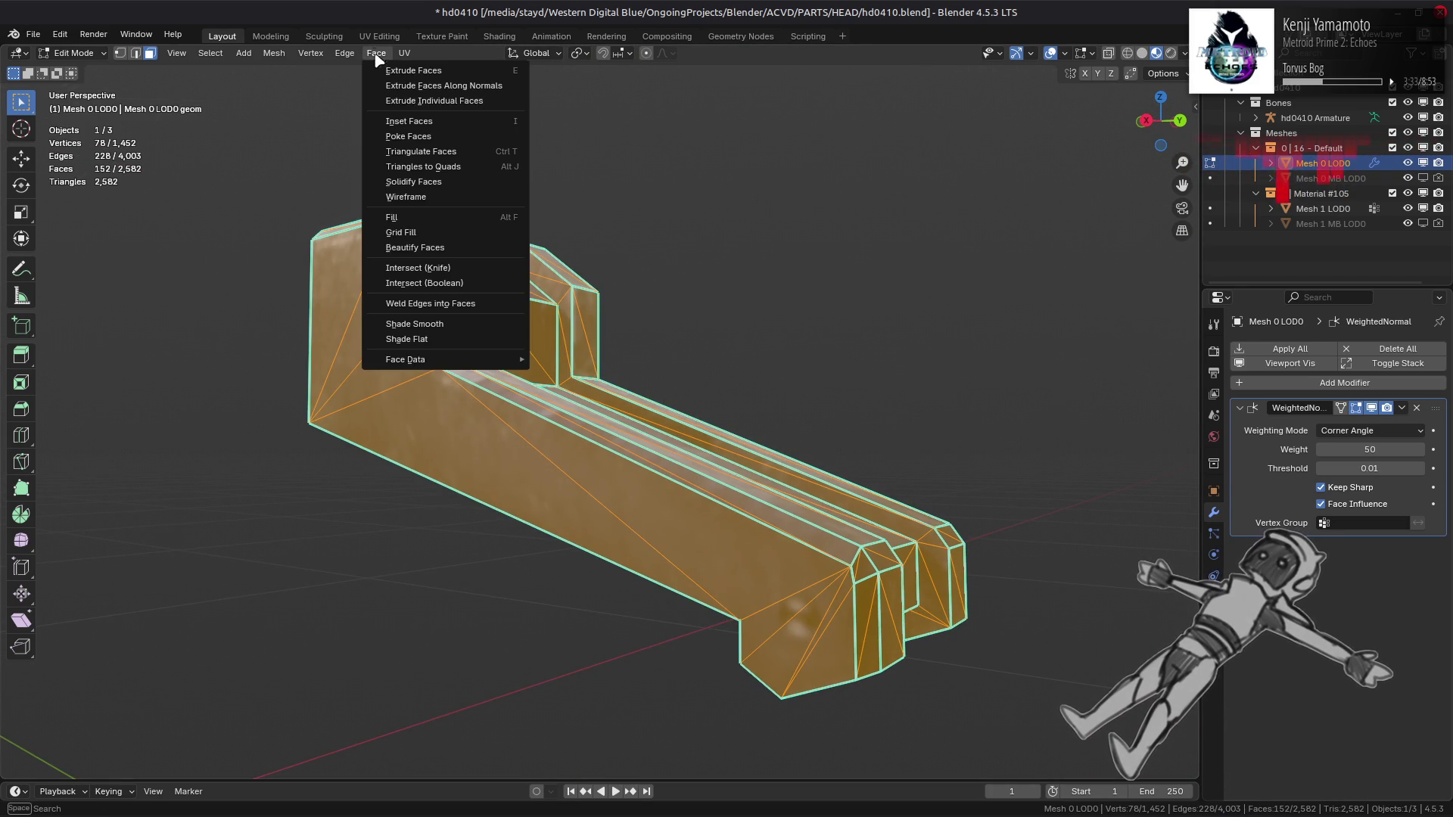
{"action": "left_click", "coordinate": [439, 248]}
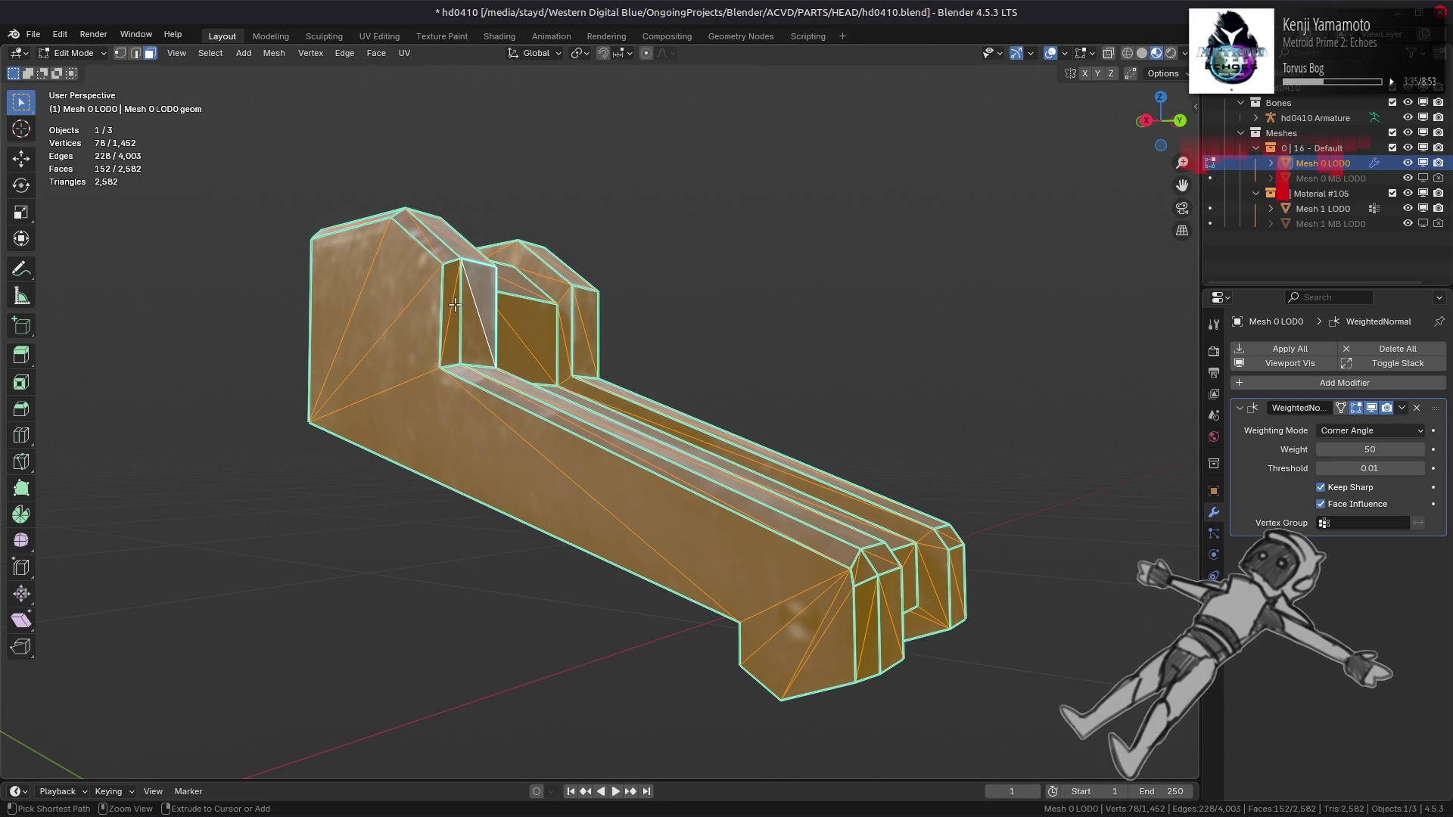
{"action": "middle_click_drag", "start_coordinate": [455, 305], "coordinate": [377, 306]}
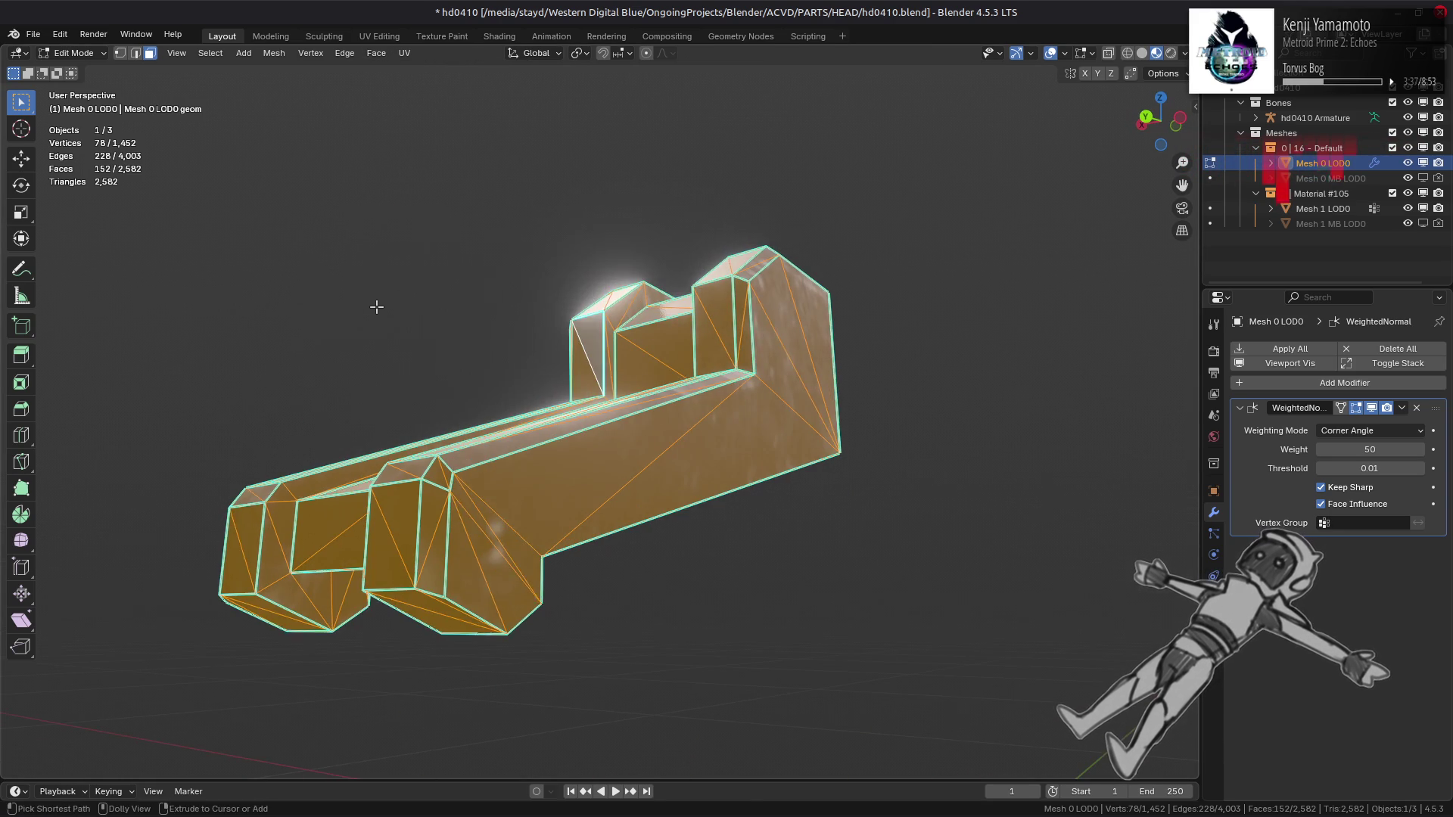
{"action": "mouse_move", "coordinate": [564, 293]}
{"action": "middle_mouse_down"}
{"action": "mouse_move", "coordinate": [578, 260]}
{"action": "mouse_move", "coordinate": [487, 295]}
{"action": "mouse_move", "coordinate": [687, 500]}
{"action": "middle_mouse_up"}
{"action": "scroll", "coordinate": [524, 317], "scroll_direction": "up", "scroll_amount": 10}
{"action": "key", "text": "alt+a"}
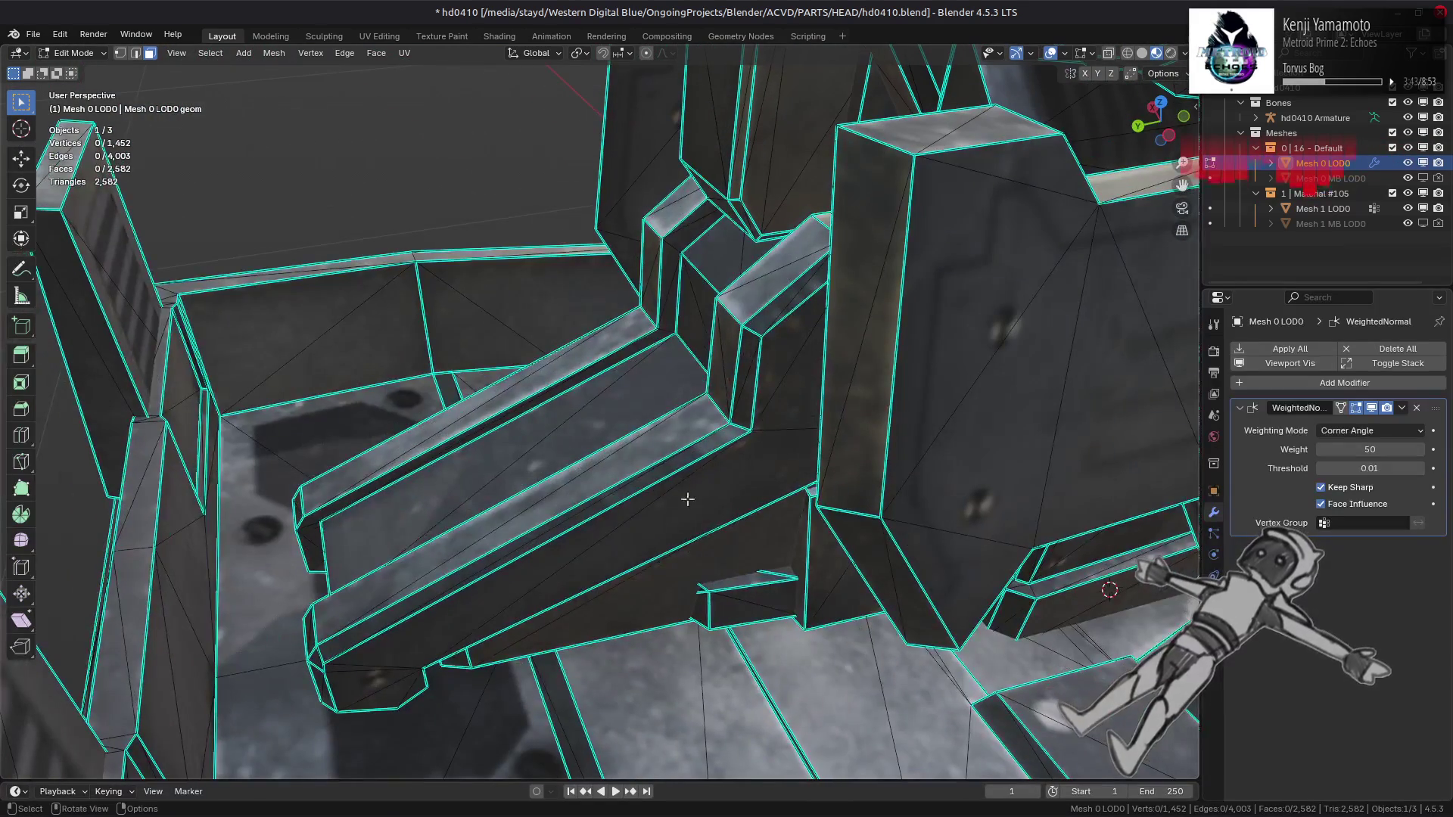
Step: Select the connected floor region and hide all other geometry
{"action": "key", "text": "ctrl+l"}
{"action": "mouse_move", "coordinate": [718, 547]}
{"action": "middle_mouse_down"}
{"action": "mouse_move", "coordinate": [547, 550]}
{"action": "mouse_move", "coordinate": [487, 506]}
{"action": "mouse_move", "coordinate": [625, 333]}
{"action": "mouse_move", "coordinate": [560, 363]}
{"action": "mouse_move", "coordinate": [521, 411]}
{"action": "middle_mouse_up"}
{"action": "key", "text": "alt+a"}
{"action": "mouse_move", "coordinate": [651, 429]}
{"action": "middle_mouse_down"}
{"action": "mouse_move", "coordinate": [626, 380]}
{"action": "mouse_move", "coordinate": [599, 382]}
{"action": "middle_mouse_up"}
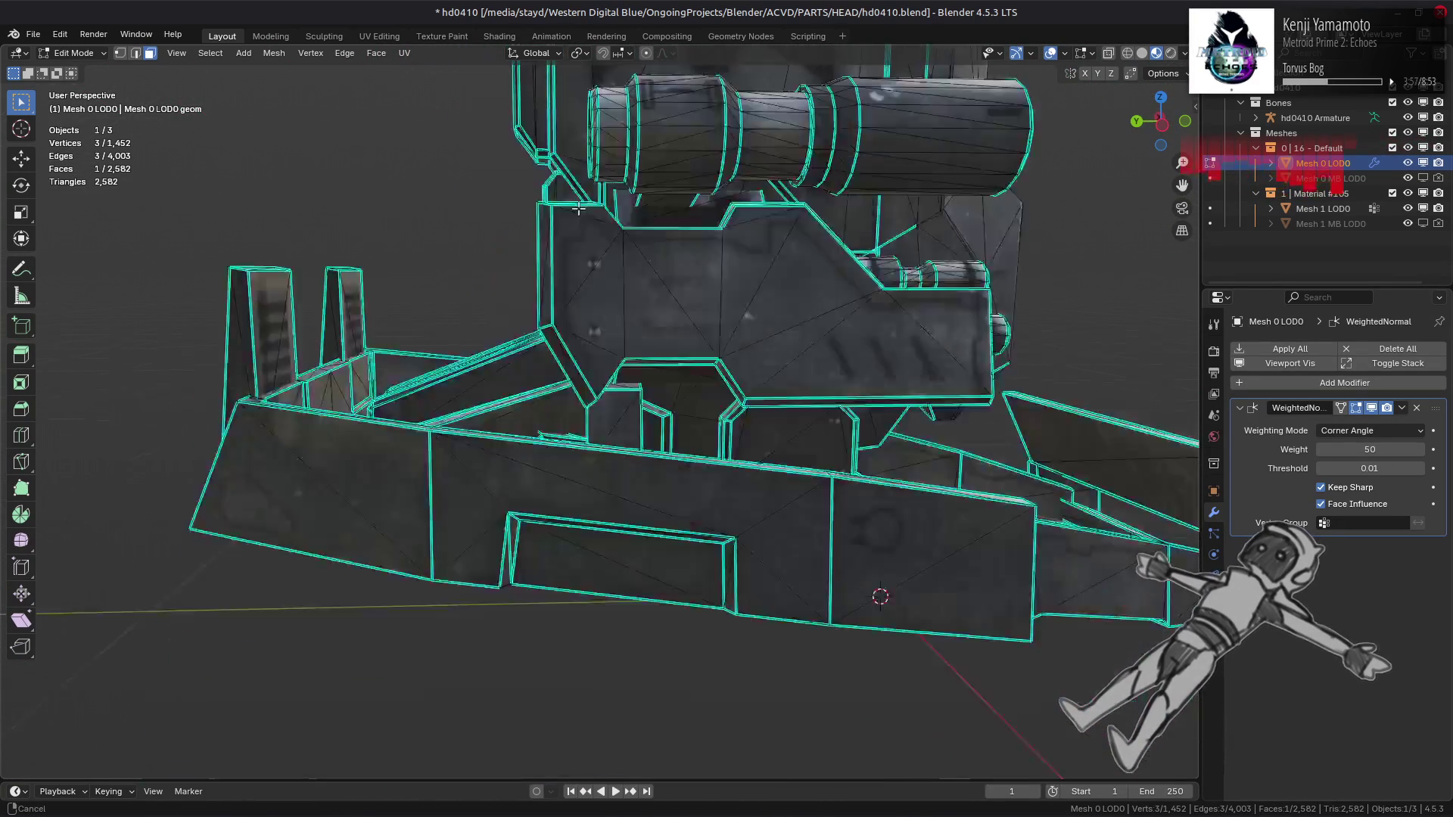
{"action": "mouse_move", "coordinate": [578, 209]}
{"action": "middle_mouse_down"}
{"action": "mouse_move", "coordinate": [574, 333]}
{"action": "mouse_move", "coordinate": [527, 469]}
{"action": "middle_mouse_up"}
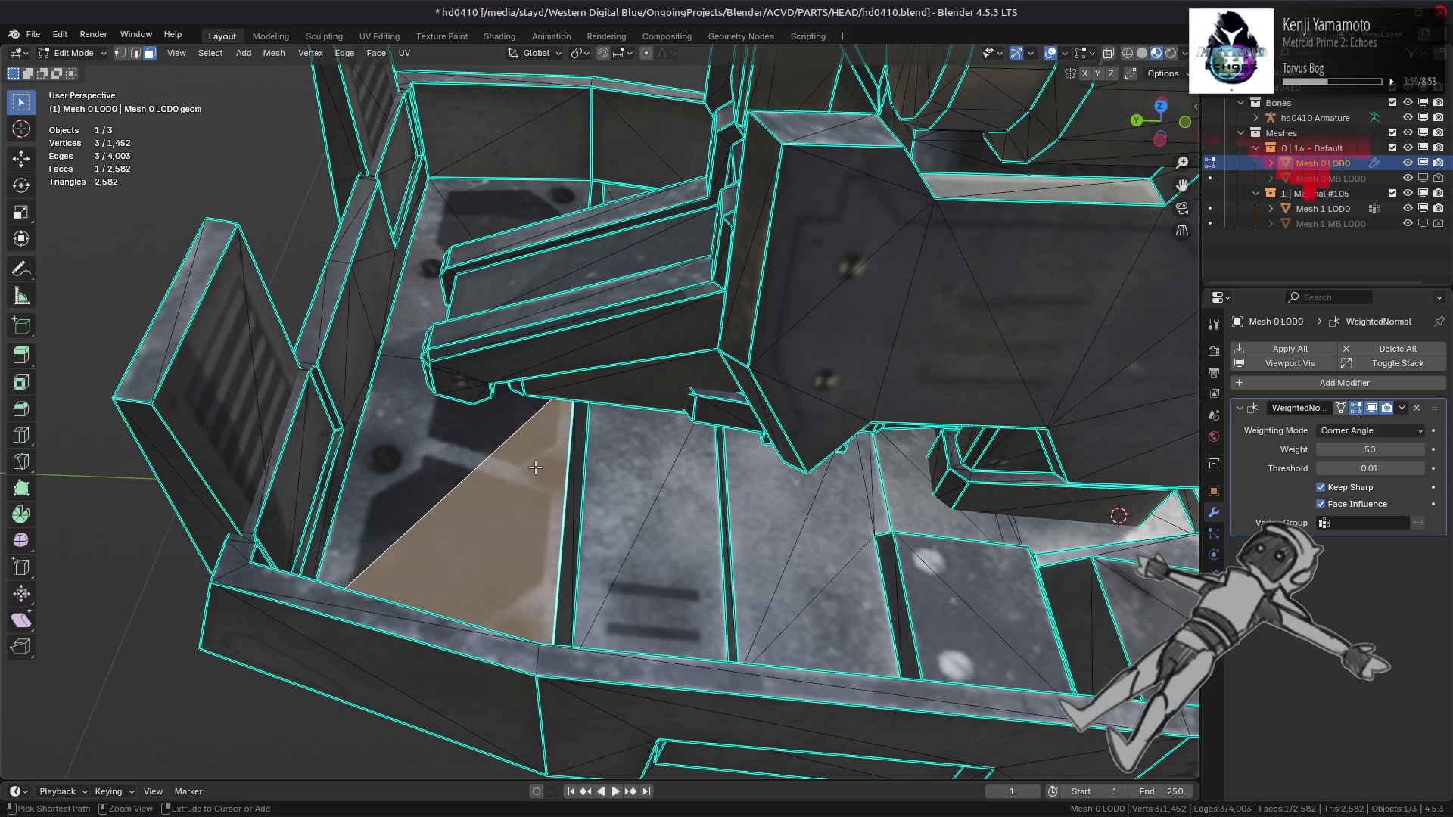
{"action": "scroll", "coordinate": [549, 461], "scroll_direction": "down", "scroll_amount": 3}
{"action": "key", "text": "shift+h"}
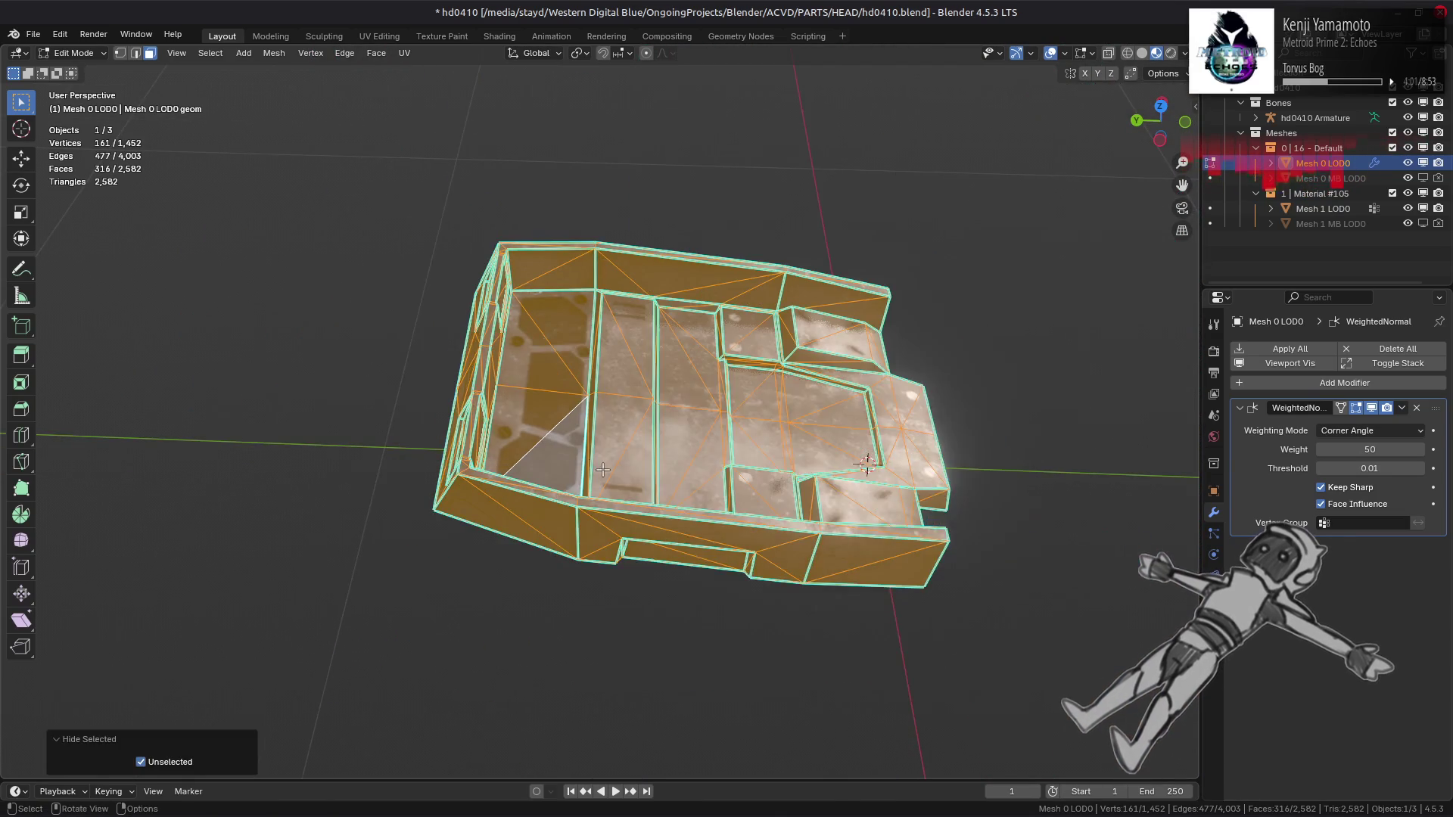
Step: Inspect the isolated tray-shaped floor piece, previewing its shading outside edit mode
{"action": "mouse_move", "coordinate": [606, 485]}
{"action": "middle_mouse_down"}
{"action": "mouse_move", "coordinate": [596, 504]}
{"action": "mouse_move", "coordinate": [507, 382]}
{"action": "mouse_move", "coordinate": [481, 418]}
{"action": "mouse_move", "coordinate": [316, 485]}
{"action": "middle_mouse_up"}
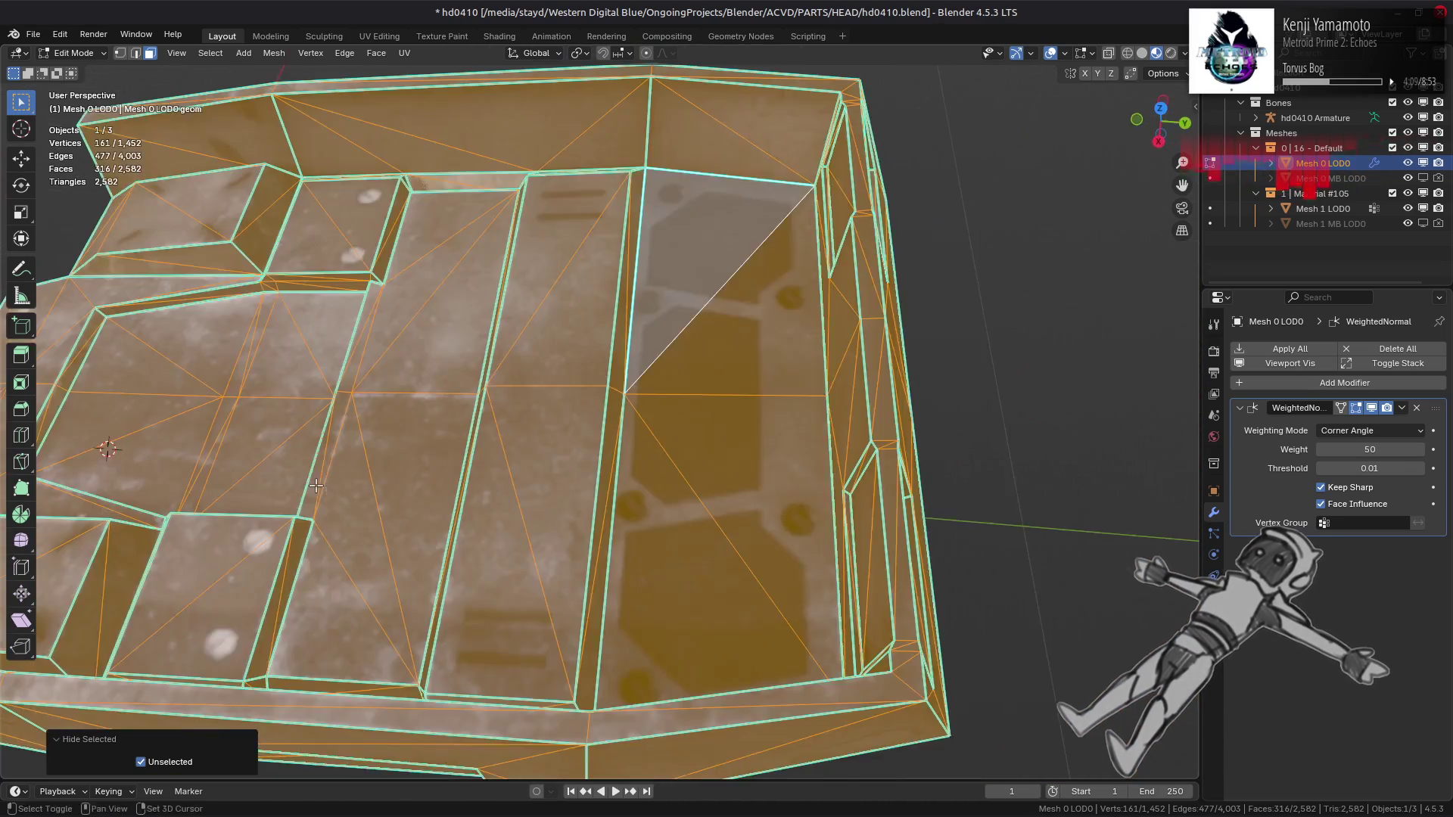
{"action": "scroll", "coordinate": [316, 485], "scroll_direction": "down", "scroll_amount": 3}
{"action": "scroll", "coordinate": [637, 490], "scroll_direction": "up", "scroll_amount": 8}
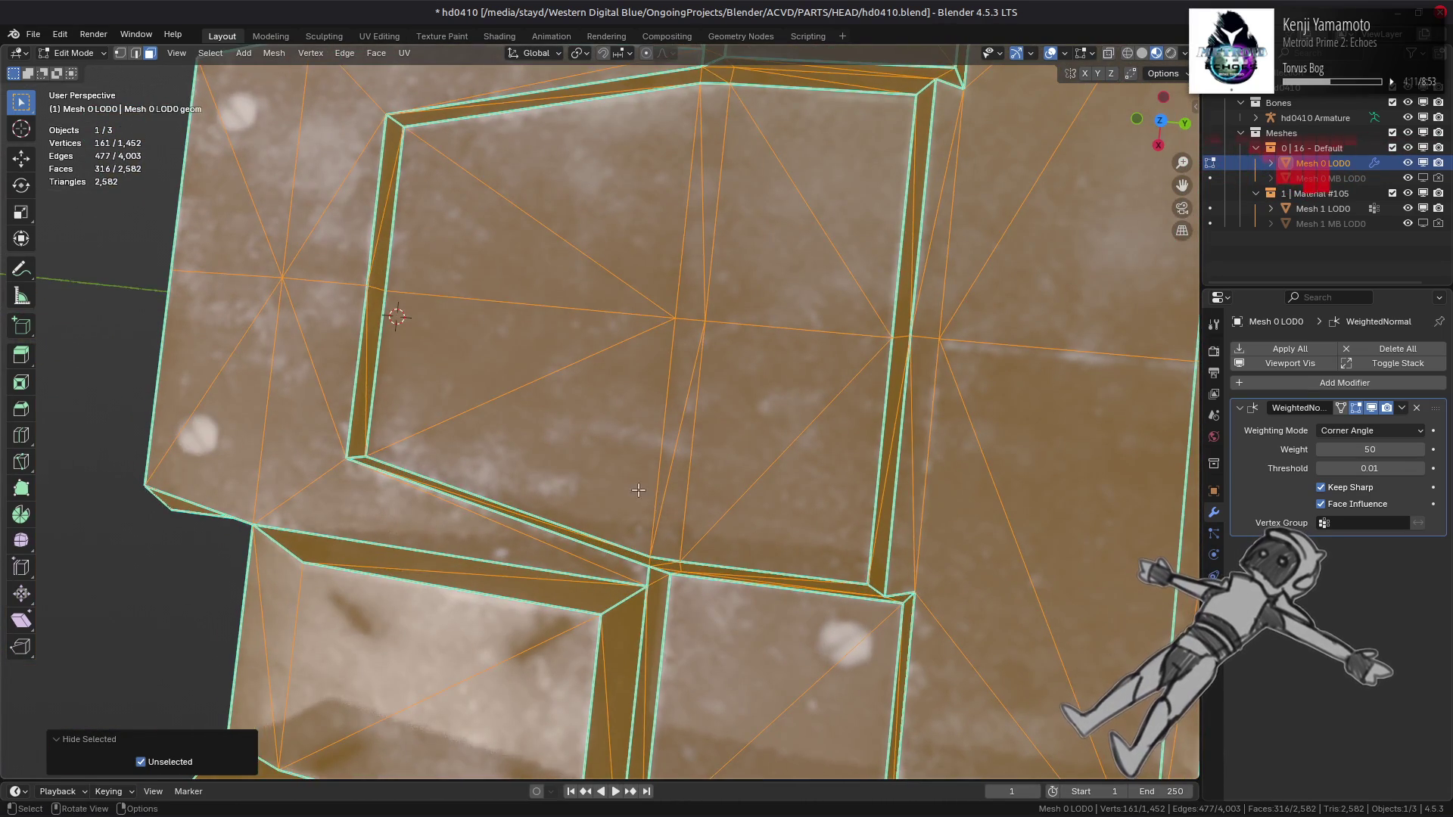
{"action": "scroll", "coordinate": [638, 490], "scroll_direction": "down", "scroll_amount": 6}
{"action": "mouse_move", "coordinate": [638, 491]}
{"action": "middle_mouse_down"}
{"action": "mouse_move", "coordinate": [572, 394]}
{"action": "mouse_move", "coordinate": [614, 432]}
{"action": "mouse_move", "coordinate": [581, 419]}
{"action": "mouse_move", "coordinate": [545, 440]}
{"action": "mouse_move", "coordinate": [628, 455]}
{"action": "middle_mouse_up"}
{"action": "key", "text": "alt+a"}
{"action": "scroll", "coordinate": [614, 432], "scroll_direction": "down", "scroll_amount": 3}
{"action": "key", "text": "Tab"}
{"action": "scroll", "coordinate": [633, 461], "scroll_direction": "up", "scroll_amount": 6}
{"action": "scroll", "coordinate": [542, 440], "scroll_direction": "down", "scroll_amount": 5}
{"action": "key", "text": "Tab"}
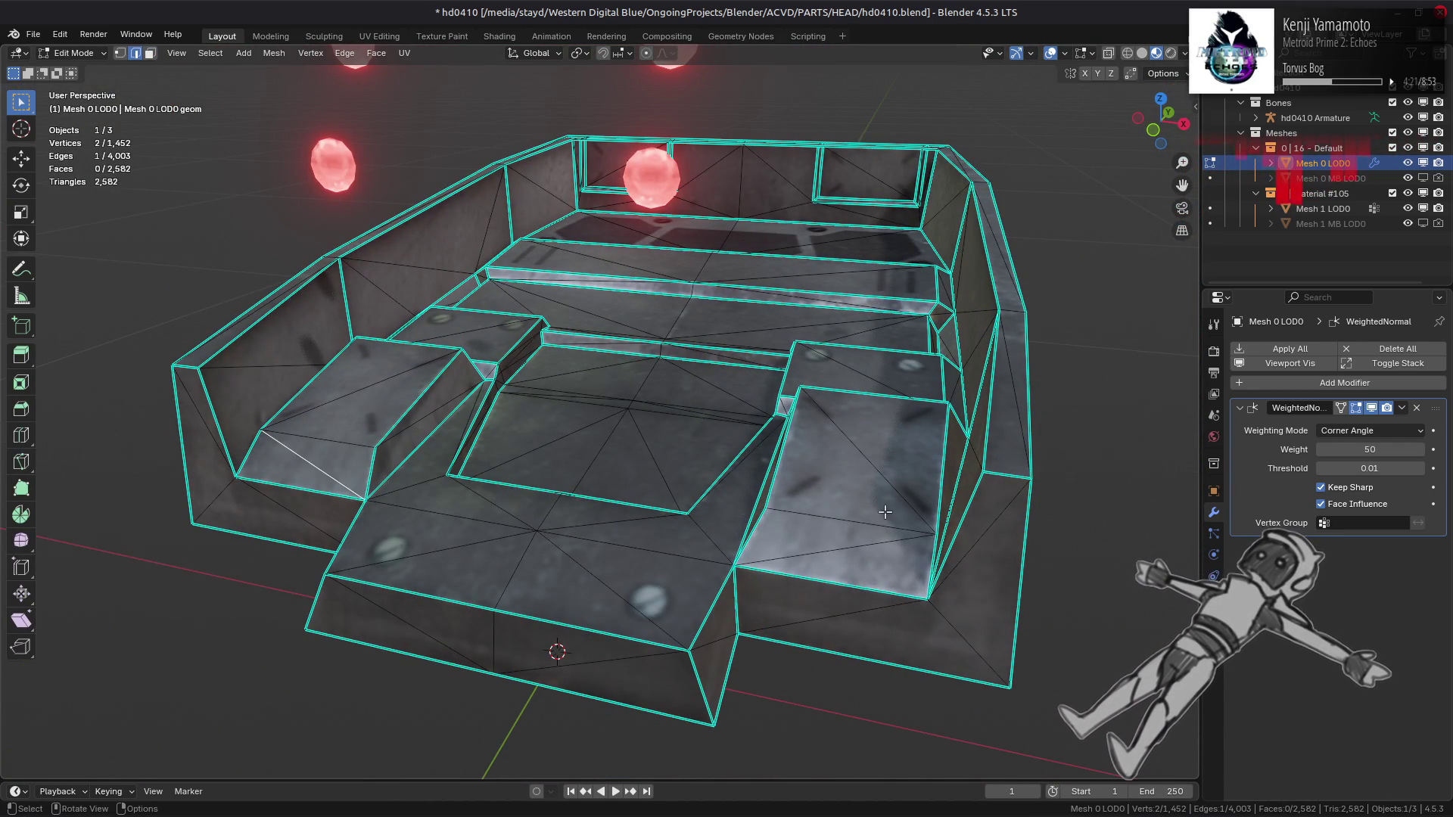
Step: Mark the selected edges sharp from the Edge menu and preview the shading in Object Mode
{"action": "key", "text": "ctrl+e"}
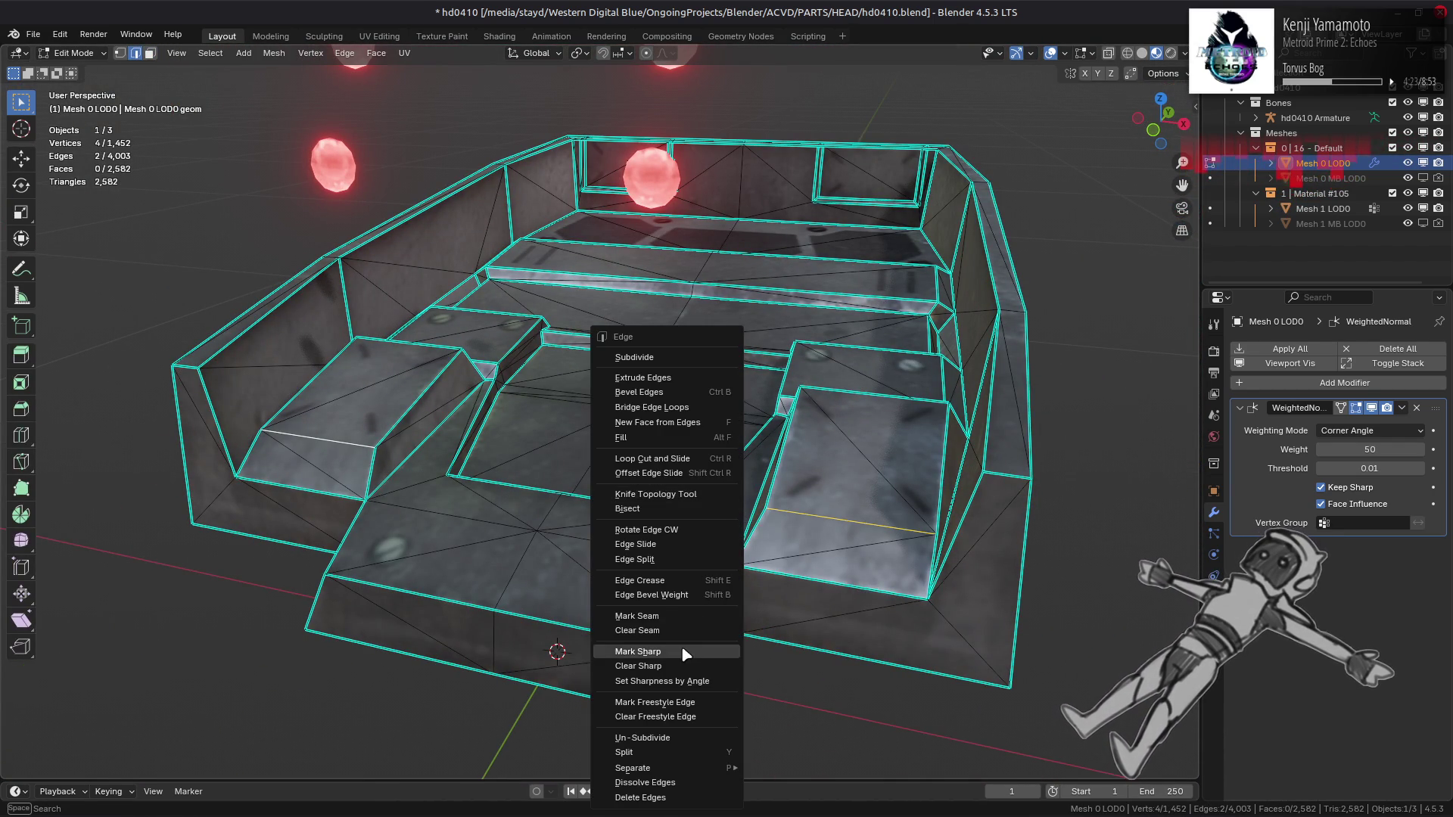
{"action": "left_click", "coordinate": [685, 653]}
{"action": "key", "text": "Tab"}
{"action": "scroll", "coordinate": [693, 475], "scroll_direction": "up", "scroll_amount": 5}
{"action": "mouse_move", "coordinate": [697, 487]}
{"action": "middle_mouse_down"}
{"action": "mouse_move", "coordinate": [581, 505]}
{"action": "mouse_move", "coordinate": [583, 581]}
{"action": "mouse_move", "coordinate": [688, 486]}
{"action": "mouse_move", "coordinate": [772, 485]}
{"action": "mouse_move", "coordinate": [779, 510]}
{"action": "mouse_move", "coordinate": [830, 477]}
{"action": "mouse_move", "coordinate": [799, 449]}
{"action": "mouse_move", "coordinate": [674, 406]}
{"action": "mouse_move", "coordinate": [645, 441]}
{"action": "mouse_move", "coordinate": [739, 447]}
{"action": "mouse_move", "coordinate": [743, 524]}
{"action": "mouse_move", "coordinate": [371, 495]}
{"action": "middle_mouse_up"}
{"action": "key", "text": "Tab"}
{"action": "scroll", "coordinate": [595, 522], "scroll_direction": "up", "scroll_amount": 6}
Step: Mark the selected panel seam edges sharp from the right-click menu
{"action": "key", "text": "Tab"}
{"action": "key", "text": "Tab"}
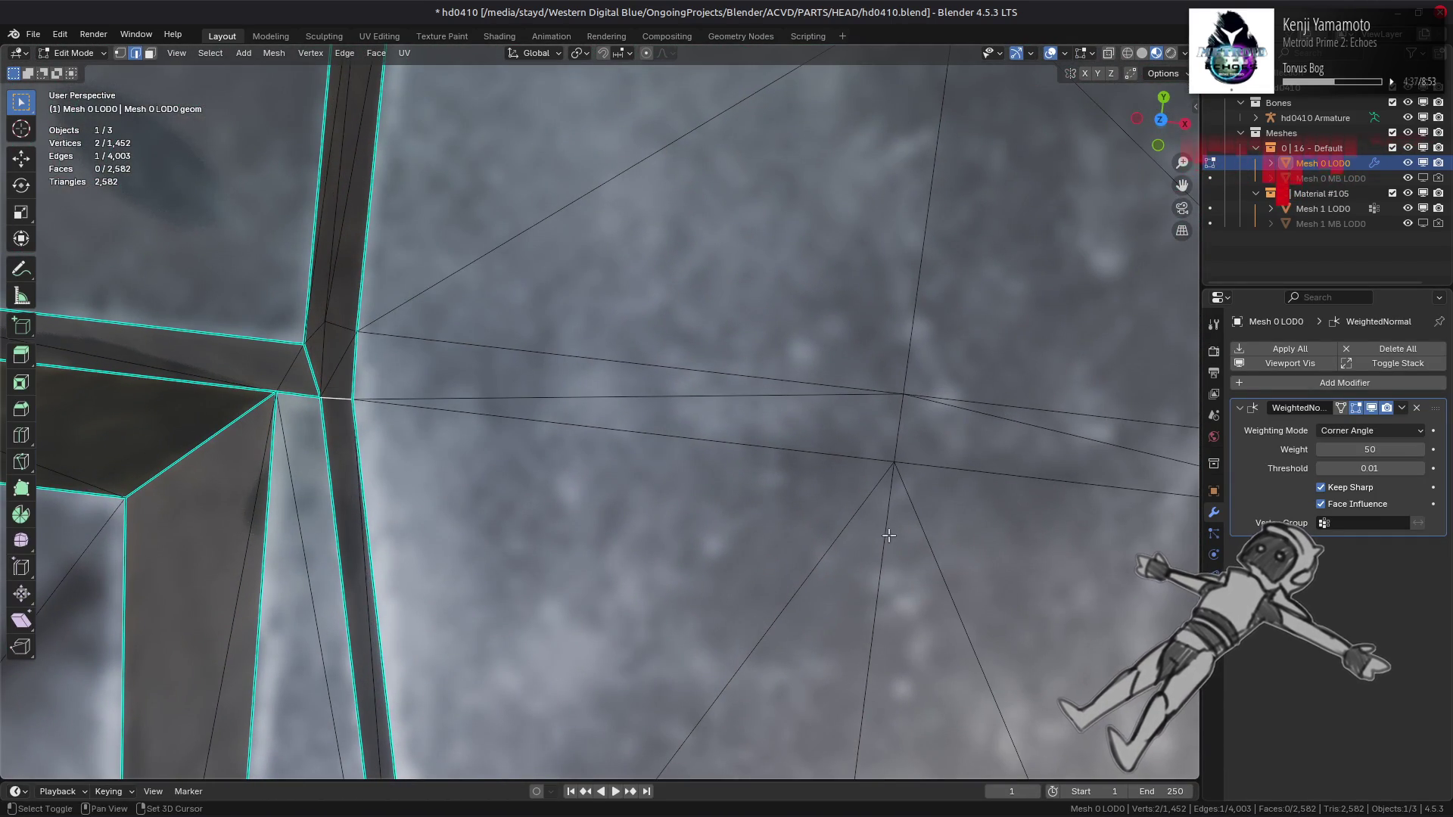
{"action": "middle_click_drag", "start_coordinate": [889, 535], "coordinate": [896, 459]}
{"action": "right_click", "coordinate": [631, 531]}
{"action": "left_click", "coordinate": [628, 537]}
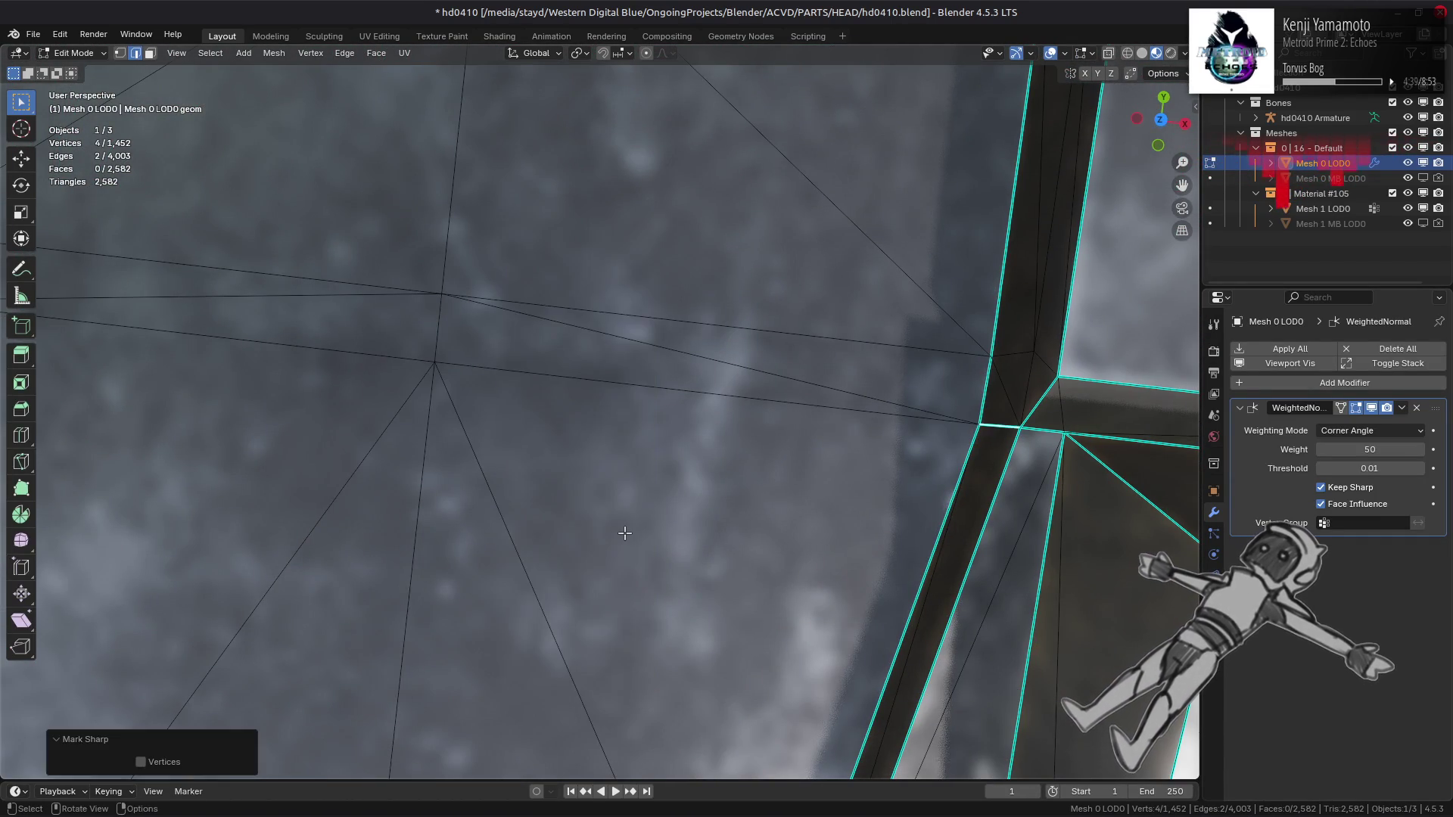
{"action": "scroll", "coordinate": [649, 519], "scroll_direction": "down", "scroll_amount": 3}
{"action": "scroll", "coordinate": [666, 421], "scroll_direction": "up", "scroll_amount": 3, "text": "shift"}
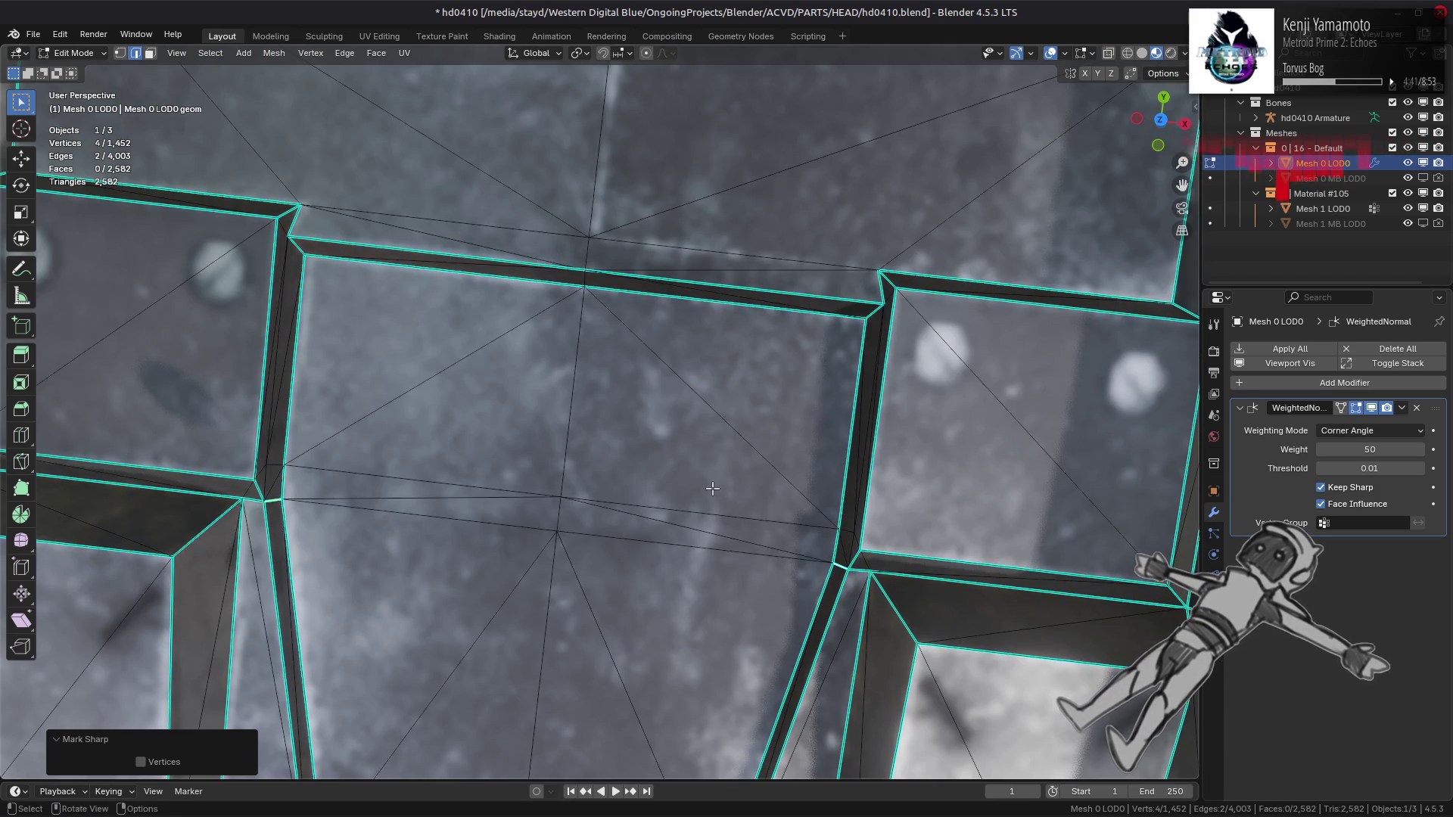
Step: Undo the last change and inspect the neighbouring panels and the underside of the mesh
{"action": "mouse_move", "coordinate": [712, 488]}
{"action": "middle_mouse_down"}
{"action": "mouse_move", "coordinate": [667, 354]}
{"action": "mouse_move", "coordinate": [792, 369]}
{"action": "middle_mouse_up"}
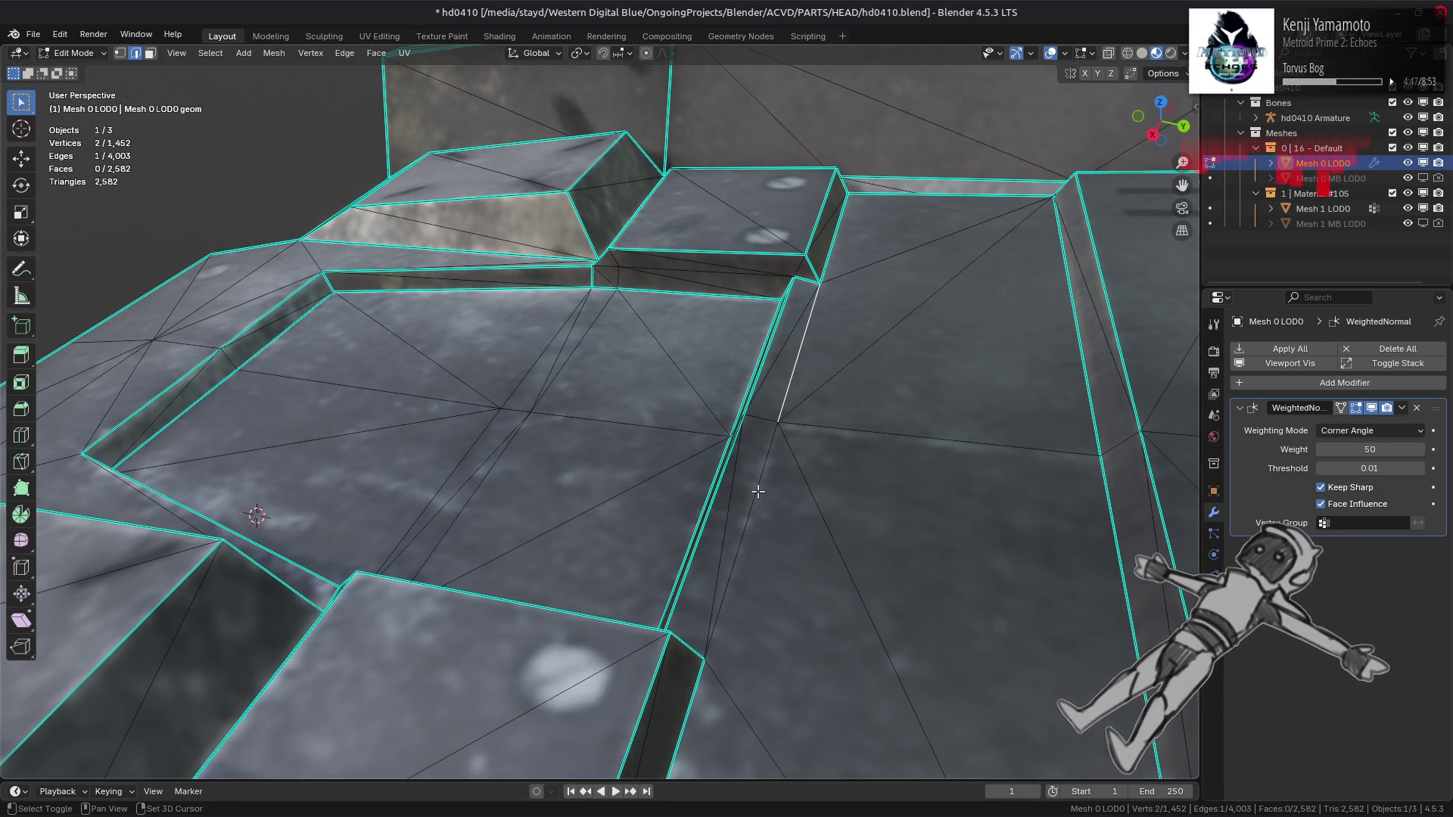
{"action": "scroll", "coordinate": [653, 506], "scroll_direction": "down", "scroll_amount": 3}
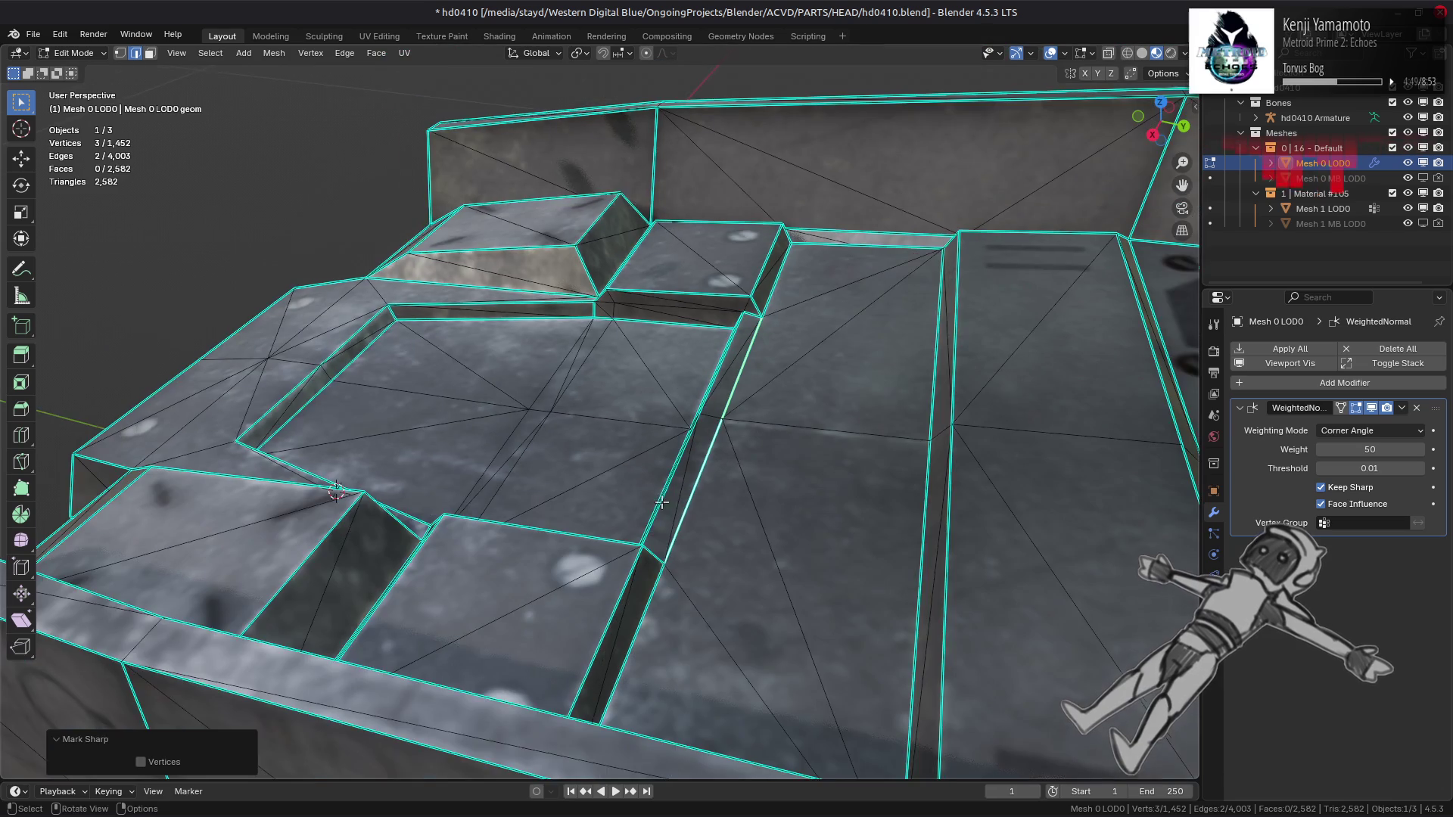
{"action": "scroll", "coordinate": [662, 507], "scroll_direction": "up", "scroll_amount": 2}
{"action": "key", "text": "ctrl+z"}
{"action": "key", "text": "ctrl+z"}
{"action": "mouse_move", "coordinate": [666, 509]}
{"action": "middle_mouse_down"}
{"action": "mouse_move", "coordinate": [606, 480]}
{"action": "mouse_move", "coordinate": [726, 504]}
{"action": "mouse_move", "coordinate": [730, 532]}
{"action": "mouse_move", "coordinate": [572, 526]}
{"action": "middle_mouse_up"}
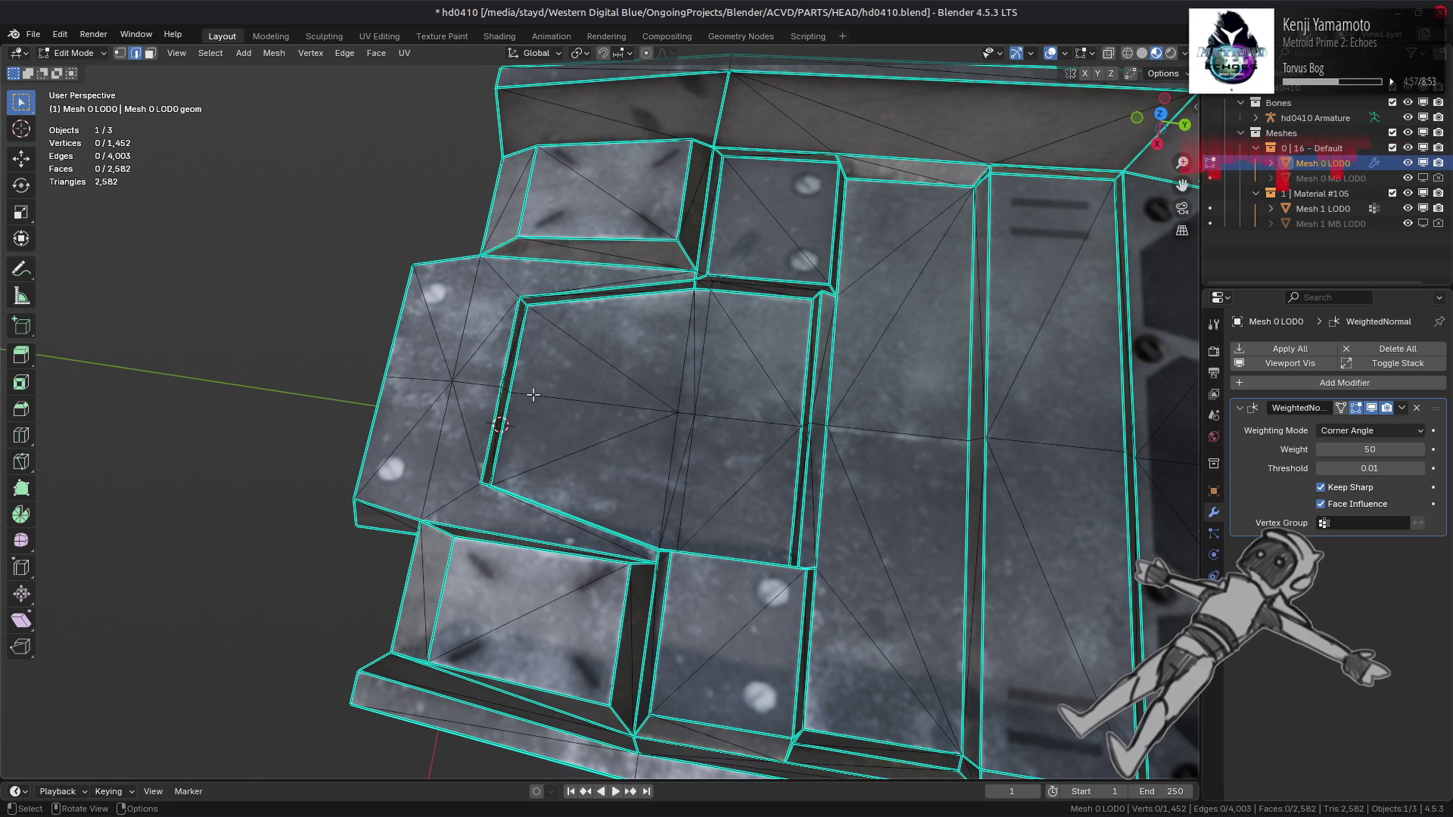
{"action": "middle_click_drag", "start_coordinate": [533, 395], "coordinate": [627, 144]}
Step: Apply Beautify Faces to the linked underside panel faces, then deselect
{"action": "key", "text": "l"}
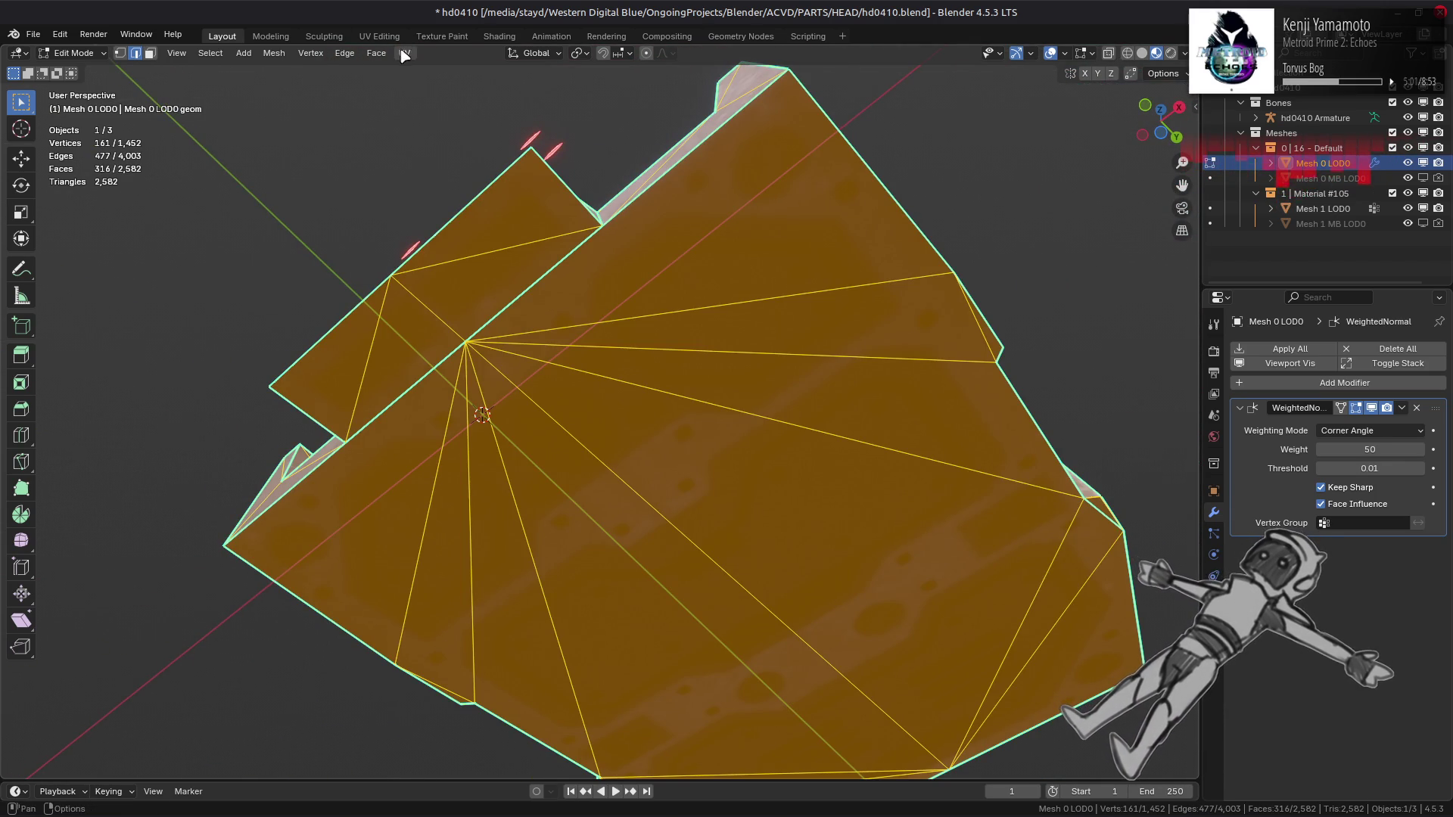
{"action": "left_click", "coordinate": [376, 53]}
{"action": "left_click", "coordinate": [436, 247]}
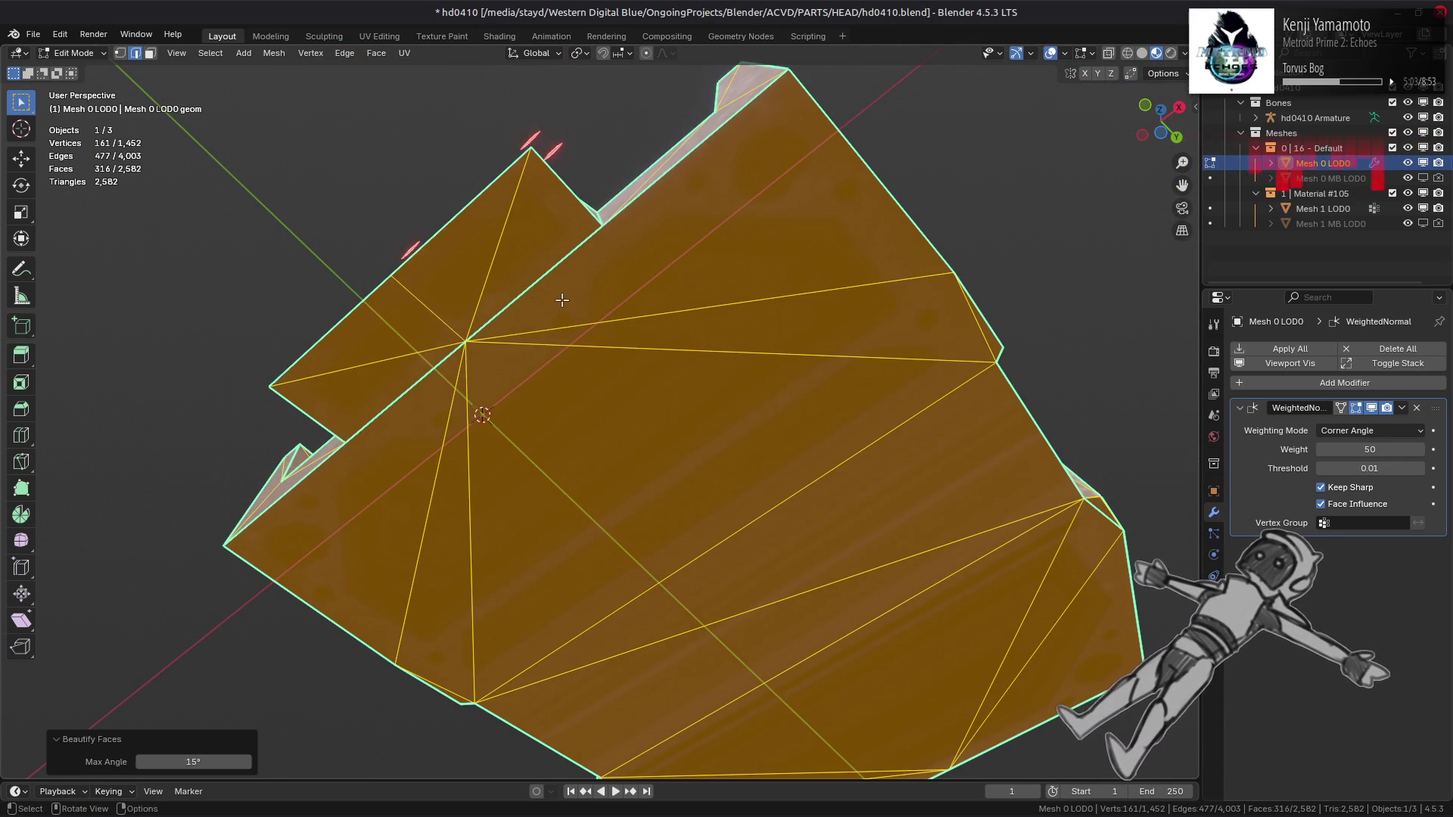
{"action": "mouse_move", "coordinate": [563, 300]}
{"action": "middle_mouse_down"}
{"action": "mouse_move", "coordinate": [363, 285]}
{"action": "mouse_move", "coordinate": [372, 499]}
{"action": "mouse_move", "coordinate": [498, 247]}
{"action": "middle_mouse_up"}
{"action": "key", "text": "alt+a"}
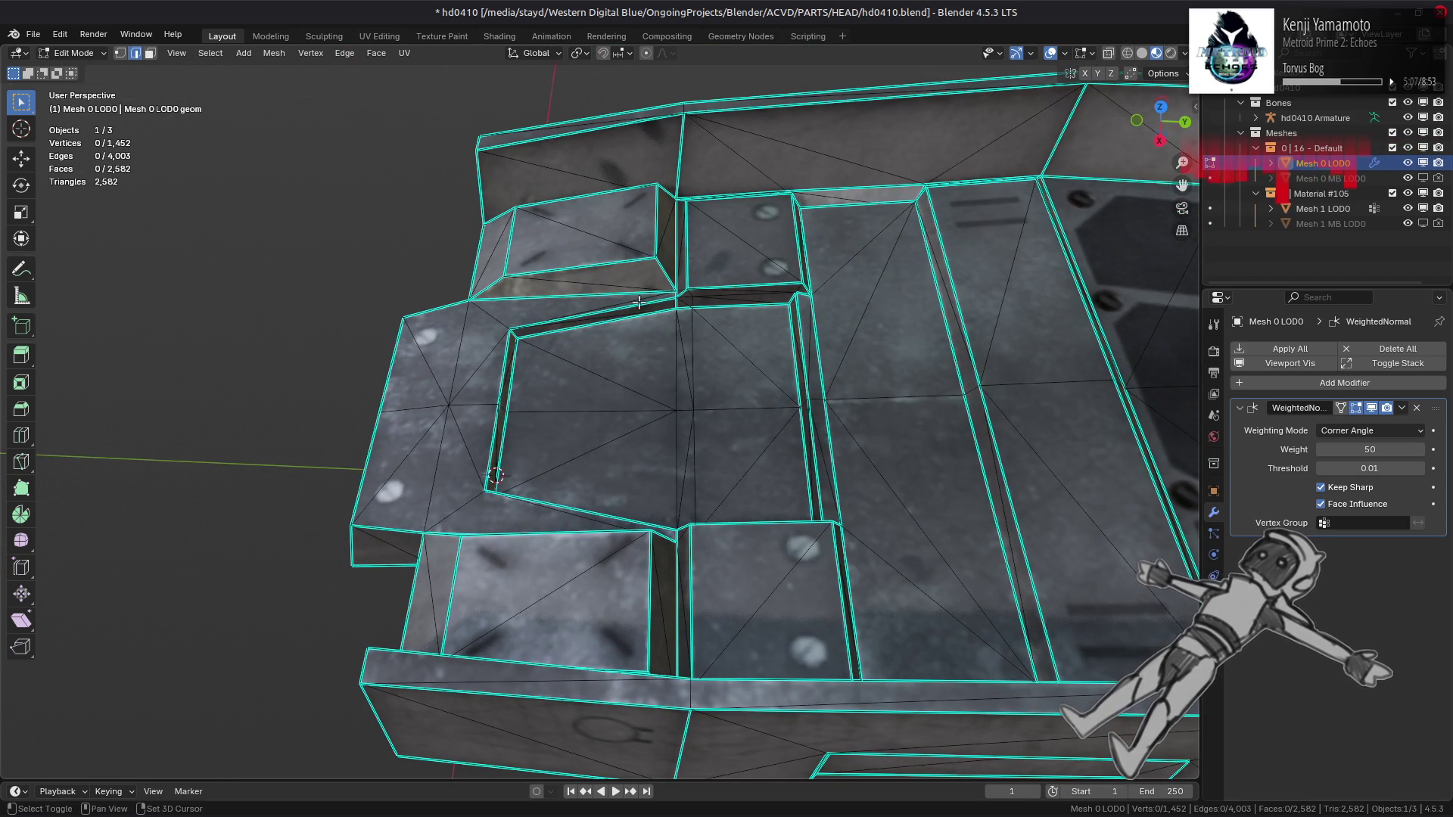
Step: Select the whole floor island and hide everything else
{"action": "scroll", "coordinate": [638, 302], "scroll_direction": "down", "scroll_amount": 3}
{"action": "middle_click_drag", "start_coordinate": [639, 303], "coordinate": [366, 279]}
{"action": "scroll", "coordinate": [366, 278], "scroll_direction": "up", "scroll_amount": 3}
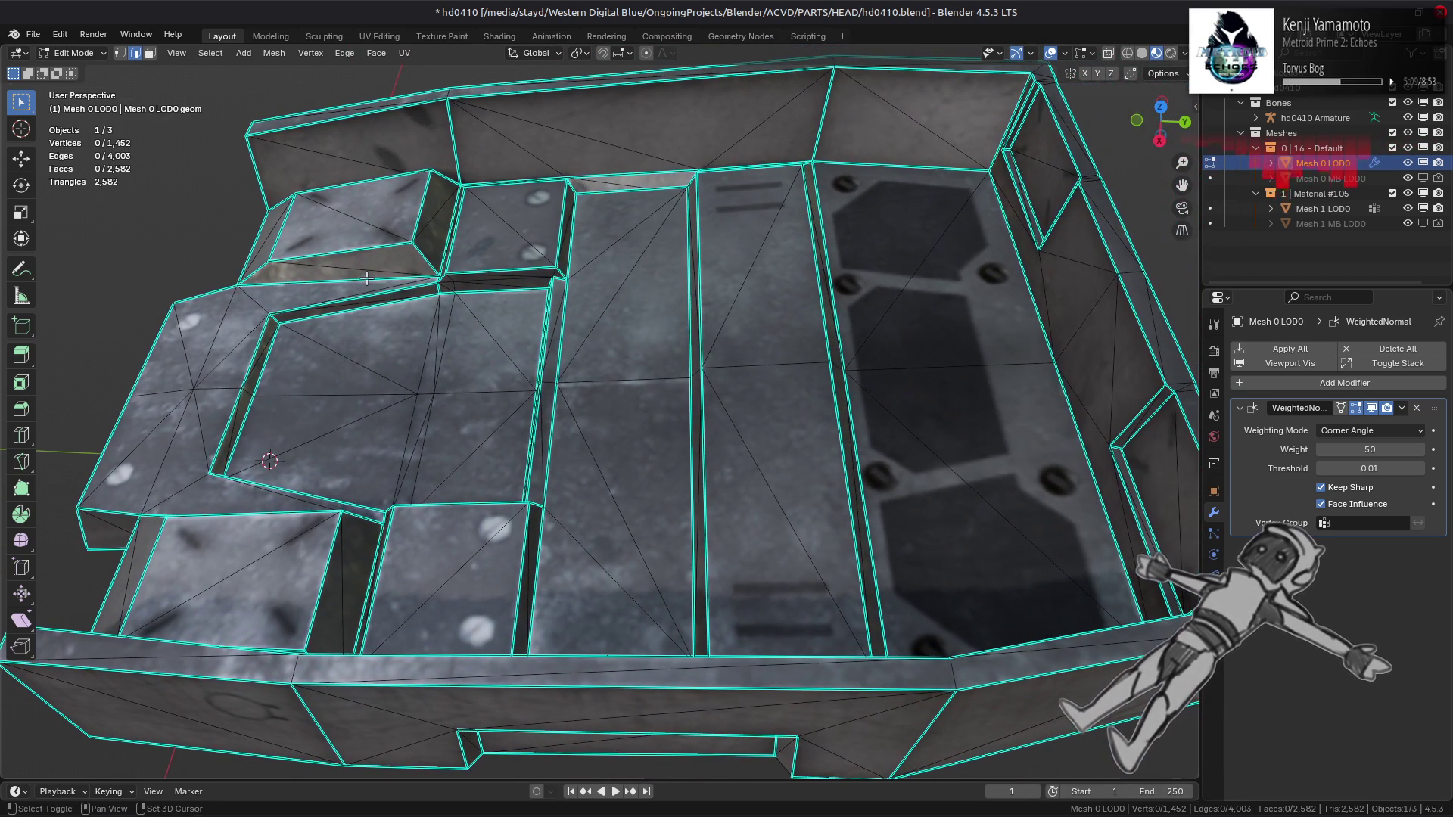
{"action": "left_click", "coordinate": [601, 332], "text": "alt"}
{"action": "middle_click_drag", "start_coordinate": [601, 333], "coordinate": [632, 519]}
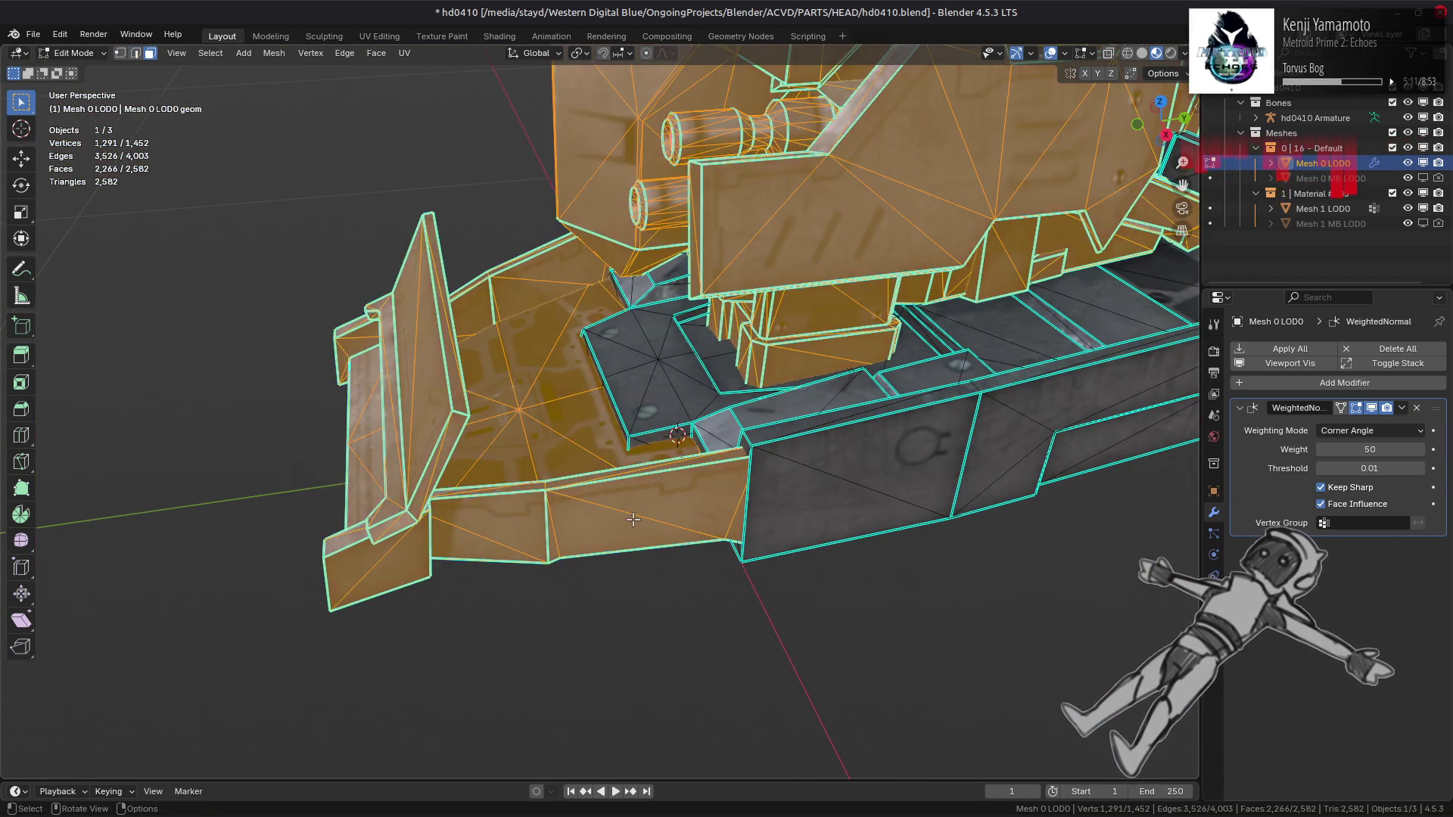
{"action": "left_click", "coordinate": [632, 519]}
{"action": "key", "text": "ctrl+l"}
{"action": "left_click", "coordinate": [576, 458]}
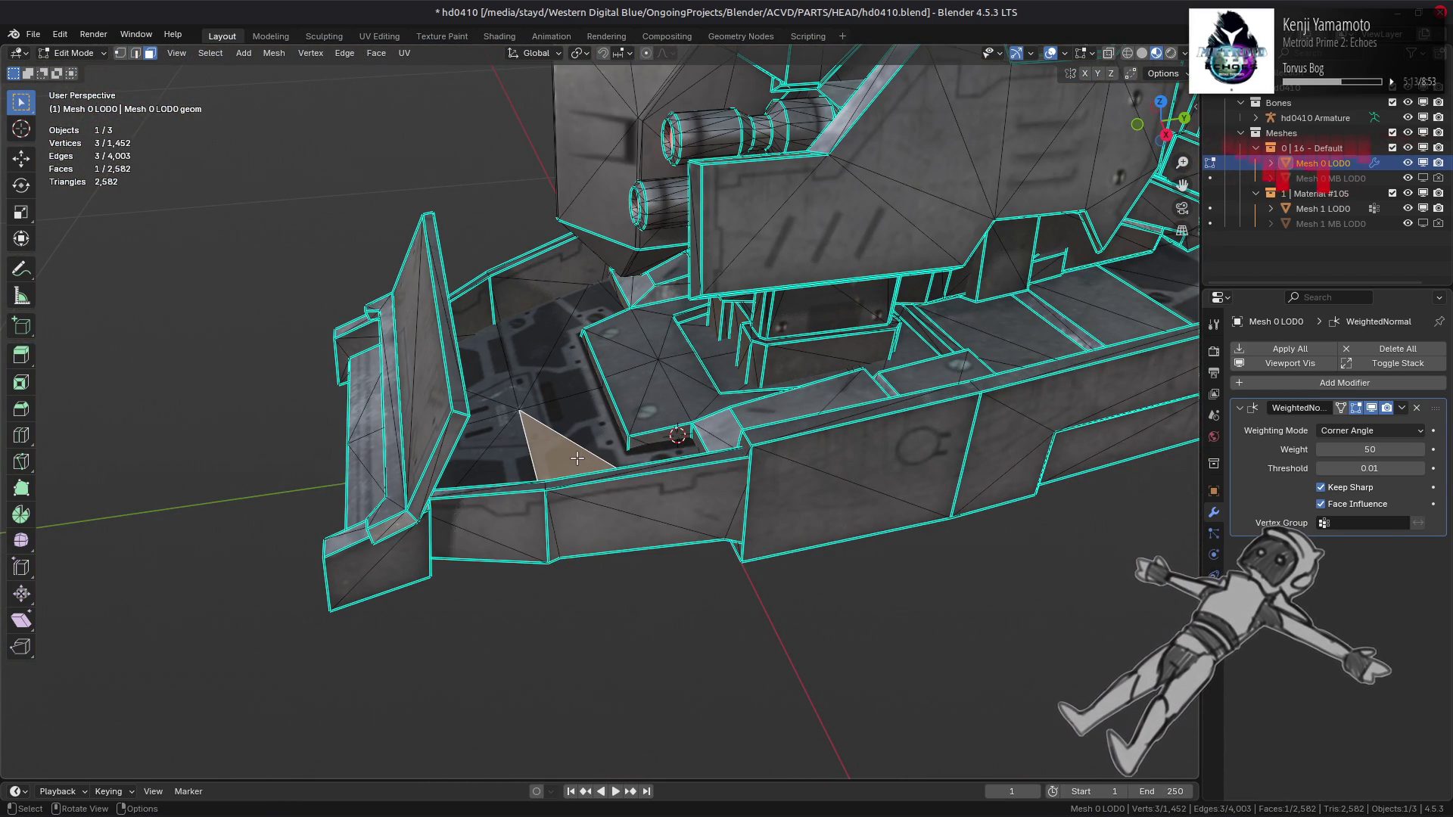
{"action": "key", "text": "ctrl+l"}
{"action": "key", "text": "shift+h"}
{"action": "mouse_move", "coordinate": [582, 458]}
{"action": "middle_mouse_down"}
{"action": "mouse_move", "coordinate": [389, 476]}
{"action": "mouse_move", "coordinate": [487, 415]}
{"action": "mouse_move", "coordinate": [571, 464]}
{"action": "mouse_move", "coordinate": [577, 525]}
{"action": "middle_mouse_up"}
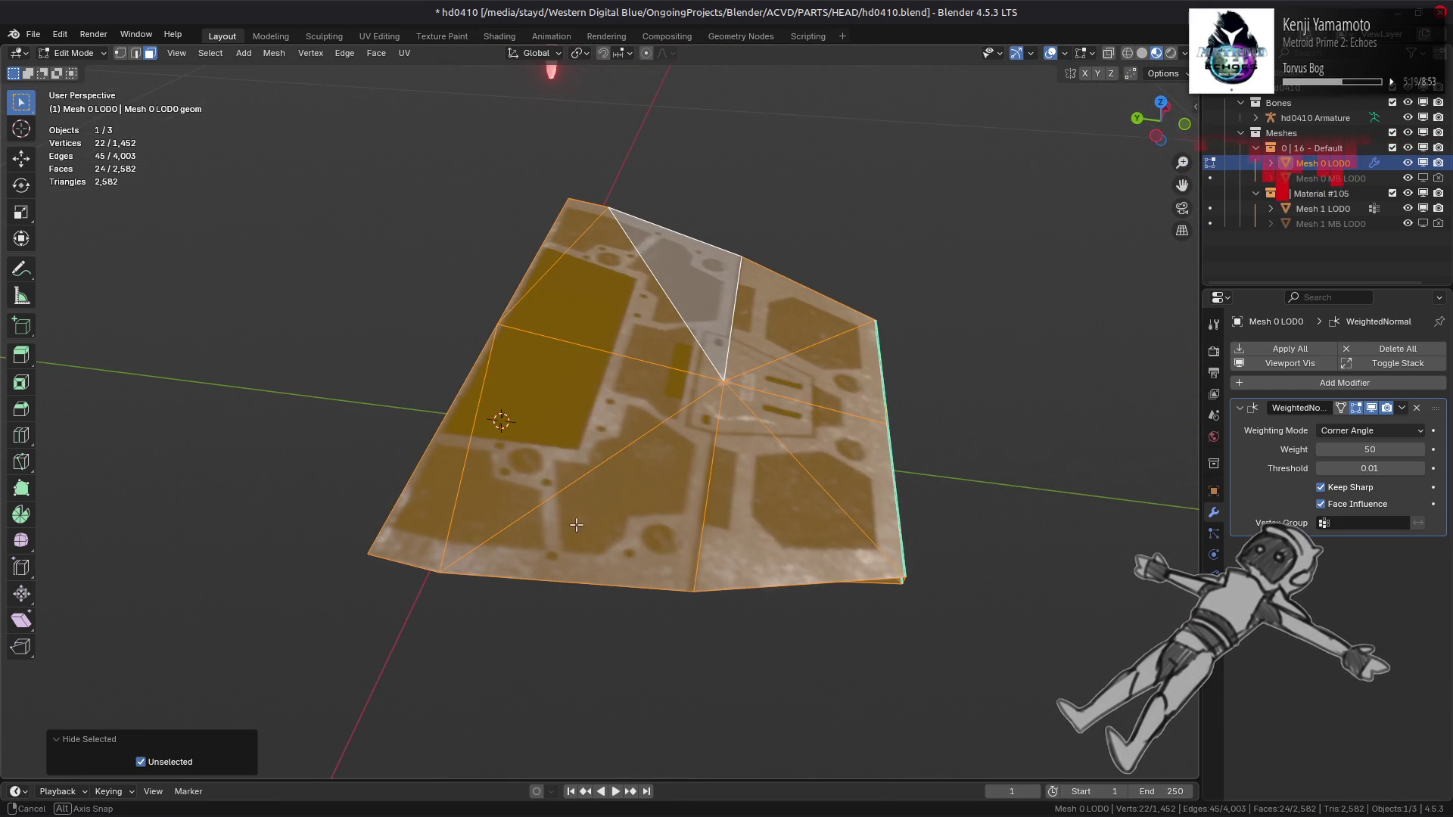
Step: Try Beautify Faces on the floor island, undo it, then reveal all geometry and deselect
{"action": "left_click", "coordinate": [376, 53]}
{"action": "left_click", "coordinate": [428, 255]}
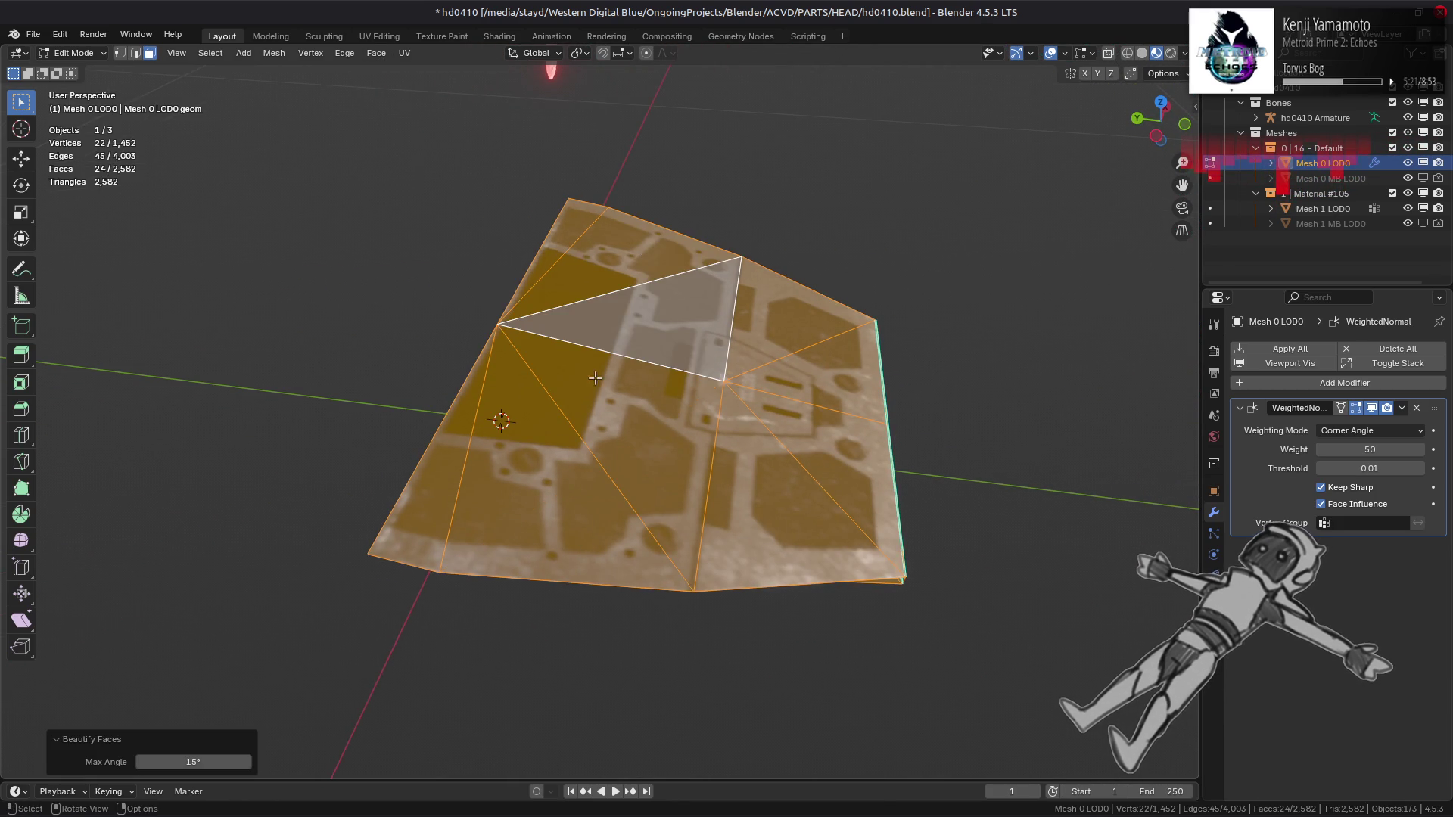
{"action": "mouse_move", "coordinate": [428, 255]}
{"action": "middle_mouse_down"}
{"action": "mouse_move", "coordinate": [437, 187]}
{"action": "mouse_move", "coordinate": [408, 246]}
{"action": "mouse_move", "coordinate": [306, 300]}
{"action": "middle_mouse_up"}
{"action": "key", "text": "ctrl+z"}
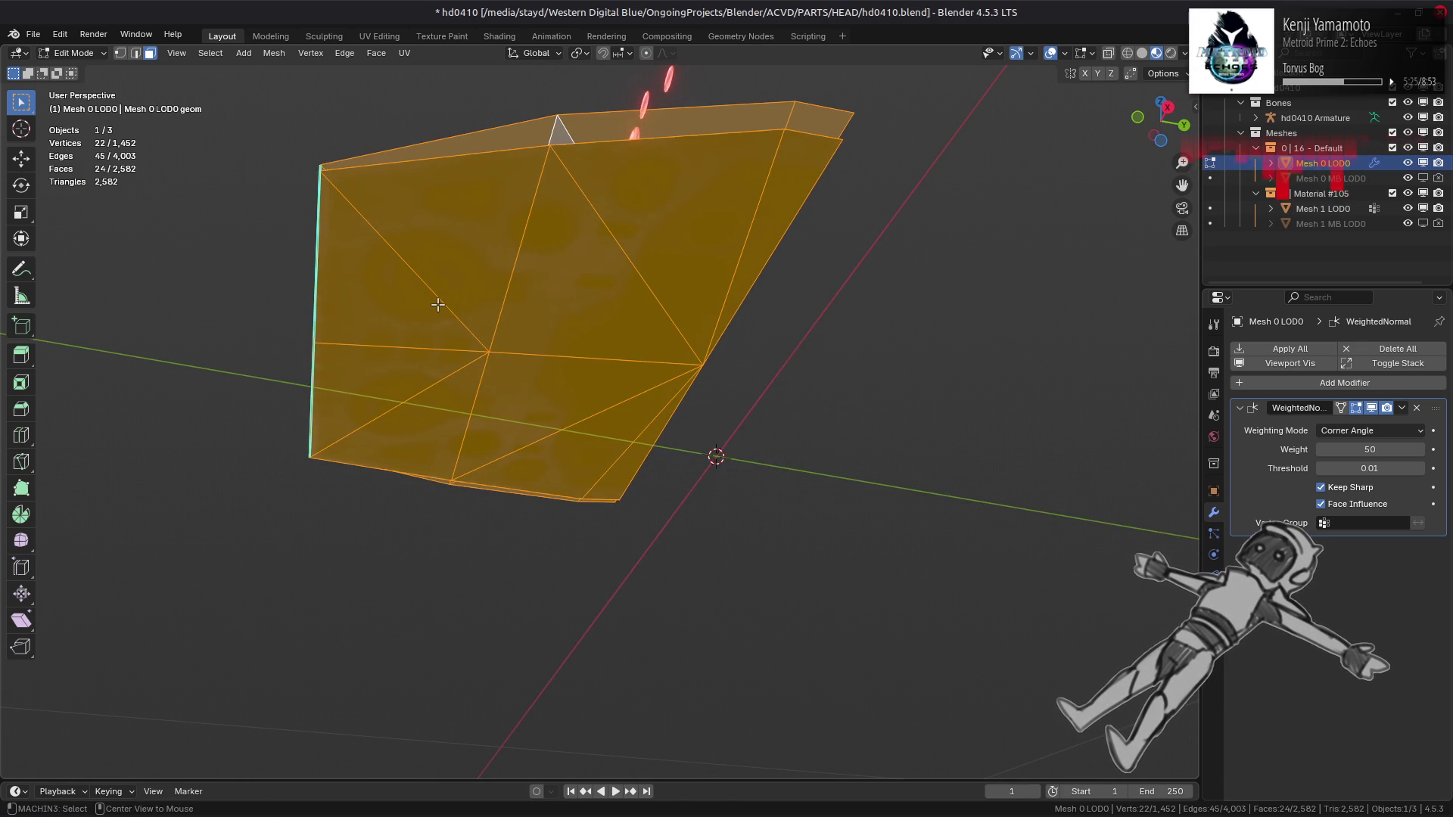
{"action": "key", "text": "alt+h"}
{"action": "key", "text": "alt+a"}
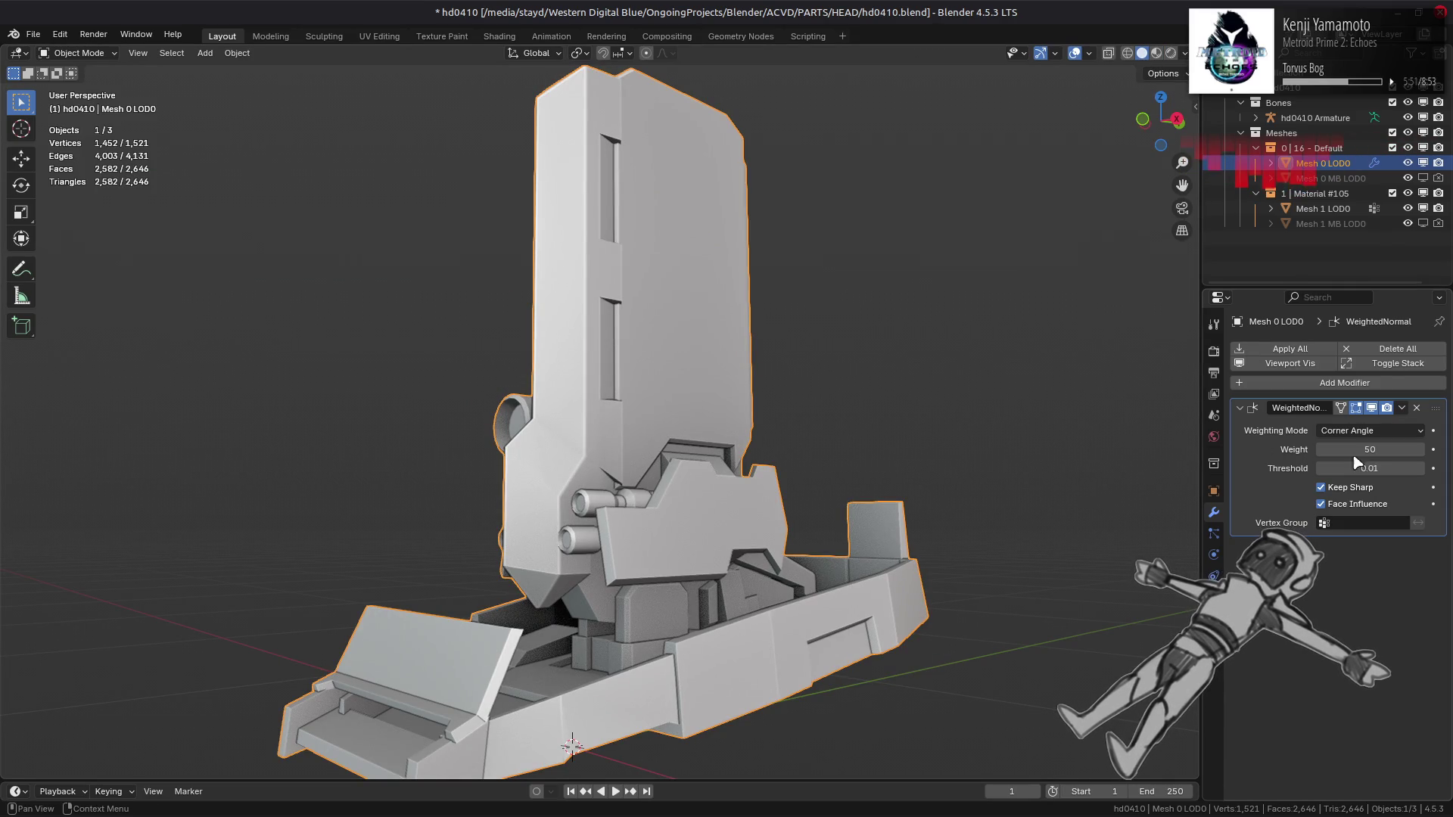
Step: Show the head textured in Material Preview and return to Object Mode
{"action": "mouse_move", "coordinate": [908, 500]}
{"action": "middle_mouse_down"}
{"action": "mouse_move", "coordinate": [850, 502]}
{"action": "mouse_move", "coordinate": [706, 584]}
{"action": "mouse_move", "coordinate": [853, 302]}
{"action": "mouse_move", "coordinate": [900, 306]}
{"action": "mouse_move", "coordinate": [877, 300]}
{"action": "mouse_move", "coordinate": [883, 325]}
{"action": "mouse_move", "coordinate": [811, 311]}
{"action": "mouse_move", "coordinate": [804, 282]}
{"action": "mouse_move", "coordinate": [787, 393]}
{"action": "middle_mouse_up"}
{"action": "scroll", "coordinate": [850, 502], "scroll_direction": "up", "scroll_amount": 3}
{"action": "key", "text": "Tab"}
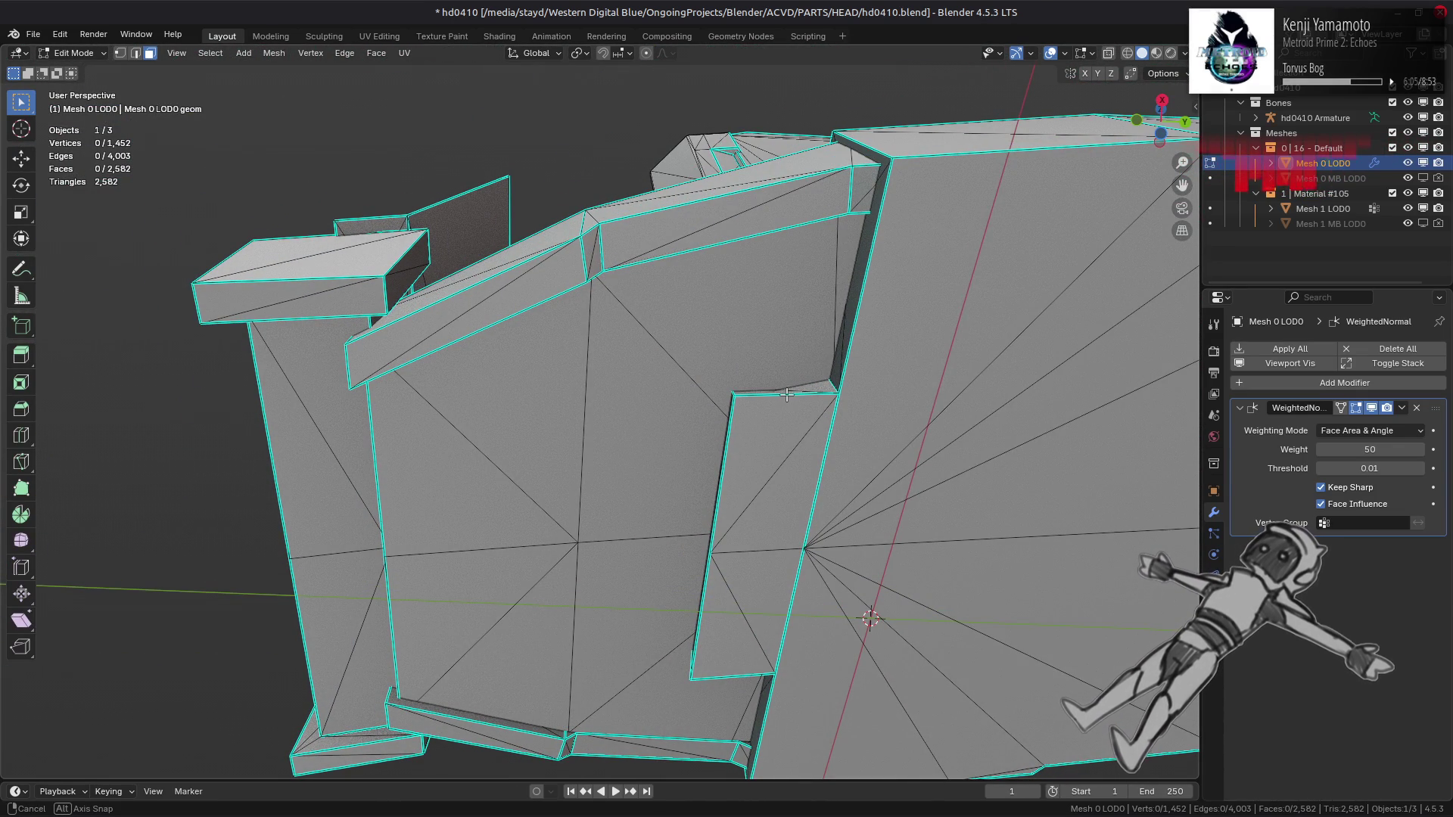
{"action": "mouse_move", "coordinate": [787, 394]}
{"action": "middle_mouse_down"}
{"action": "mouse_move", "coordinate": [790, 562]}
{"action": "mouse_move", "coordinate": [772, 280]}
{"action": "middle_mouse_up"}
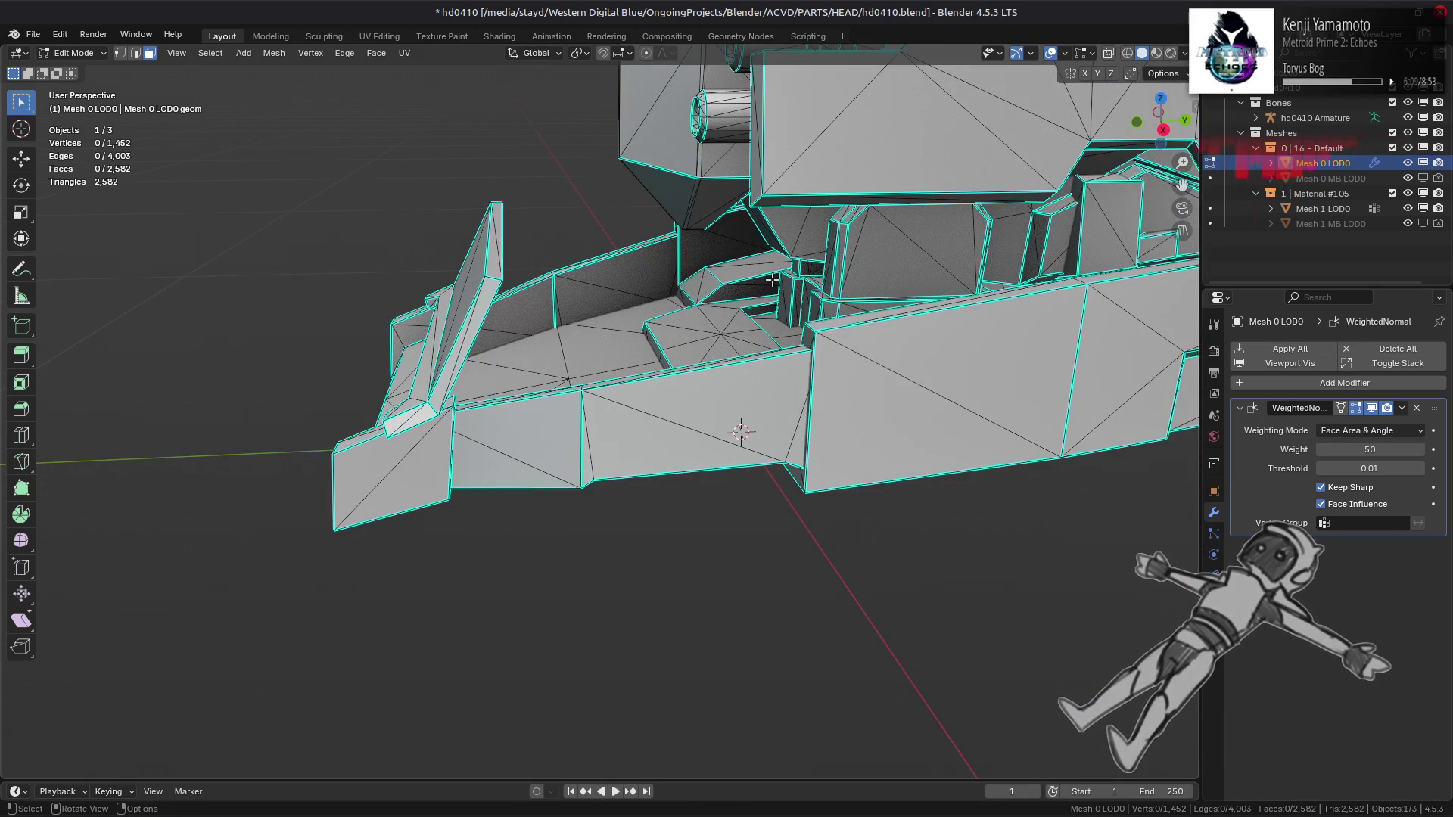
{"action": "left_click", "coordinate": [1156, 53]}
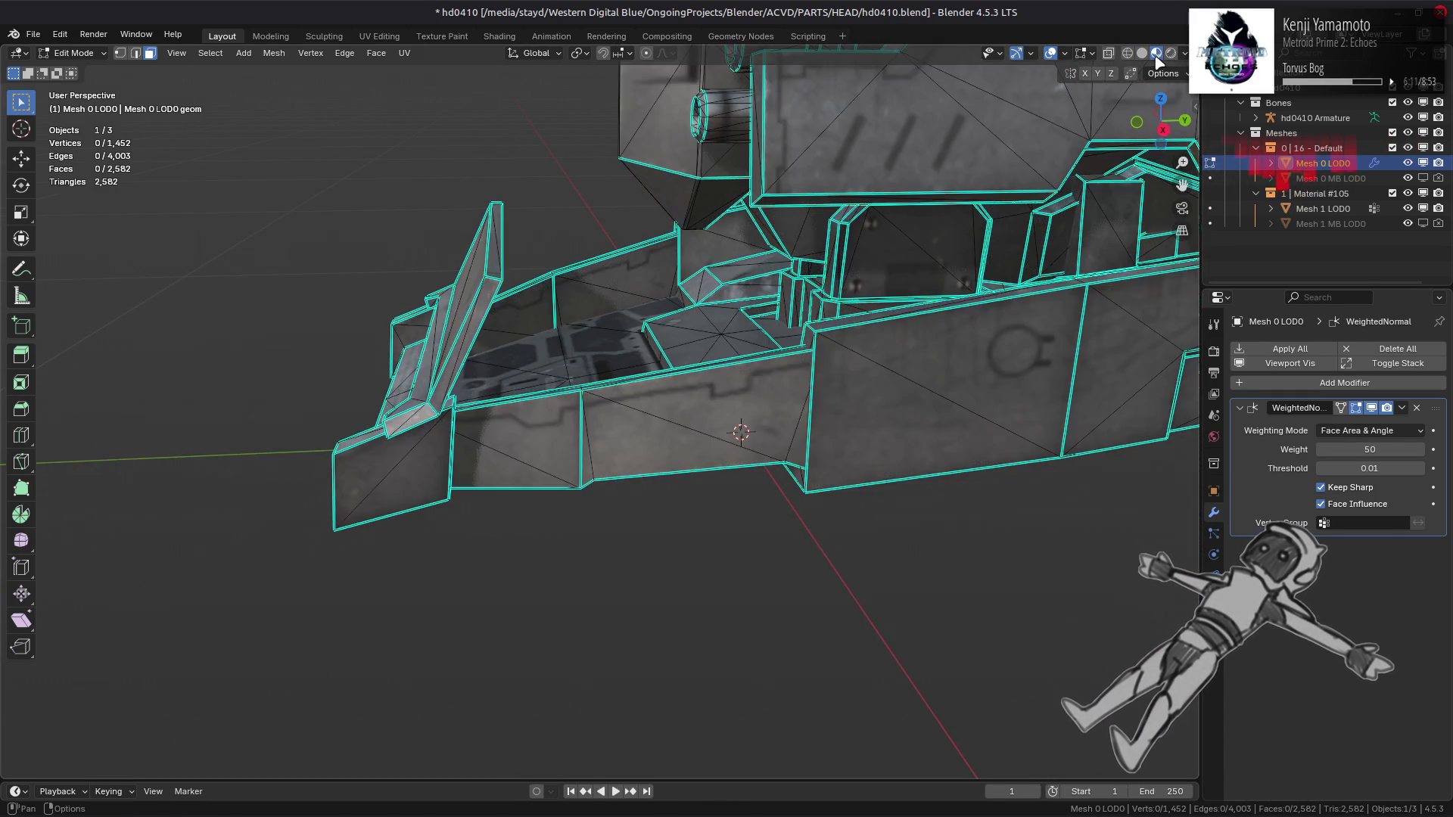
{"action": "mouse_move", "coordinate": [756, 423]}
{"action": "middle_mouse_down"}
{"action": "mouse_move", "coordinate": [730, 406]}
{"action": "mouse_move", "coordinate": [671, 453]}
{"action": "mouse_move", "coordinate": [699, 393]}
{"action": "mouse_move", "coordinate": [685, 428]}
{"action": "middle_mouse_up"}
{"action": "key", "text": "Tab"}
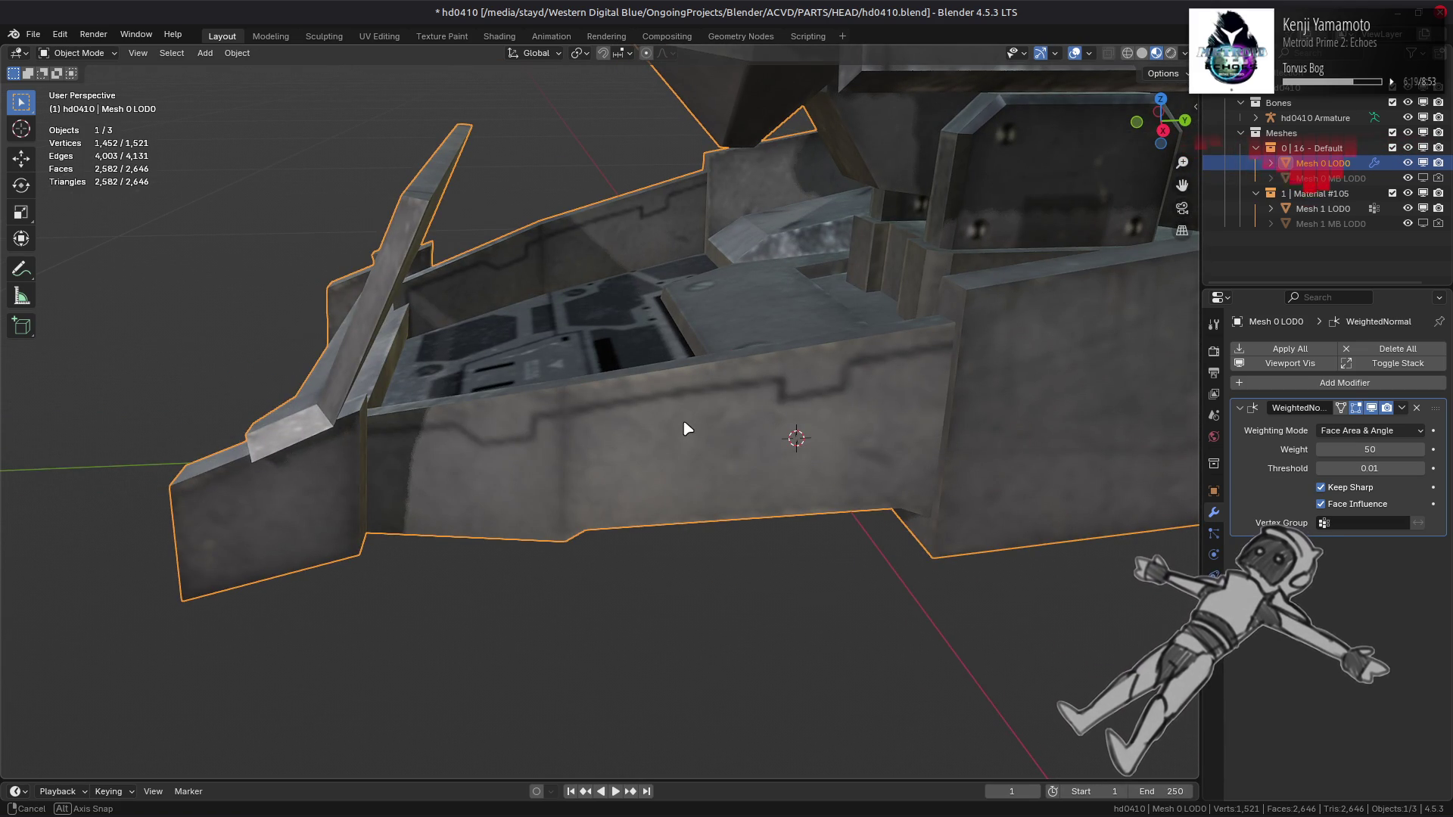
Step: Inspect the head from several angles, including below, and save hd0410.blend
{"action": "mouse_move", "coordinate": [685, 428]}
{"action": "middle_mouse_down"}
{"action": "mouse_move", "coordinate": [772, 418]}
{"action": "mouse_move", "coordinate": [665, 512]}
{"action": "mouse_move", "coordinate": [691, 389]}
{"action": "mouse_move", "coordinate": [728, 529]}
{"action": "mouse_move", "coordinate": [713, 512]}
{"action": "middle_mouse_up"}
{"action": "key", "text": "Tab"}
{"action": "key", "text": "Tab"}
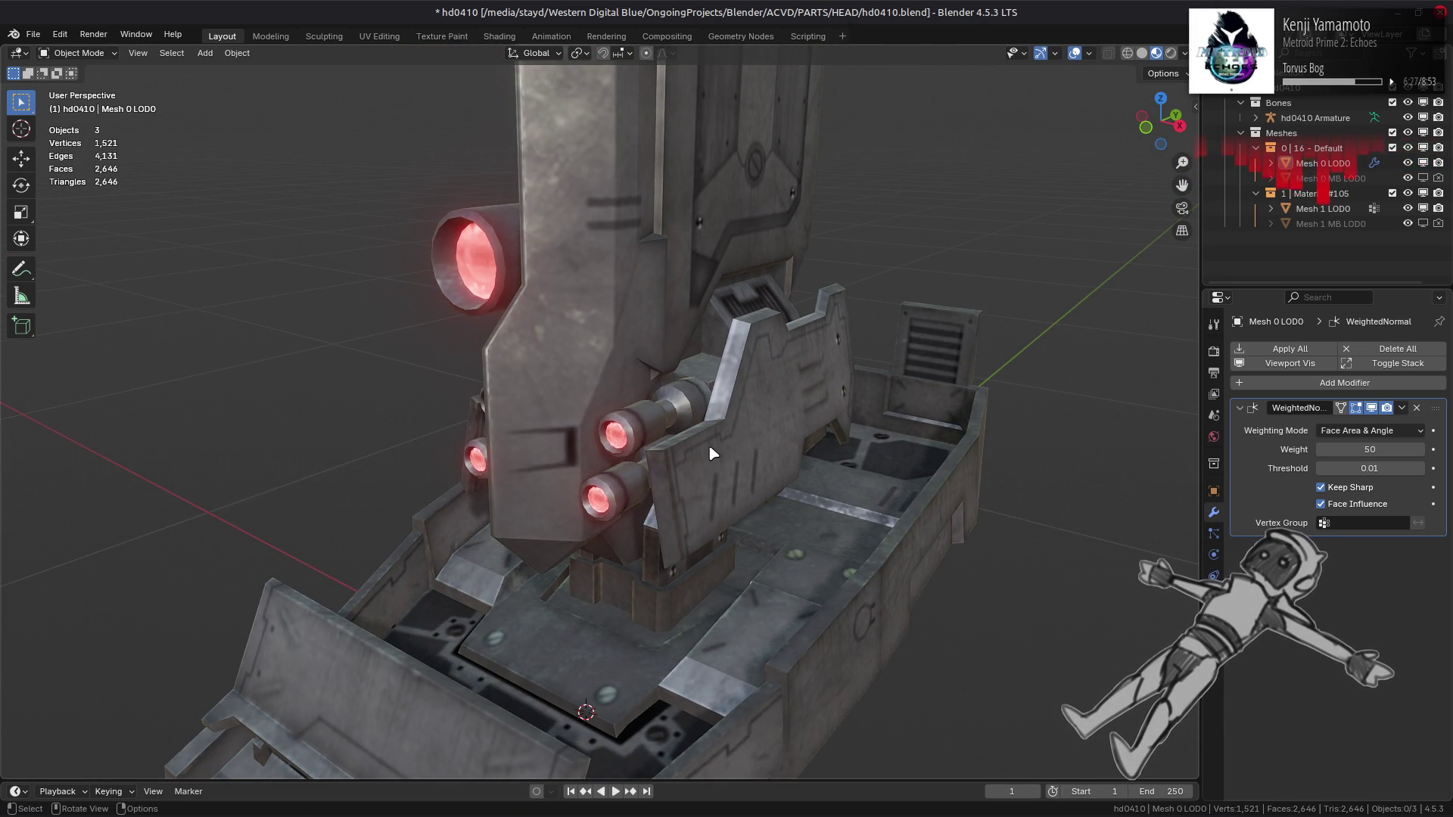
{"action": "scroll", "coordinate": [712, 453], "scroll_direction": "down", "scroll_amount": 4}
{"action": "mouse_move", "coordinate": [708, 439]}
{"action": "middle_mouse_down"}
{"action": "mouse_move", "coordinate": [697, 499]}
{"action": "mouse_move", "coordinate": [549, 608]}
{"action": "mouse_move", "coordinate": [476, 549]}
{"action": "middle_mouse_up"}
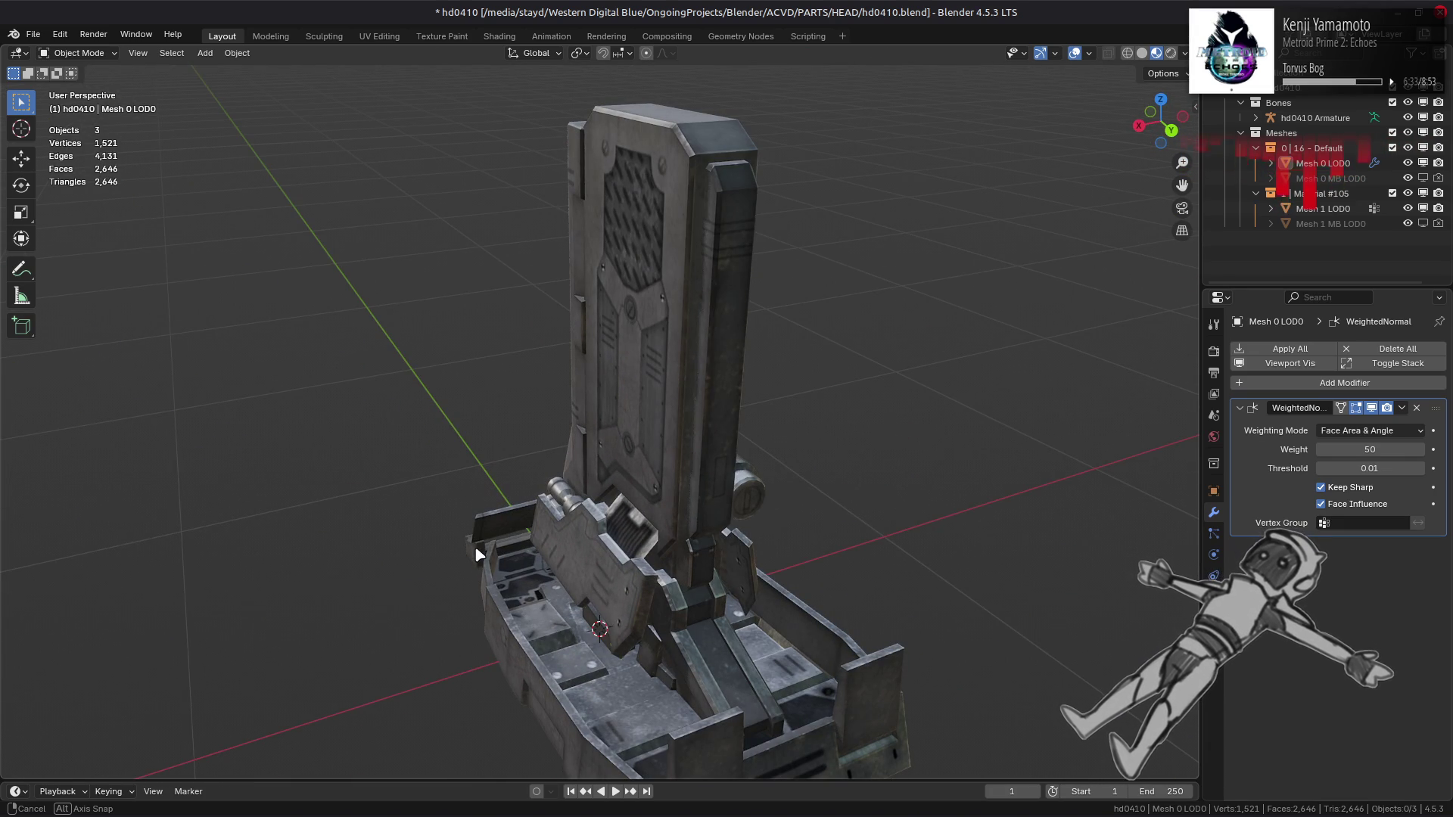
{"action": "mouse_move", "coordinate": [476, 552]}
{"action": "middle_mouse_down"}
{"action": "mouse_move", "coordinate": [463, 425]}
{"action": "mouse_move", "coordinate": [704, 480]}
{"action": "mouse_move", "coordinate": [715, 505]}
{"action": "mouse_move", "coordinate": [655, 534]}
{"action": "mouse_move", "coordinate": [648, 520]}
{"action": "middle_mouse_up"}
{"action": "key", "text": "ctrl+s"}
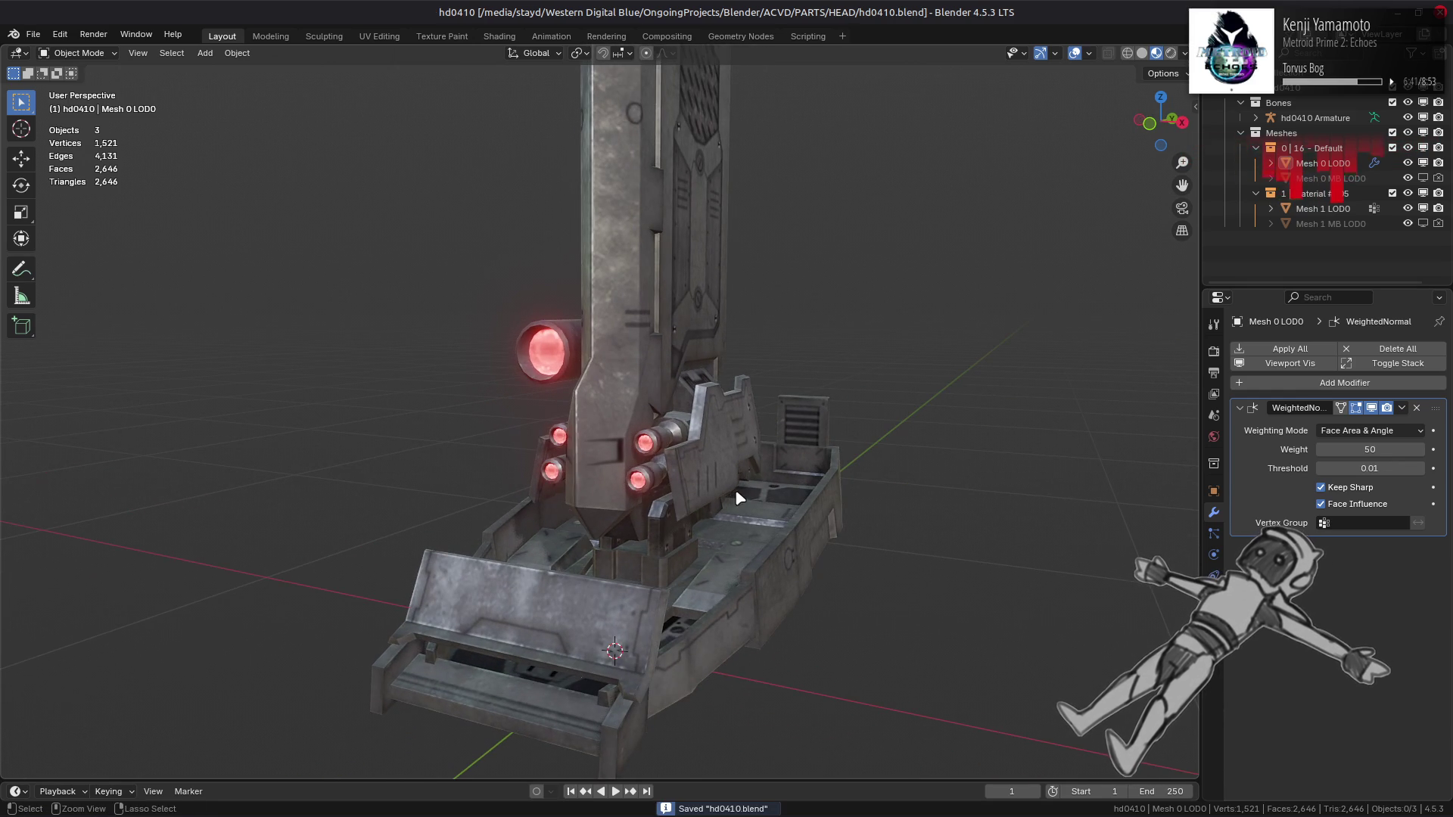